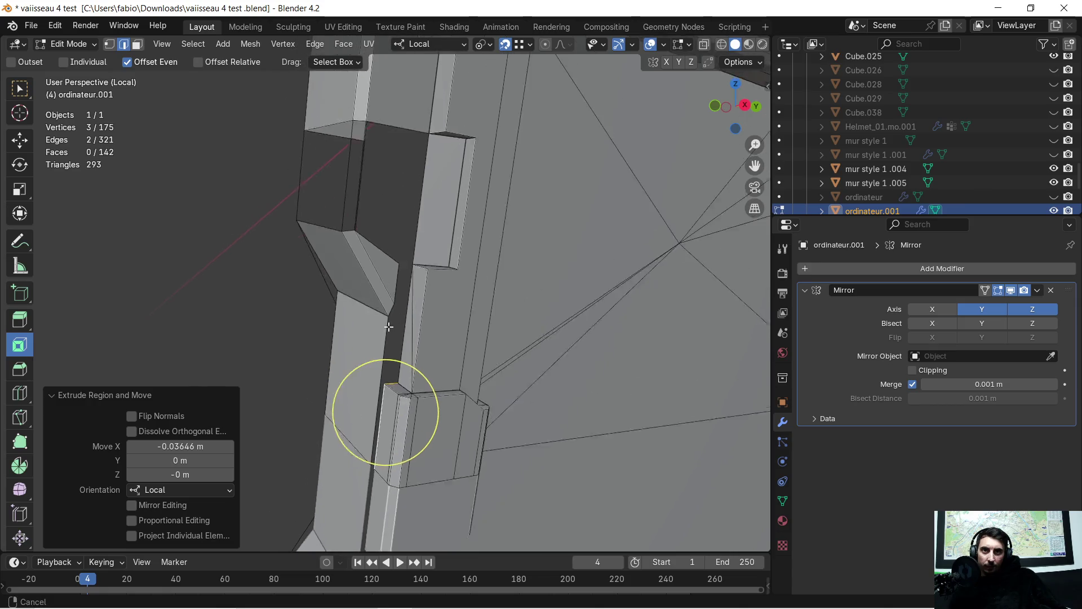
Step: Extrude the selected bracket vertex downward along local Z in vertex select mode
mouse_move(385, 288)
middle_down()
mouse_move(460, 282)
mouse_move(427, 408)
mouse_move(398, 363)
middle_up()
scroll(427, 408, up, 2)
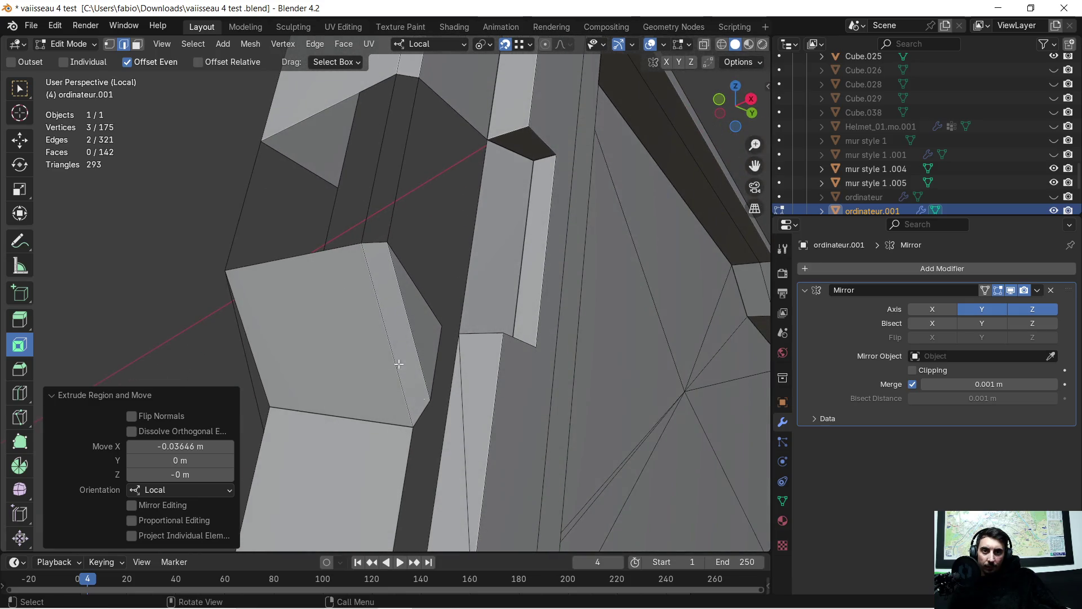
click(110, 46)
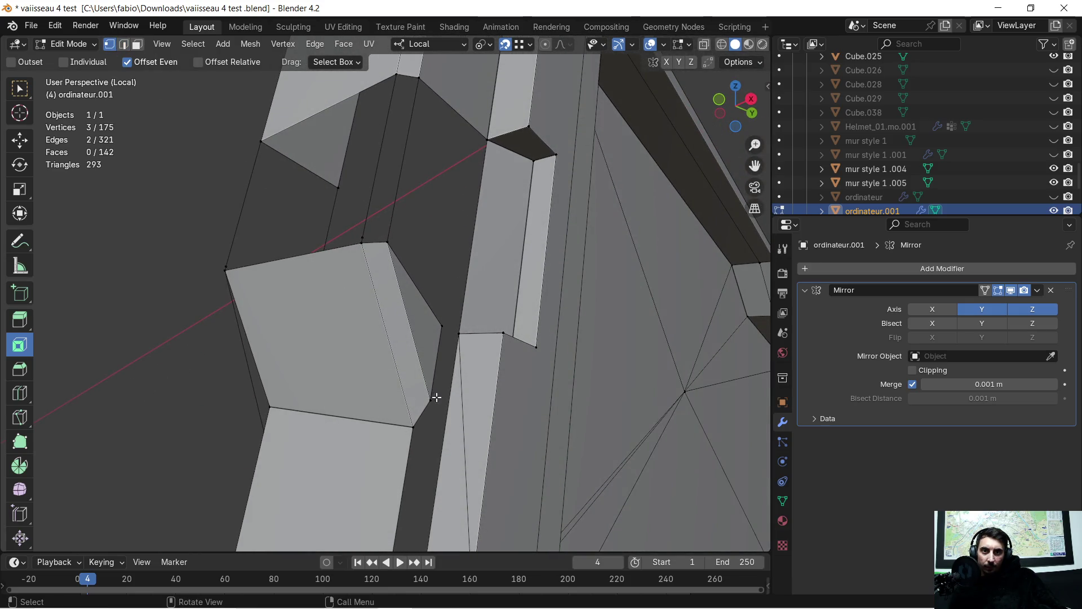
middle_drag(425, 479, 454, 303)
key(e)
key(z)
click(492, 281)
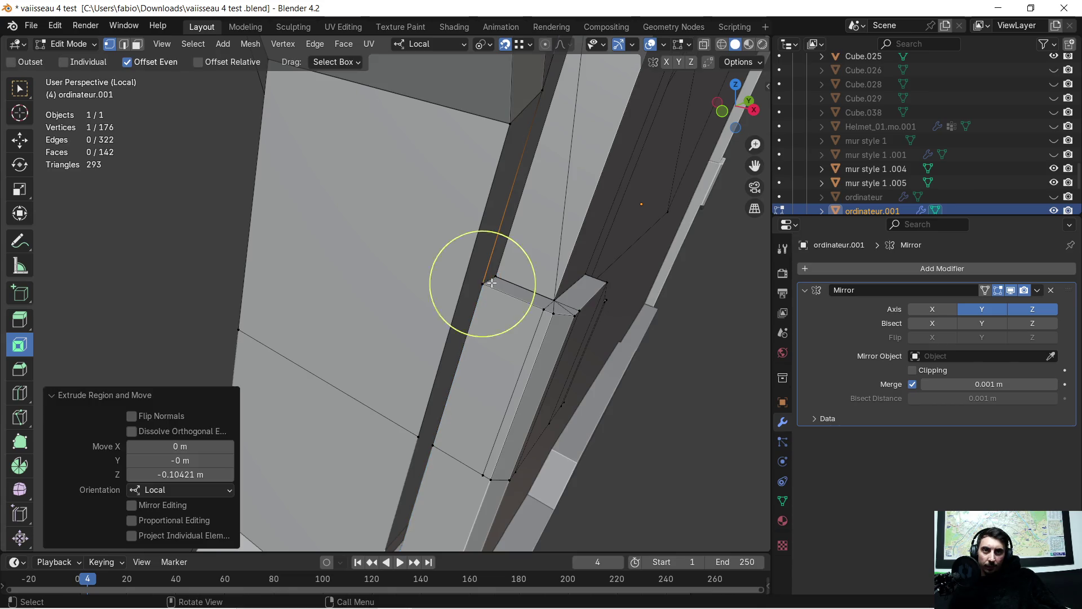
mouse_move(462, 300)
middle_down()
mouse_move(405, 270)
mouse_move(474, 237)
mouse_move(456, 234)
mouse_move(398, 170)
mouse_move(404, 193)
mouse_move(375, 170)
mouse_move(374, 181)
mouse_move(411, 189)
mouse_move(469, 230)
middle_up()
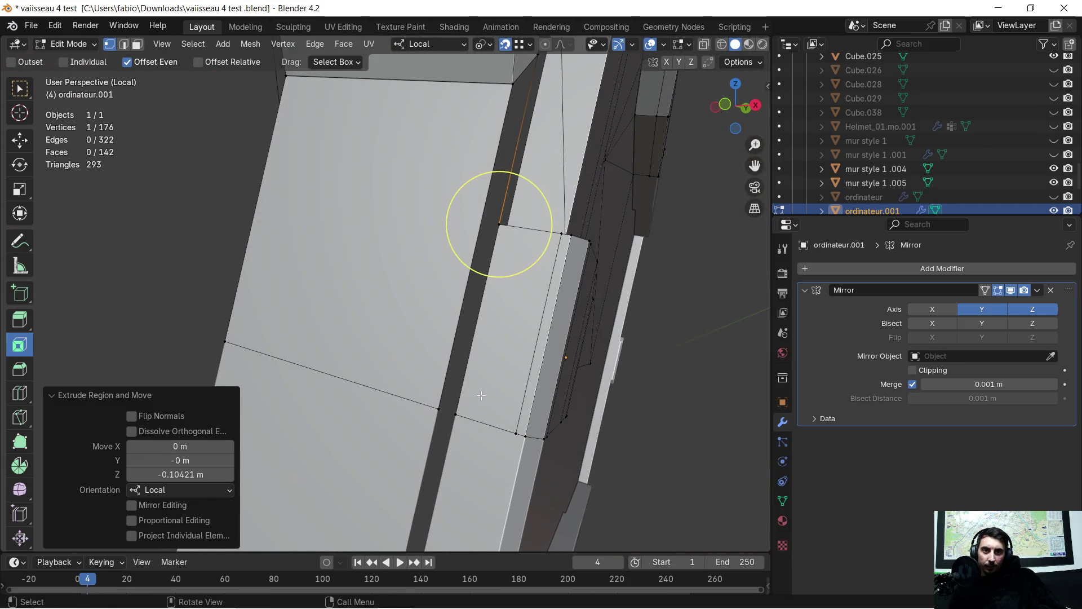
Step: Select the vertices around the gap and fill a new face between them
shift+click(457, 415)
mouse_move(489, 218)
middle_down()
mouse_move(483, 301)
mouse_move(454, 174)
middle_up()
shift+click(452, 160)
shift+click(478, 127)
key(f)
mouse_move(465, 236)
middle_down()
mouse_move(533, 282)
mouse_move(513, 293)
mouse_move(496, 363)
middle_up()
Step: Try joining two vertices with an edge, then select the thin sliver face for face operations
click(524, 157)
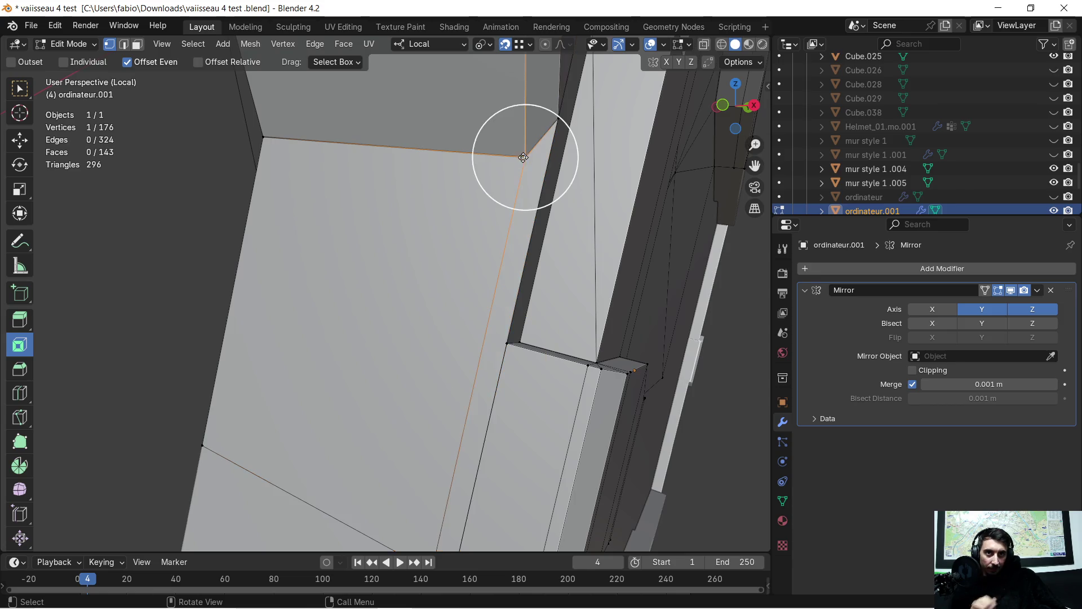
shift+click(506, 347)
key(j)
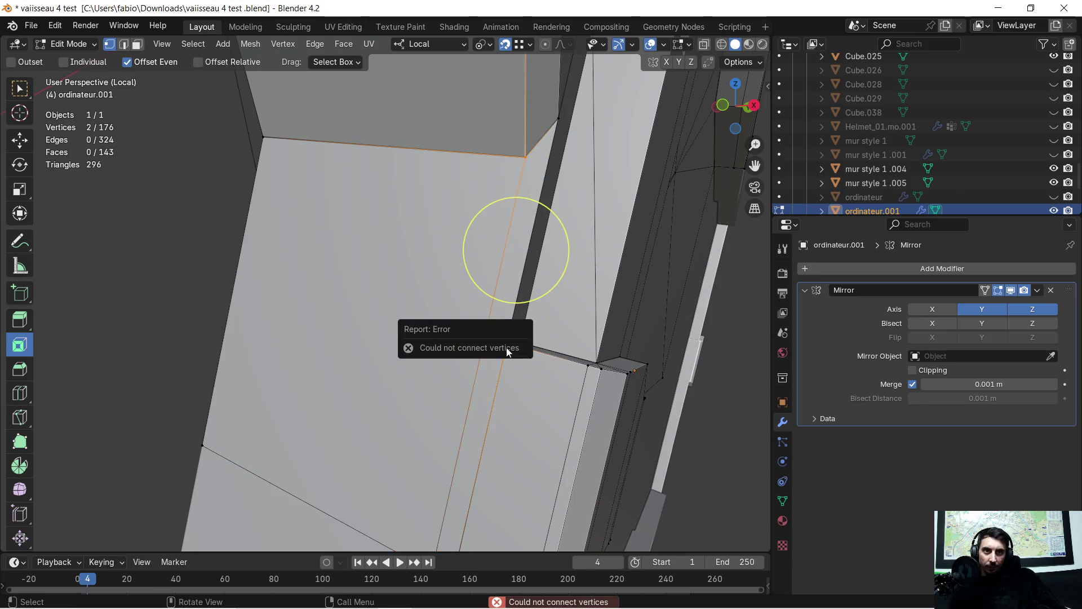
middle_drag(432, 277, 431, 272)
click(137, 47)
click(480, 321)
key(ctrl+f)
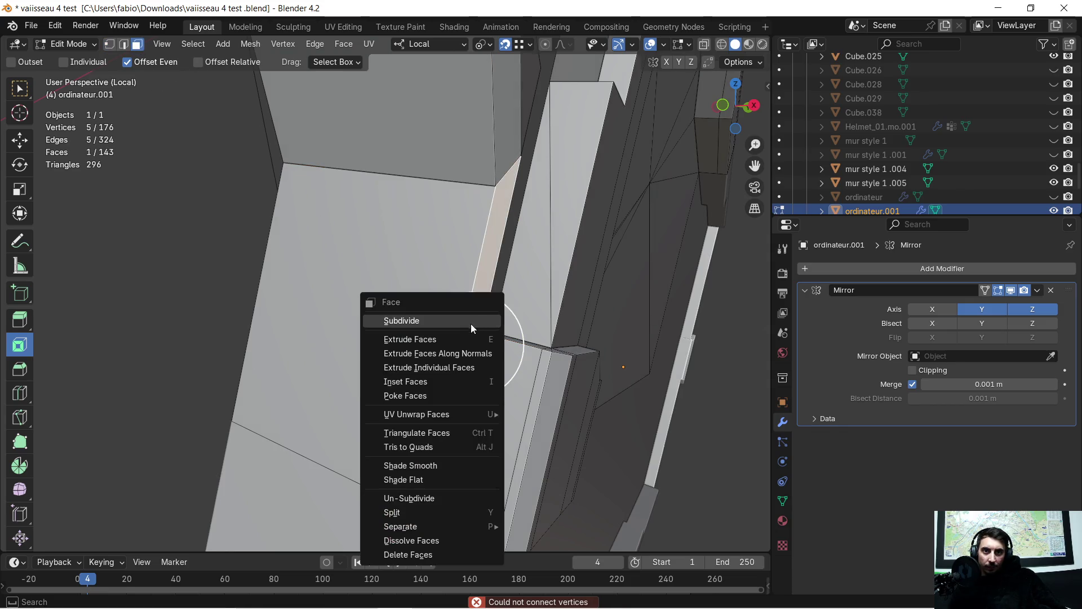
Step: Triangulate the sliver face and select its top edge in edge select mode
click(431, 430)
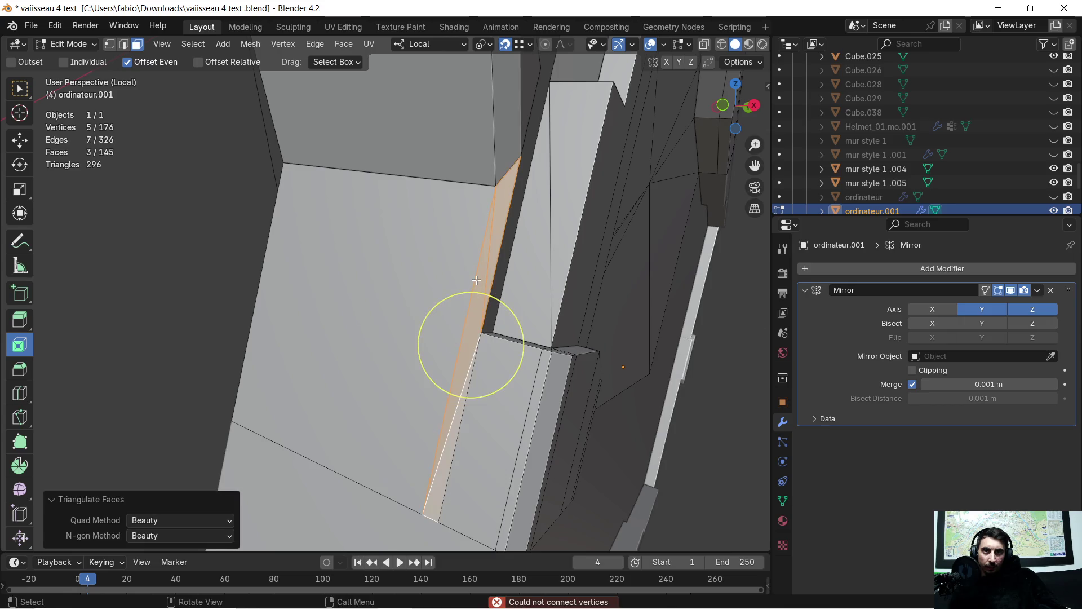
middle_drag(477, 280, 445, 303)
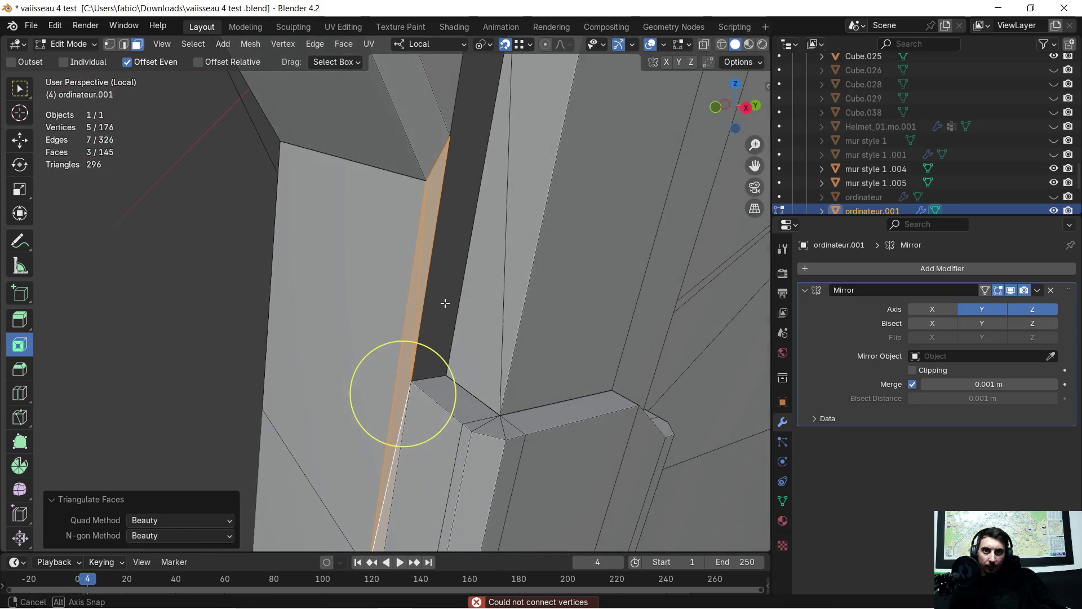
click(123, 45)
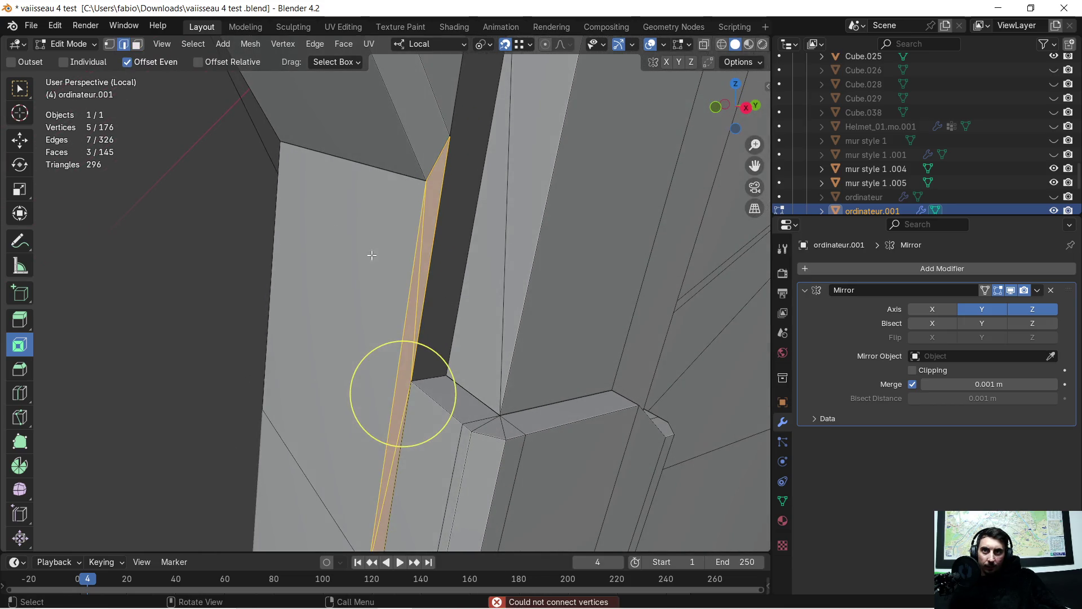
click(424, 374)
Step: Extrude the sliver's top edge upward to close the gap above it
mouse_move(435, 328)
middle_down()
mouse_move(459, 248)
mouse_move(449, 290)
mouse_move(441, 281)
middle_up()
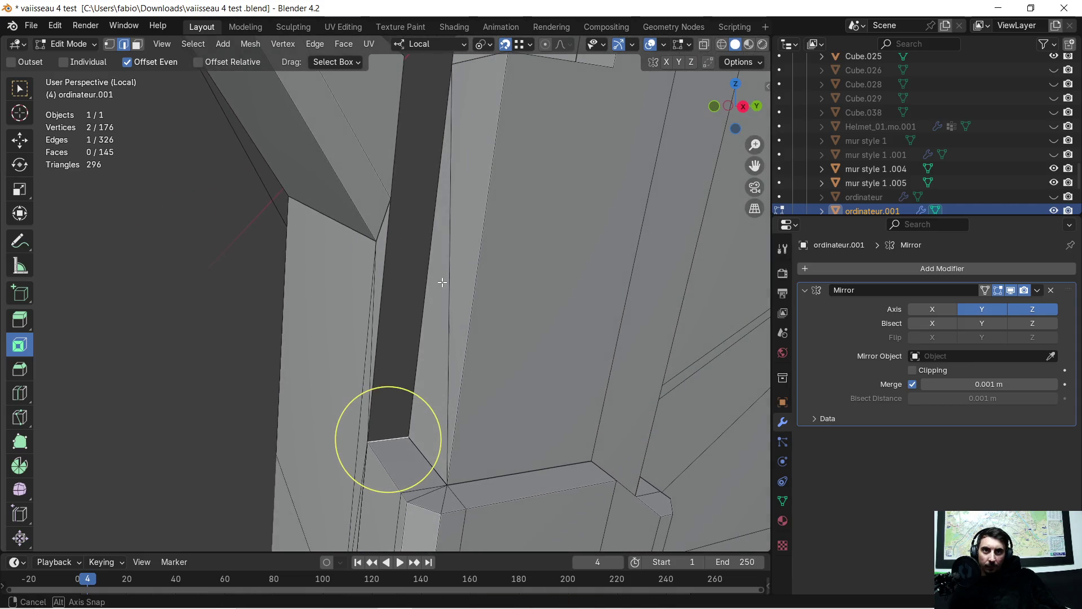
key(e)
click(391, 205)
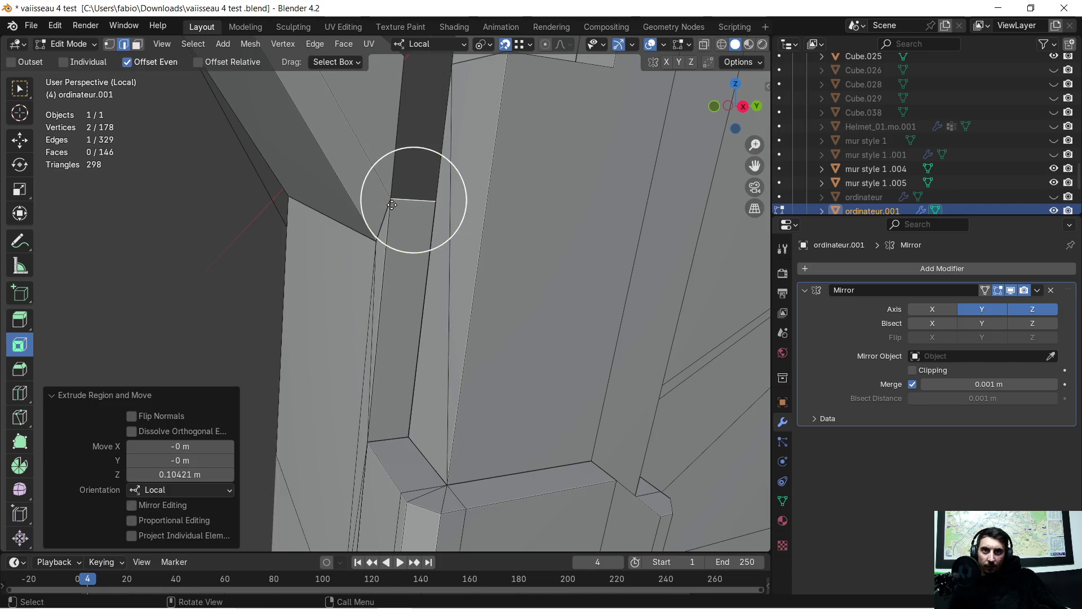
click(108, 43)
Step: Raise a bracket vertex along local Z and fill a triangular face with two neighbouring vertices
click(435, 202)
mouse_move(435, 201)
middle_down()
mouse_move(438, 244)
mouse_move(460, 252)
mouse_move(471, 234)
mouse_move(414, 199)
middle_up()
key(g)
key(z)
click(516, 231)
shift+click(409, 200)
shift+click(408, 322)
key(f)
mouse_move(407, 321)
middle_down()
mouse_move(387, 277)
mouse_move(401, 275)
middle_up()
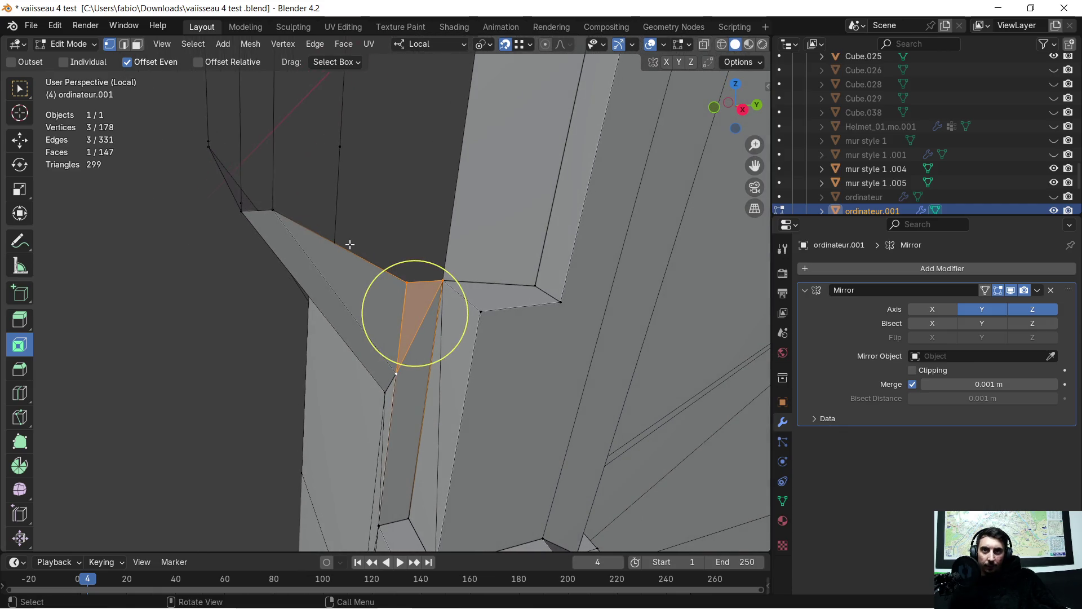
Step: Select the vertices around the opening's edge and fill a face across them
shift+click(274, 205)
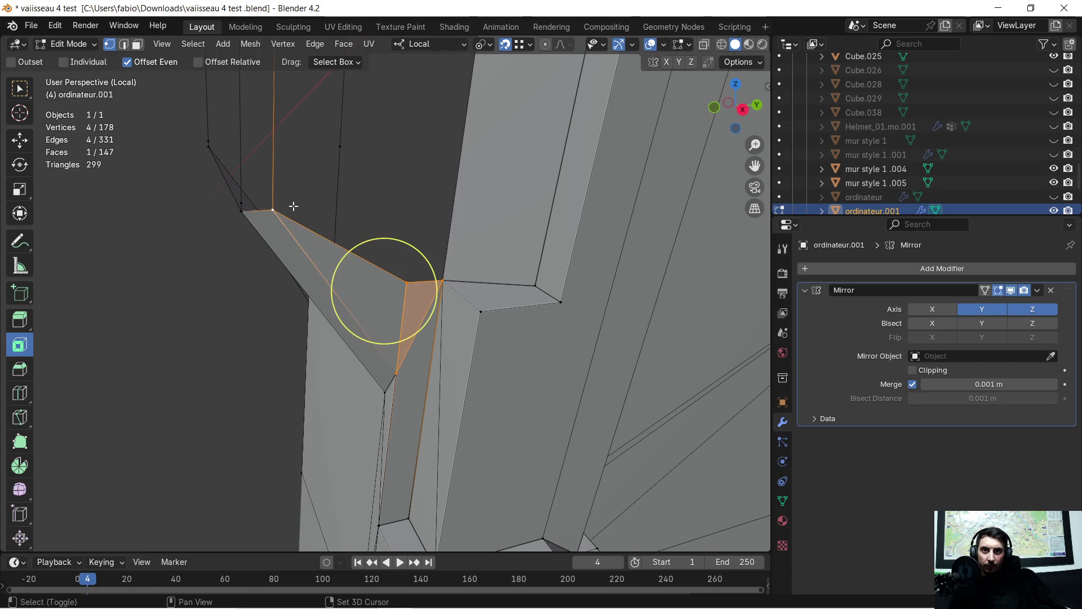
shift+click(406, 281)
shift+click(445, 280)
mouse_move(445, 279)
middle_down()
mouse_move(420, 305)
mouse_move(418, 276)
middle_up()
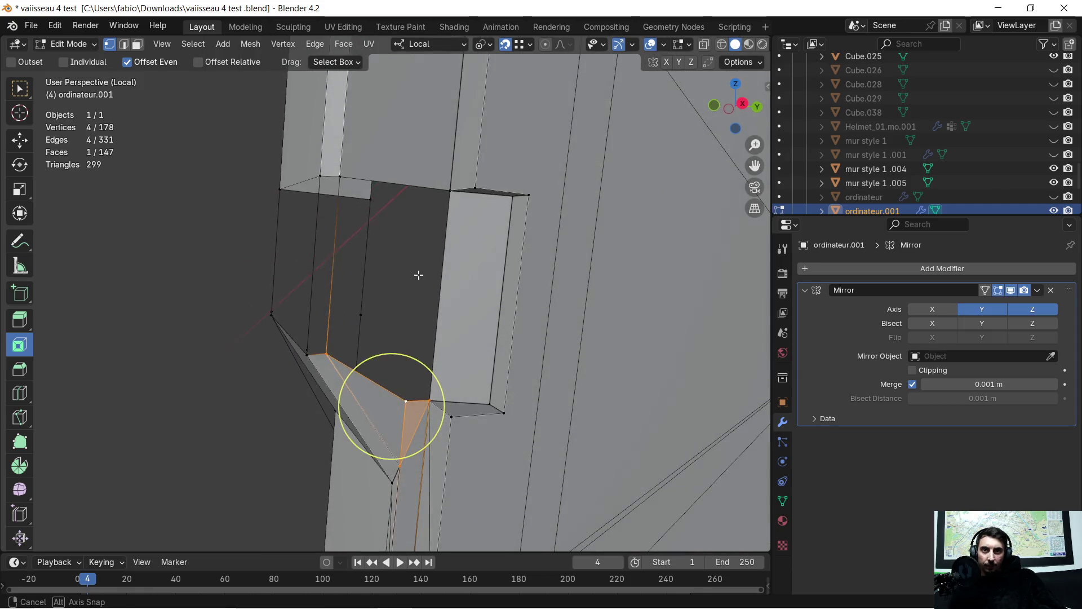
shift+click(440, 187)
shift+click(359, 176)
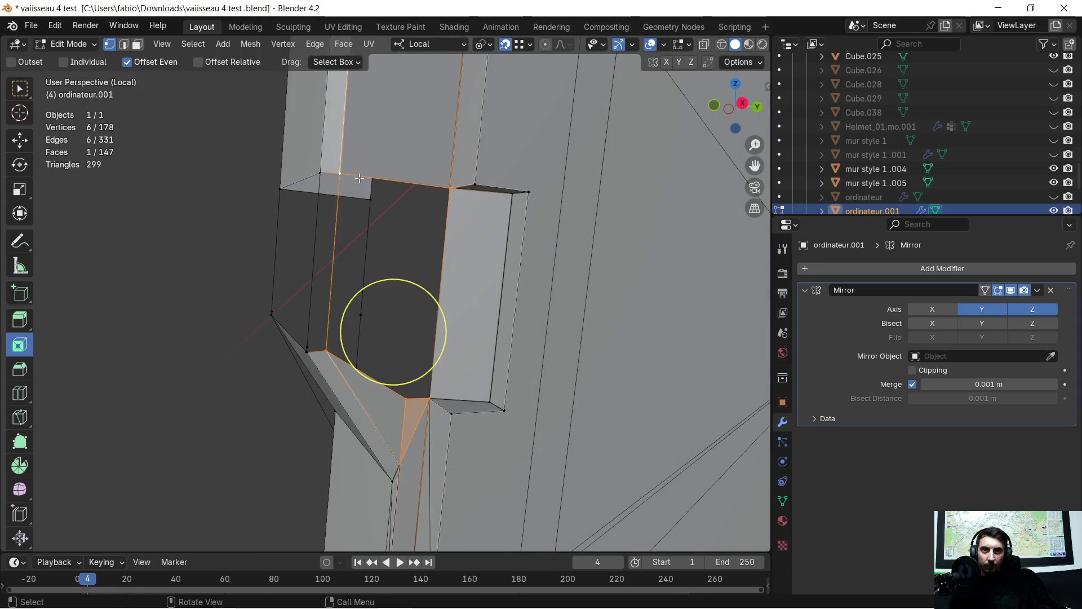
key(f)
middle_drag(394, 260, 394, 268)
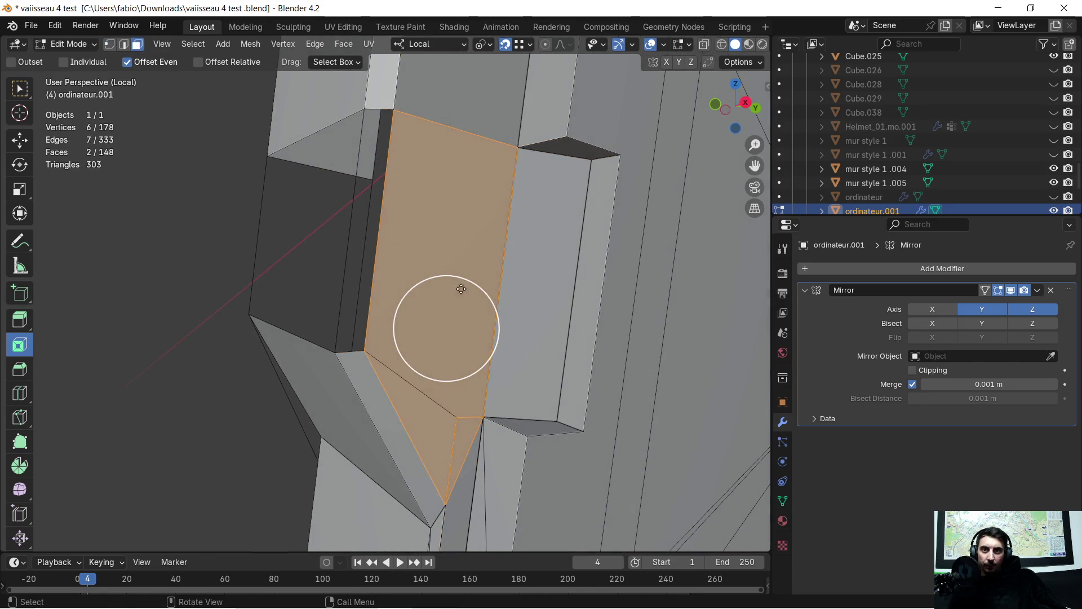
Step: Delete the unwanted face left over the opening
click(445, 245)
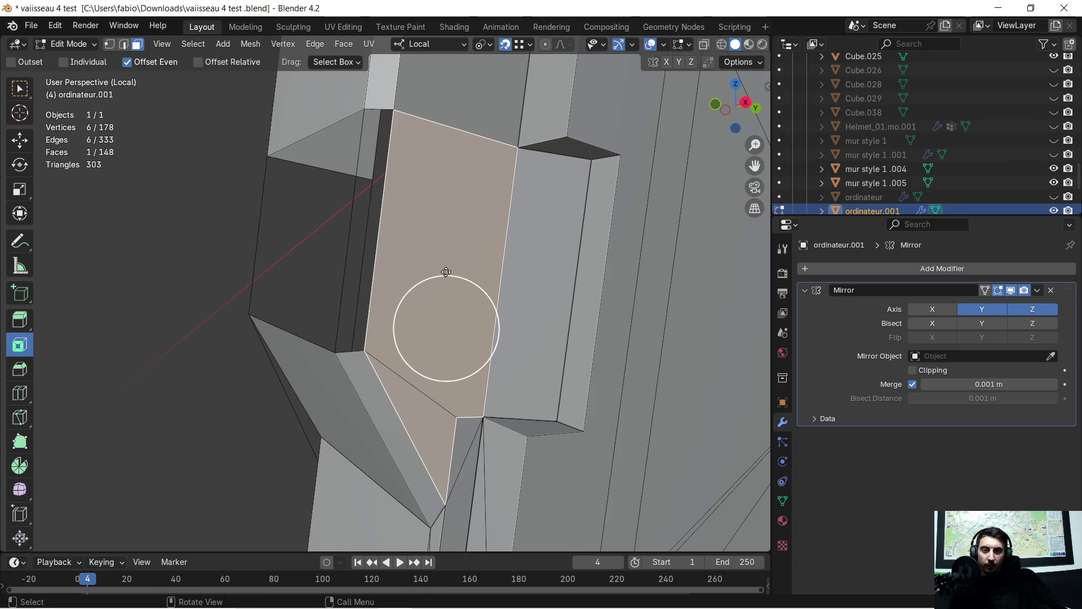
key(x)
click(446, 267)
middle_drag(446, 264, 436, 288)
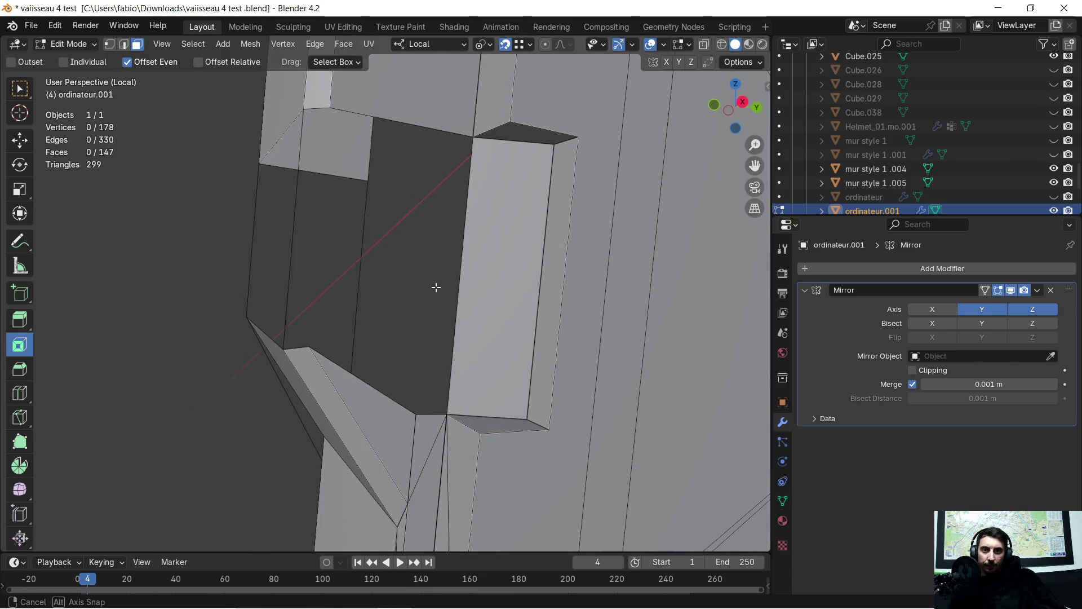
Step: Circle-select five vertices around the opening and cap it with a five-sided face
key(c)
drag(309, 340, 393, 391)
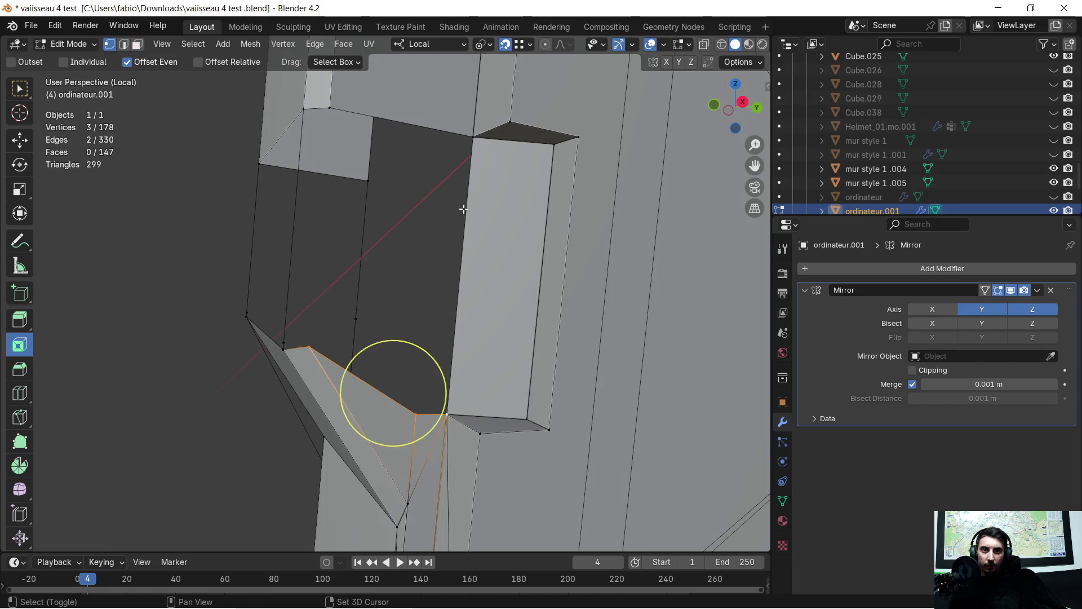
drag(472, 158, 475, 163)
drag(350, 100, 346, 128)
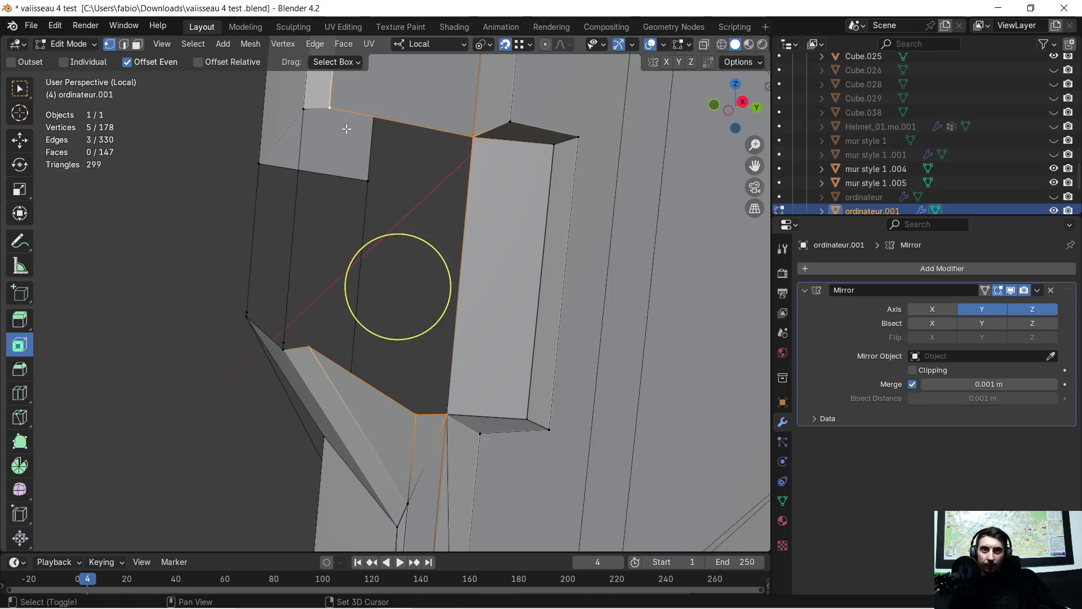
key(f)
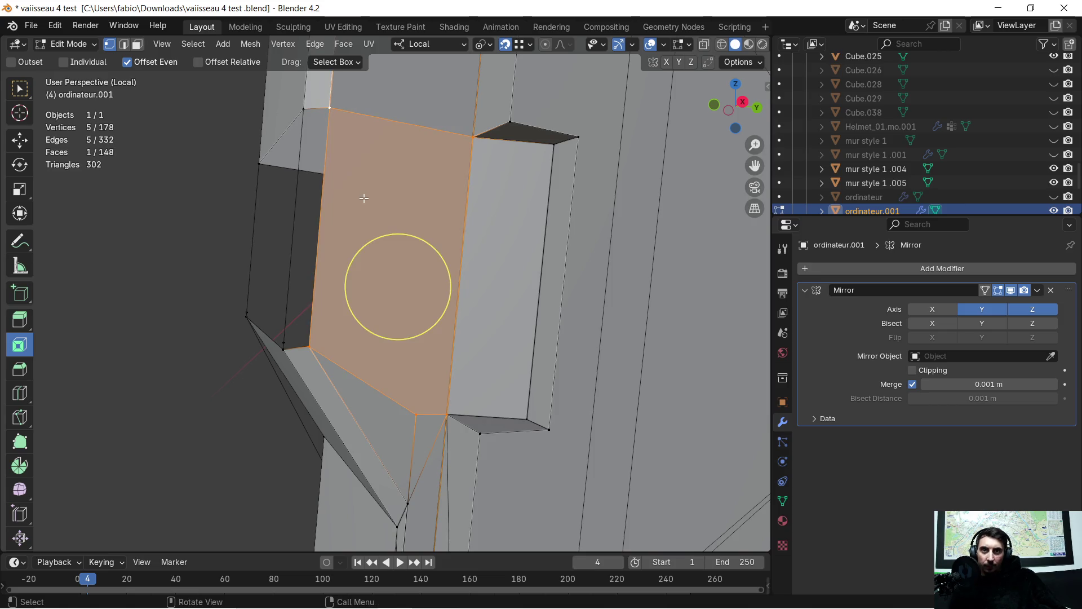
middle_drag(359, 203, 412, 189)
key(ctrl+v)
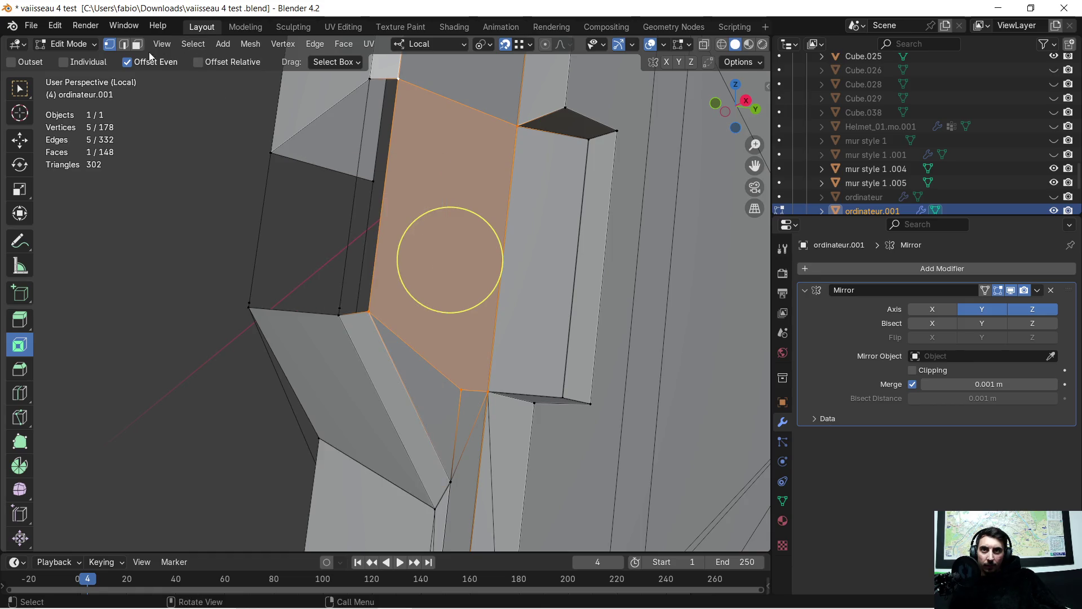
key(ctrl+f)
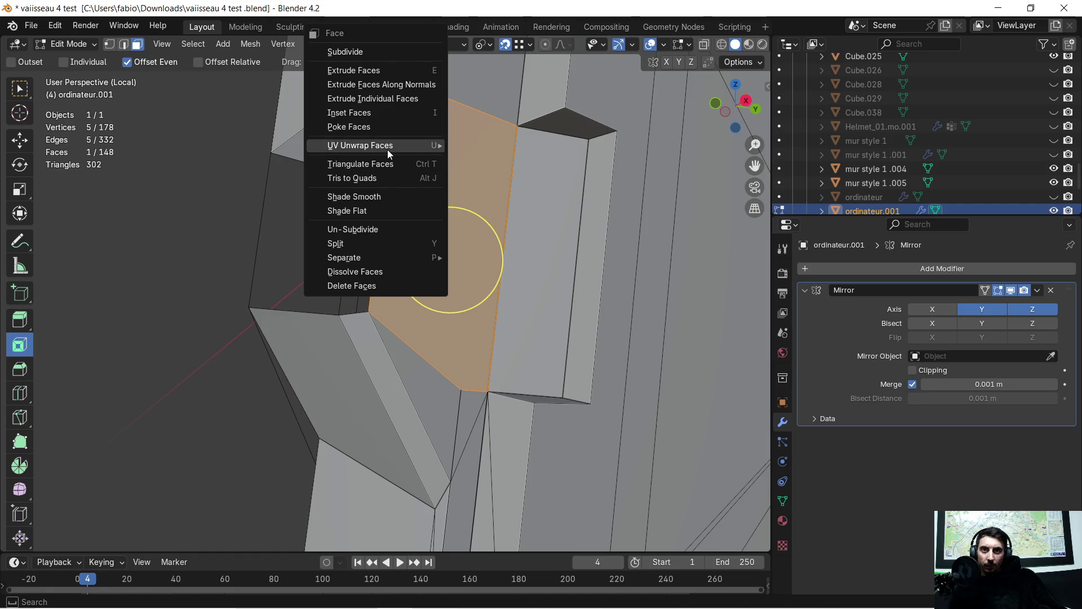
Step: Triangulate the cap face and extrude its three lower edges down along local Z into the bracket's underside
click(387, 164)
middle_drag(469, 143, 477, 149)
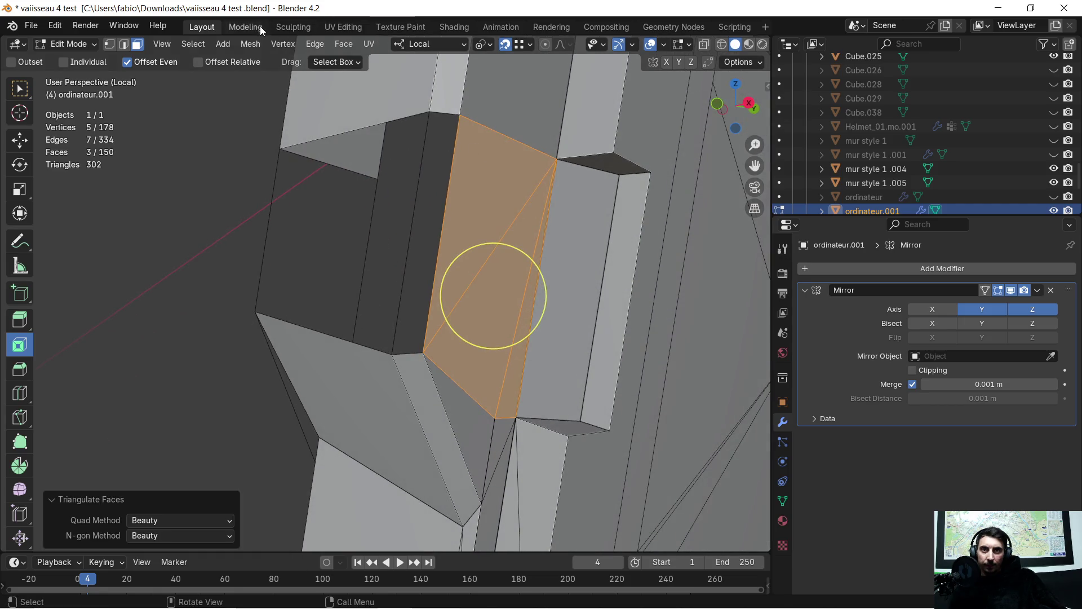
click(124, 45)
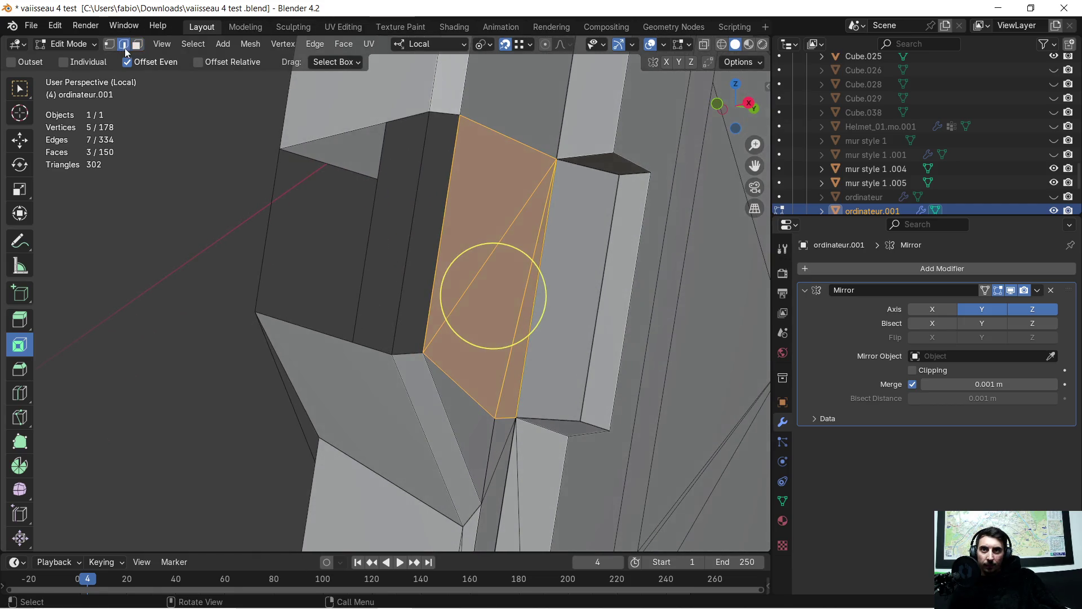
click(447, 115)
shift+click(373, 126)
shift+click(325, 164)
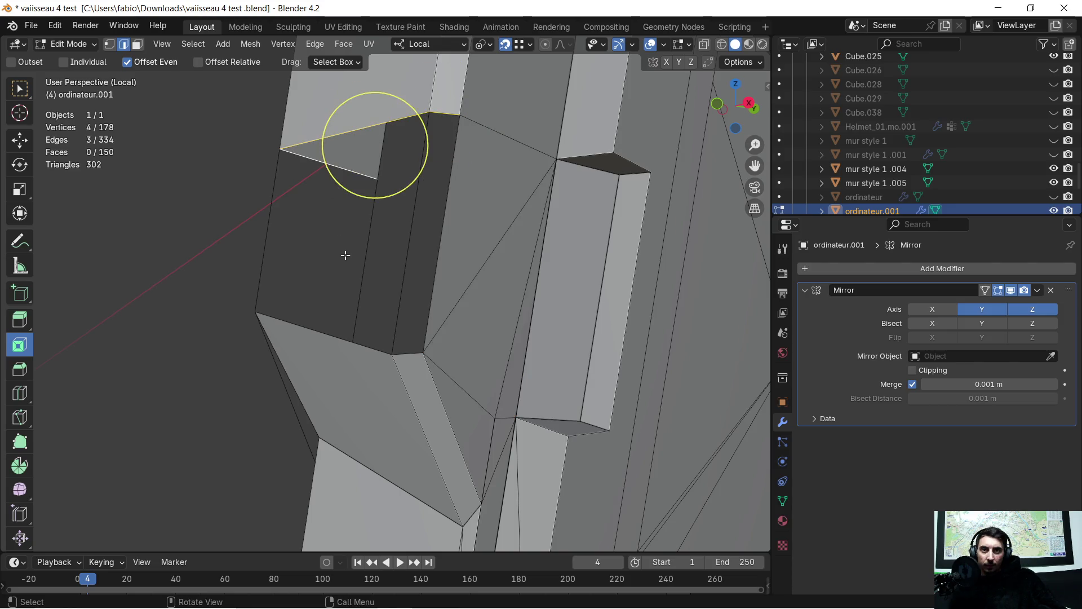
key(e)
key(z)
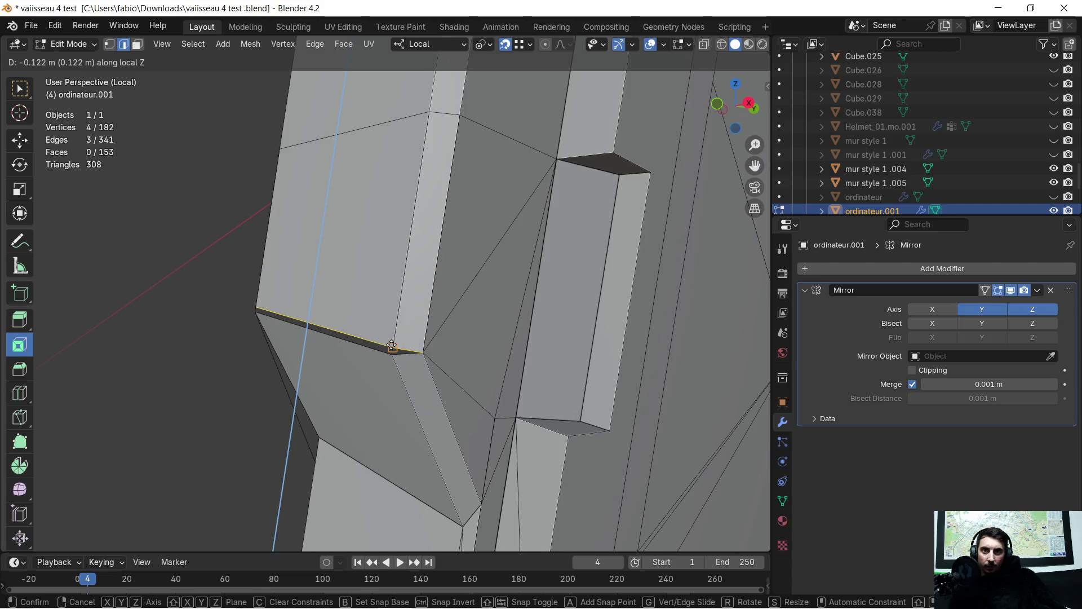
click(409, 334)
scroll(409, 327, up, 2)
middle_drag(410, 327, 431, 260)
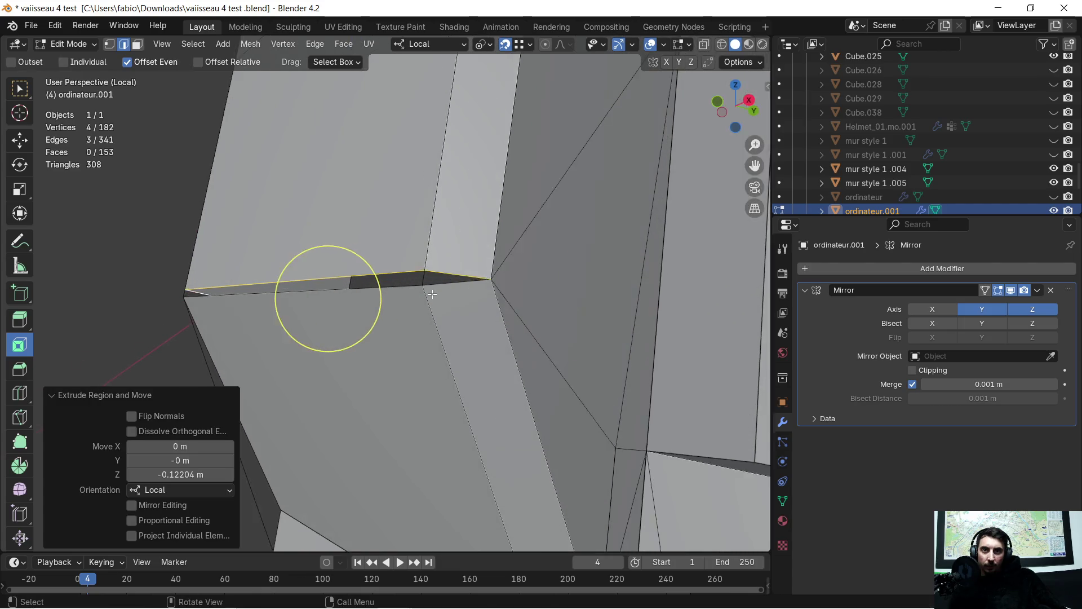
Step: Nudge one corner vertex slightly lower along local Z
click(111, 44)
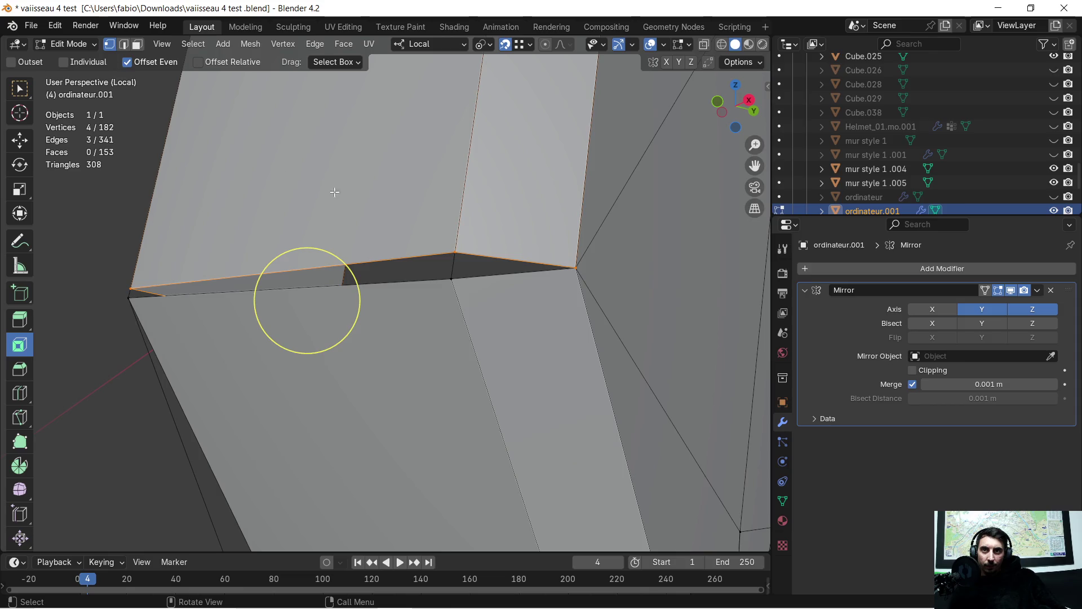
click(470, 265)
key(g)
key(z)
click(449, 259)
middle_drag(449, 258, 486, 288)
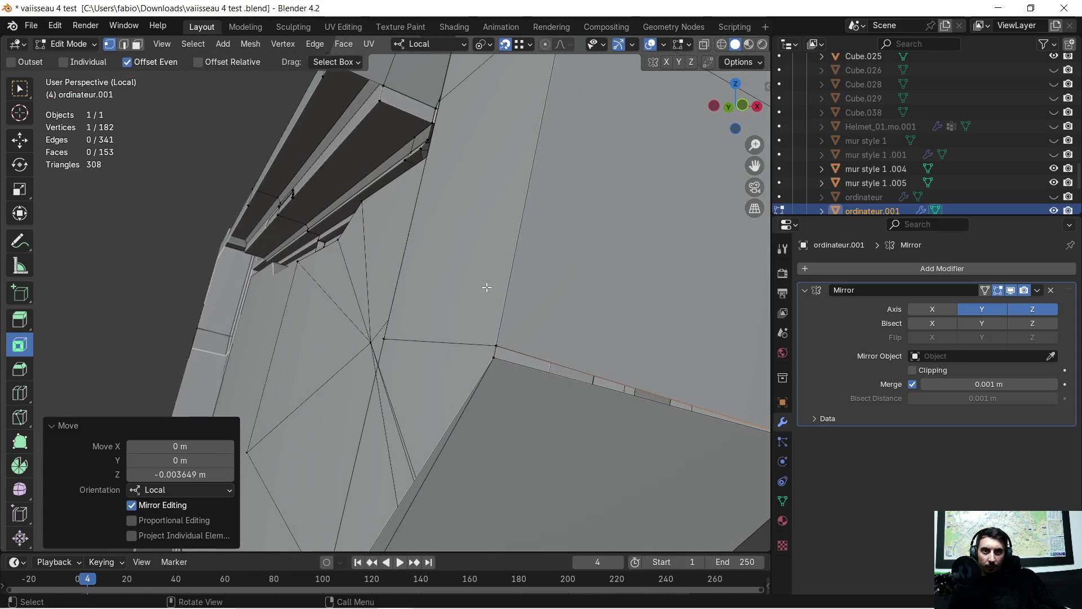
Step: Lower the panel's top corner vertex along local Z in two moves
shift+middle_drag(500, 339, 511, 321)
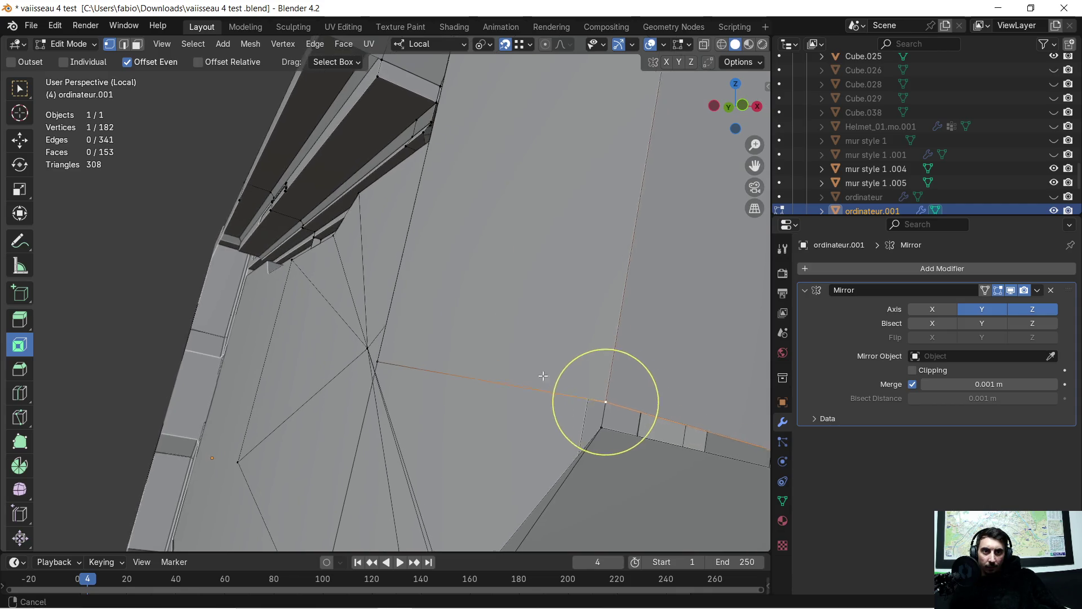
key(g)
key(z)
key(z)
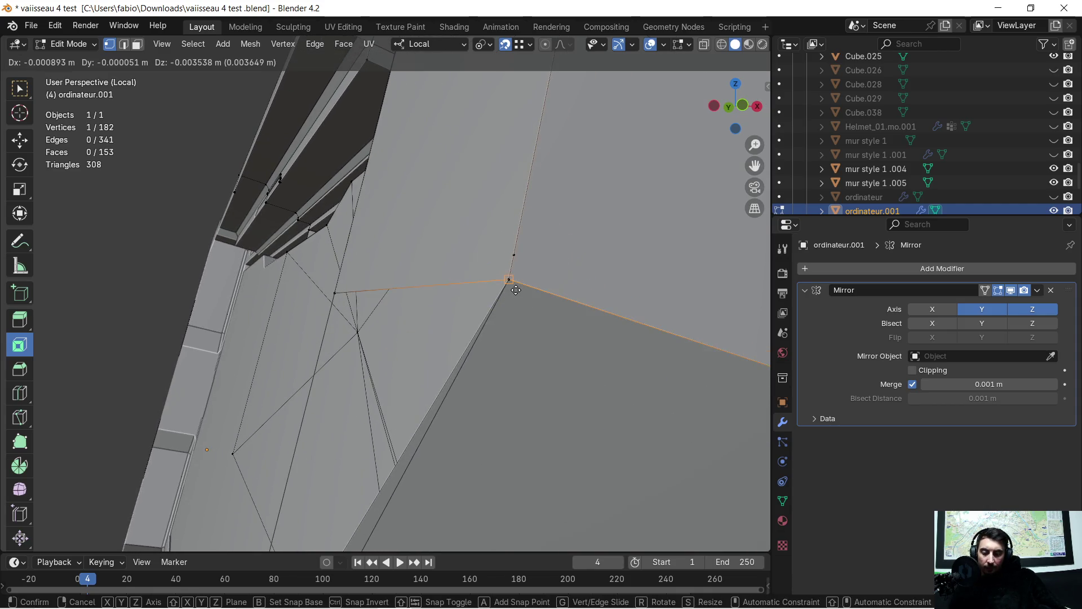
click(516, 290)
click(525, 256)
key(g)
key(z)
key(z)
click(508, 273)
mouse_move(508, 273)
middle_down()
mouse_move(530, 328)
mouse_move(474, 182)
mouse_move(401, 177)
mouse_move(351, 243)
mouse_move(461, 152)
mouse_move(437, 161)
mouse_move(626, 191)
mouse_move(525, 180)
middle_up()
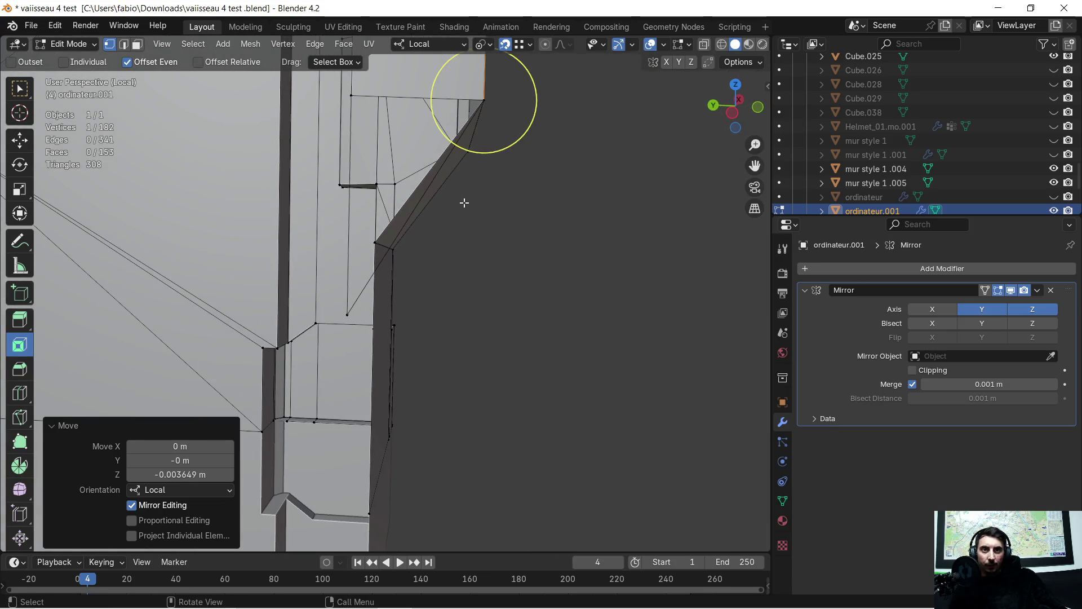
Step: Delete the stray vertex at the panel corner
middle_drag(464, 203, 320, 327)
click(320, 328)
key(x)
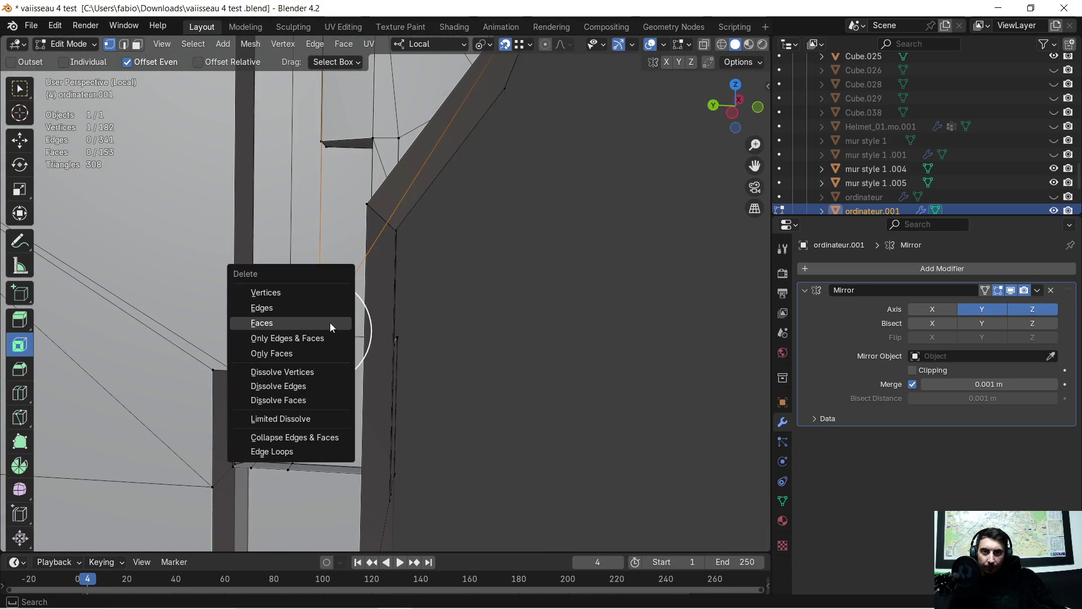
click(266, 292)
mouse_move(426, 162)
middle_down()
mouse_move(449, 342)
mouse_move(462, 252)
mouse_move(359, 152)
middle_up()
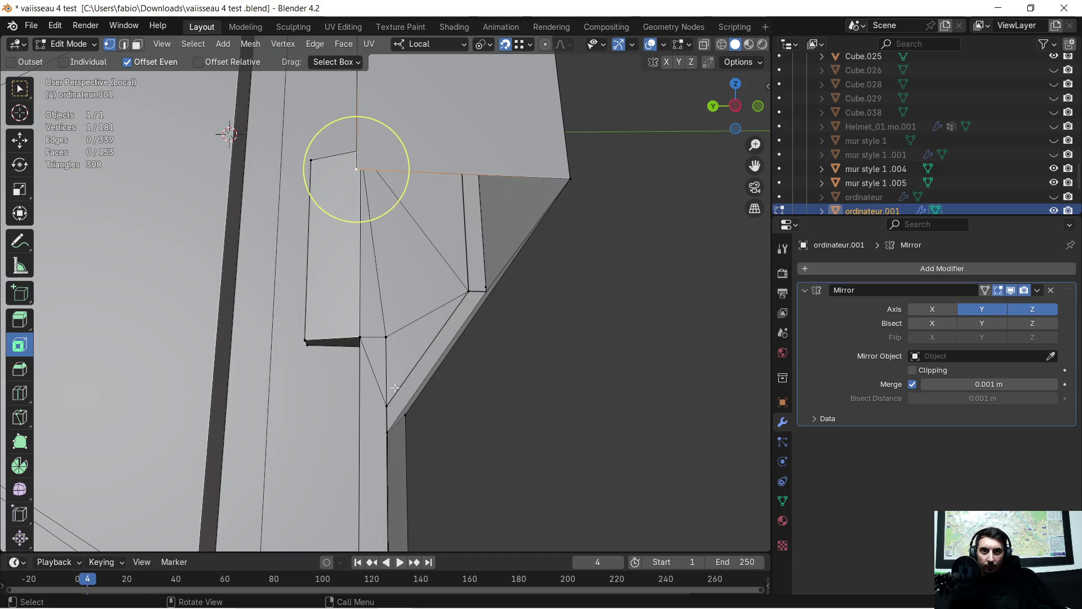
Step: Select three vertices around the corner gap, undo an accidental nudge, and fill a triangular face
middle_drag(374, 319, 448, 333)
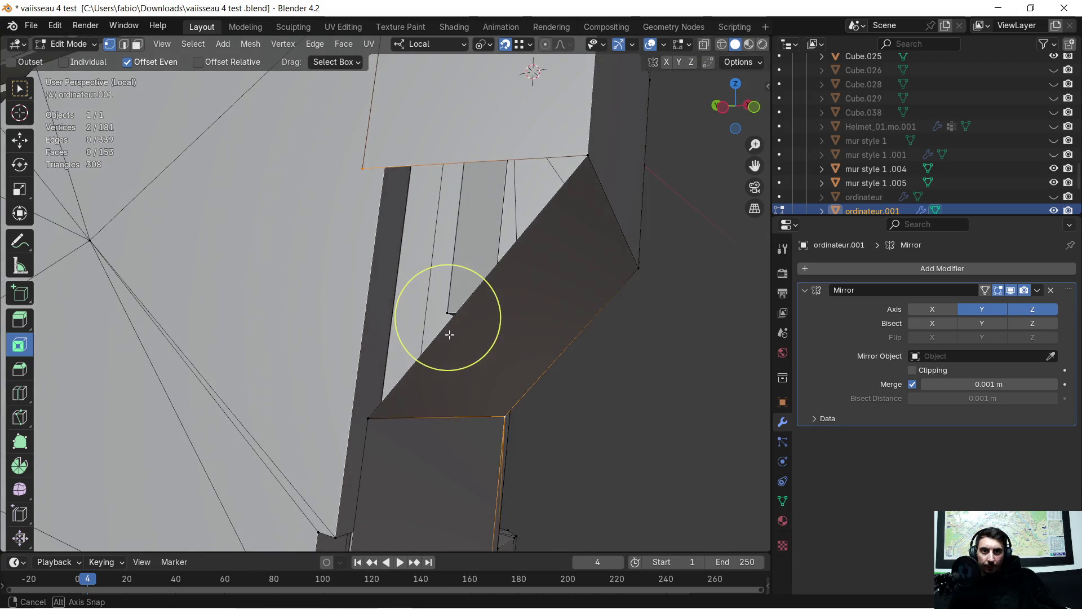
click(370, 415)
shift+click(373, 169)
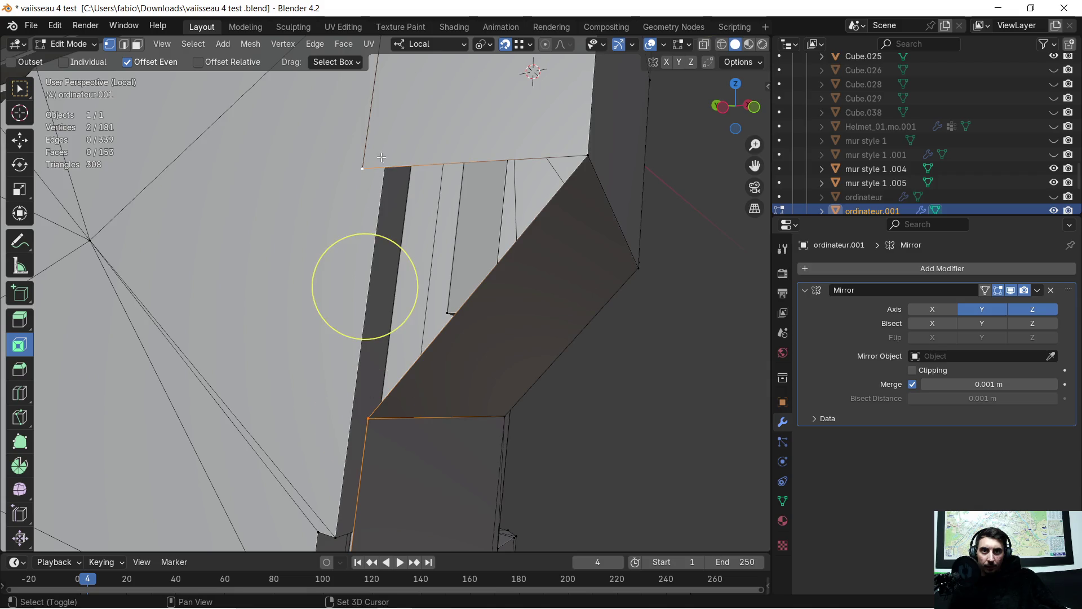
shift+click(589, 161)
key(g)
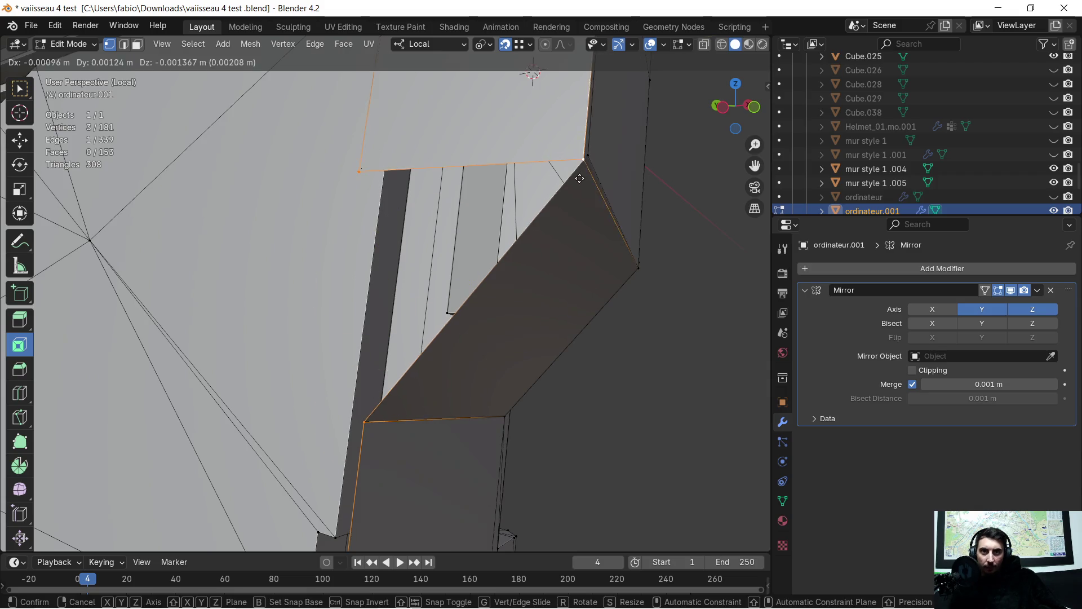
click(578, 178)
key(ctrl+z)
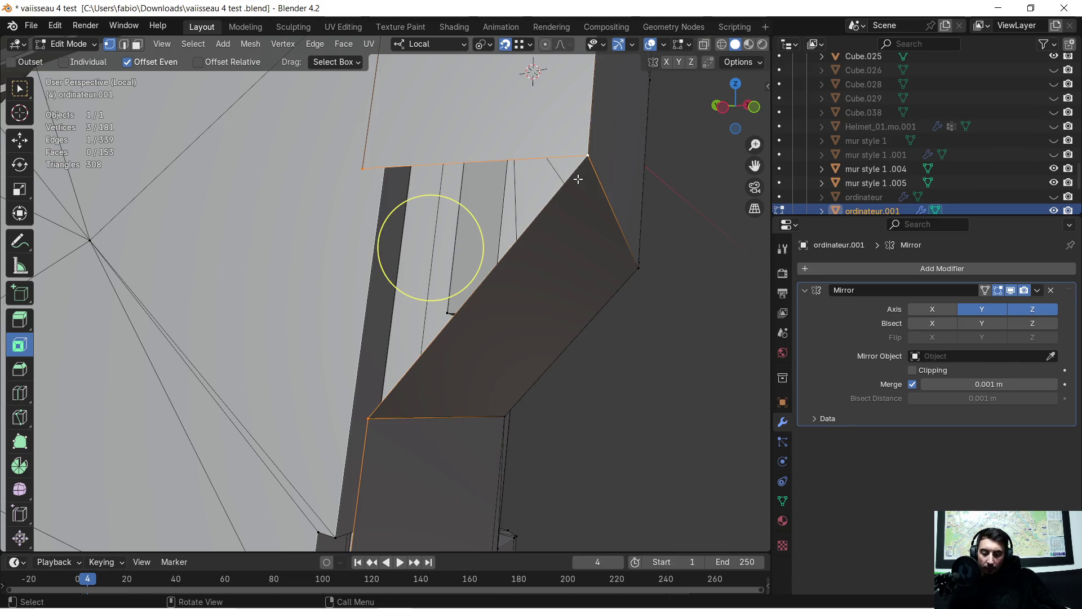
key(f)
scroll(536, 266, down, 2)
scroll(536, 266, down, 1)
scroll(520, 309, down, 2)
Step: Select the whole mesh and merge vertices by distance, removing eight duplicates, then deselect
mouse_move(518, 313)
middle_down()
mouse_move(493, 314)
mouse_move(546, 327)
mouse_move(637, 314)
mouse_move(561, 338)
mouse_move(485, 306)
mouse_move(463, 317)
mouse_move(544, 302)
mouse_move(430, 261)
mouse_move(587, 331)
mouse_move(479, 269)
mouse_move(468, 276)
middle_up()
scroll(561, 339, down, 3)
scroll(516, 299, up, 3)
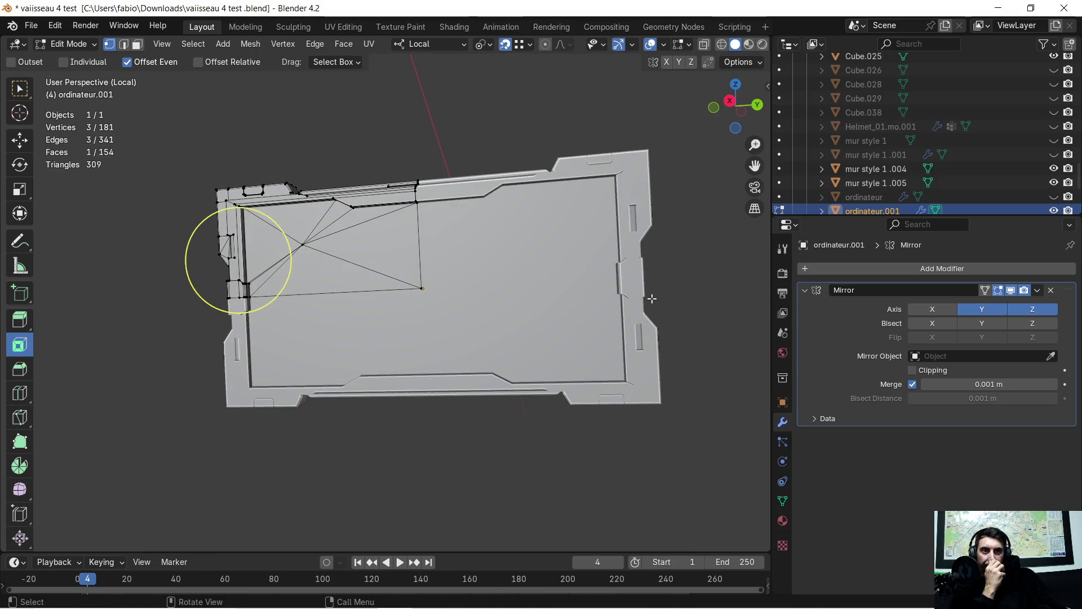
scroll(94, 180, up, 2)
scroll(93, 180, up, 2)
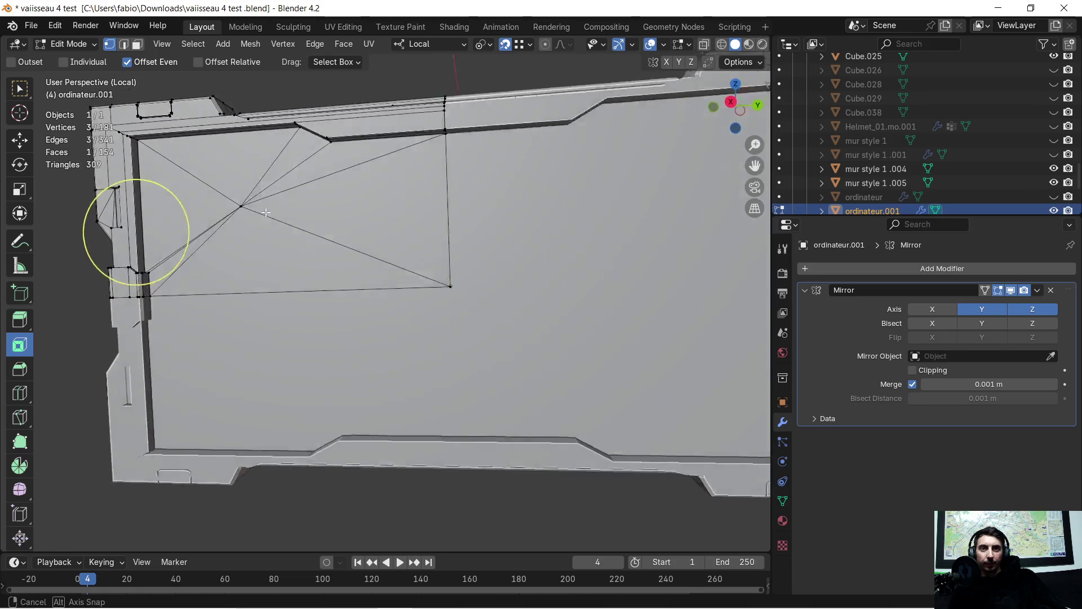
scroll(290, 235, up, 2)
mouse_move(290, 234)
middle_down()
mouse_move(281, 262)
mouse_move(332, 249)
middle_up()
scroll(291, 234, down, 2)
scroll(290, 245, down, 3)
scroll(329, 253, down, 1)
key(a)
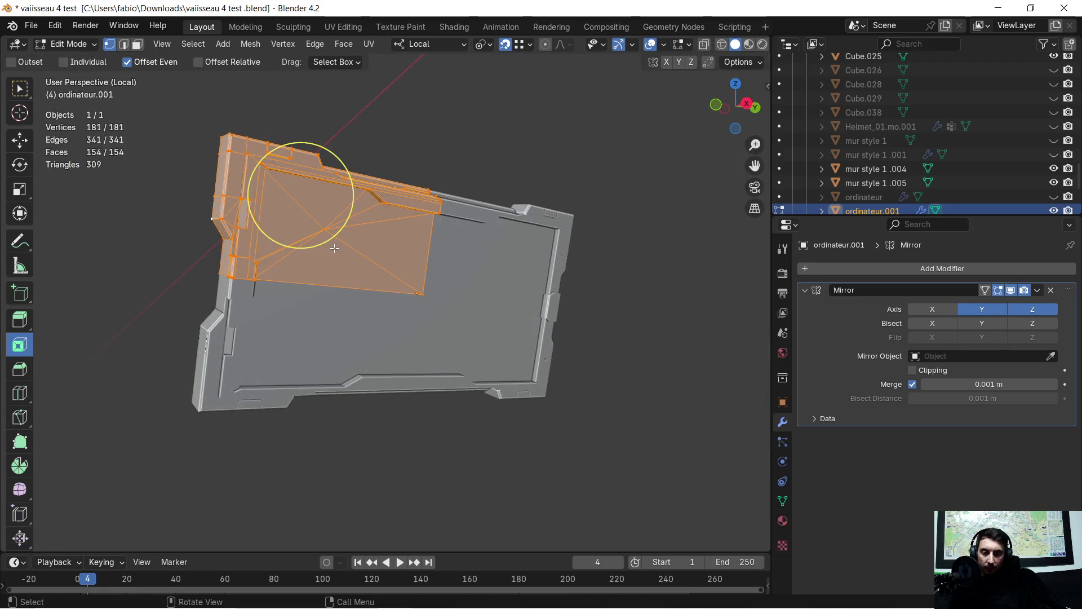
key(m)
click(333, 250)
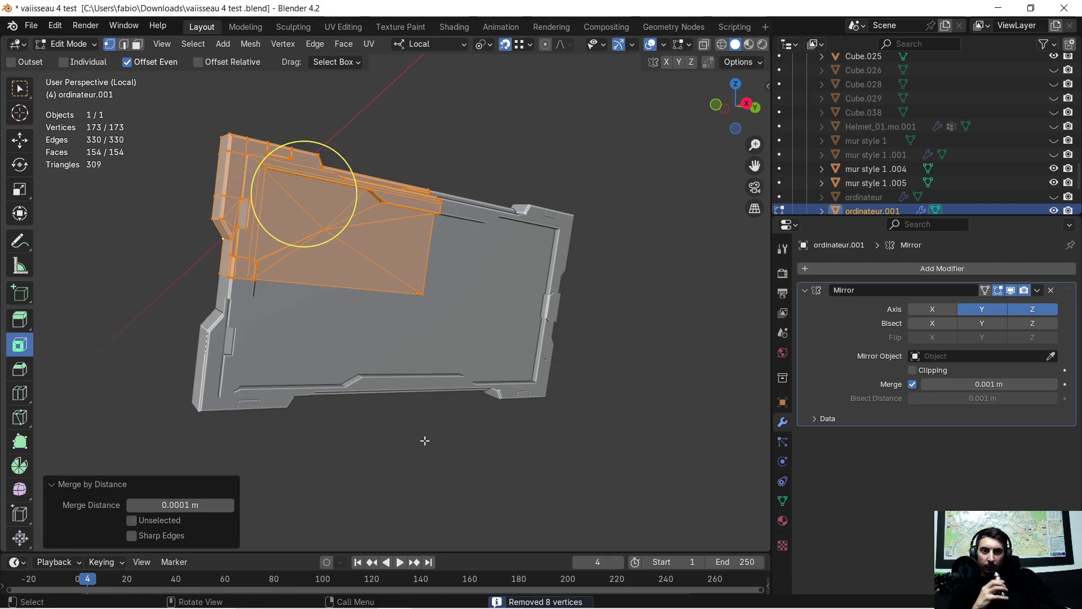
key(alt+a)
middle_drag(424, 439, 358, 325)
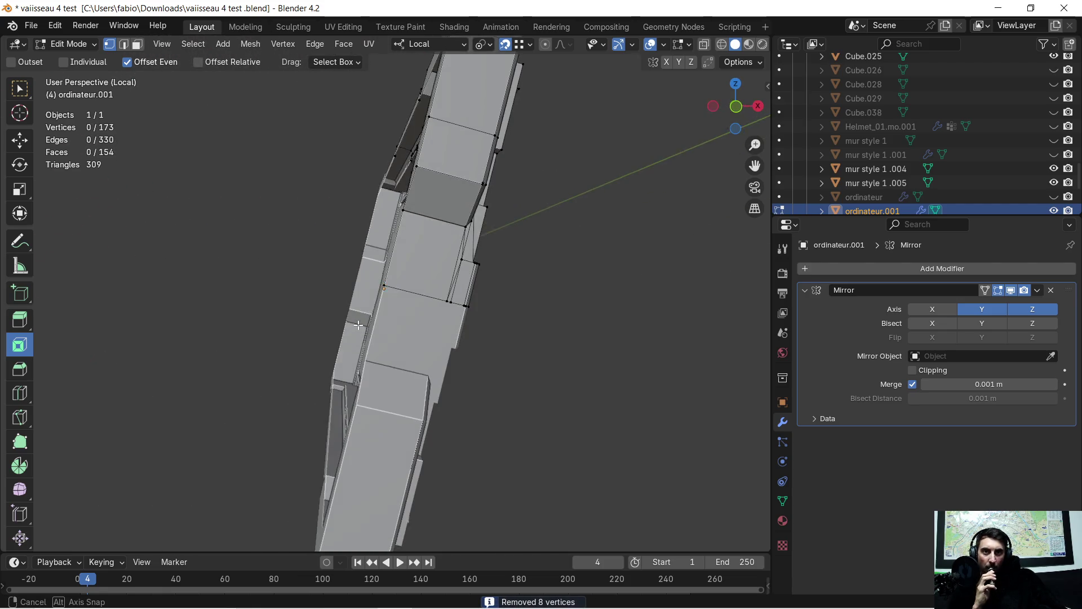
middle_drag(358, 325, 180, 292)
scroll(179, 292, down, 2)
scroll(245, 284, down, 5)
middle_drag(385, 300, 348, 289)
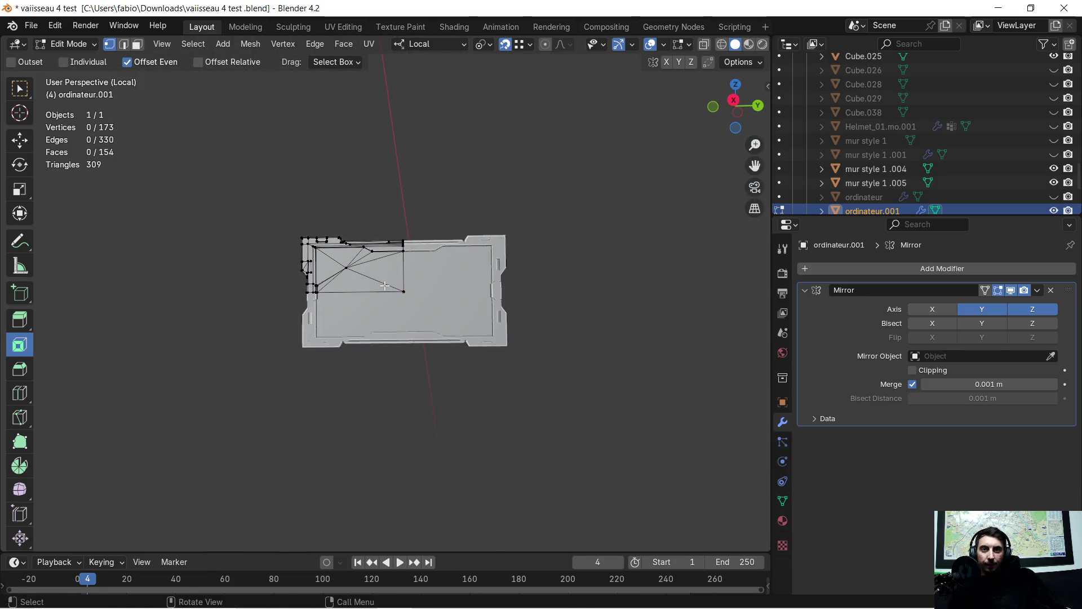
scroll(384, 286, up, 7)
click(1038, 291)
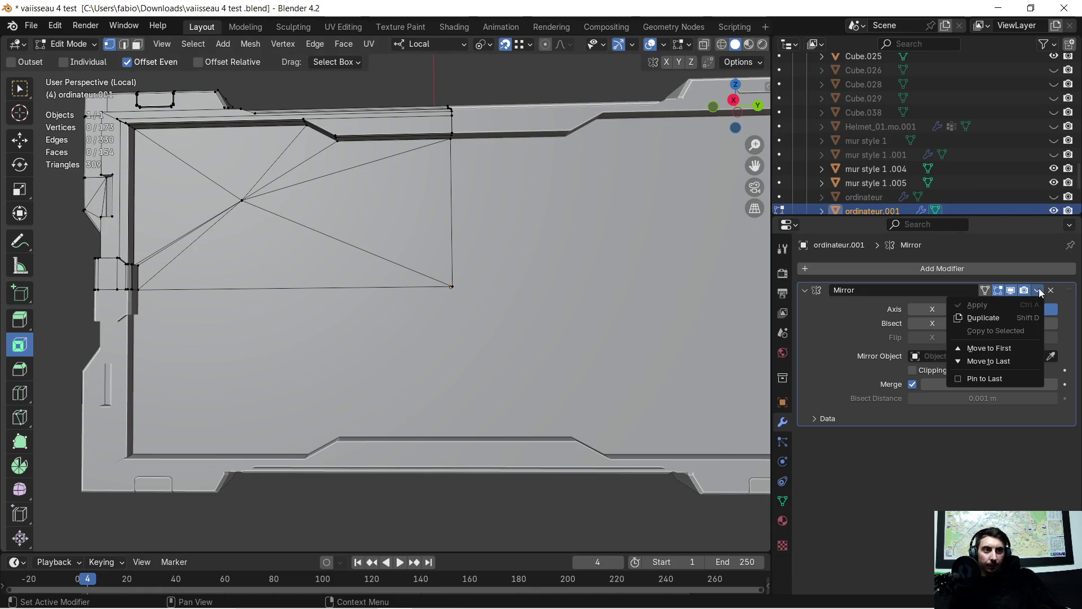
key(Tab)
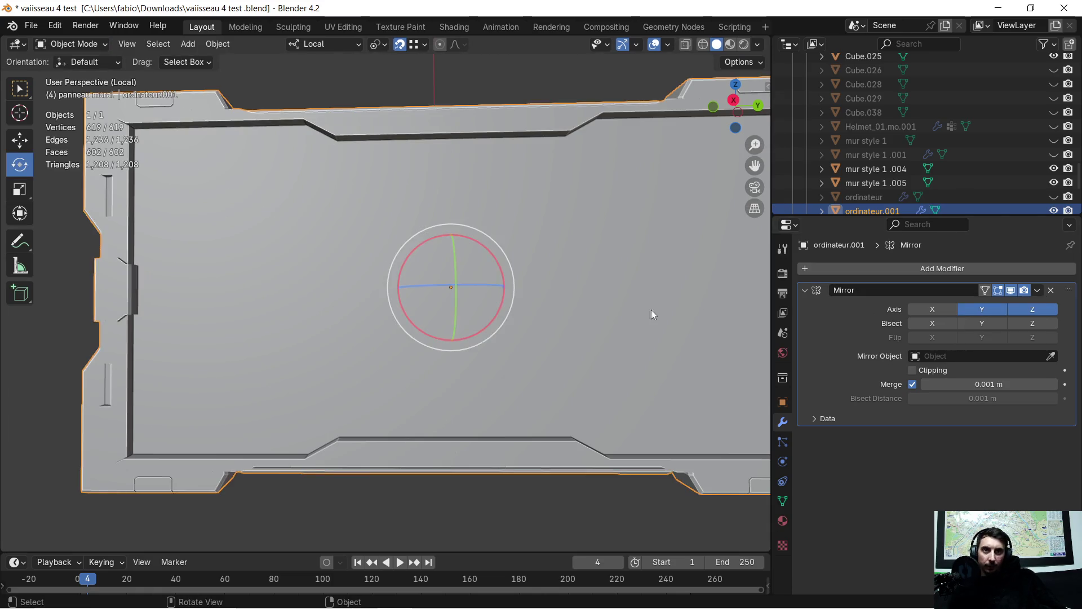
click(1038, 290)
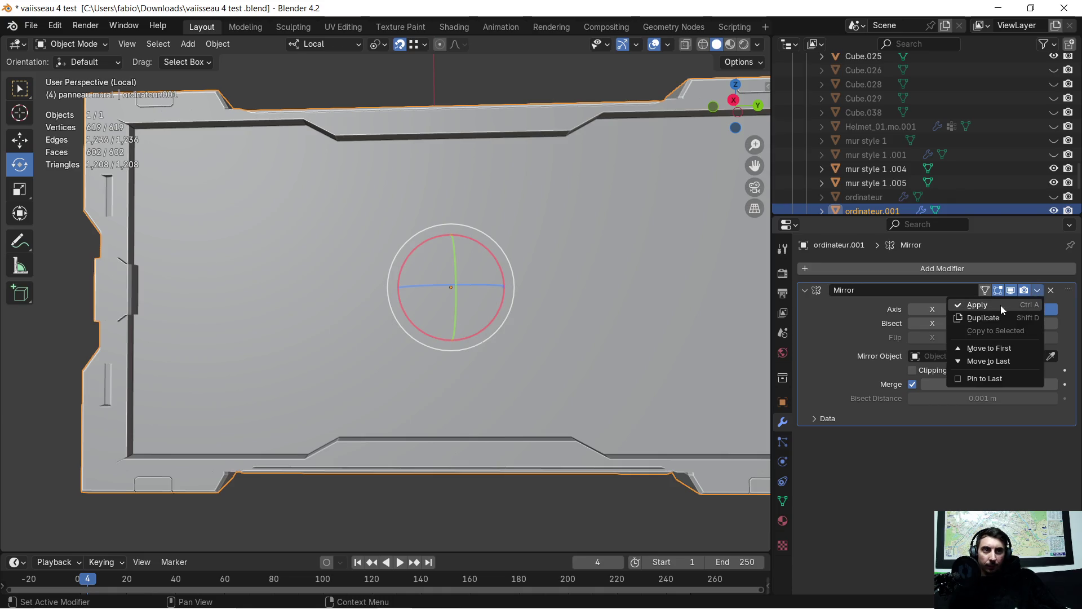
click(1000, 306)
scroll(541, 318, down, 4)
middle_drag(530, 328, 491, 324)
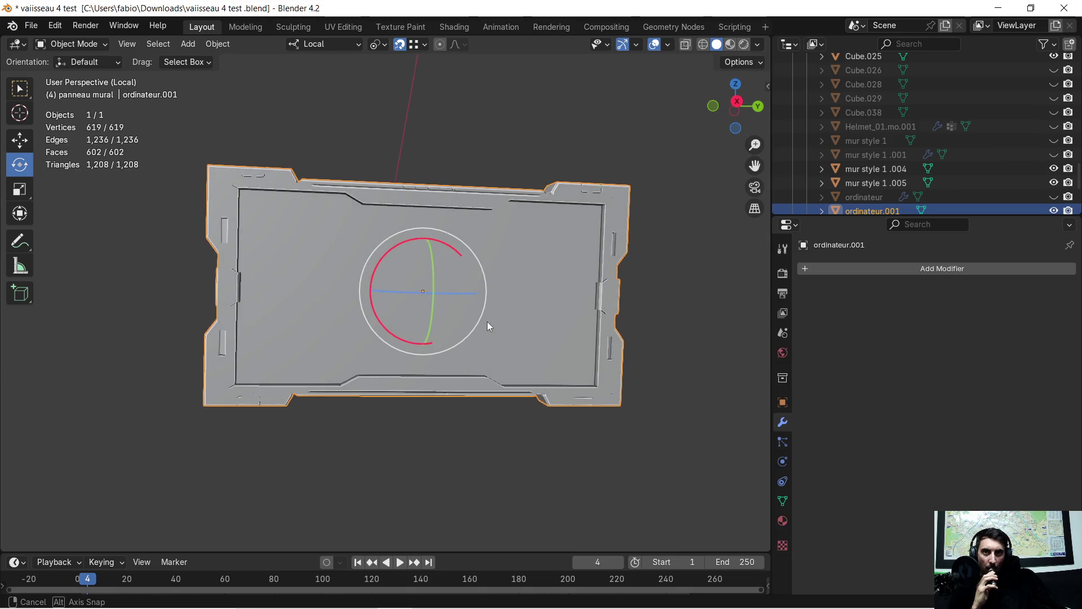
mouse_move(491, 324)
middle_down()
mouse_move(275, 172)
mouse_move(570, 429)
mouse_move(296, 215)
middle_up()
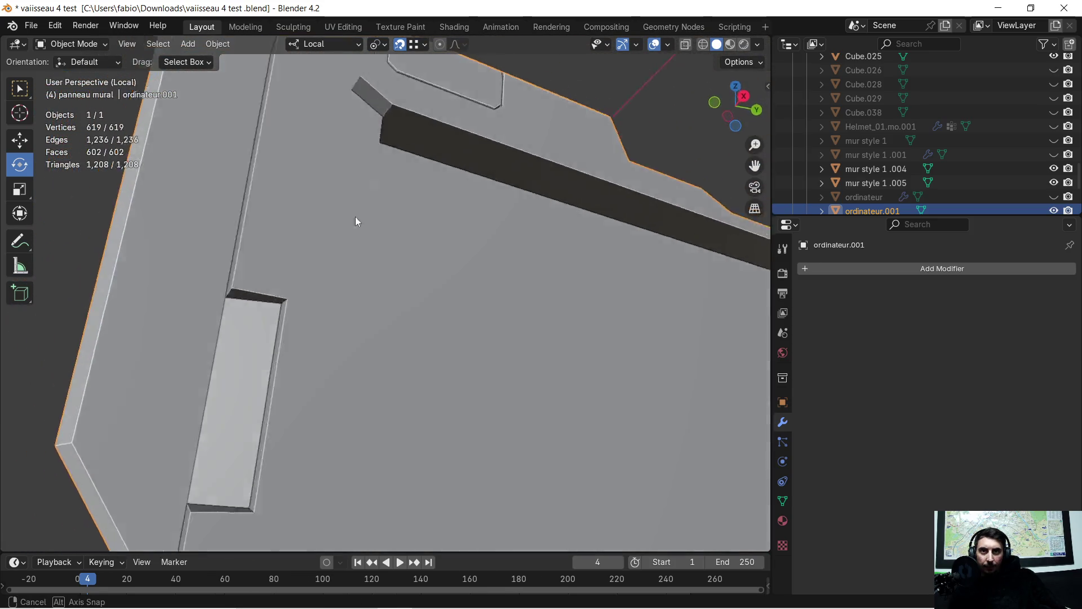
middle_drag(295, 215, 398, 253)
key(Tab)
Step: Move the selected bracket-strip vertices 0.021816 m along local X to reshape the edge
mouse_move(602, 252)
middle_down()
mouse_move(648, 261)
mouse_move(406, 268)
mouse_move(430, 259)
middle_up()
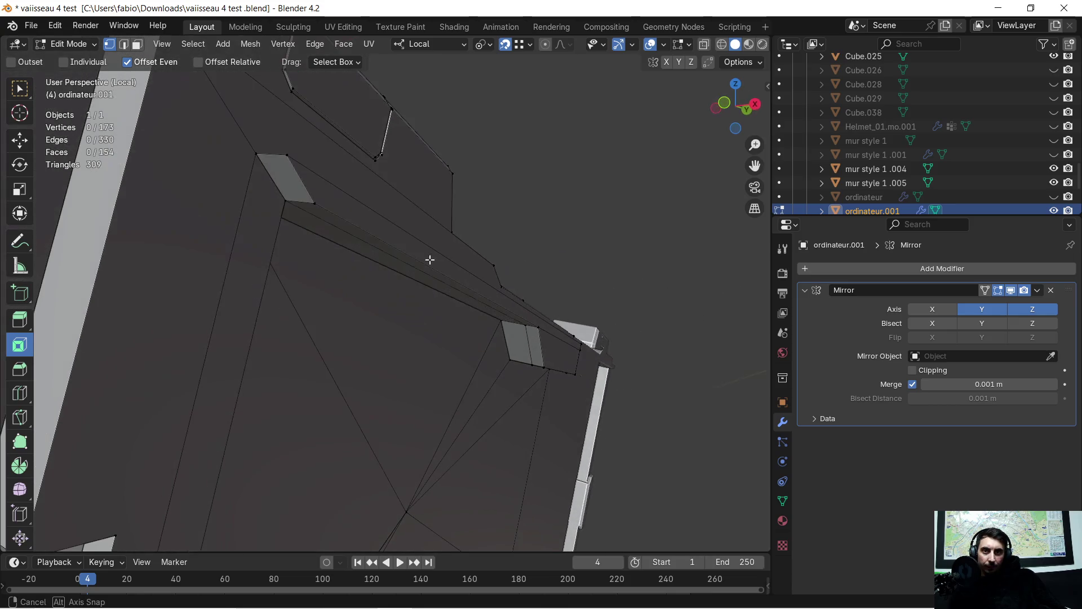
middle_drag(261, 190, 313, 254)
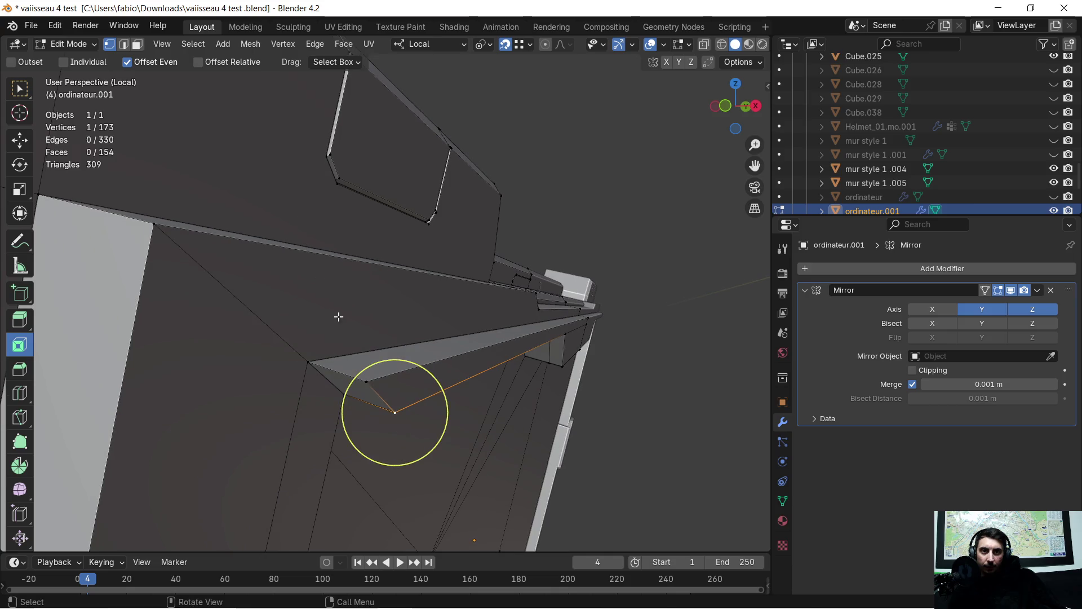
shift+drag(363, 376, 352, 384)
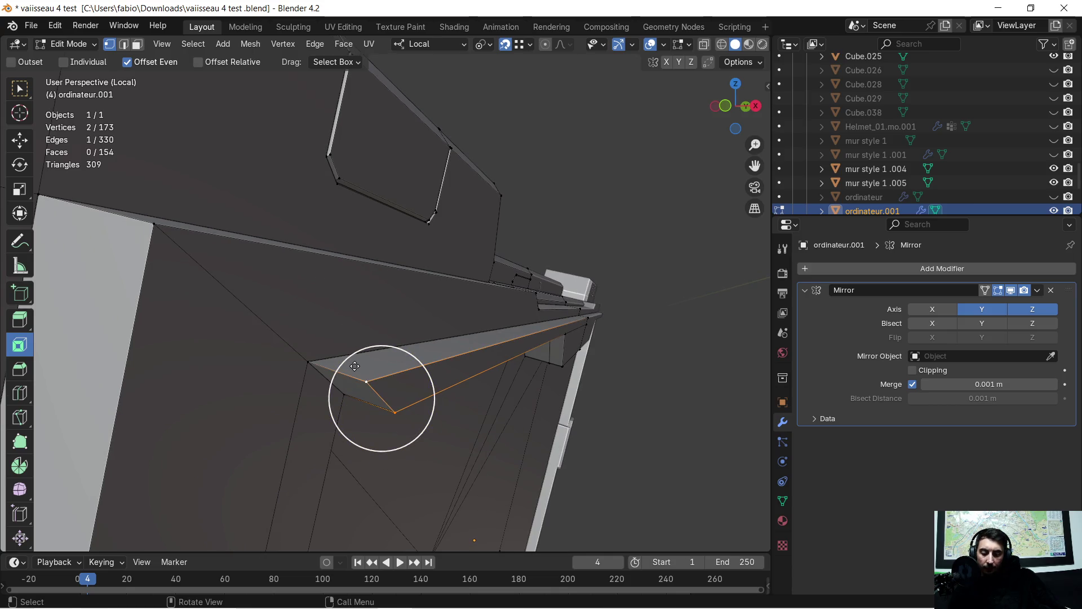
key(x)
click(323, 361)
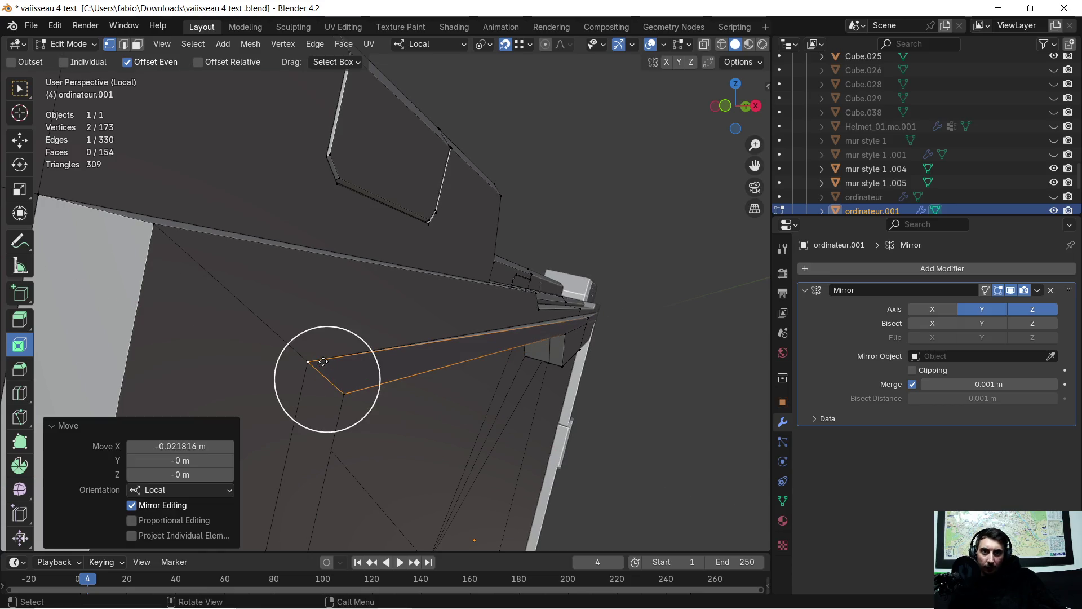
mouse_move(559, 328)
middle_down()
mouse_move(333, 318)
mouse_move(400, 262)
middle_up()
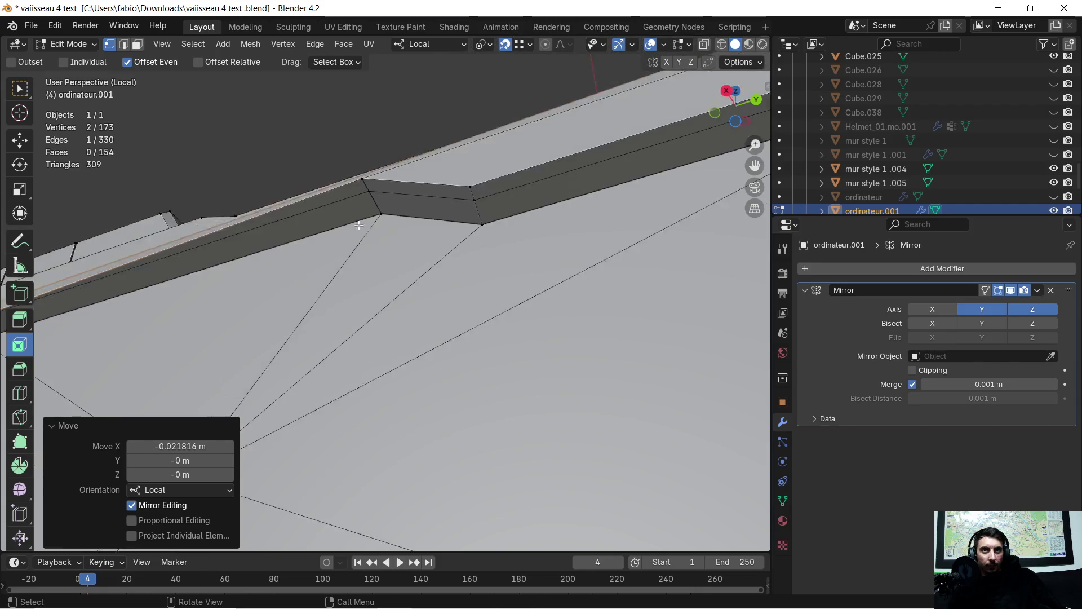
mouse_move(400, 262)
middle_down()
mouse_move(448, 268)
mouse_move(506, 252)
mouse_move(374, 251)
mouse_move(474, 393)
middle_up()
scroll(374, 250, down, 5)
Step: Select the short corner edge in edge mode and start bevelling it
middle_drag(383, 269, 445, 305)
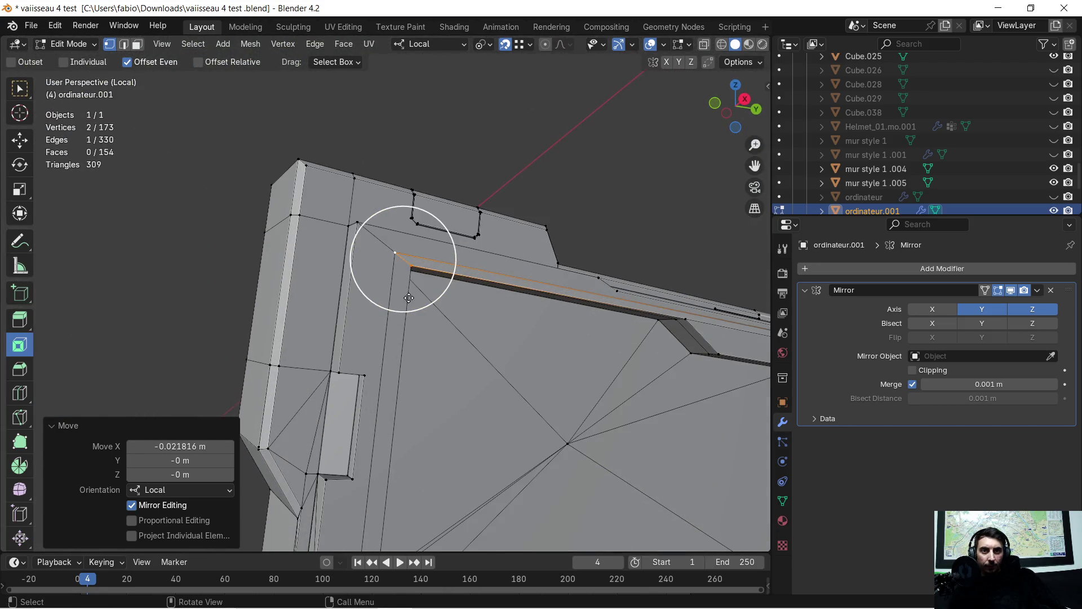
scroll(483, 307, up, 5)
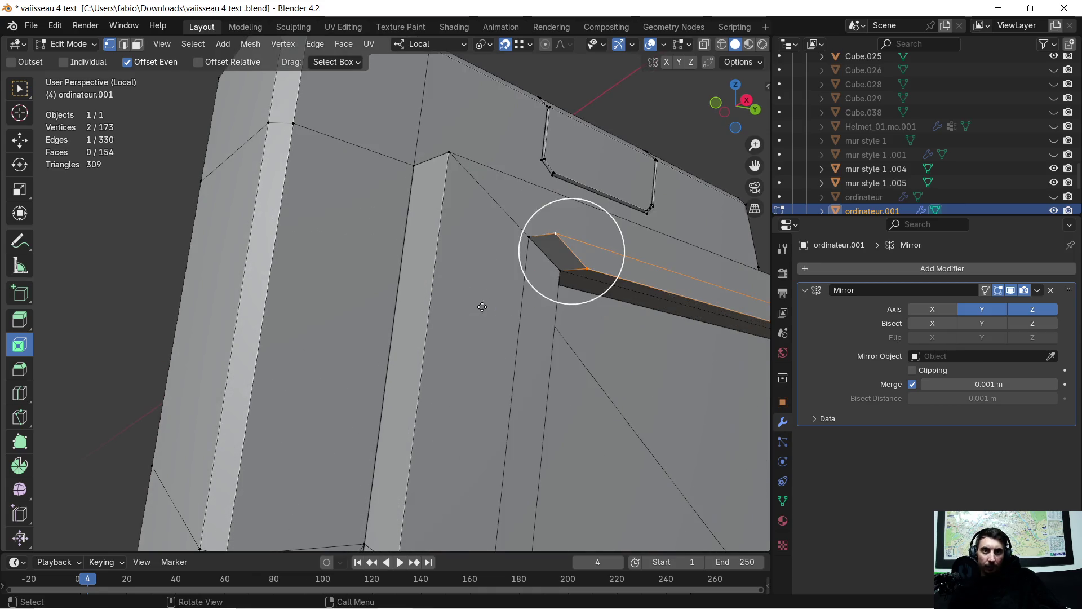
mouse_move(532, 304)
middle_down()
mouse_move(217, 242)
mouse_move(358, 261)
middle_up()
shift+click(359, 261)
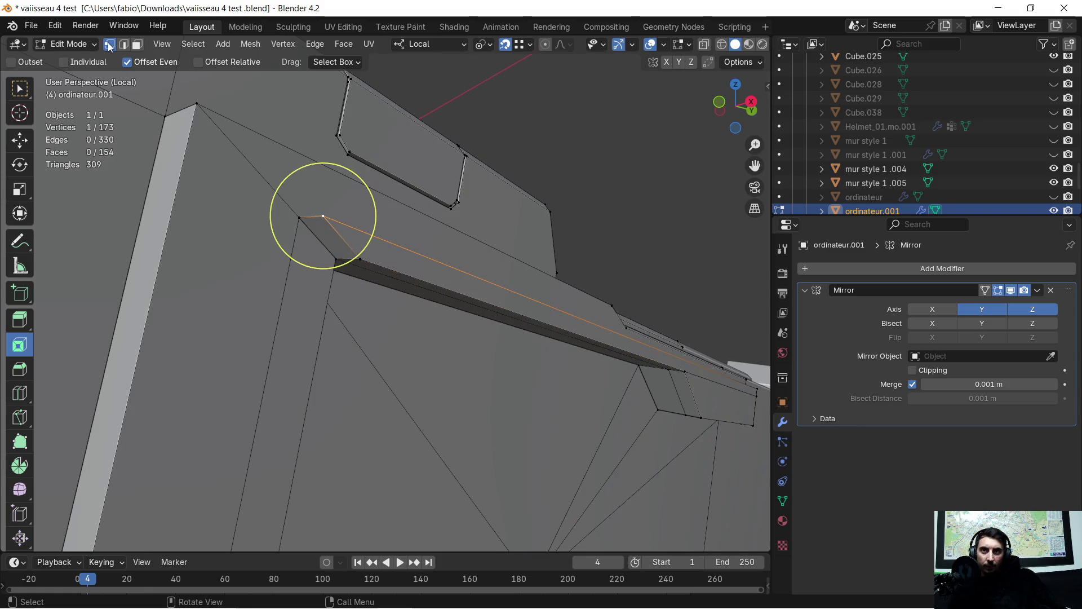
click(123, 44)
click(344, 243)
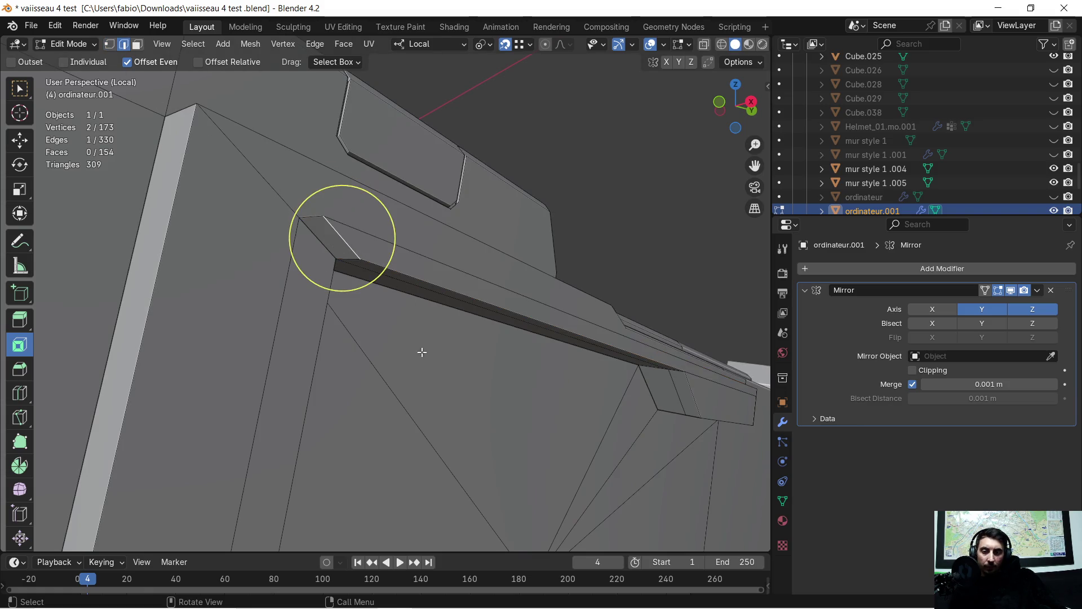
key(ctrl+b)
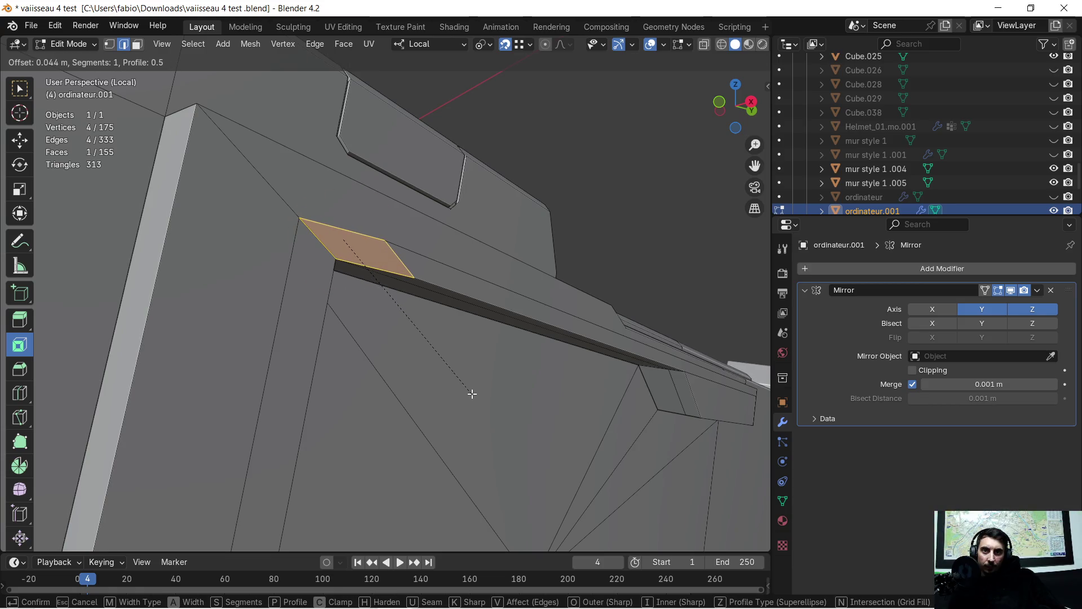
Step: Confirm the single-segment bevel 0.044 m wide and inspect the panel's top strip
click(467, 390)
mouse_move(516, 340)
middle_down()
mouse_move(499, 316)
mouse_move(451, 310)
middle_up()
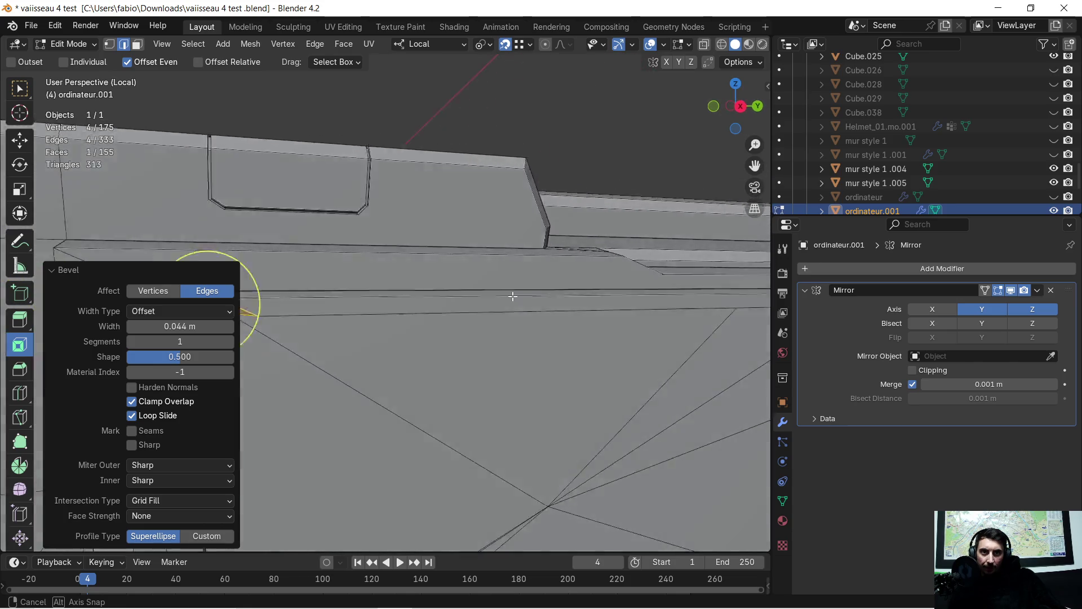
mouse_move(451, 311)
middle_down()
mouse_move(498, 314)
mouse_move(596, 285)
middle_up()
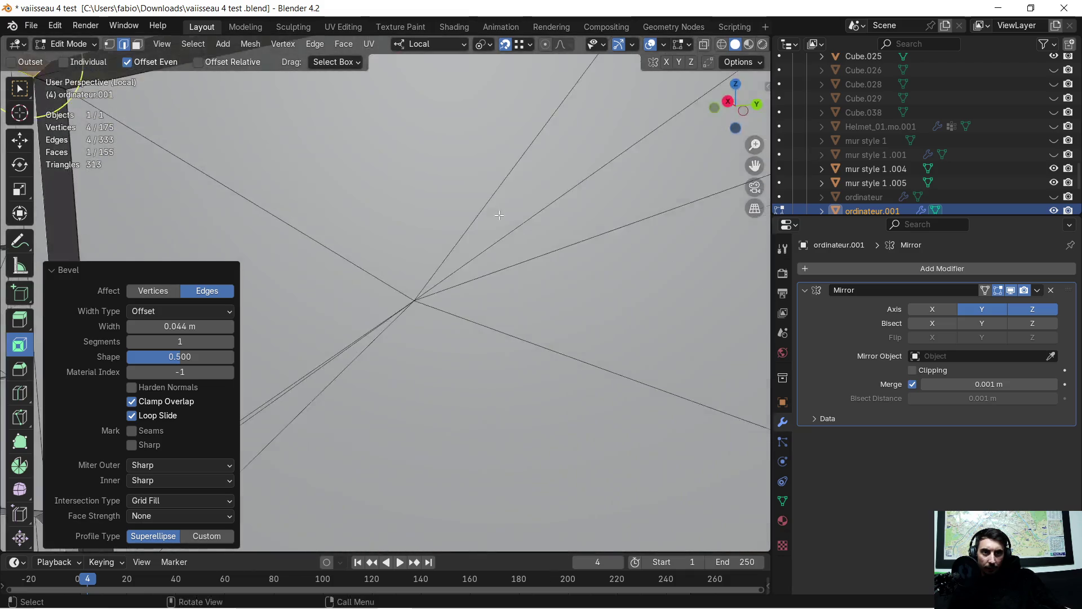
mouse_move(595, 285)
middle_down()
mouse_move(496, 248)
mouse_move(514, 285)
mouse_move(511, 437)
mouse_move(459, 296)
mouse_move(473, 284)
mouse_move(455, 208)
mouse_move(268, 507)
mouse_move(472, 320)
mouse_move(500, 201)
mouse_move(560, 221)
mouse_move(406, 283)
middle_up()
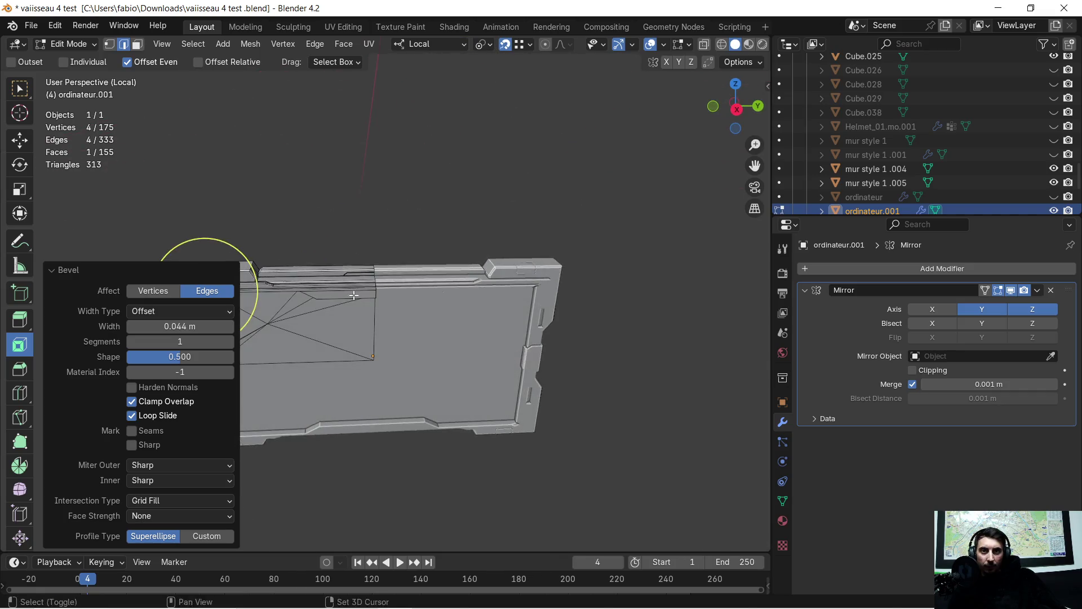
scroll(406, 284, up, 2)
scroll(358, 274, up, 2)
scroll(382, 288, up, 2)
scroll(423, 292, up, 1)
Step: Undo the bevel so the top corner returns to a single edge
key(ctrl+z)
middle_drag(549, 263, 536, 254)
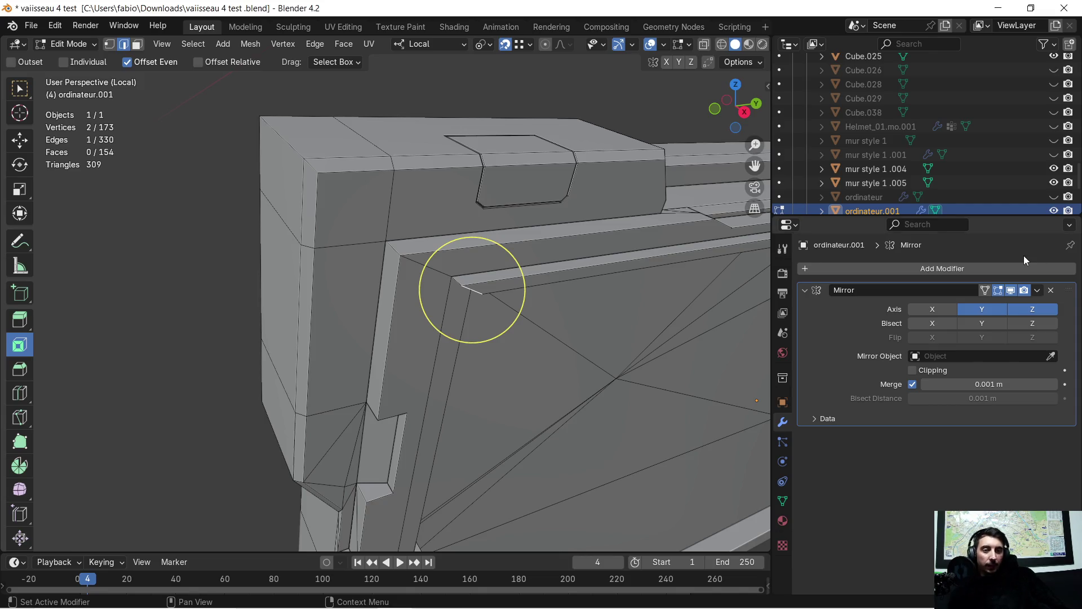
Step: Delete a face at the panel's inner top corner in face select mode
mouse_move(402, 314)
middle_down()
mouse_move(382, 322)
mouse_move(425, 326)
middle_up()
scroll(455, 334, up, 3)
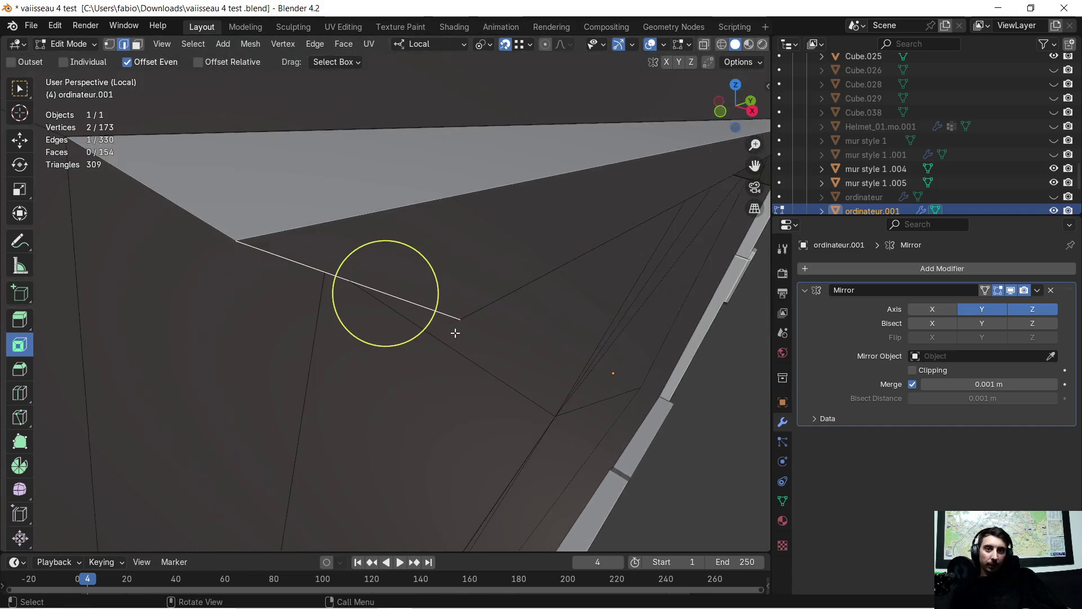
scroll(456, 330, down, 1)
scroll(461, 330, down, 1)
scroll(464, 331, down, 1)
mouse_move(532, 338)
middle_down()
mouse_move(502, 484)
mouse_move(434, 188)
mouse_move(357, 264)
mouse_move(380, 229)
mouse_move(321, 239)
mouse_move(327, 284)
mouse_move(392, 362)
mouse_move(370, 357)
mouse_move(417, 340)
mouse_move(434, 300)
mouse_move(427, 268)
mouse_move(413, 273)
middle_up()
click(138, 45)
click(358, 91)
mouse_move(359, 91)
middle_down()
mouse_move(375, 164)
mouse_move(344, 209)
mouse_move(387, 206)
mouse_move(419, 166)
mouse_move(400, 125)
middle_up()
key(x)
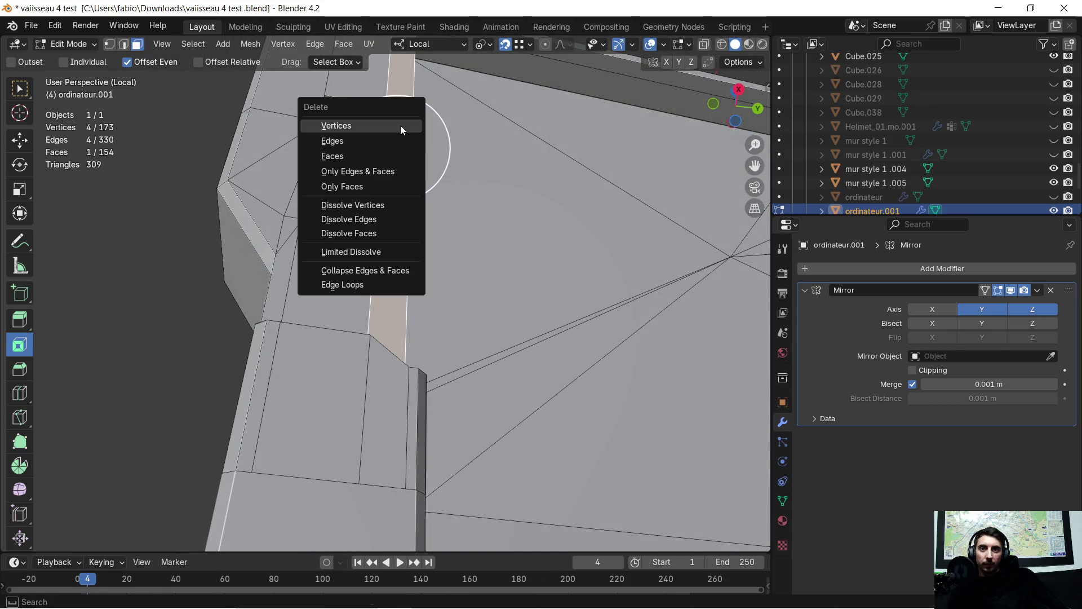
click(374, 153)
Step: Delete a second corner face and start extruding the adjacent face
mouse_move(393, 109)
middle_down()
mouse_move(387, 237)
mouse_move(396, 200)
middle_up()
click(404, 188)
mouse_move(398, 97)
middle_down()
mouse_move(375, 321)
mouse_move(411, 304)
mouse_move(428, 159)
mouse_move(403, 168)
mouse_move(390, 297)
middle_up()
key(x)
click(409, 312)
click(400, 174)
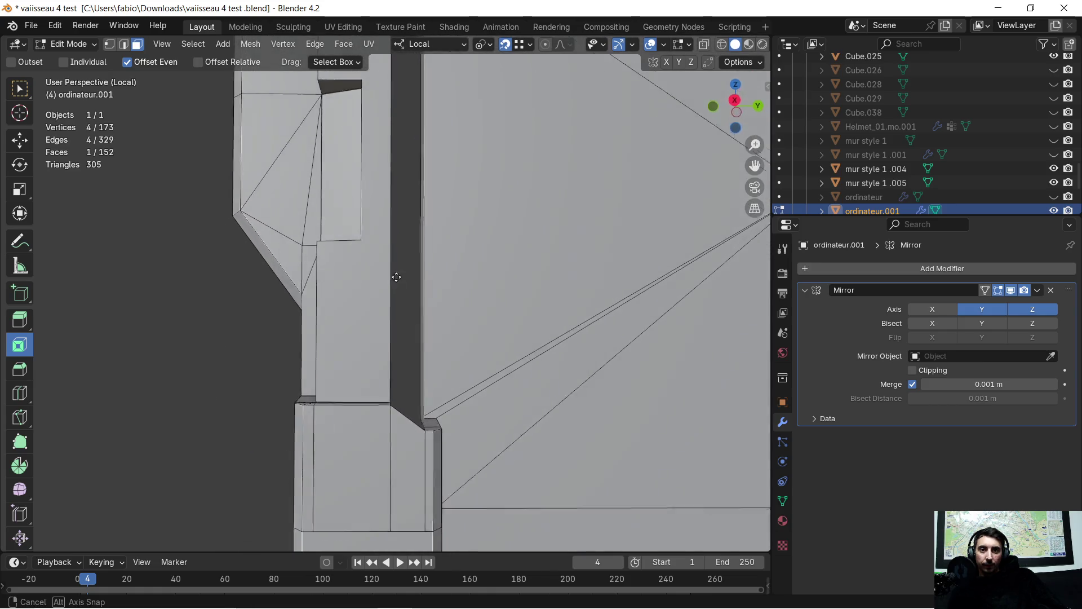
key(e)
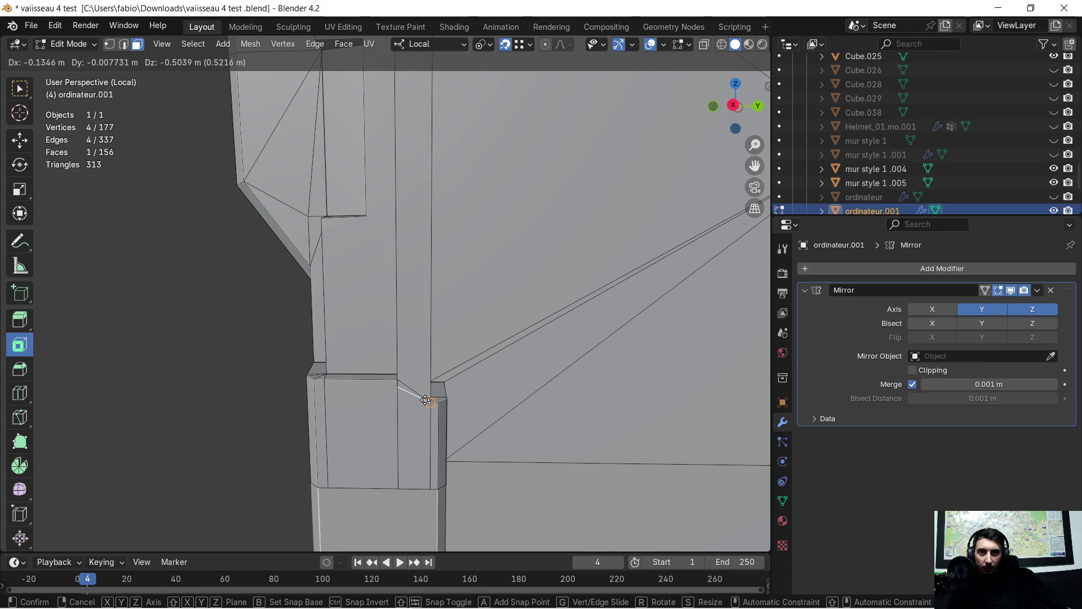
Step: Confirm the extruded corner face and switch to Vertex select mode
click(425, 400)
scroll(435, 447, up, 2)
scroll(446, 508, up, 2)
scroll(505, 464, up, 3)
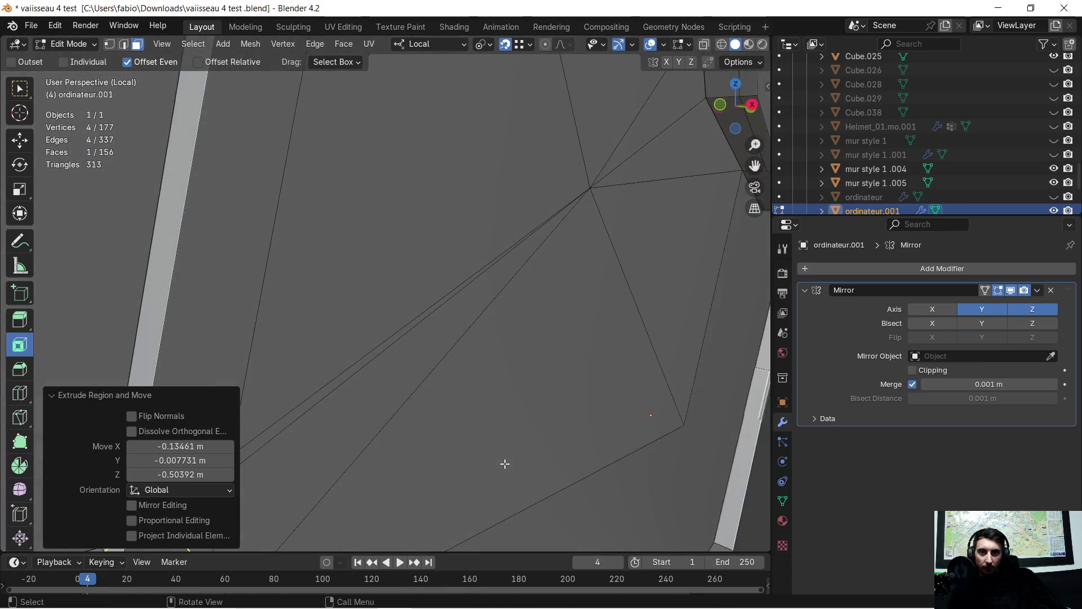
scroll(505, 464, down, 3)
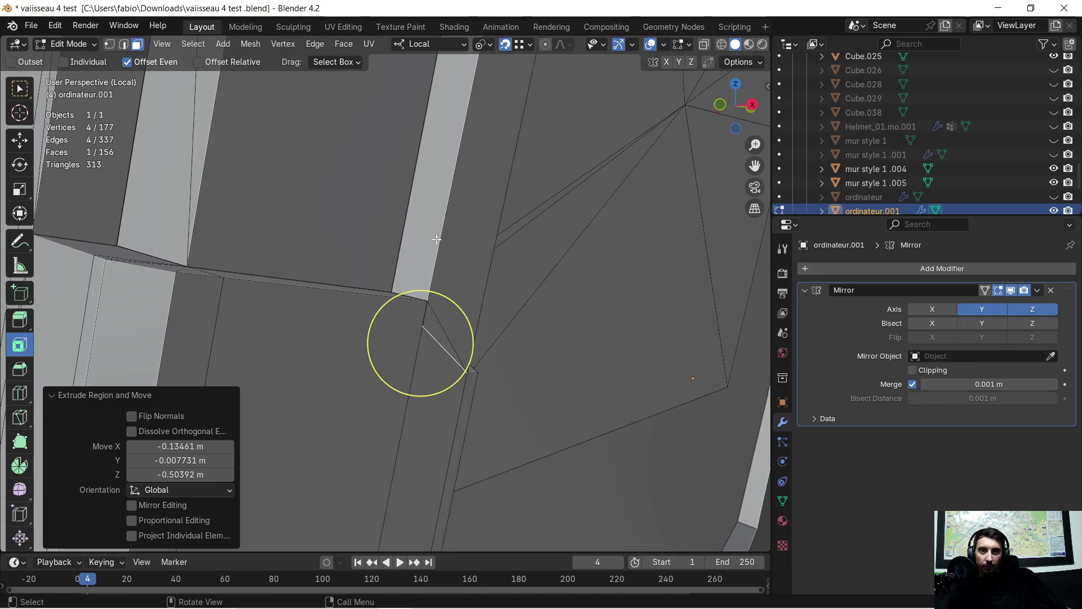
scroll(436, 240, up, 1)
scroll(448, 279, up, 1)
scroll(474, 340, up, 2)
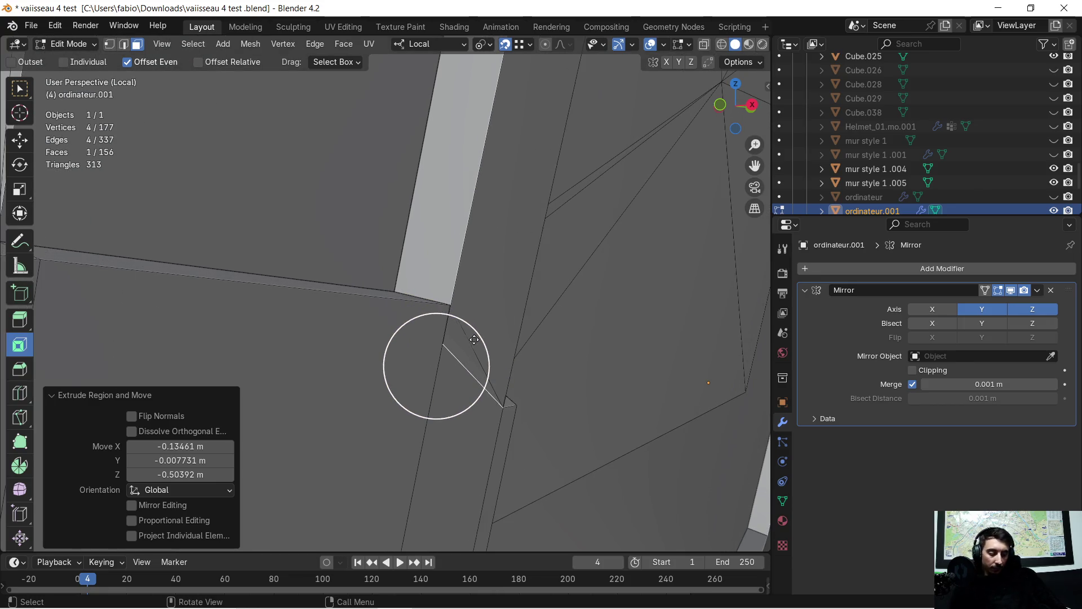
scroll(474, 339, down, 2)
mouse_move(475, 339)
middle_down()
mouse_move(327, 264)
mouse_move(201, 270)
mouse_move(228, 292)
middle_up()
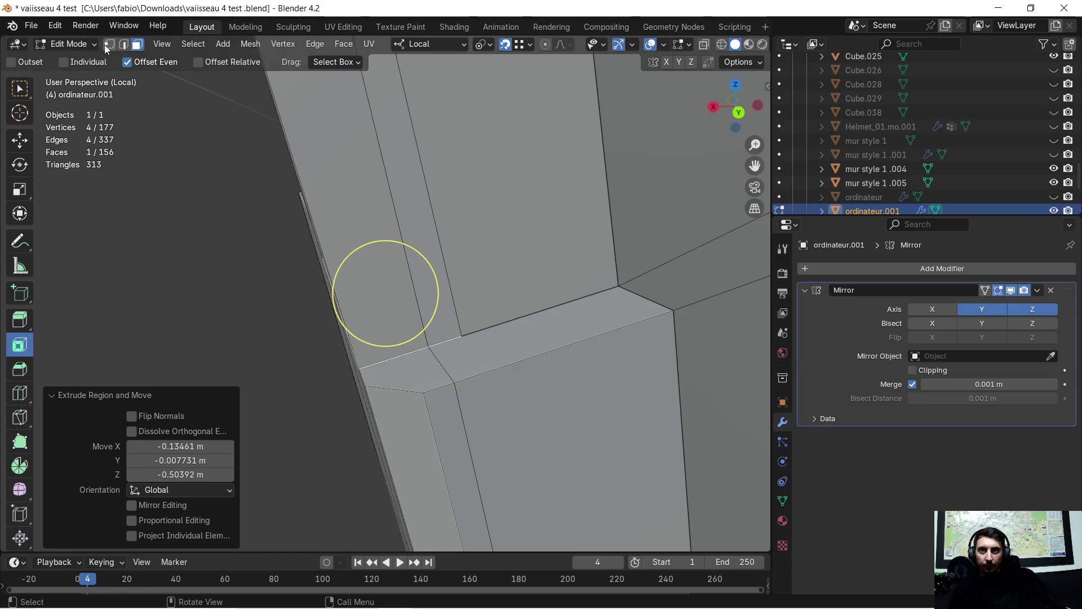
click(107, 48)
Step: Move two corner vertices with G to start closing the gap at the extruded corner
click(463, 339)
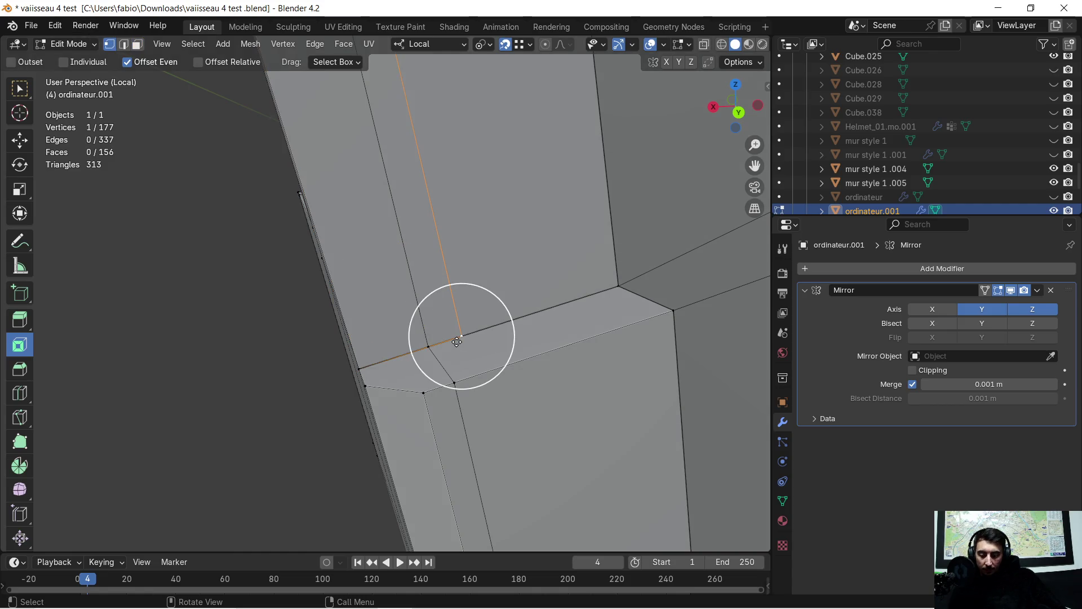
key(g)
click(430, 338)
mouse_move(447, 338)
middle_down()
mouse_move(495, 369)
mouse_move(520, 336)
middle_up()
click(339, 271)
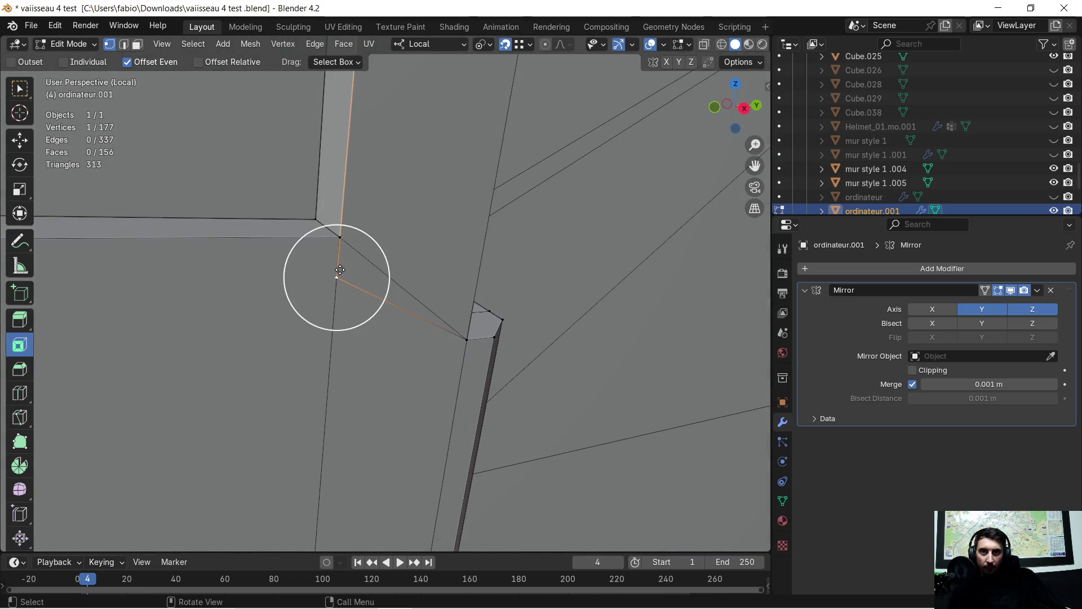
key(g)
click(337, 269)
mouse_move(312, 267)
middle_down()
mouse_move(427, 278)
mouse_move(401, 259)
middle_up()
Step: Reposition a third corner vertex, inspect the panel from the side, then bring up the Windows Start menu
click(339, 202)
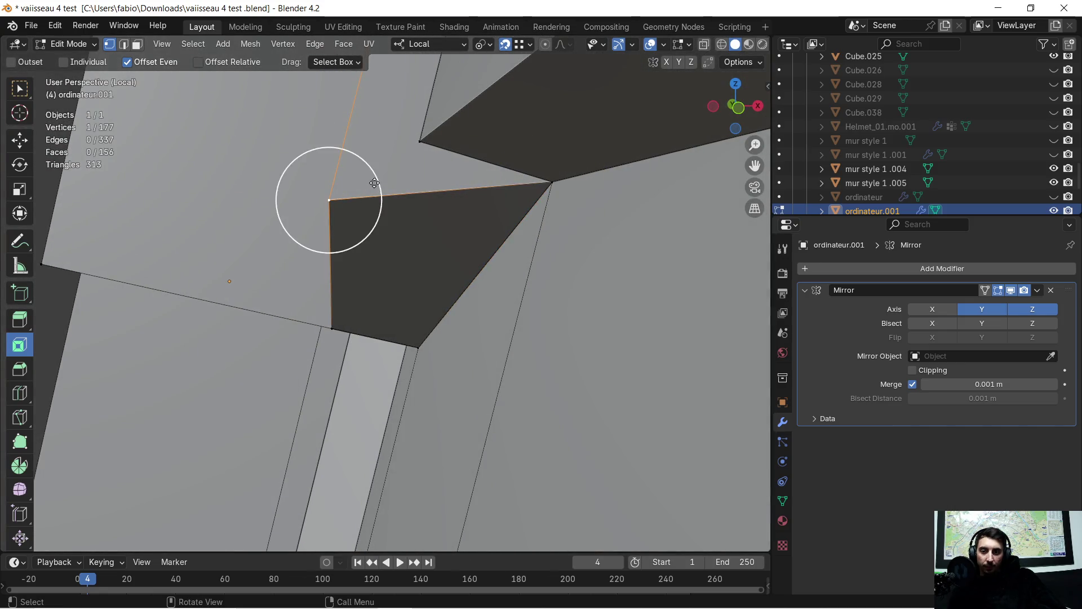
key(g)
click(483, 177)
middle_drag(482, 177, 398, 227)
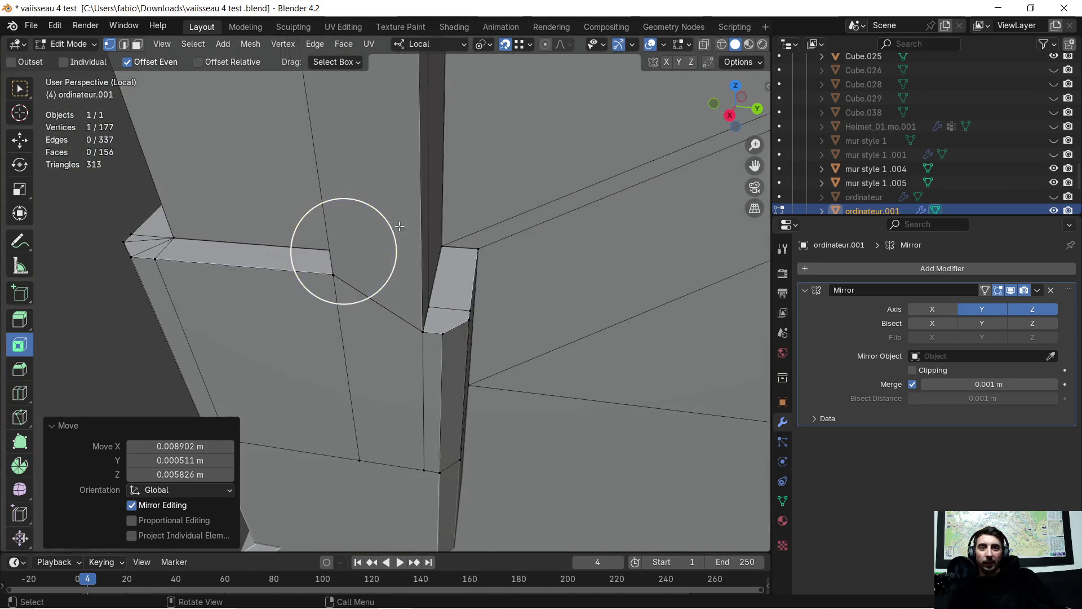
scroll(399, 226, down, 5)
middle_drag(406, 279, 422, 296)
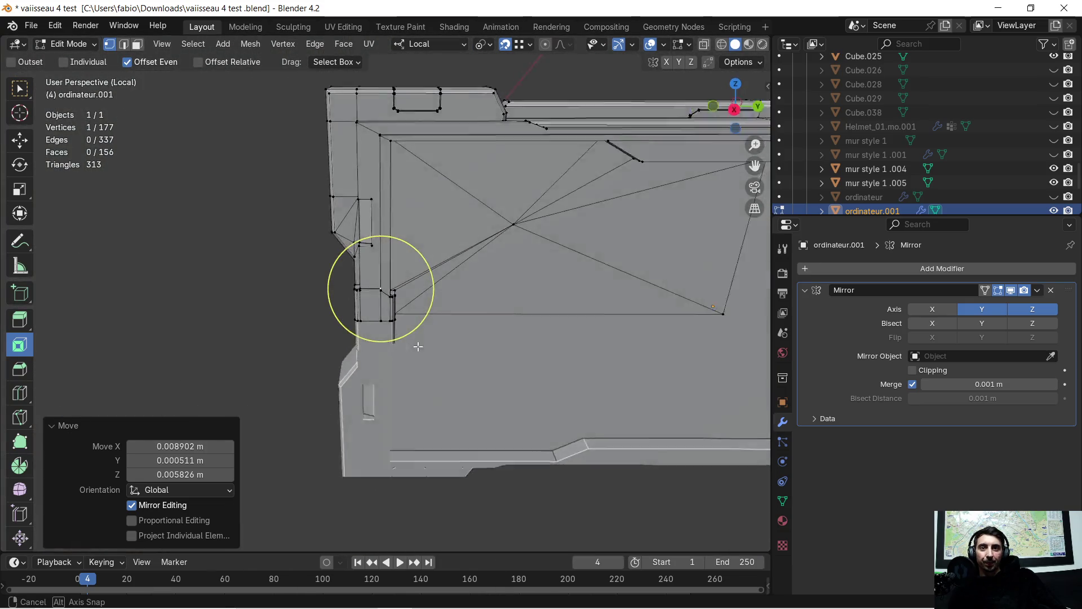
scroll(433, 298, up, 2)
mouse_move(515, 429)
middle_down()
mouse_move(484, 325)
mouse_move(428, 346)
middle_up()
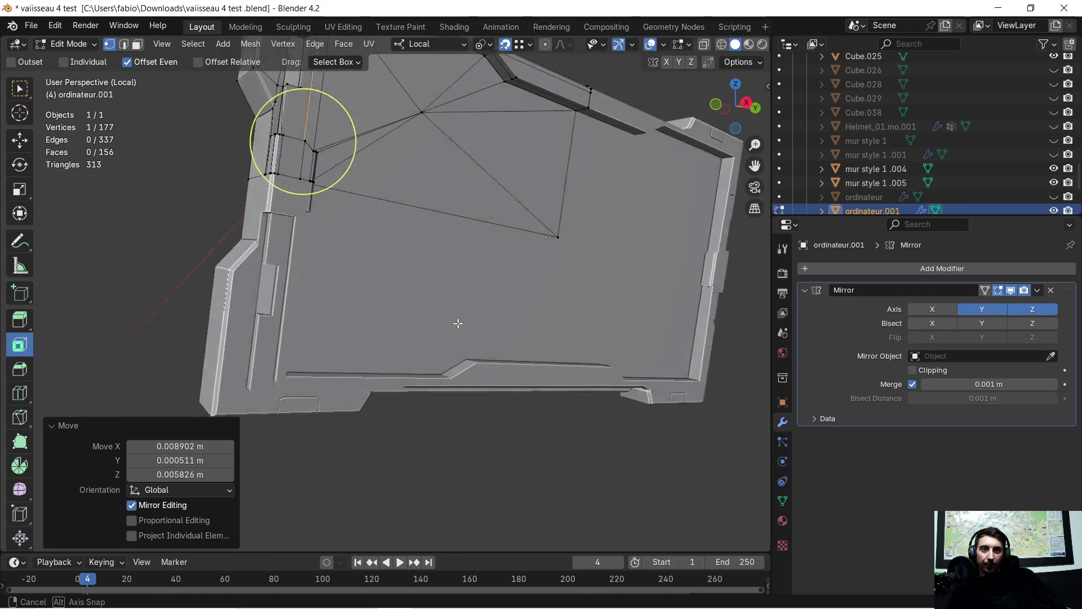
scroll(428, 347, up, 3)
key(super)
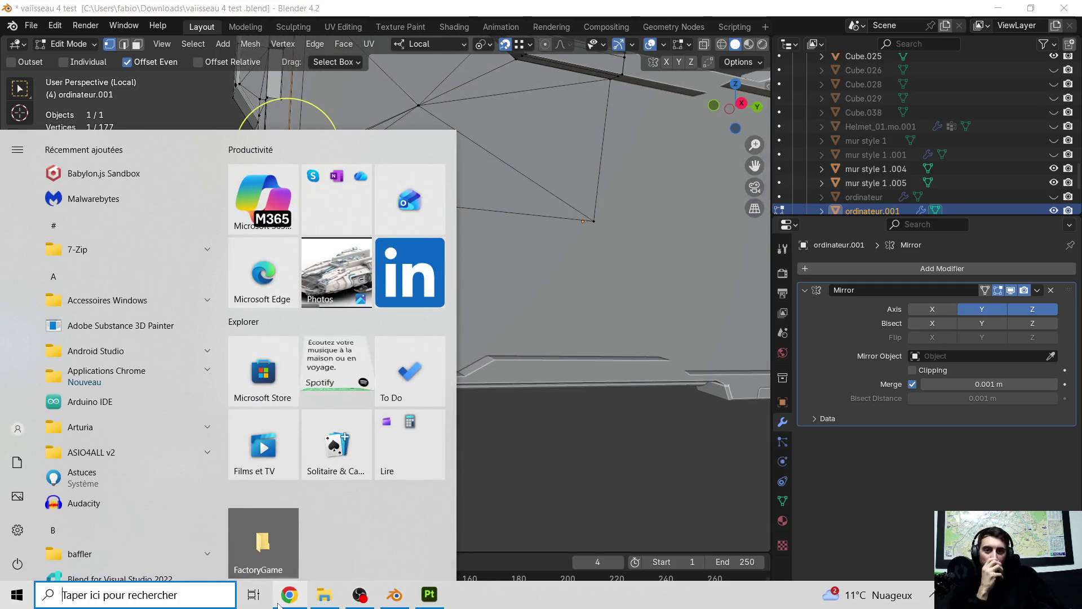
Step: Dismiss the Start menu with the Windows key to return to the Blender scene
key(super)
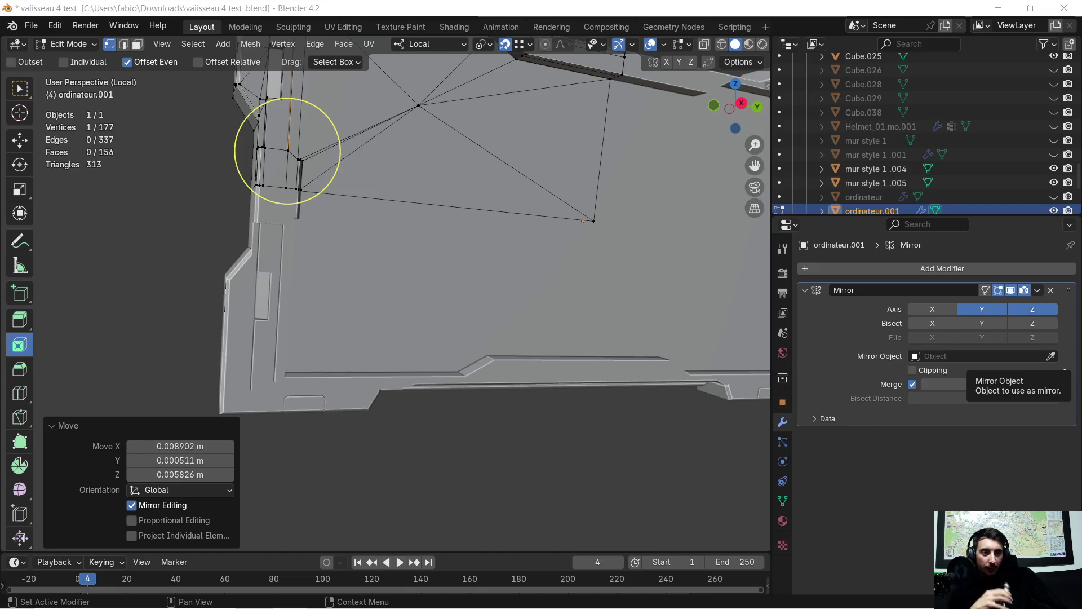
scroll(471, 178, down, 2)
scroll(470, 178, down, 2)
Step: In Edge select mode, select the inner rim edges along the panel's left and top sides
mouse_move(470, 177)
middle_down()
mouse_move(315, 273)
mouse_move(355, 282)
mouse_move(406, 249)
mouse_move(363, 220)
mouse_move(373, 246)
mouse_move(440, 249)
mouse_move(293, 119)
middle_up()
scroll(315, 273, up, 1)
scroll(315, 273, up, 1)
scroll(316, 272, up, 1)
scroll(389, 247, up, 2)
click(126, 47)
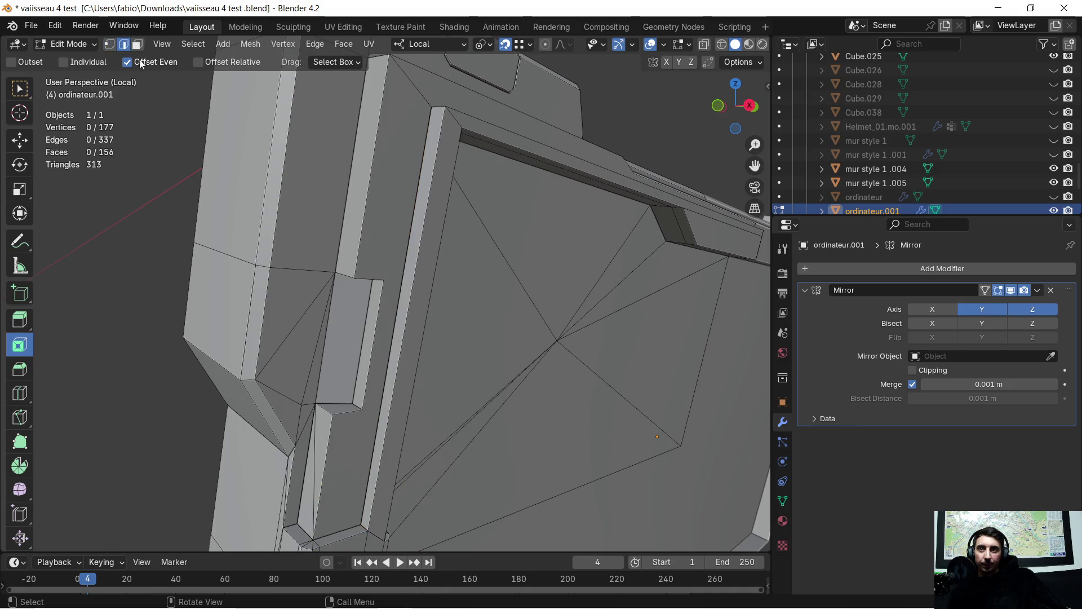
alt+click(665, 254)
middle_drag(665, 266, 633, 240)
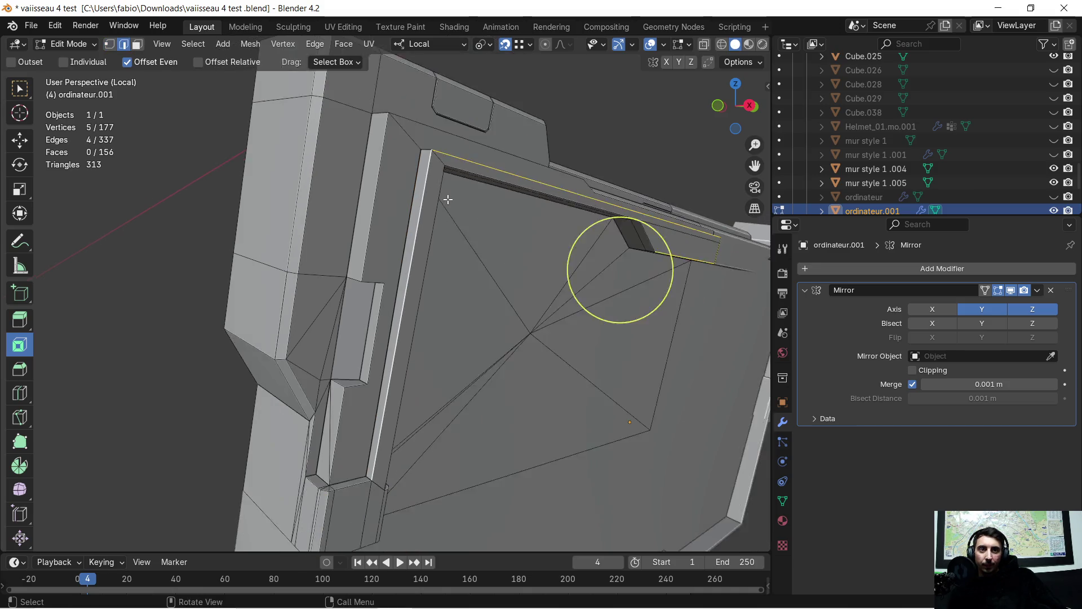
click(387, 322)
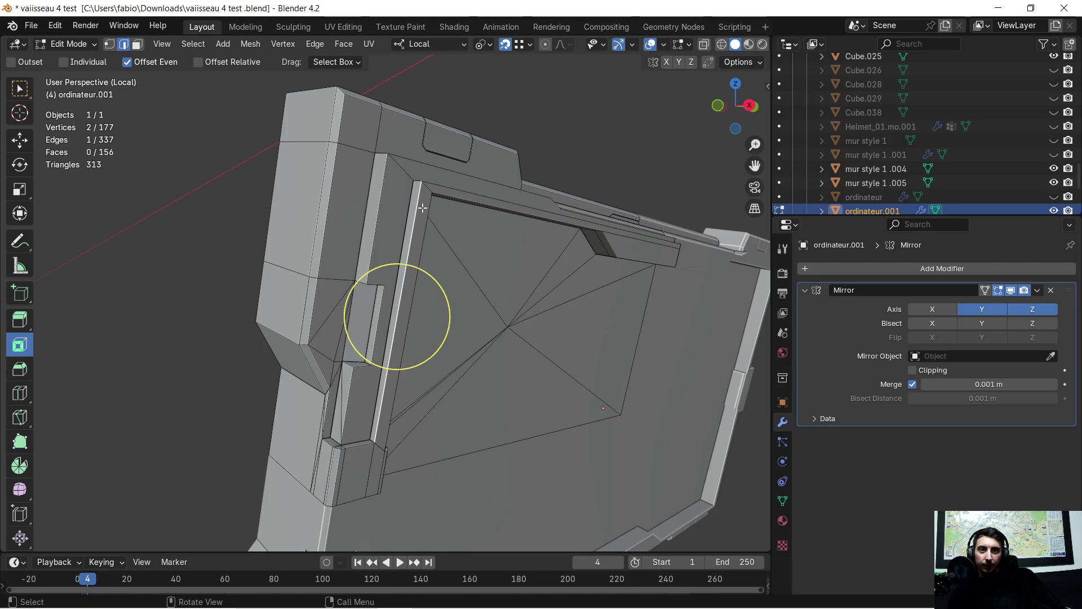
middle_drag(387, 325, 370, 365)
shift+click(424, 246)
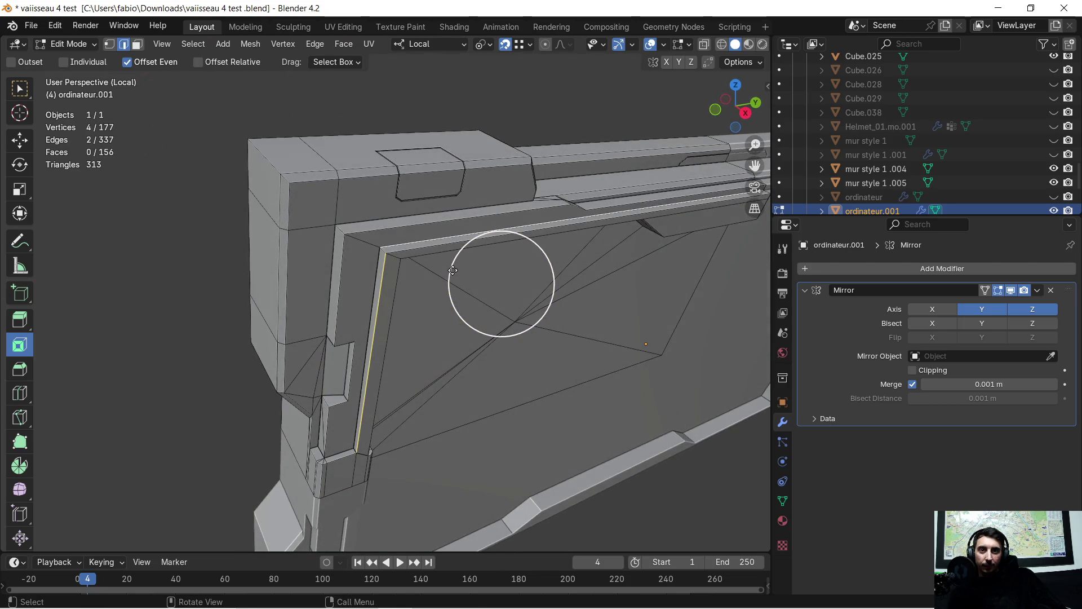
mouse_move(454, 326)
middle_down()
mouse_move(456, 272)
mouse_move(459, 313)
middle_up()
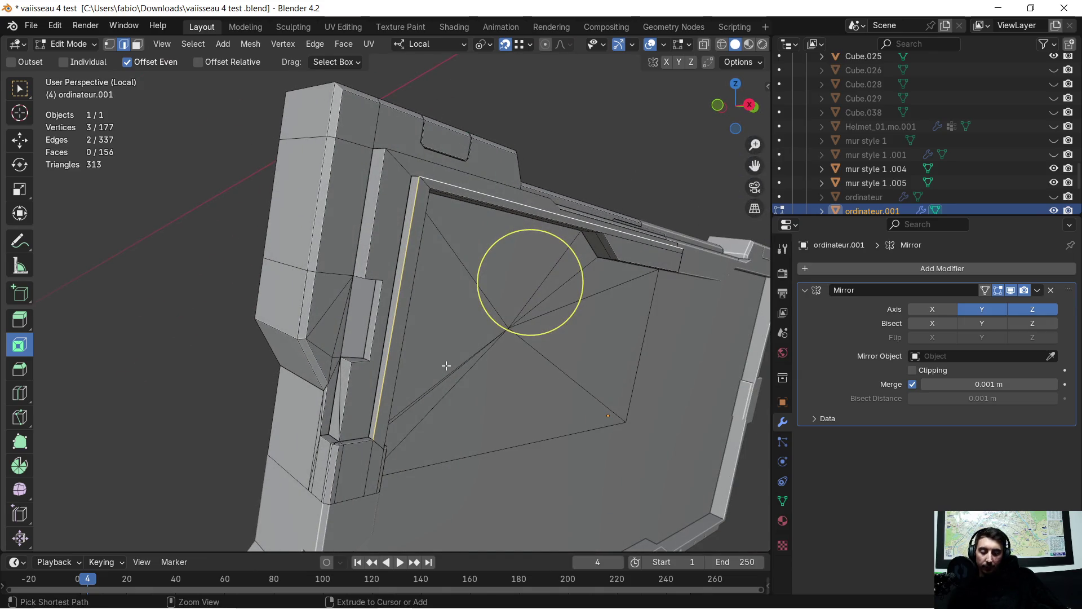
Step: Bevel the selected rim edges (Ctrl+B) to a 0.00872 m width
key(ctrl+b)
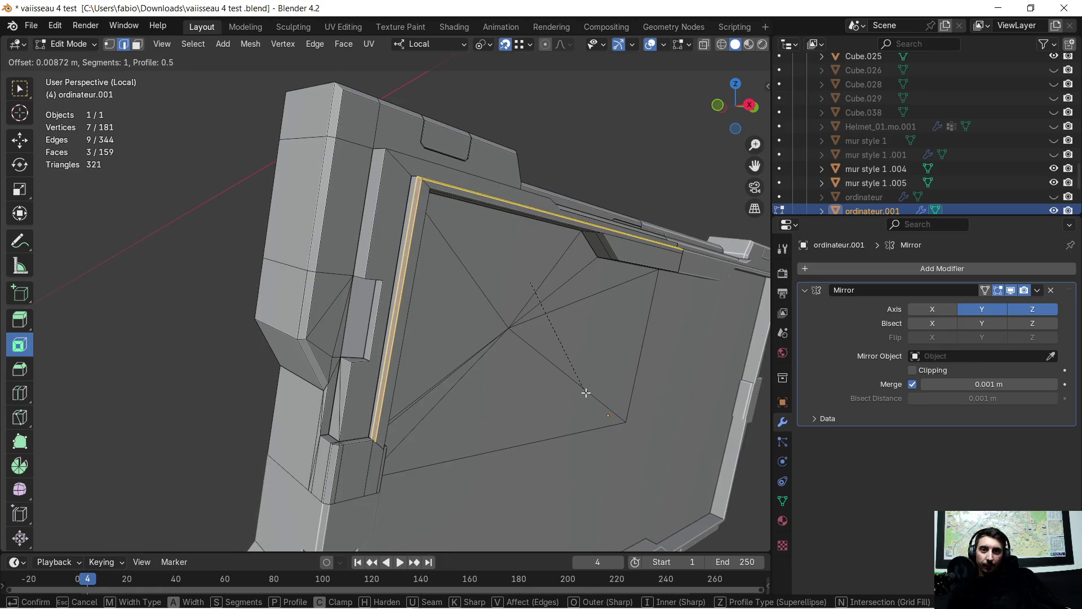
click(586, 393)
scroll(453, 204, up, 5)
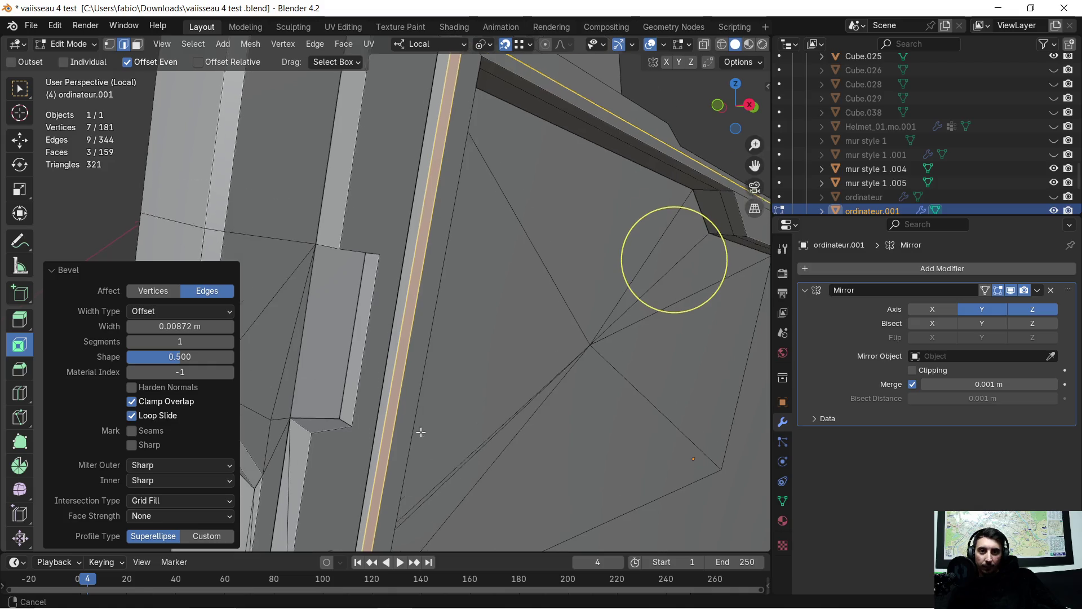
mouse_move(452, 204)
middle_down()
mouse_move(485, 206)
mouse_move(434, 249)
mouse_move(512, 291)
mouse_move(490, 284)
mouse_move(513, 284)
mouse_move(381, 313)
middle_up()
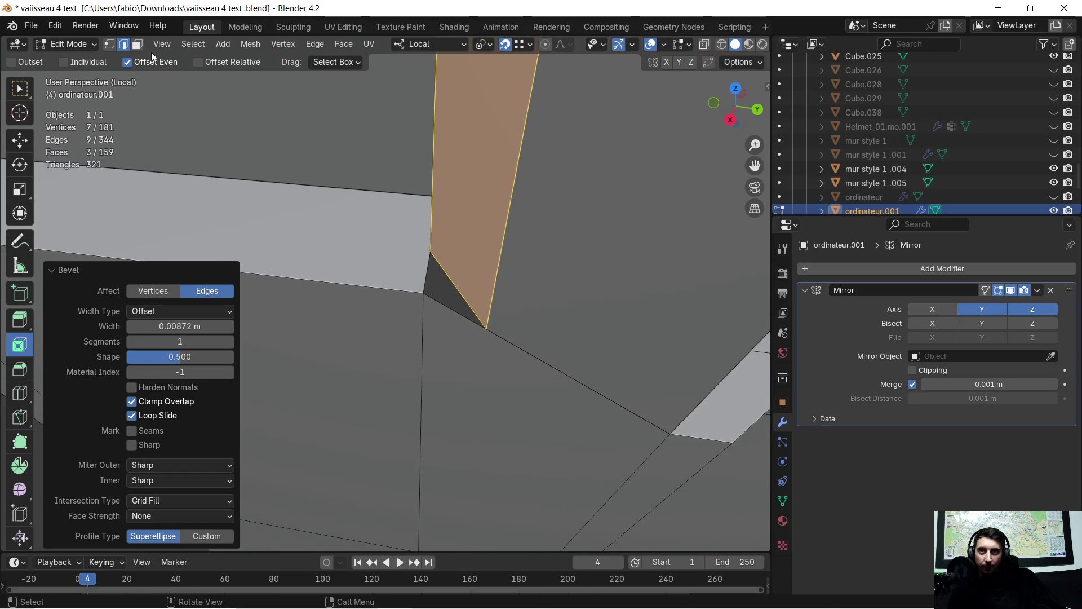
Step: Brush-select three corner vertices and fill a triangle between them
click(135, 43)
key(alt+a)
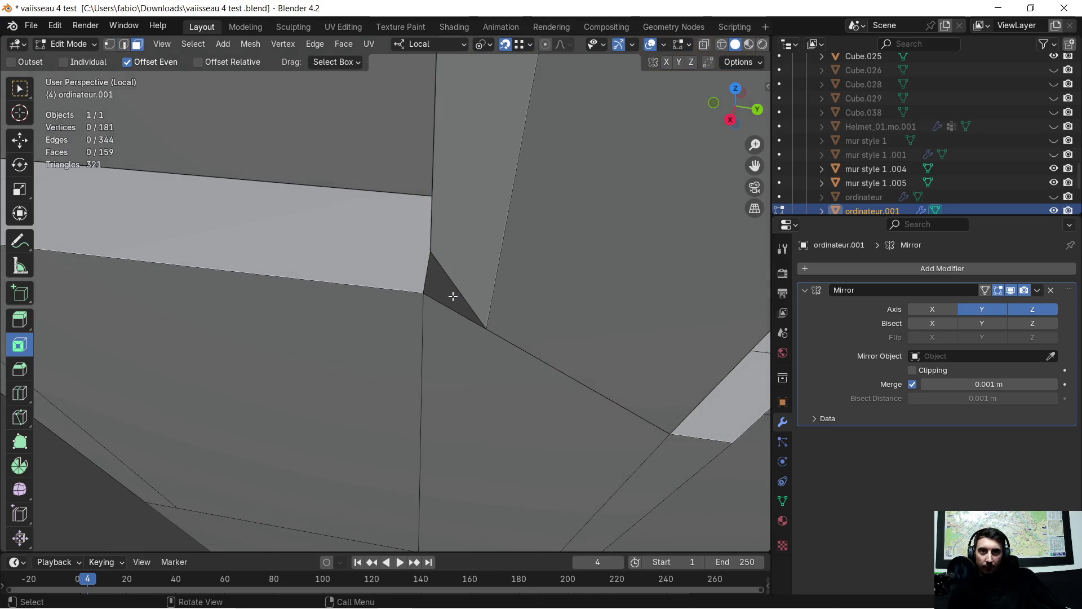
key(c)
click(432, 248)
click(489, 325)
key(f)
mouse_move(457, 296)
middle_down()
mouse_move(406, 334)
mouse_move(629, 289)
middle_up()
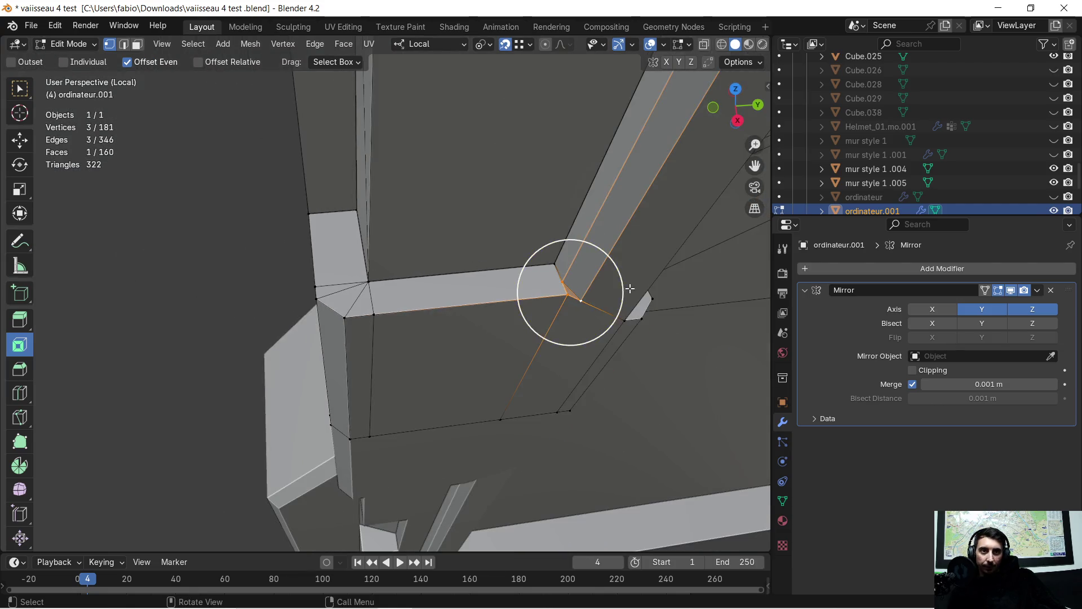
click(566, 279)
Step: Attempt a vertex join, then merge the whole mesh's overlapping vertices by distance
shift+click(373, 281)
key(j)
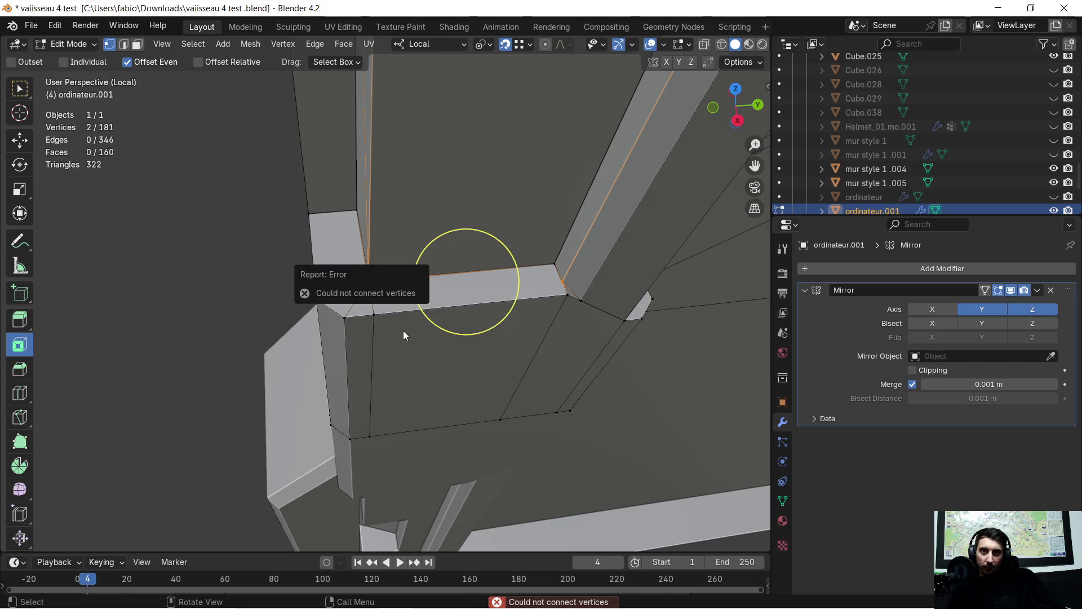
key(a)
key(m)
click(404, 331)
Step: Try connecting the corner vertex to the beam's right end with J twice, undoing both diagonal cuts
click(382, 281)
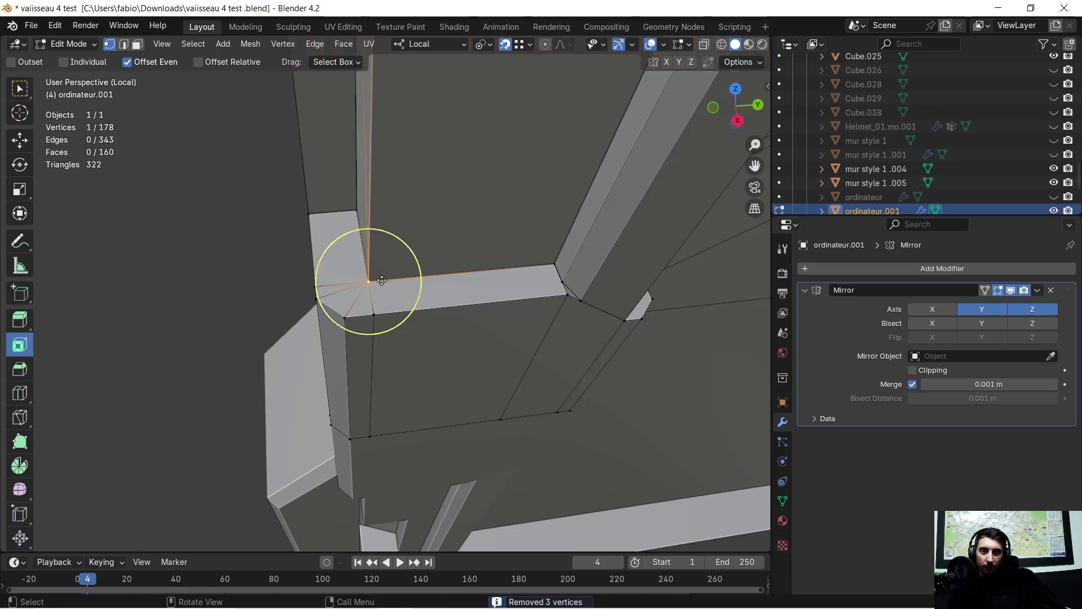
shift+click(562, 282)
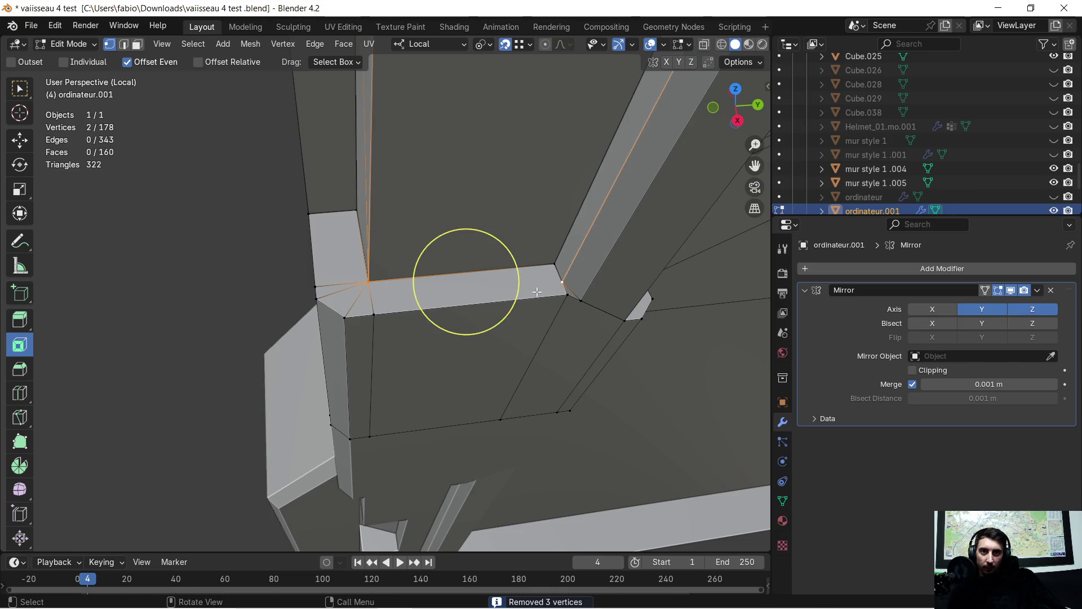
key(j)
key(ctrl+z)
key(ctrl+z)
key(c)
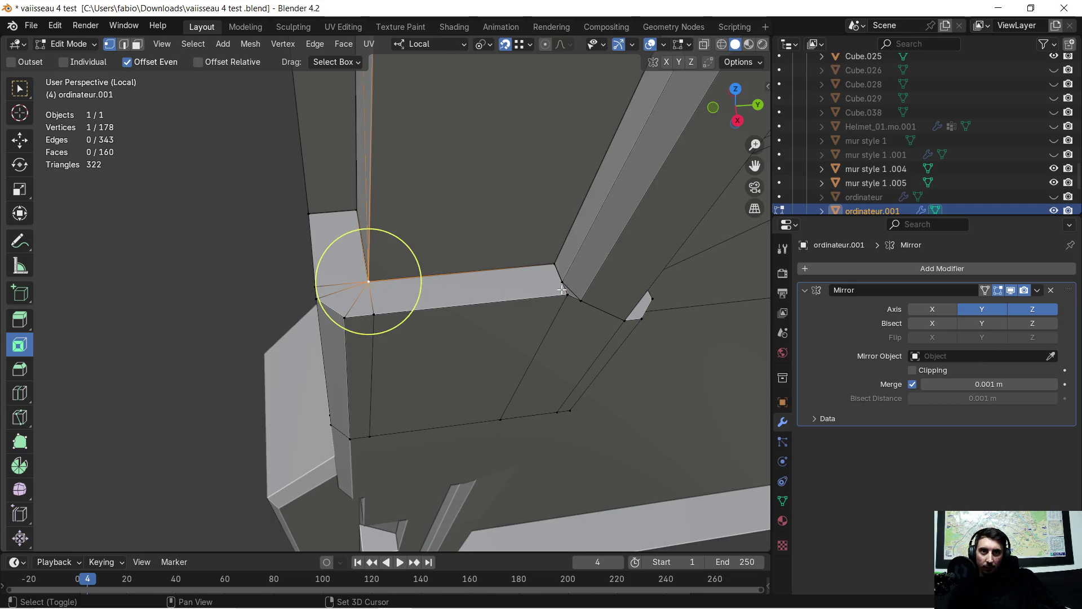
shift+click(558, 282)
key(j)
middle_drag(532, 284, 474, 380)
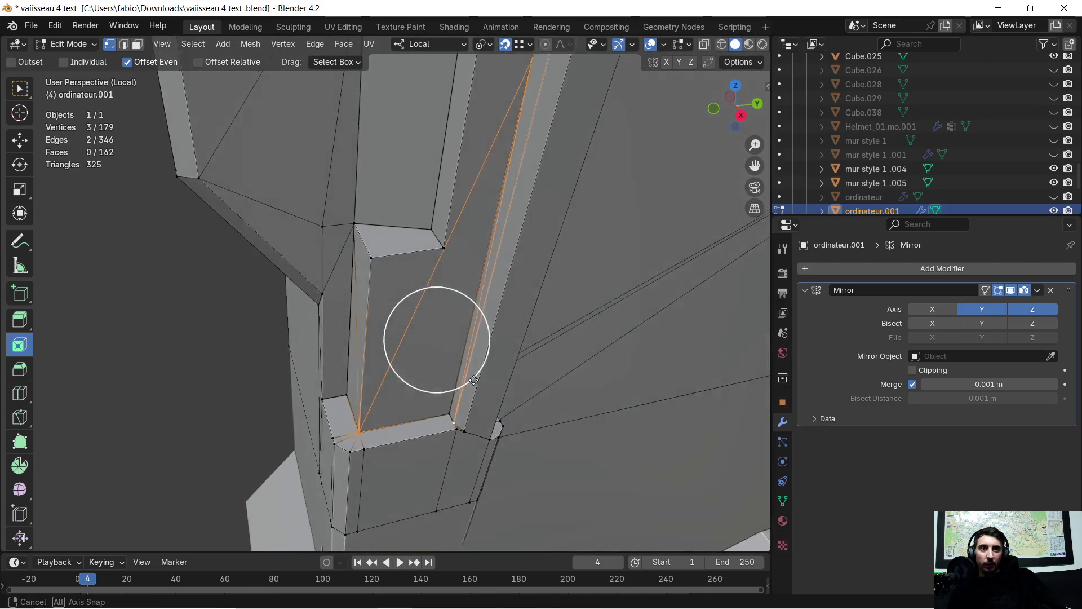
key(ctrl+z)
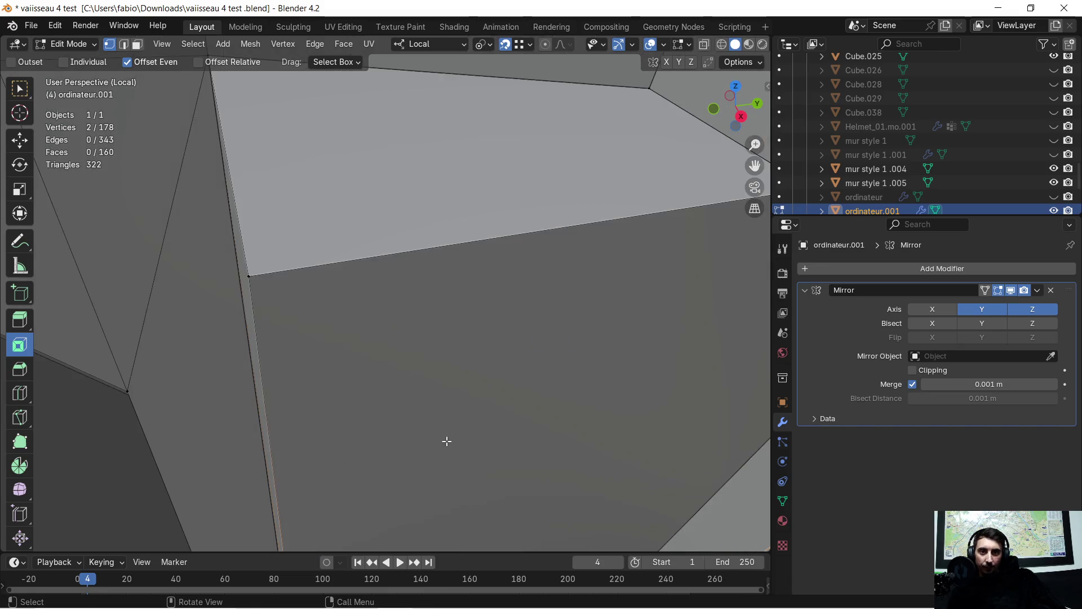
mouse_move(403, 440)
ctrl+middle_down()
mouse_move(441, 449)
mouse_move(385, 249)
ctrl+middle_up()
Step: Delete the long beam face and fill a triangular face from its left-end edge to the right-end vertex
click(138, 49)
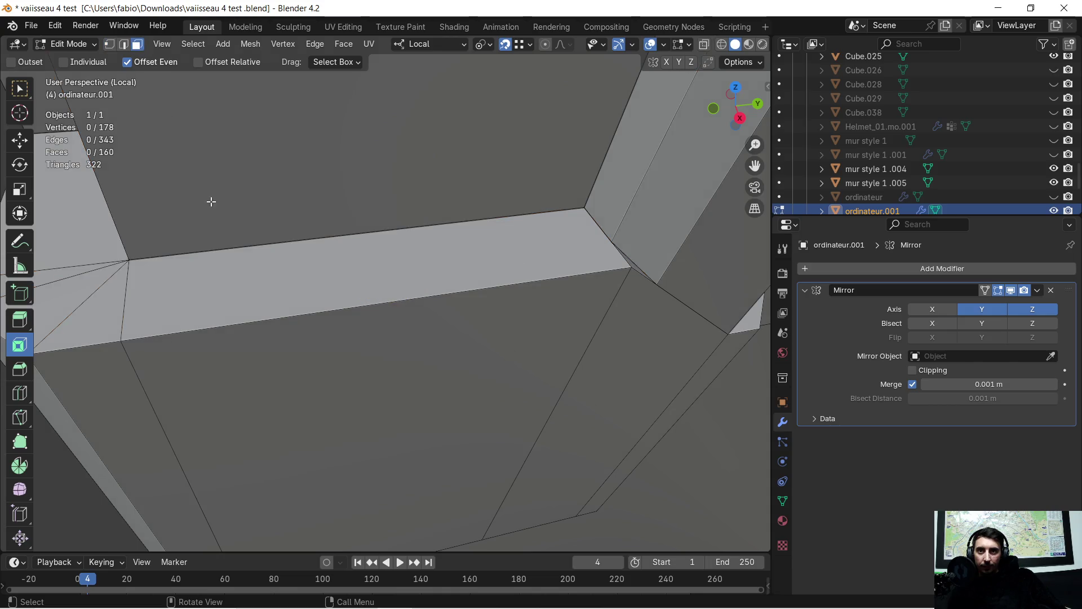
click(228, 275)
key(x)
click(228, 274)
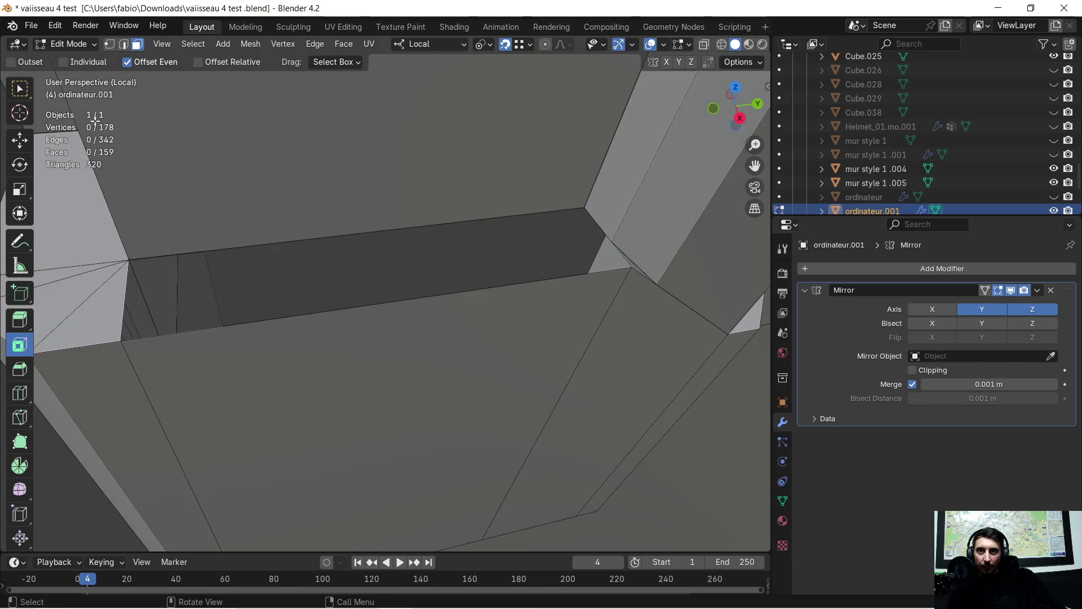
click(128, 253)
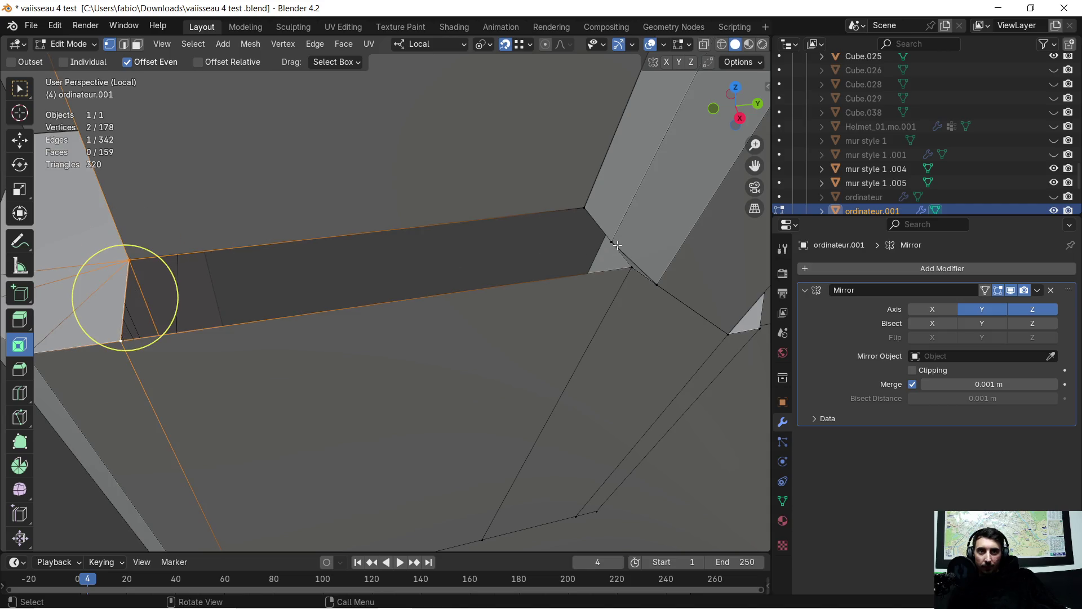
shift+click(630, 269)
key(f)
middle_drag(557, 245, 537, 246)
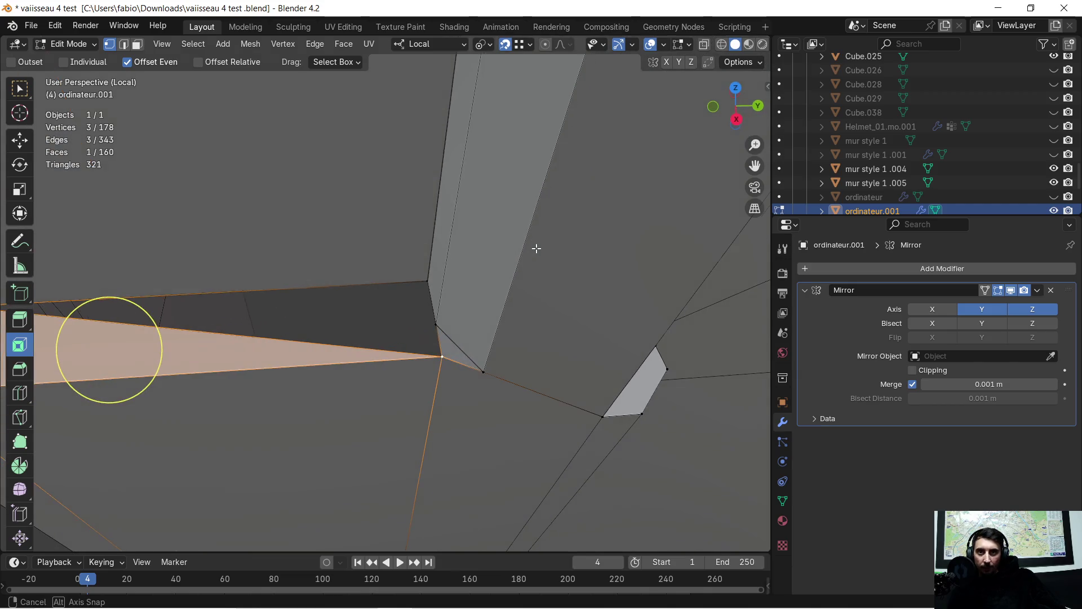
mouse_move(375, 289)
middle_down()
mouse_move(440, 288)
mouse_move(622, 331)
middle_up()
Step: Undo an unwanted J cut, then fill the second triangle between the beam's end vertices
shift+click(675, 331)
shift+click(195, 289)
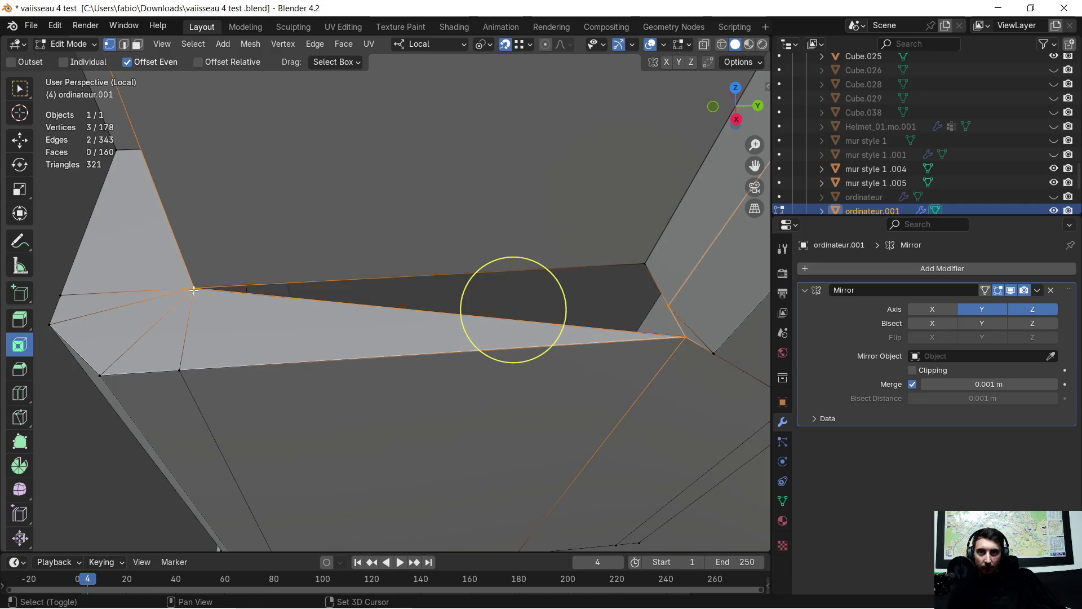
key(j)
key(ctrl+z)
key(ctrl+z)
click(194, 288)
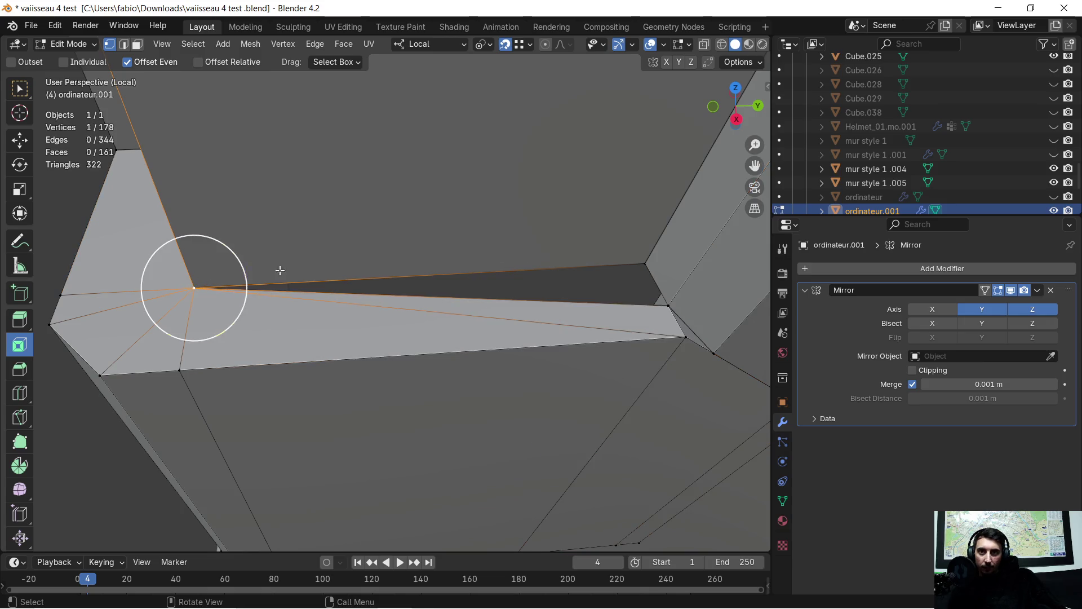
shift+click(670, 304)
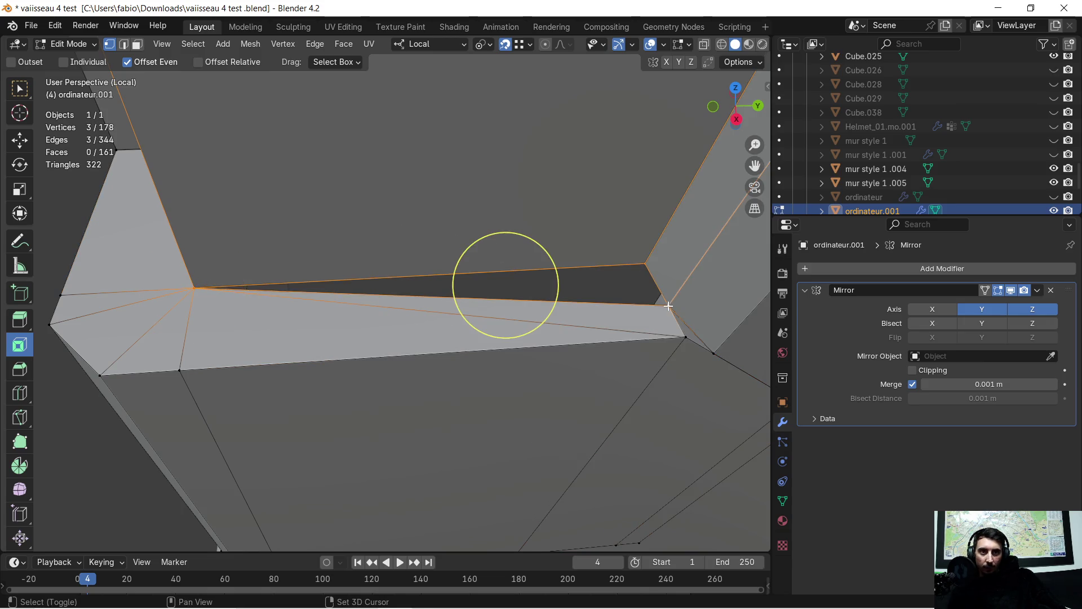
key(f)
middle_drag(574, 269, 546, 272)
mouse_move(529, 338)
middle_down()
mouse_move(415, 170)
mouse_move(416, 264)
middle_up()
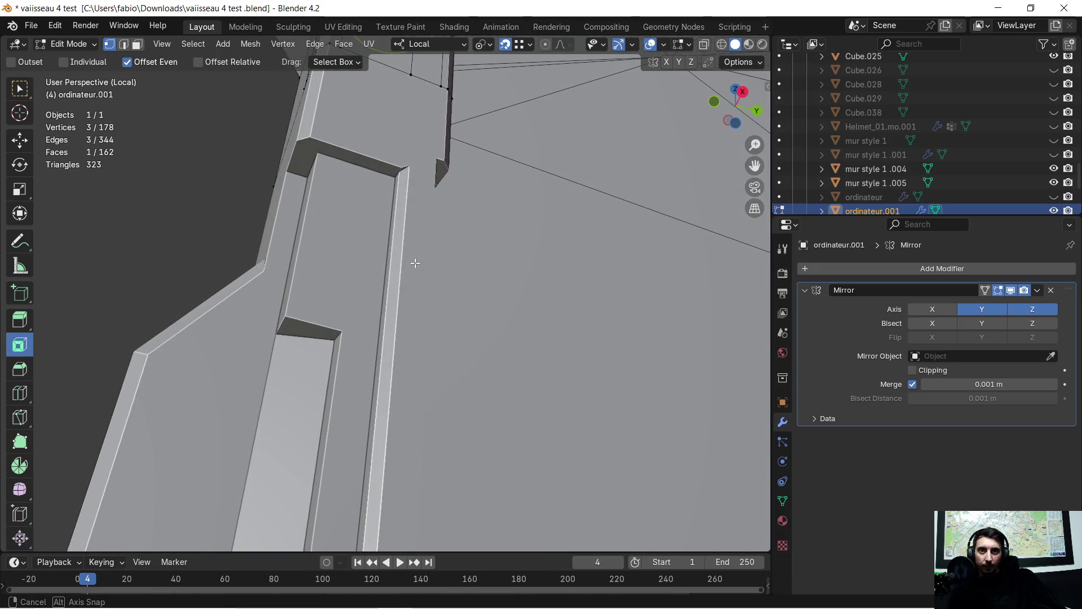
scroll(415, 262, up, 4)
Step: Nudge the bracket corner vertex slightly along Z after orbiting in to find it
mouse_move(435, 342)
middle_down()
mouse_move(430, 314)
mouse_move(444, 436)
middle_up()
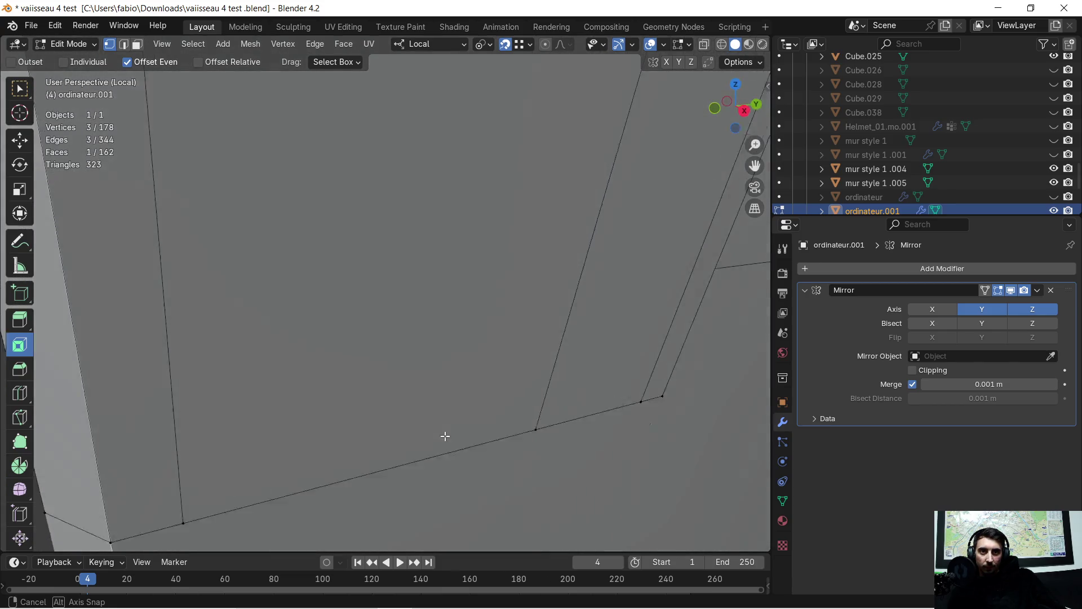
middle_drag(445, 435, 445, 318)
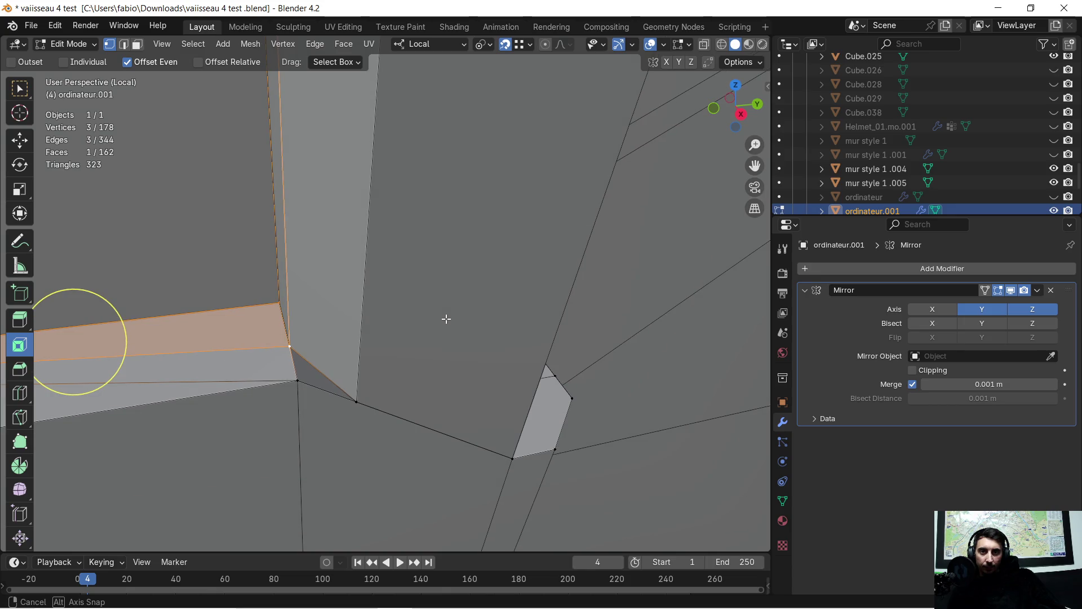
mouse_move(446, 318)
middle_down()
mouse_move(455, 316)
mouse_move(436, 283)
mouse_move(446, 145)
mouse_move(417, 159)
mouse_move(428, 194)
mouse_move(403, 266)
mouse_move(380, 278)
mouse_move(378, 366)
mouse_move(425, 313)
middle_up()
scroll(427, 193, up, 3)
mouse_move(467, 250)
middle_down()
mouse_move(426, 284)
mouse_move(387, 292)
middle_up()
click(388, 291)
key(g)
key(z)
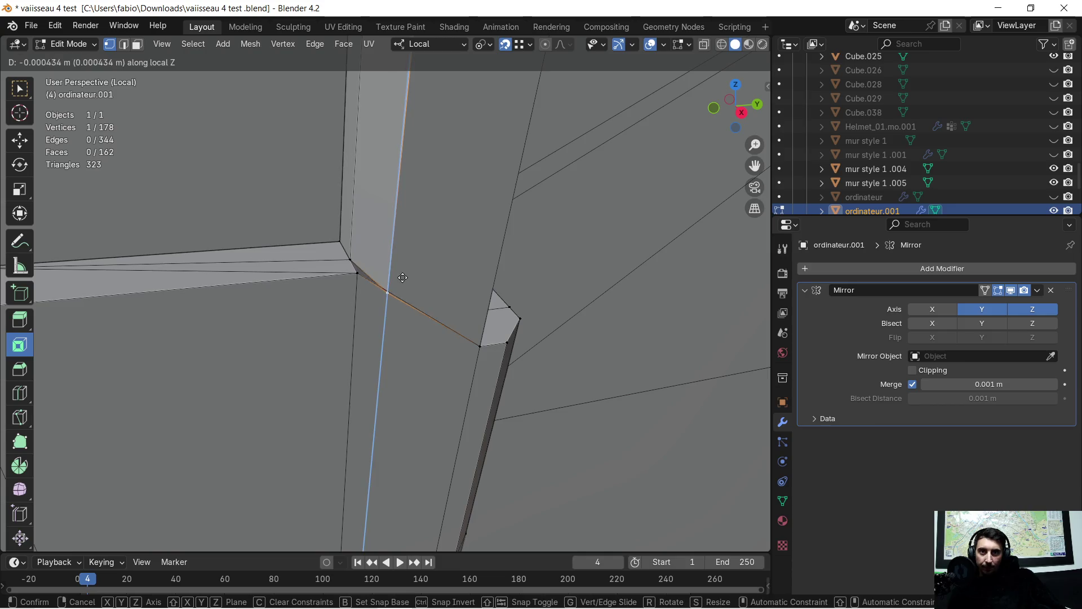
click(362, 270)
mouse_move(362, 271)
middle_down()
mouse_move(382, 242)
mouse_move(393, 264)
mouse_move(380, 266)
middle_up()
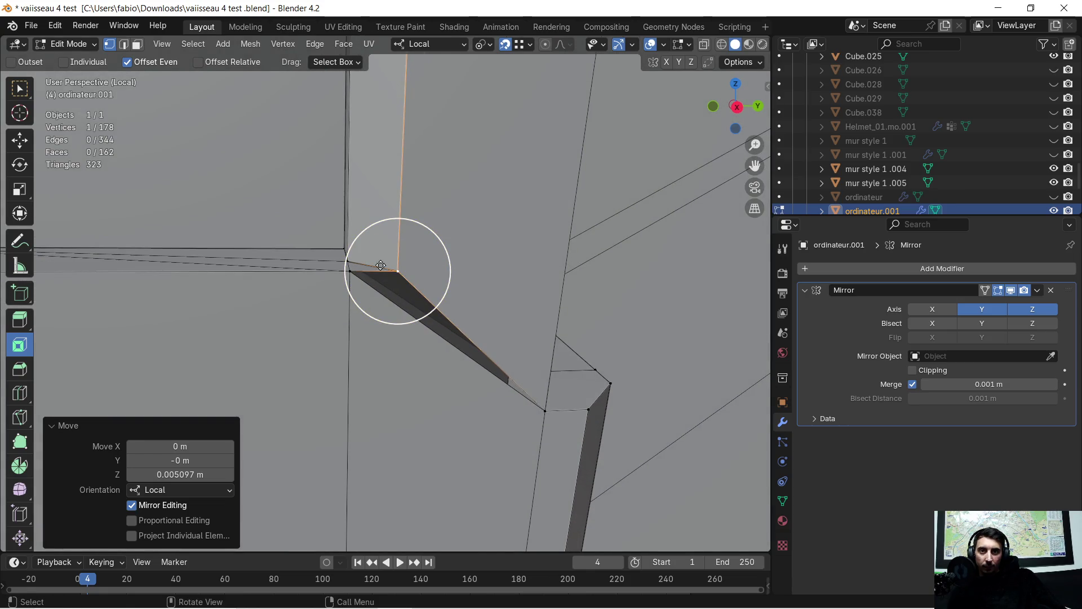
Step: Fill a triangular face between the nudged vertex and two neighbouring vertices at the corner
shift+click(544, 410)
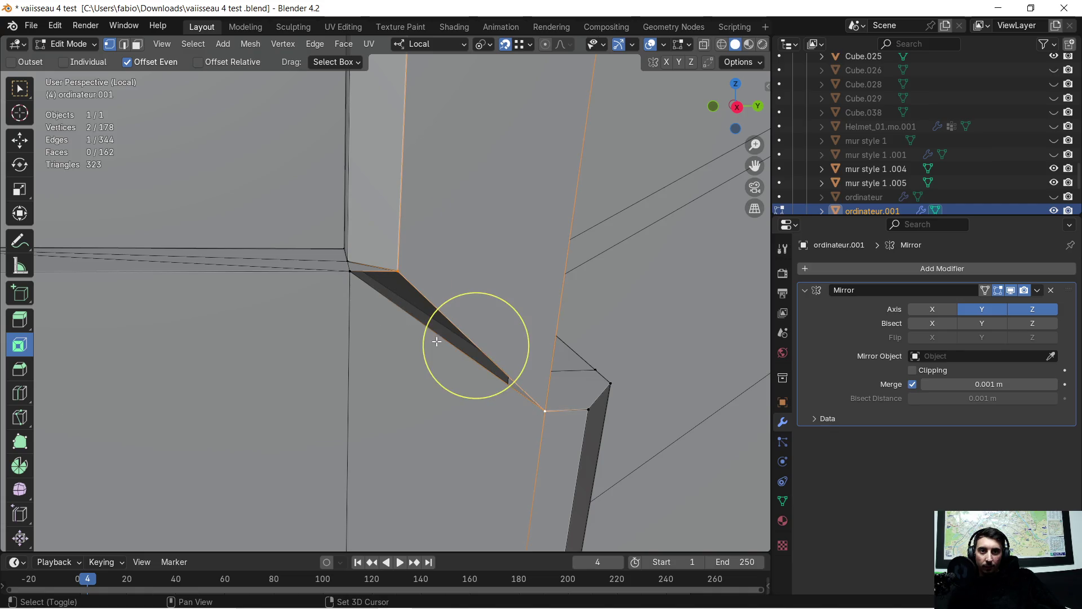
shift+click(360, 282)
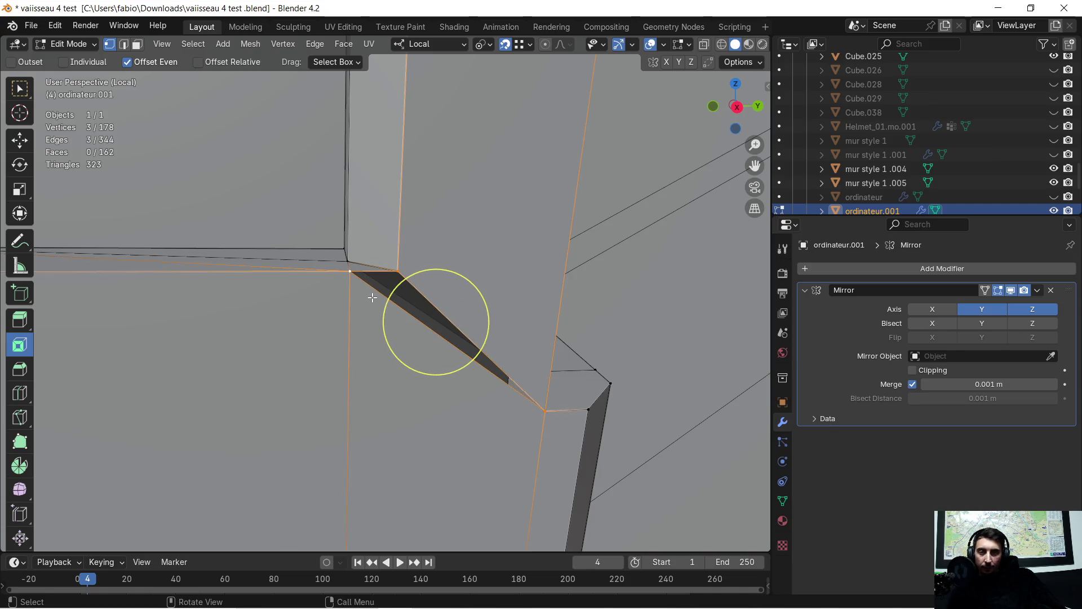
key(f)
mouse_move(372, 297)
middle_down()
mouse_move(410, 340)
mouse_move(467, 311)
mouse_move(375, 320)
middle_up()
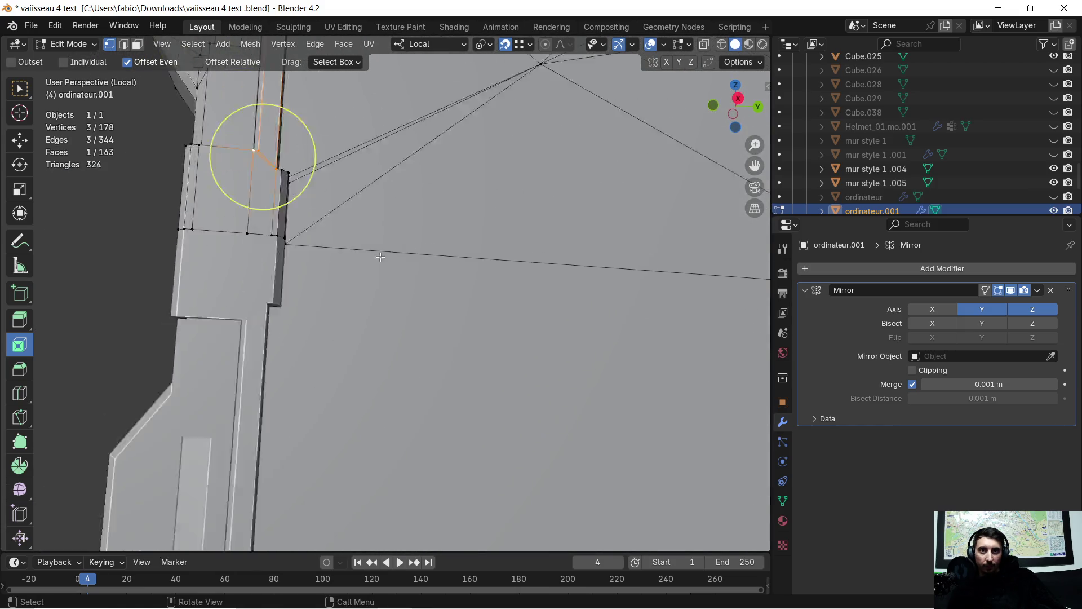
mouse_move(375, 321)
middle_down()
mouse_move(453, 271)
mouse_move(409, 202)
mouse_move(529, 176)
mouse_move(500, 257)
middle_up()
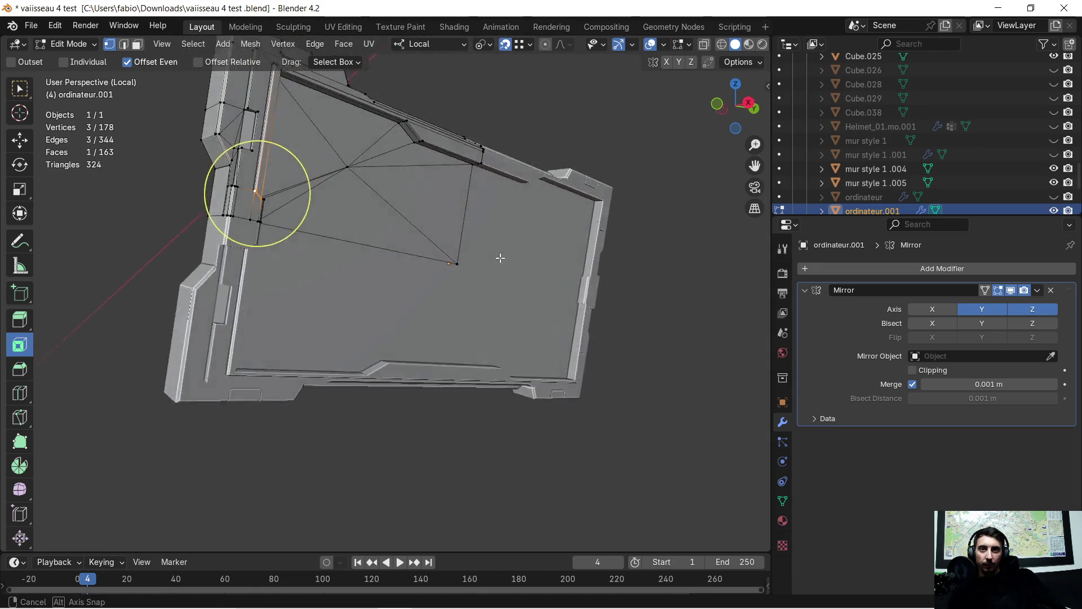
mouse_move(500, 257)
middle_down()
mouse_move(479, 262)
mouse_move(483, 291)
mouse_move(447, 271)
middle_up()
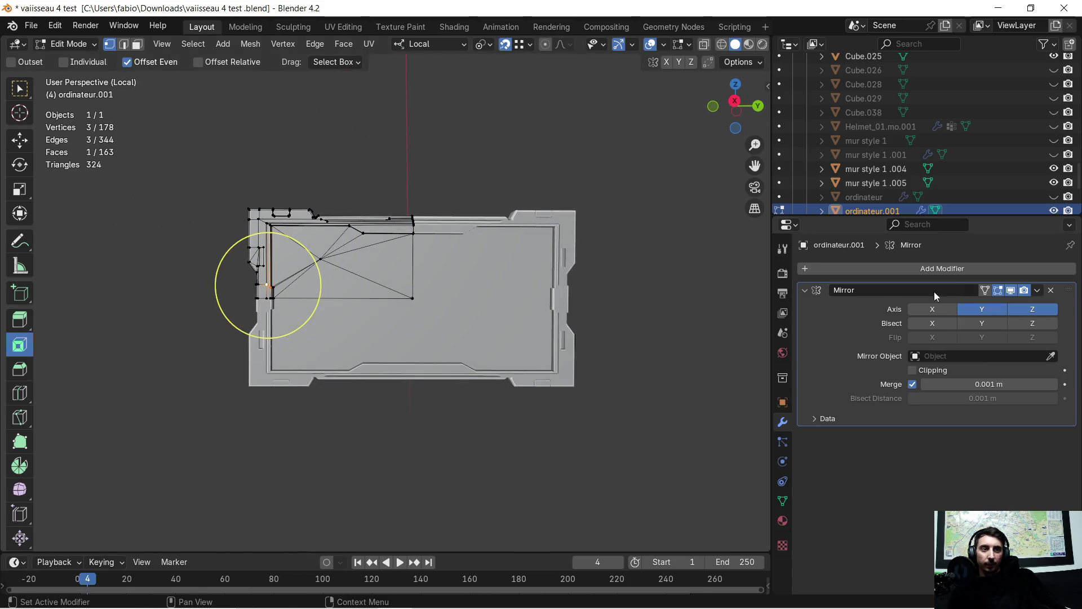
Step: Brush-select the upper-left quarter of the mesh and merge its vertices by distance
click(1038, 292)
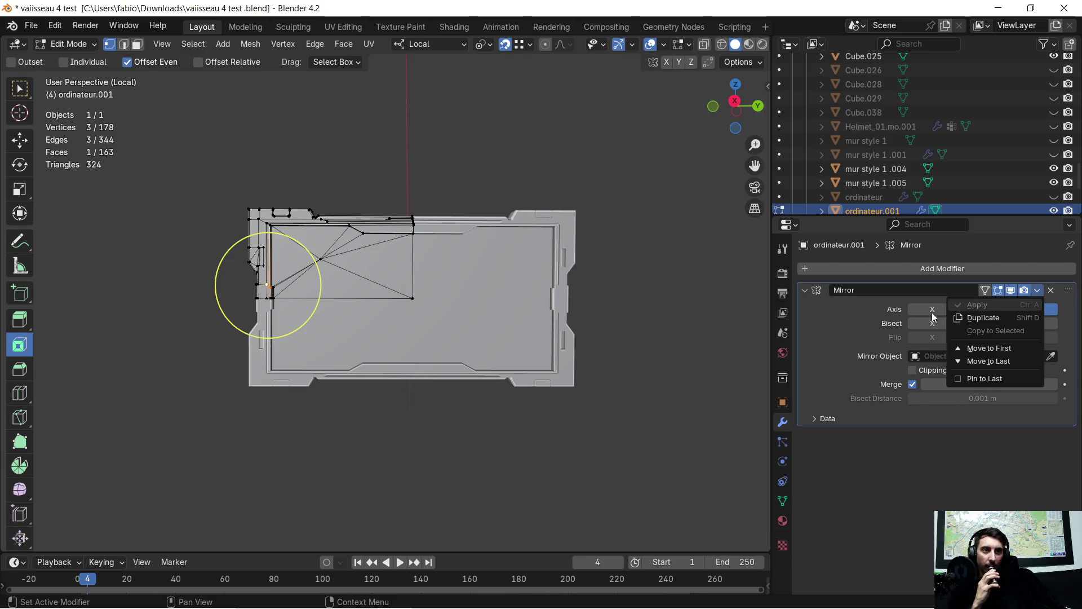
key(Tab)
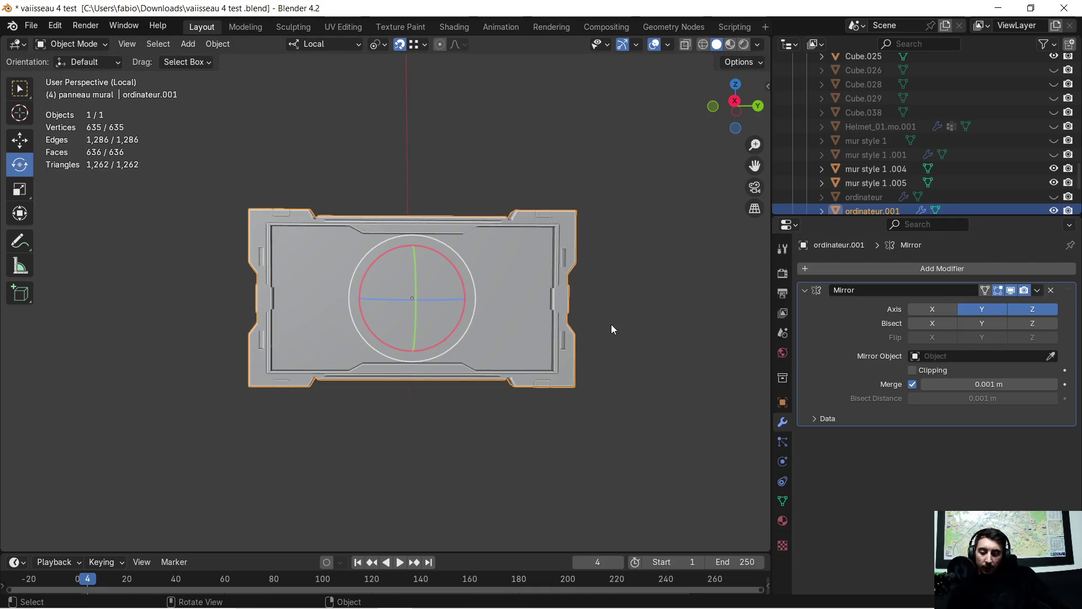
key(Tab)
key(c)
drag(265, 278, 304, 237)
key(m)
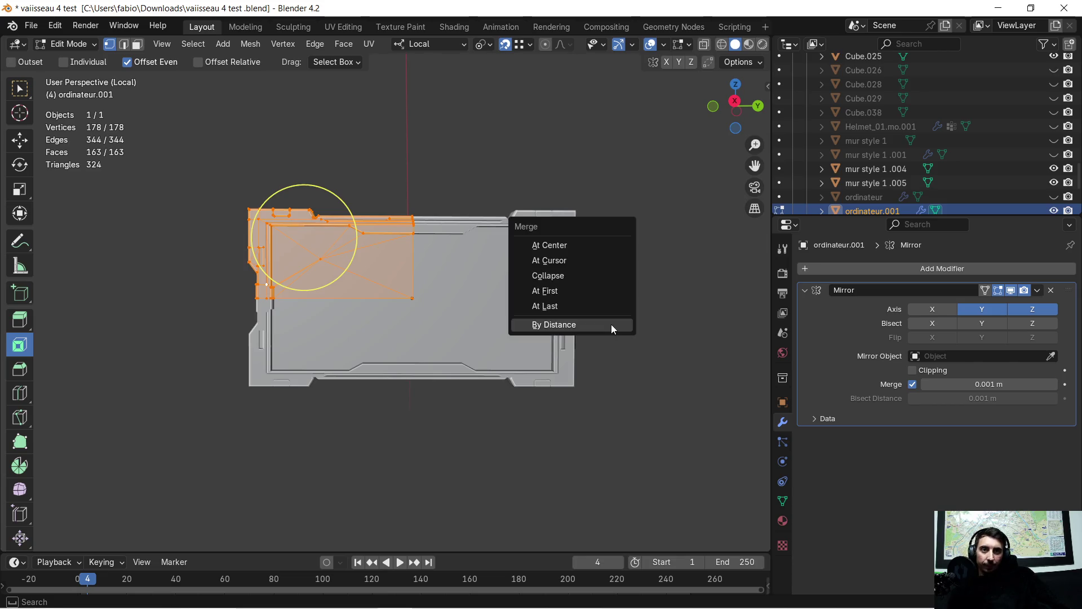
click(611, 324)
Step: Return to Object Mode and apply the Mirror modifier, leaving a complete 636-face panel
click(1039, 291)
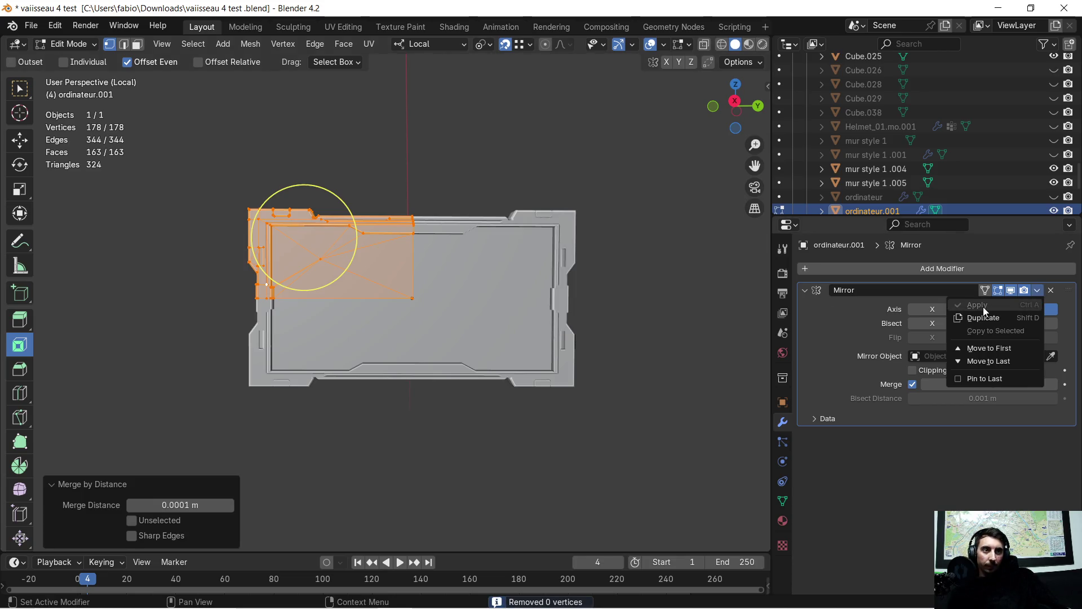
key(Tab)
click(1038, 290)
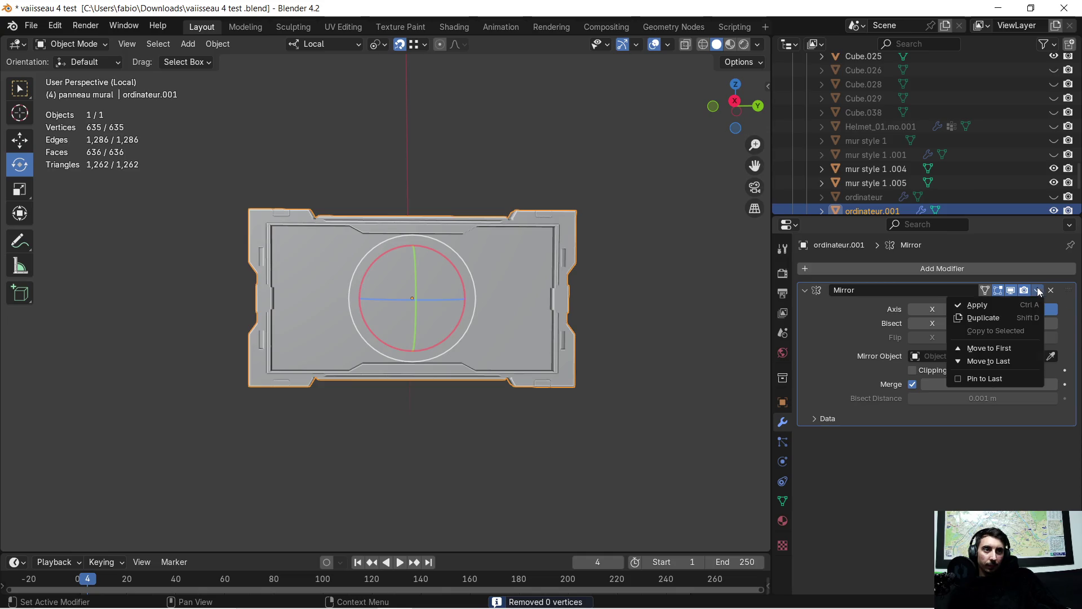
click(994, 300)
scroll(481, 328, up, 1)
scroll(482, 328, up, 2)
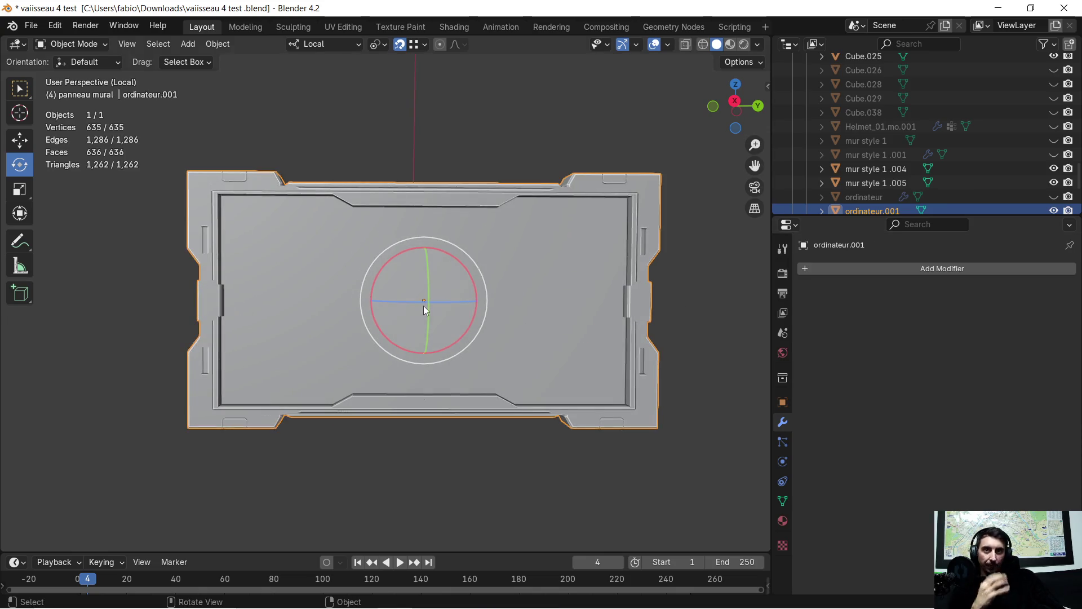
scroll(509, 377, up, 2)
middle_drag(509, 381, 476, 365)
mouse_move(496, 392)
middle_down()
mouse_move(451, 348)
mouse_move(499, 358)
mouse_move(410, 363)
middle_up()
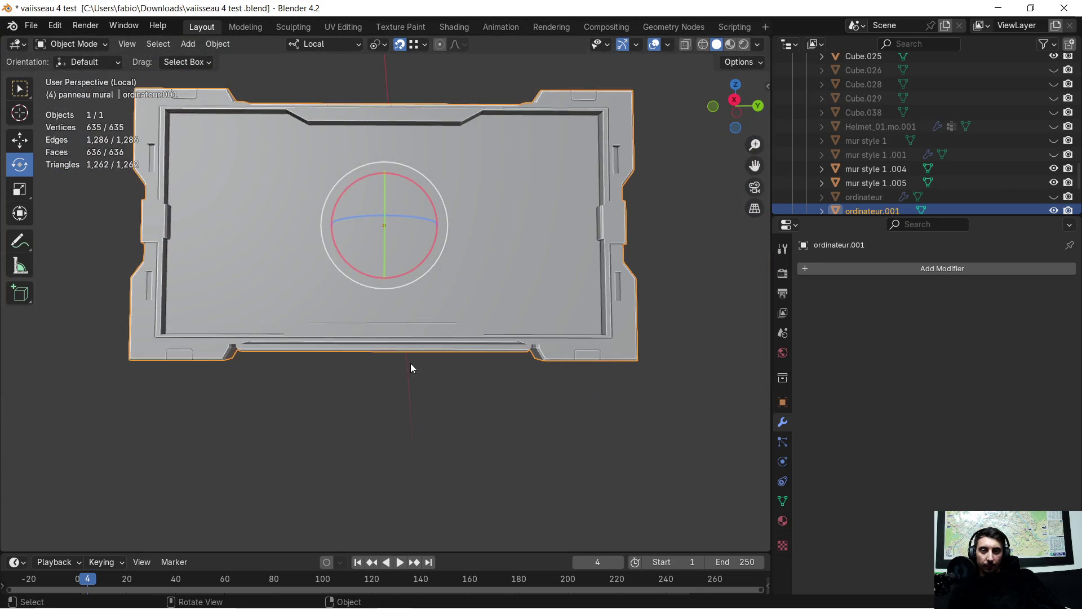
scroll(397, 372, up, 3)
scroll(387, 355, up, 2)
scroll(397, 333, up, 2)
scroll(404, 328, down, 2)
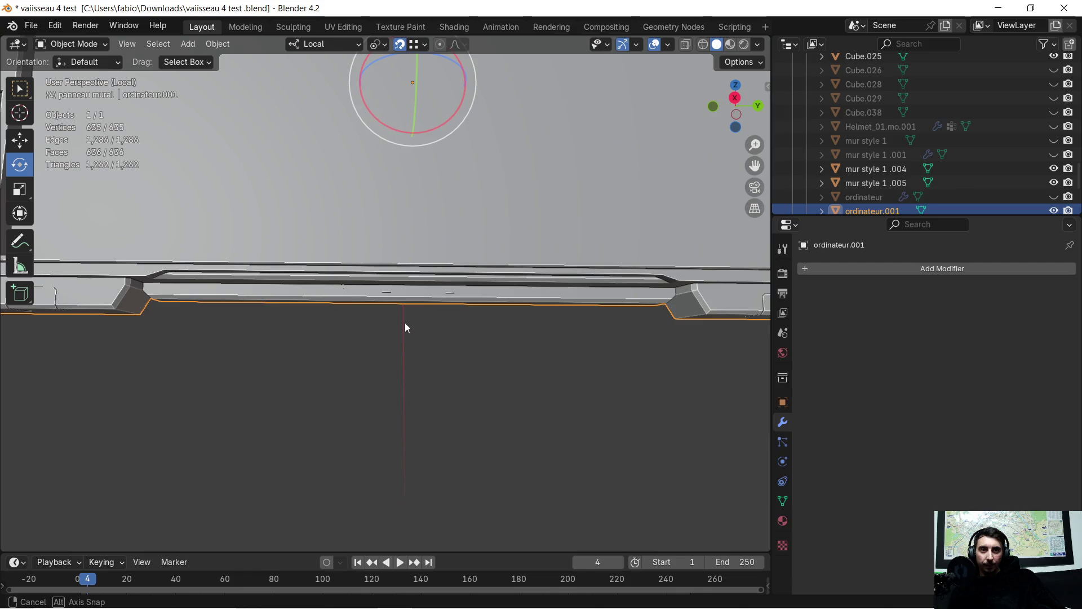
scroll(405, 323, down, 2)
Step: In Edit Mode, grab the stray top-edge vertex and drop it onto the neighbouring corner vertex
mouse_move(409, 320)
middle_down()
mouse_move(432, 281)
mouse_move(368, 236)
mouse_move(347, 290)
mouse_move(269, 270)
mouse_move(460, 298)
mouse_move(381, 281)
mouse_move(315, 238)
mouse_move(289, 237)
mouse_move(485, 315)
mouse_move(410, 295)
mouse_move(405, 241)
middle_up()
scroll(365, 212, up, 1)
scroll(361, 219, up, 3)
scroll(440, 306, up, 2)
scroll(422, 307, up, 2)
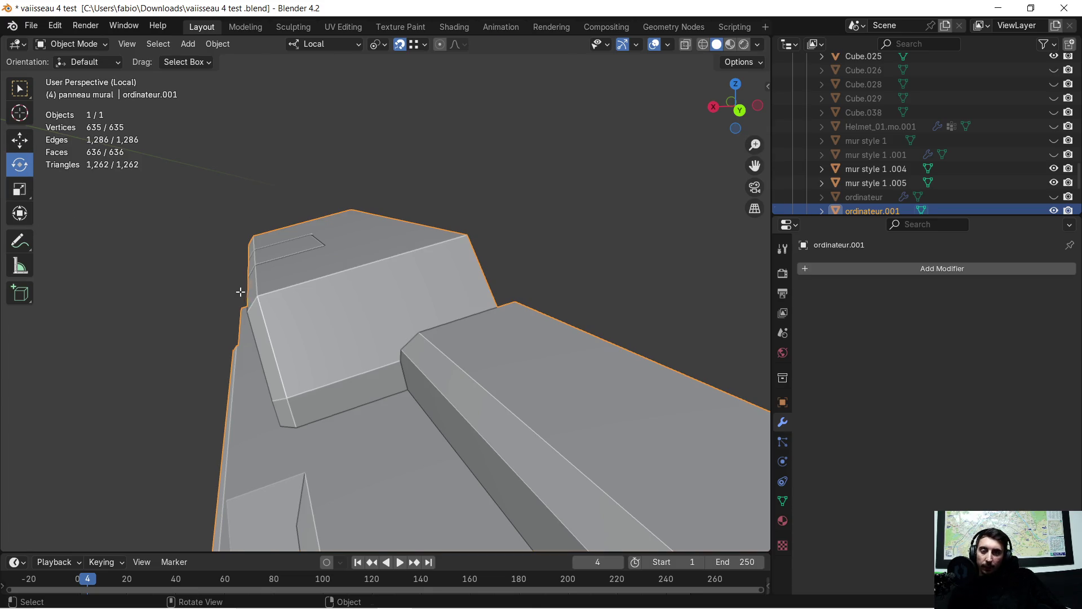
key(Tab)
mouse_move(311, 310)
middle_down()
mouse_move(340, 306)
mouse_move(328, 307)
mouse_move(419, 247)
mouse_move(418, 302)
mouse_move(430, 288)
middle_up()
click(410, 248)
click(419, 303)
key(g)
click(503, 263)
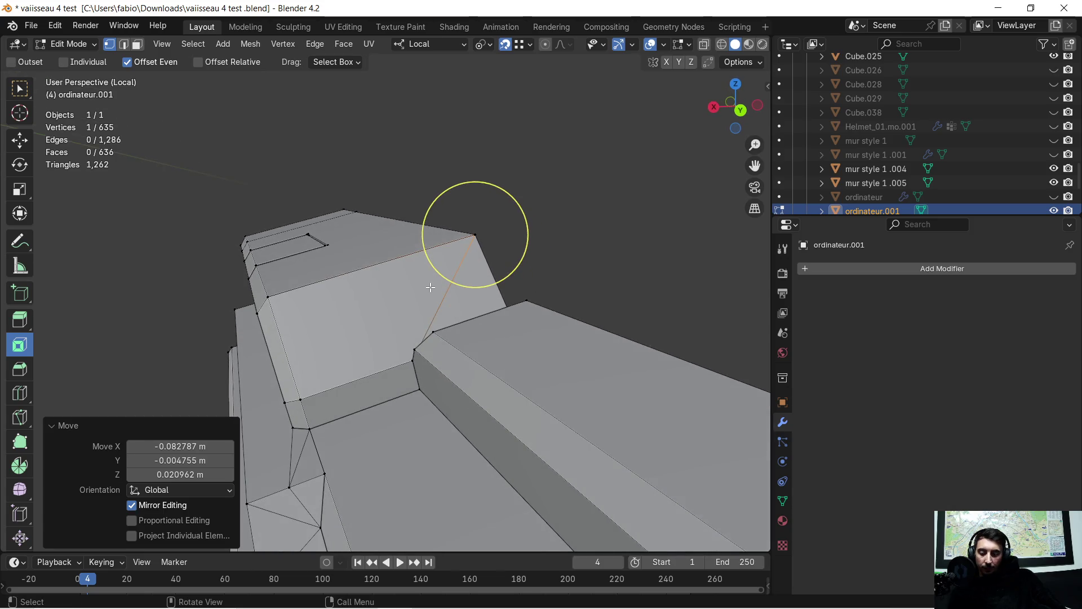
Step: Select all geometry and merge by distance, leaving 634 vertices and 636 faces
key(a)
key(m)
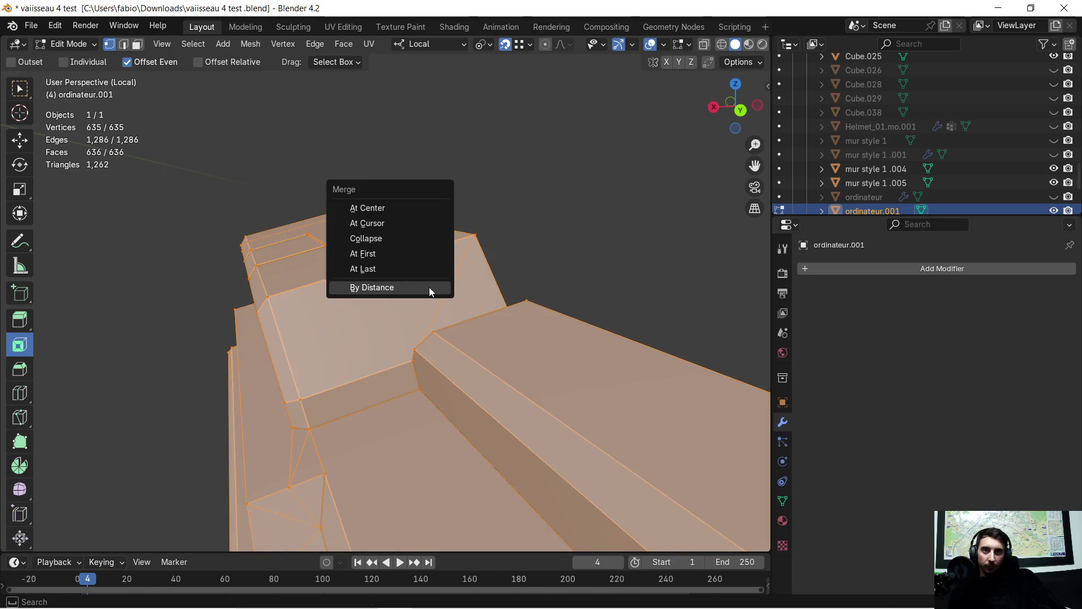
click(429, 288)
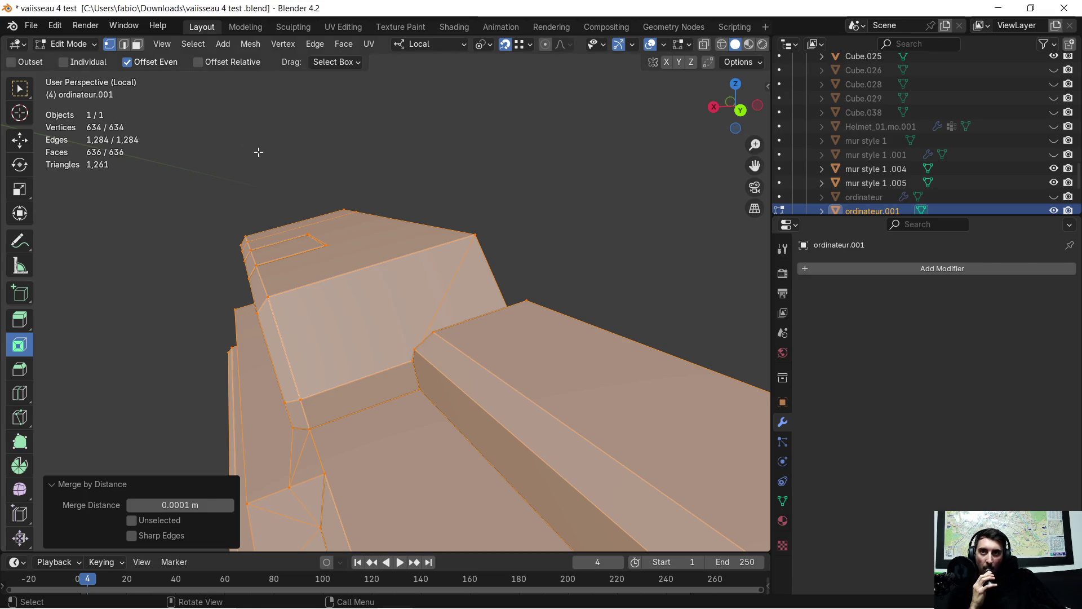
middle_drag(57, 240, 68, 236)
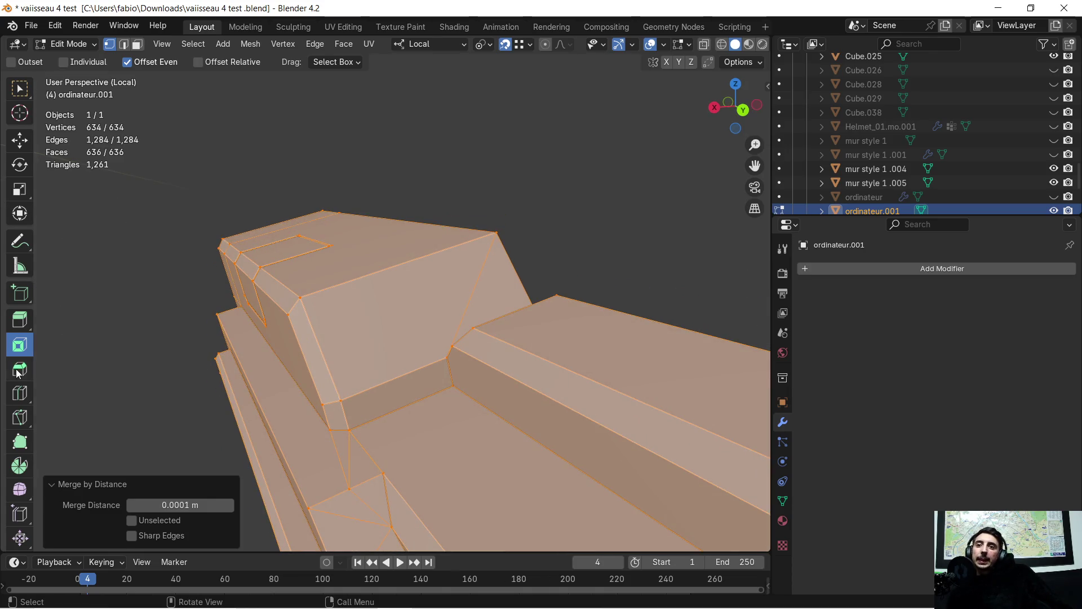
mouse_move(264, 221)
middle_down()
mouse_move(280, 224)
mouse_move(268, 212)
middle_up()
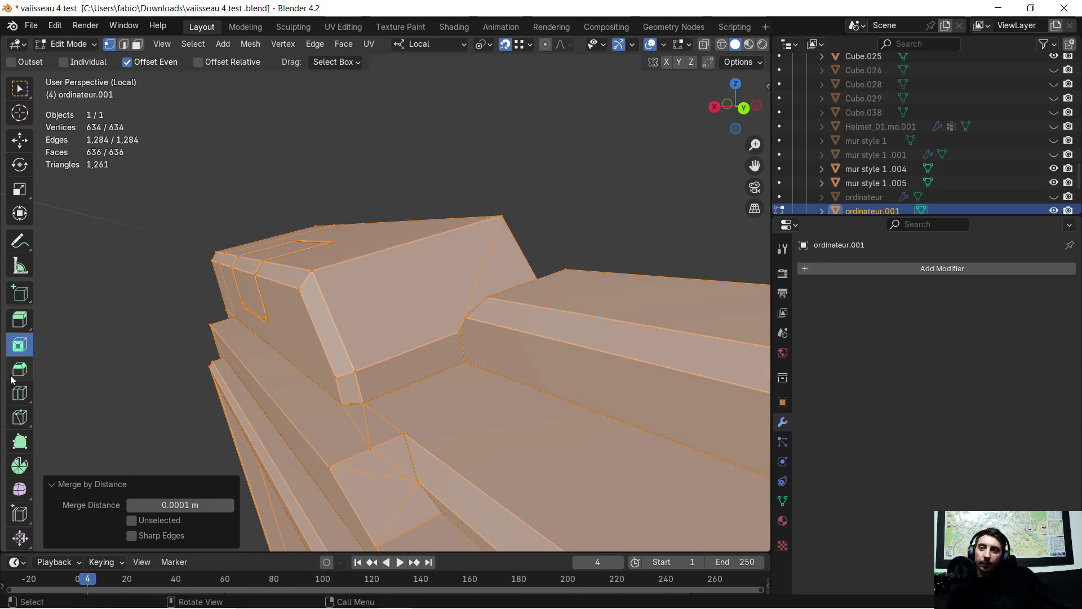
Step: Start a Knife cut on the angled top face, laying its first edge along the X axis
click(20, 420)
mouse_move(338, 303)
middle_down()
mouse_move(327, 307)
mouse_move(333, 285)
middle_up()
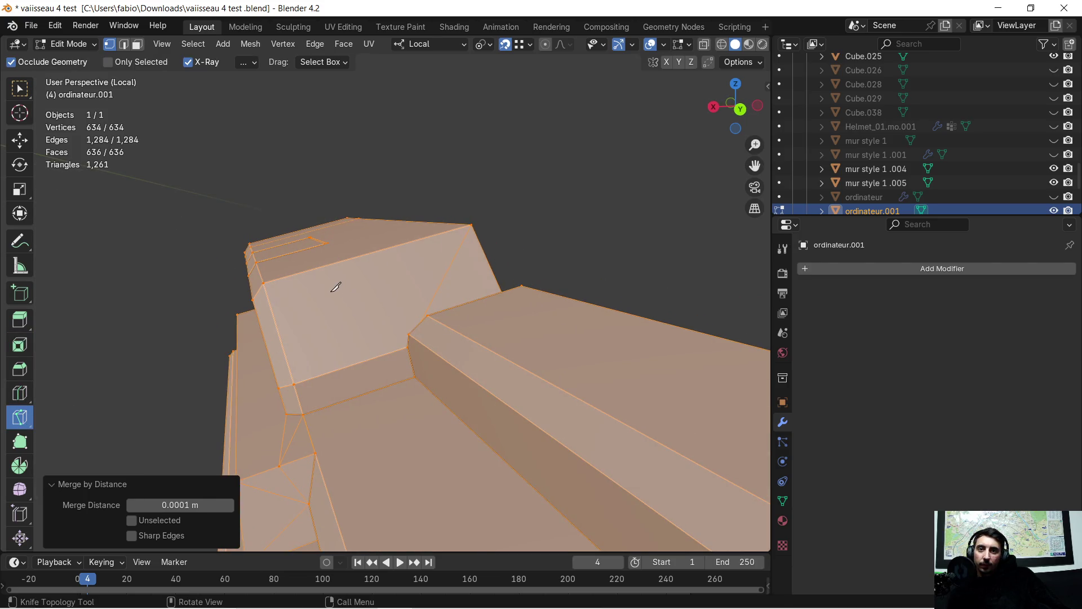
click(330, 292)
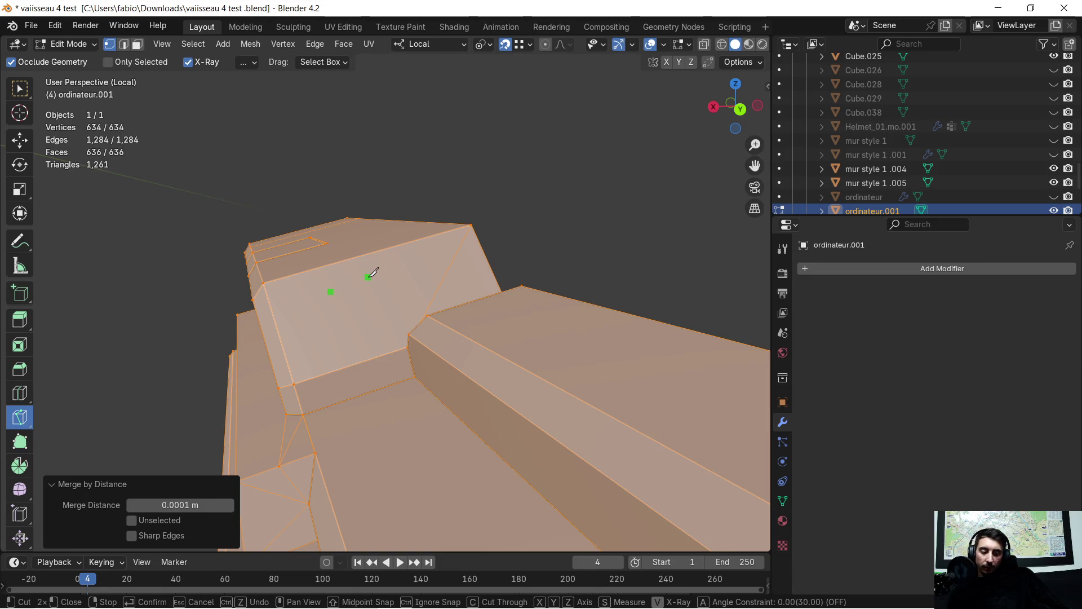
key(Escape)
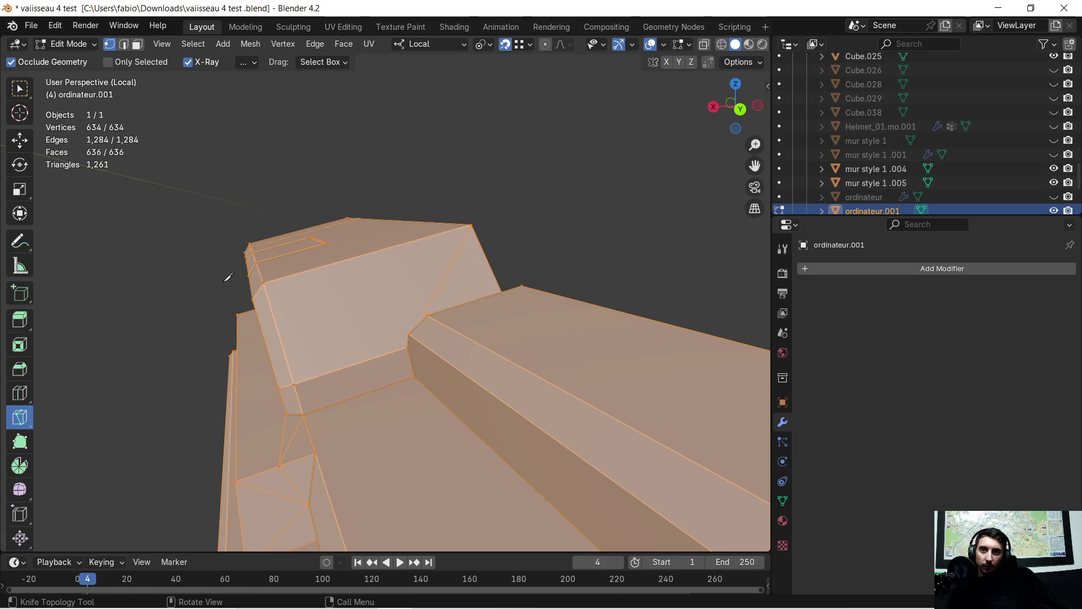
click(354, 282)
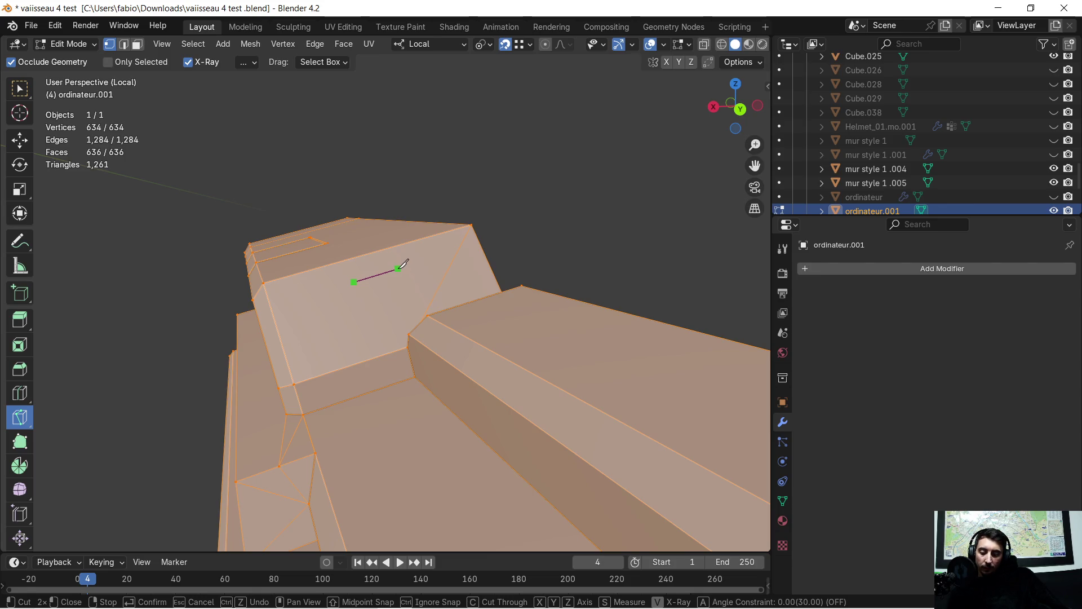
key(z)
key(y)
key(x)
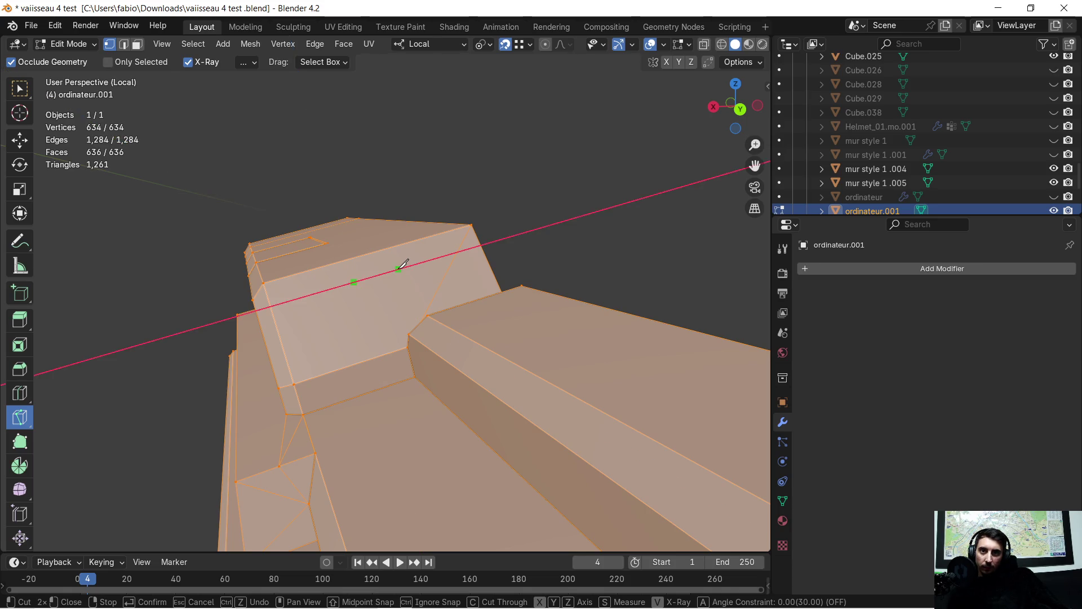
click(399, 268)
Step: Complete the four-sided outline with Z/X-constrained segments and apply the cut
key(z)
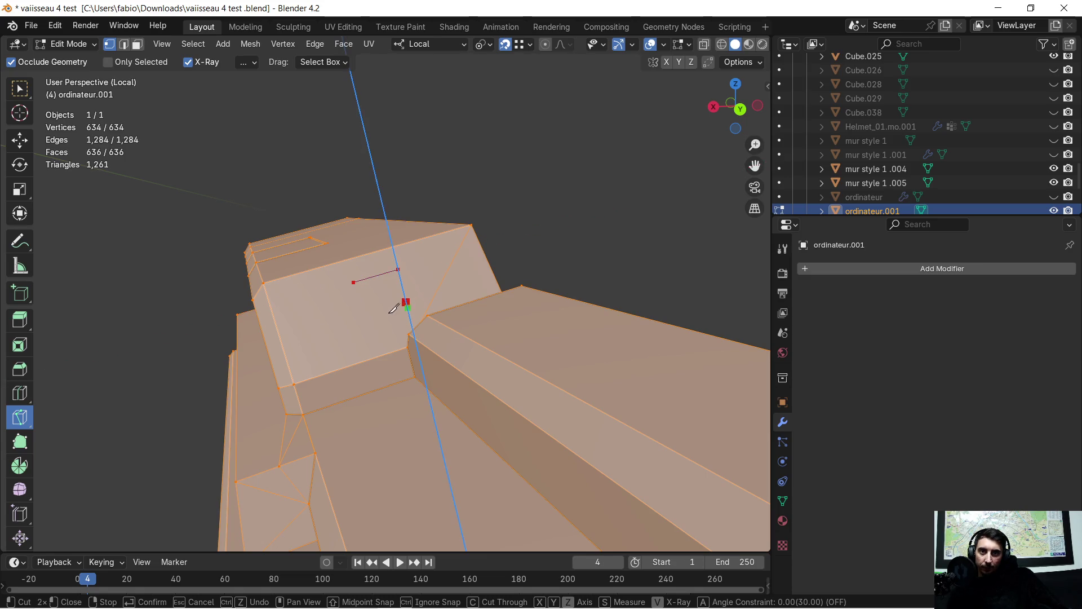
key(x)
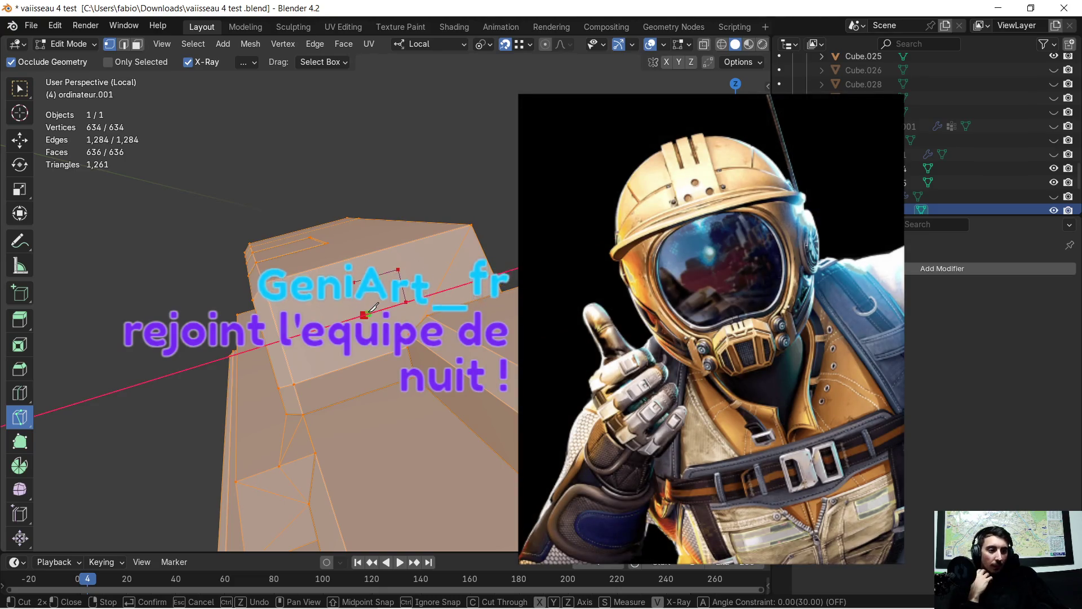
click(365, 313)
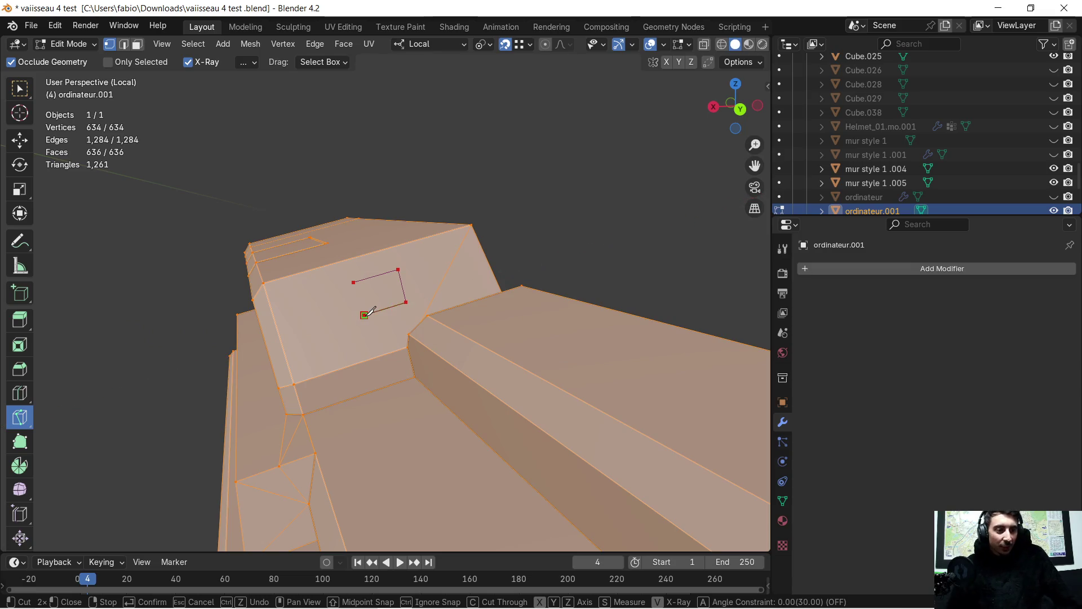
key(x)
scroll(369, 311, up, 3)
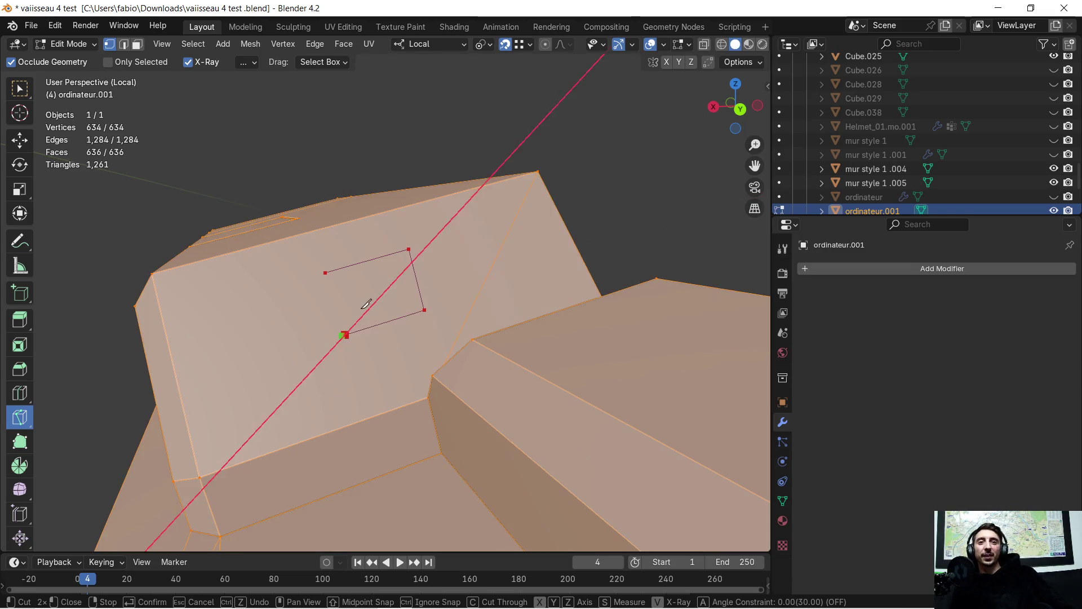
click(331, 270)
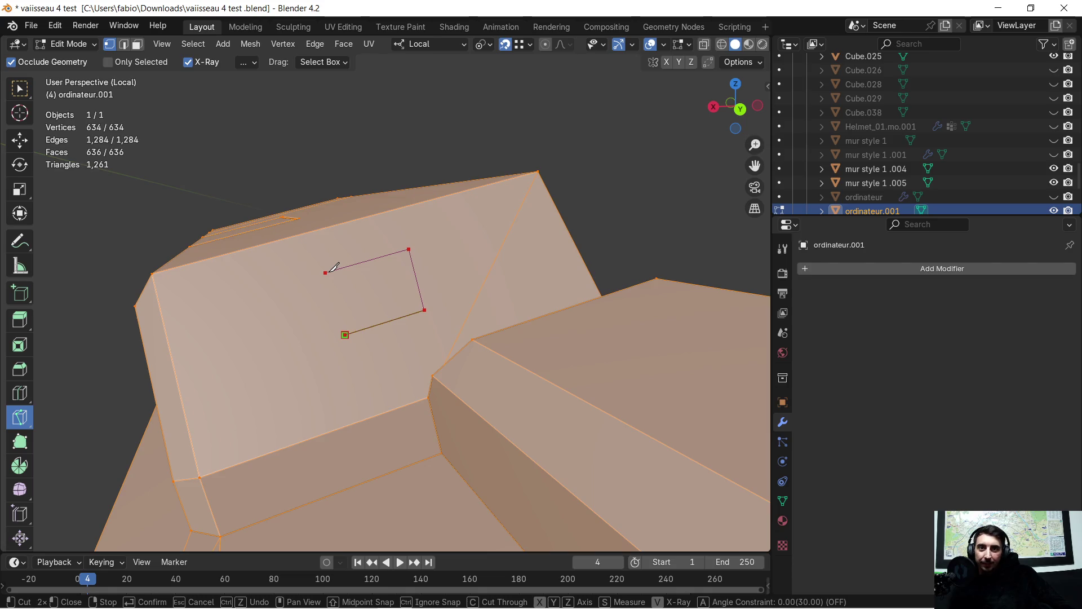
key(z)
click(330, 269)
key(Return)
scroll(330, 269, up, 2)
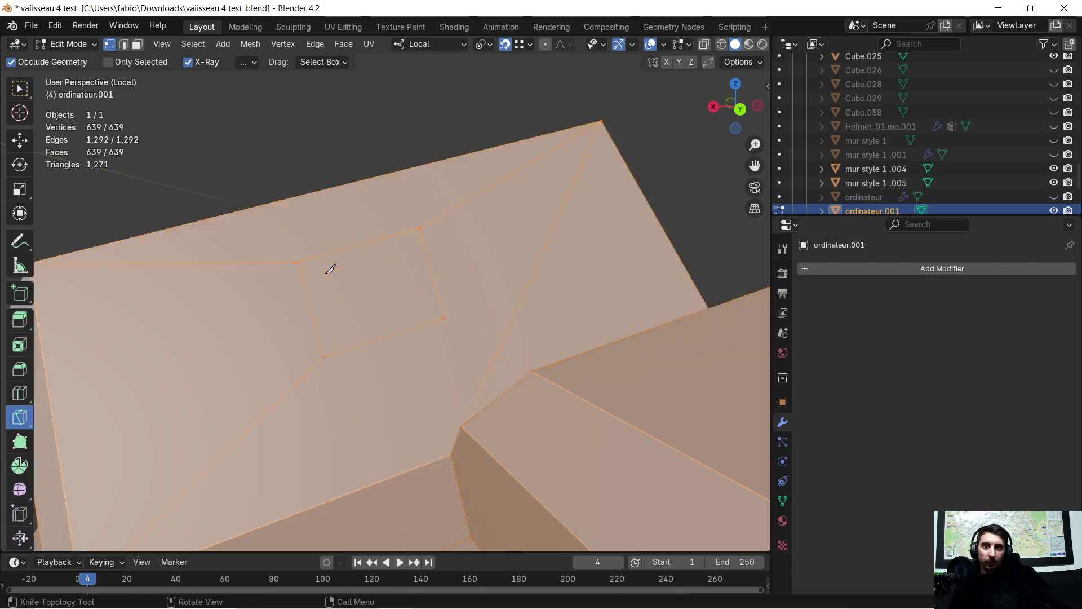
scroll(313, 266, up, 5)
scroll(387, 302, down, 2)
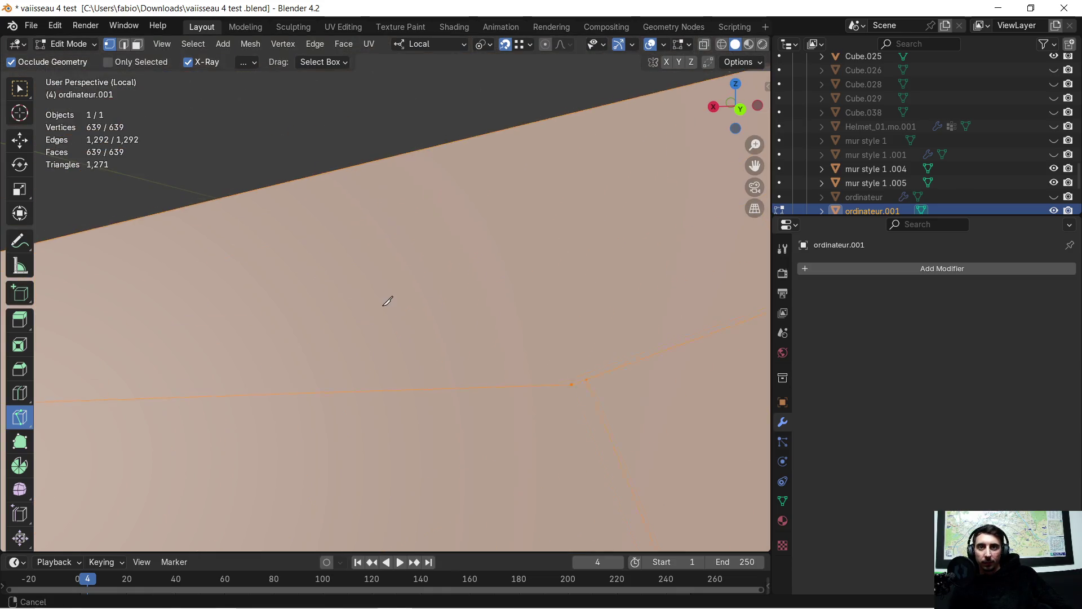
scroll(388, 295, down, 1)
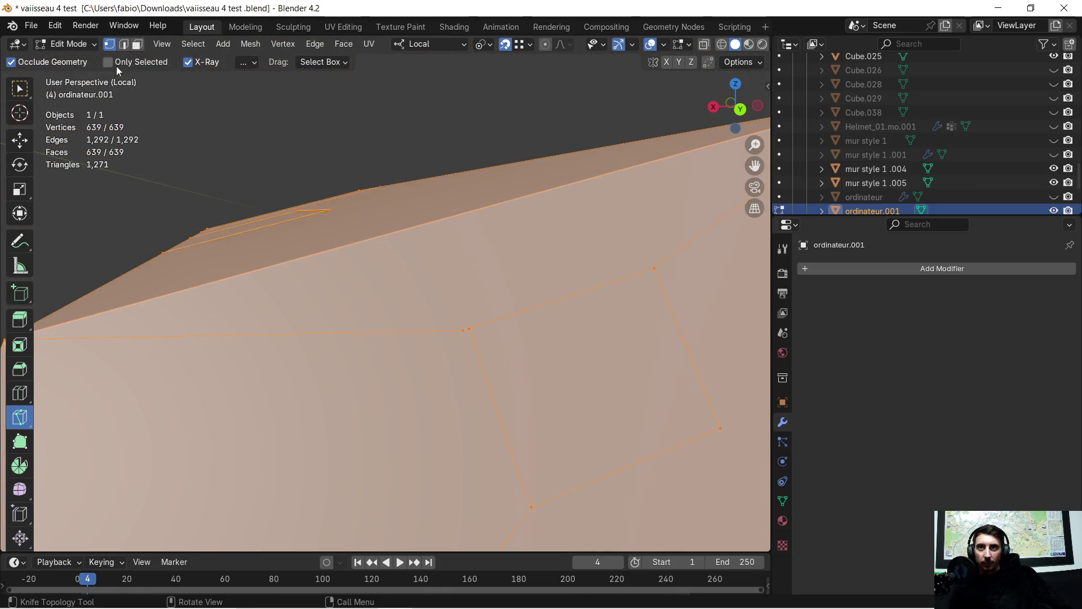
Step: Reposition one corner vertex of the new quad with a free move
click(19, 88)
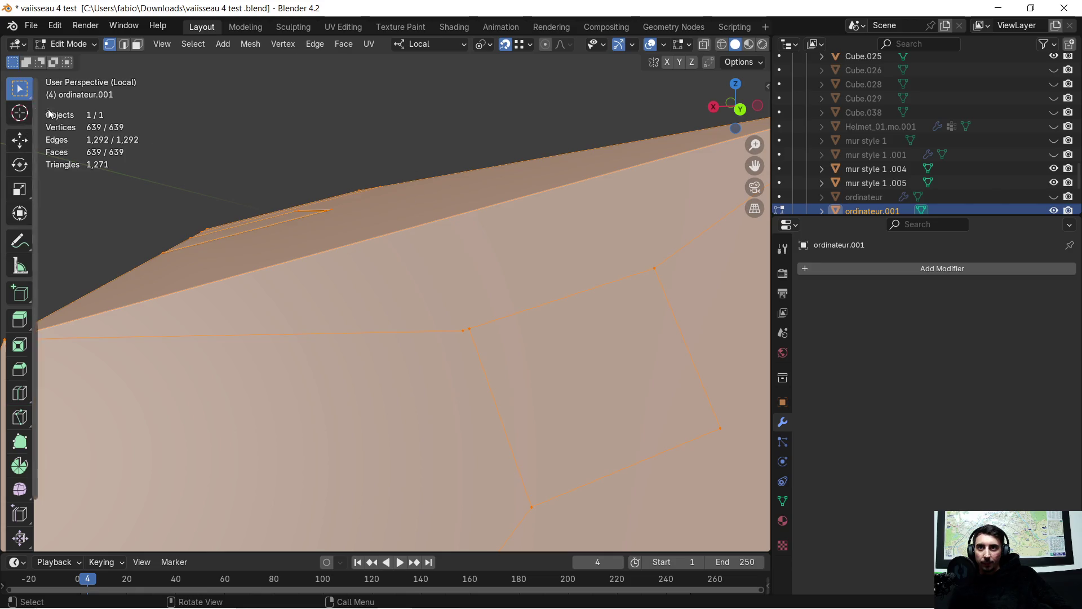
click(415, 245)
click(479, 328)
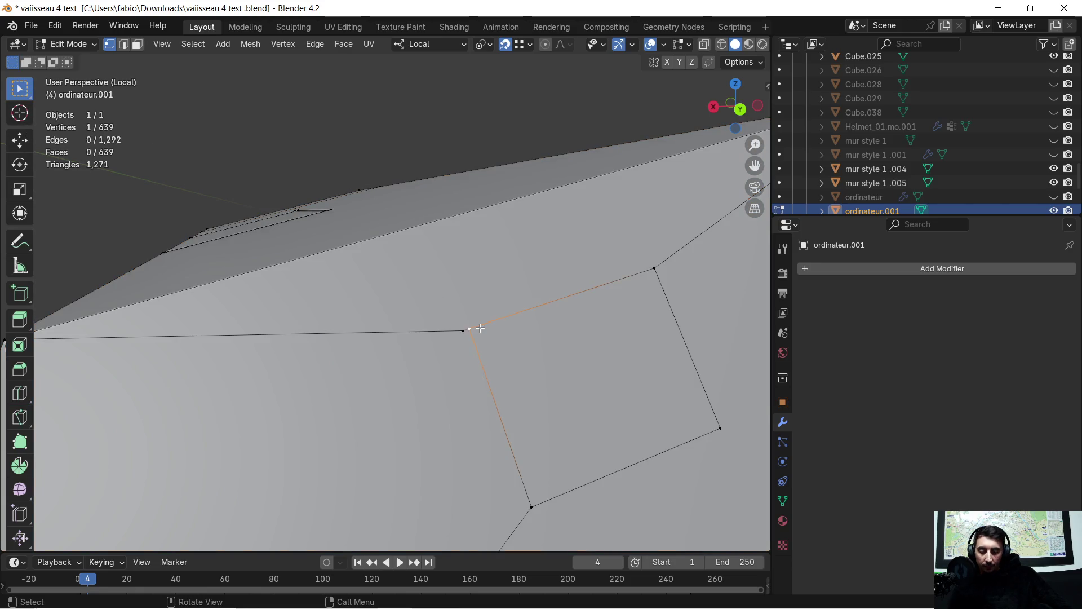
key(g)
click(504, 352)
mouse_move(504, 351)
middle_down()
mouse_move(511, 426)
mouse_move(327, 394)
middle_up()
Step: Slide two more quad corners along local X to straighten the outline, then bring up the Start menu
click(339, 408)
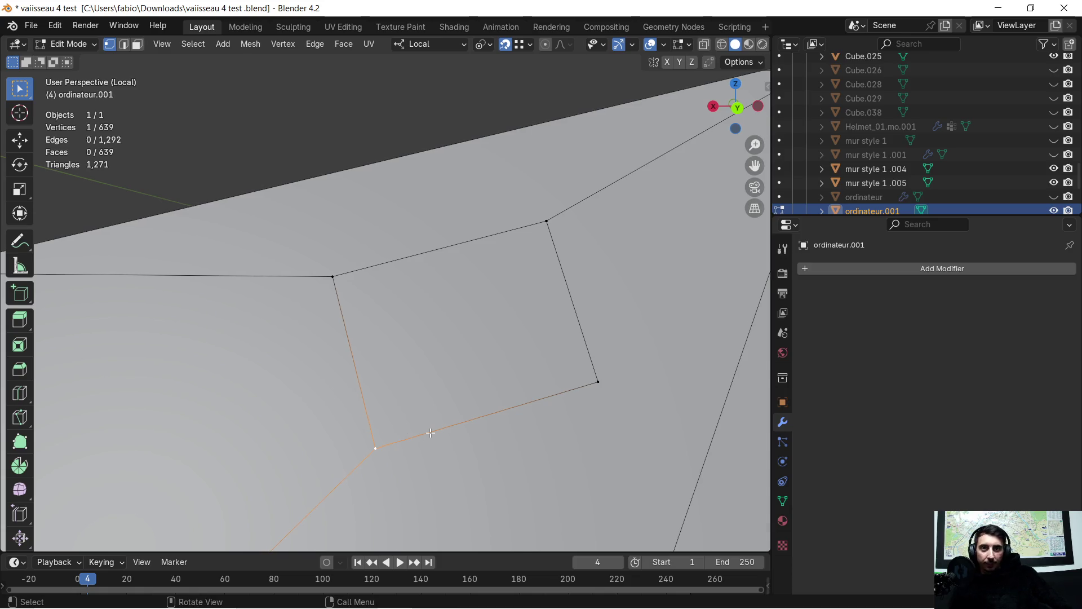
scroll(430, 431, down, 4)
key(g)
key(x)
click(530, 359)
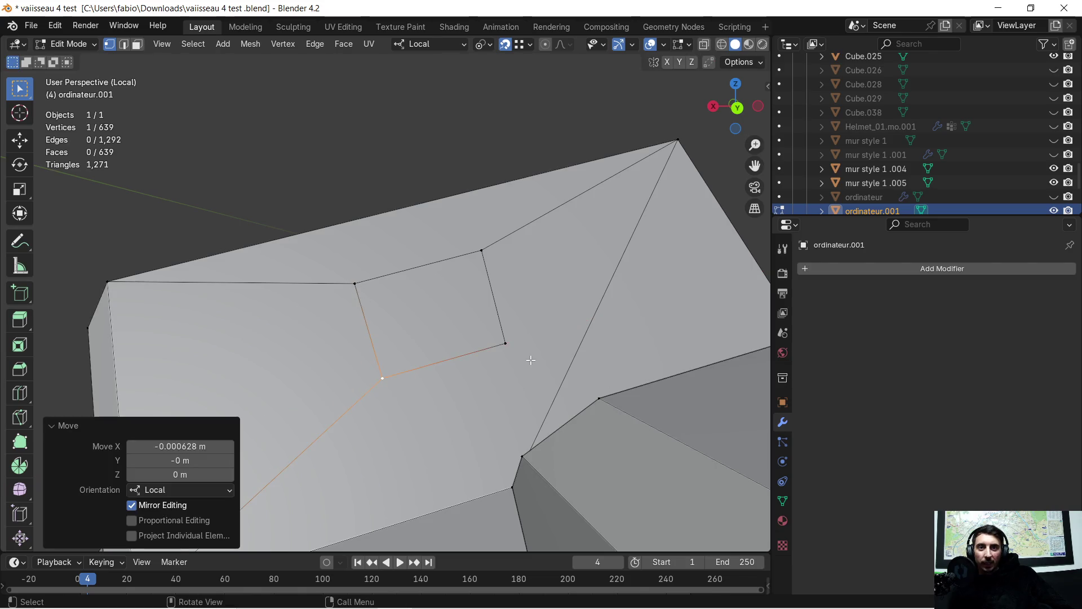
click(507, 343)
key(g)
key(x)
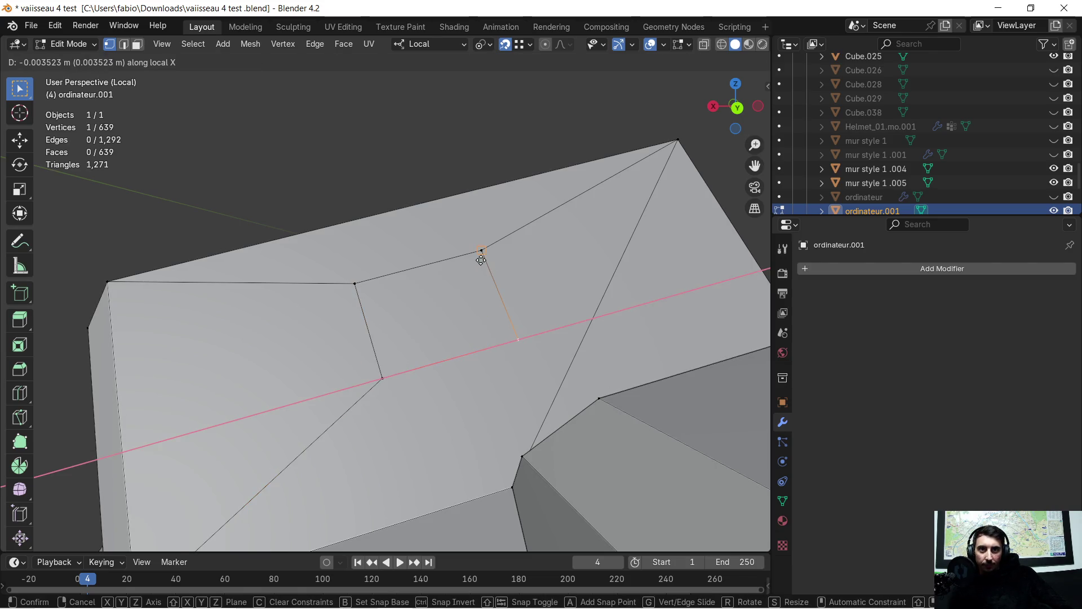
click(481, 259)
mouse_move(450, 327)
middle_down()
mouse_move(562, 365)
mouse_move(429, 326)
mouse_move(454, 322)
middle_up()
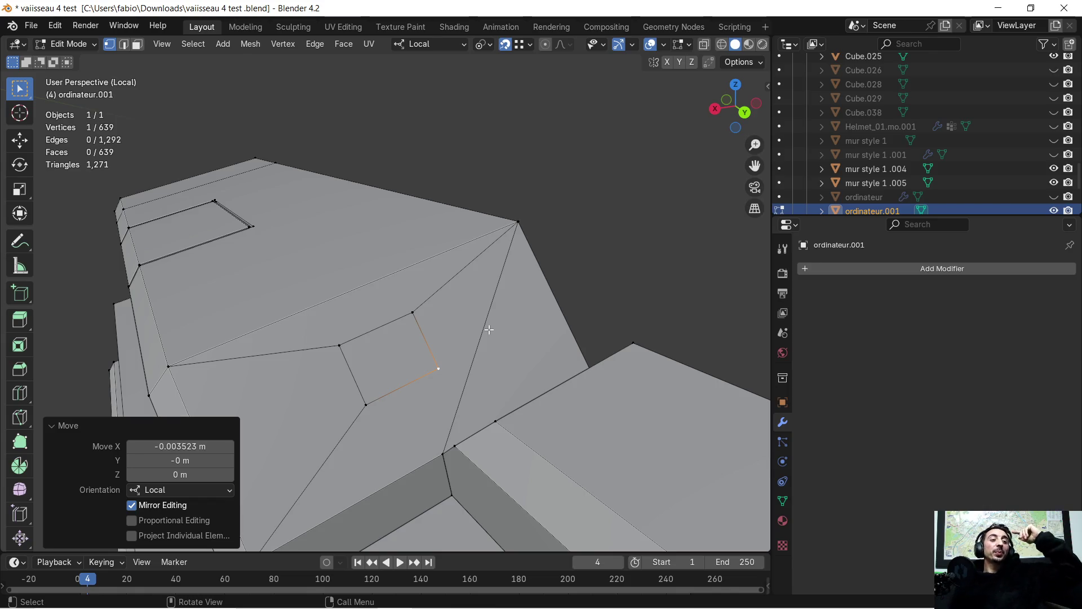
click(17, 595)
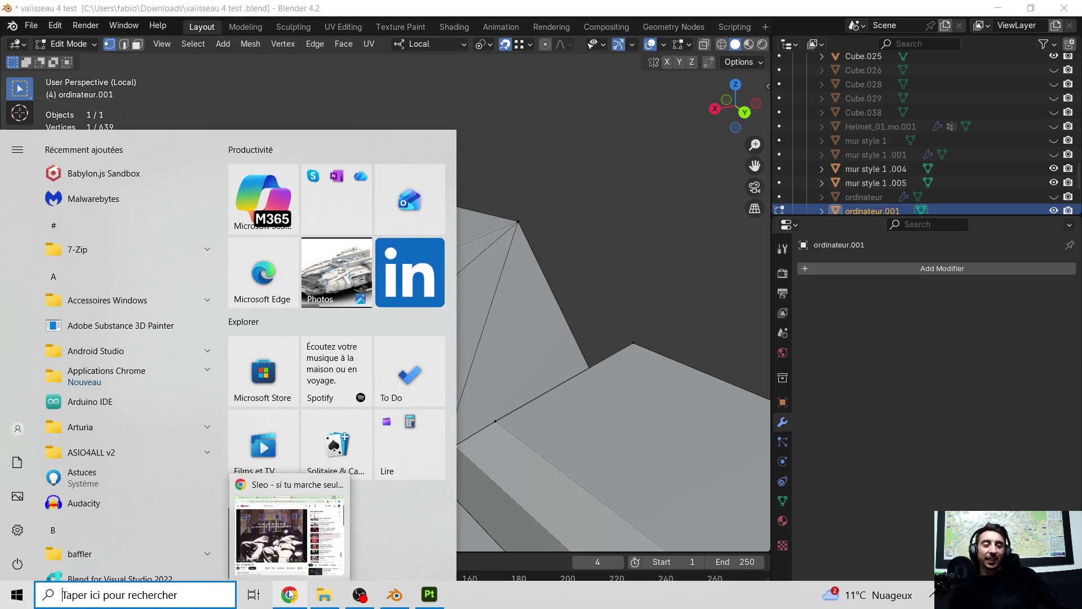
mouse_move(290, 594)
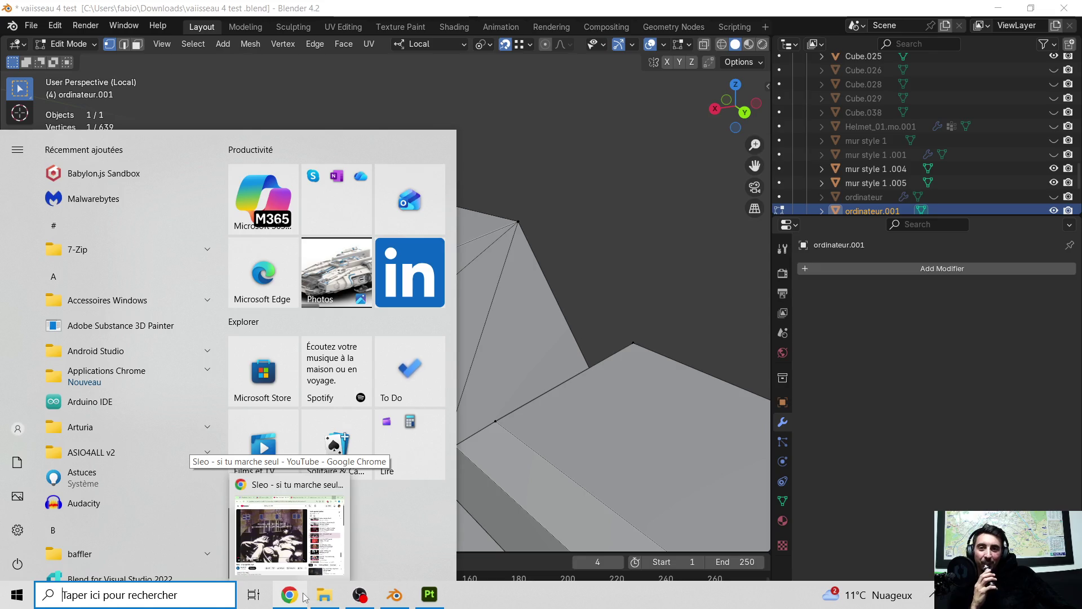
click(502, 408)
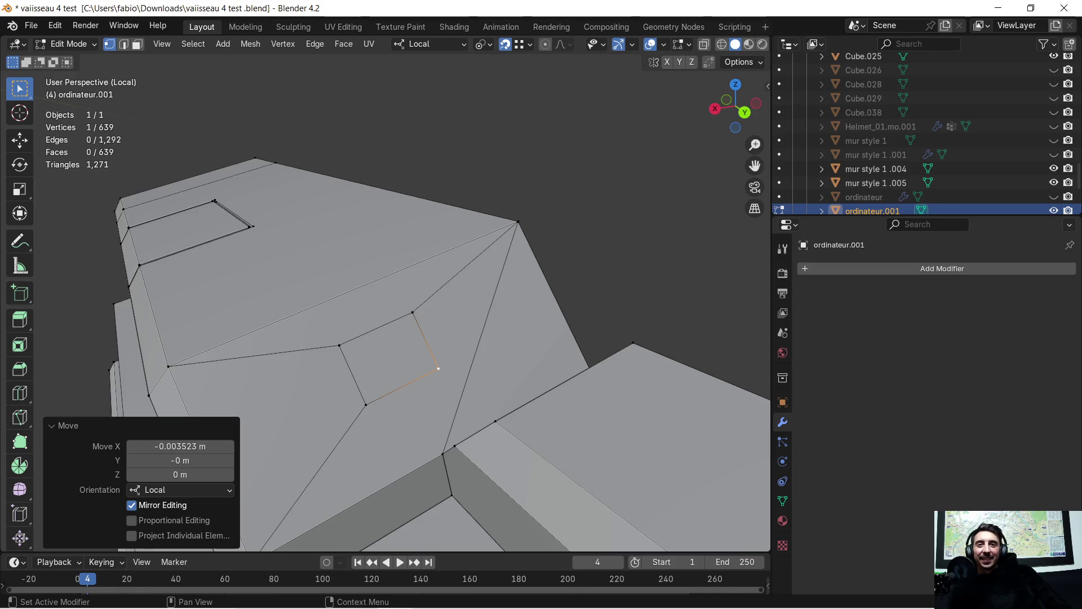
scroll(405, 302, up, 1)
scroll(517, 314, up, 1)
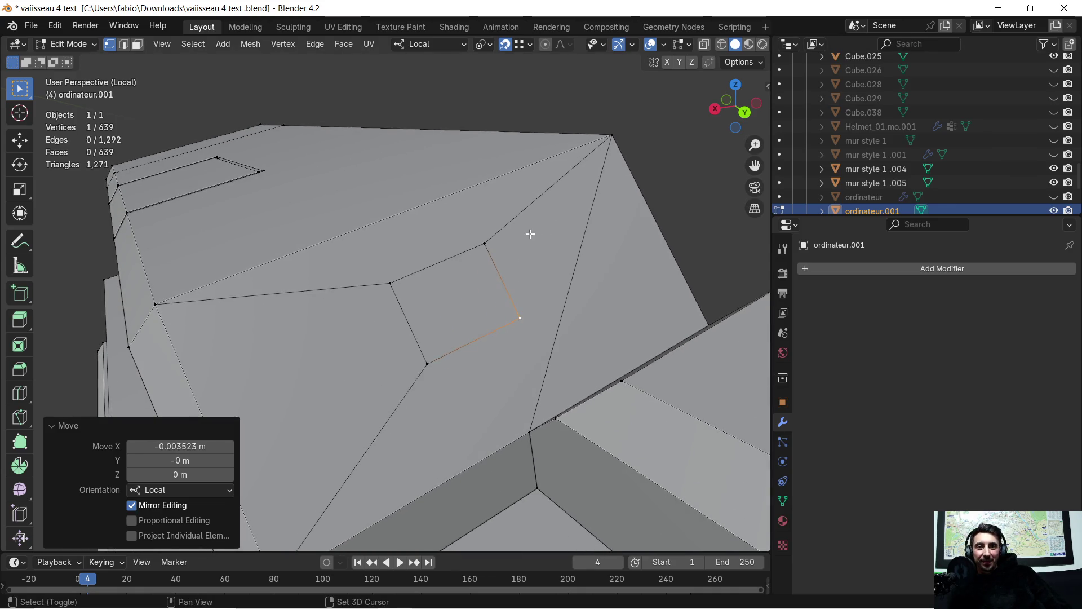
Step: Select the quad outline's corner vertices and begin a bevel (Ctrl+B) on its edges
shift+click(485, 244)
shift+click(389, 284)
shift+click(427, 364)
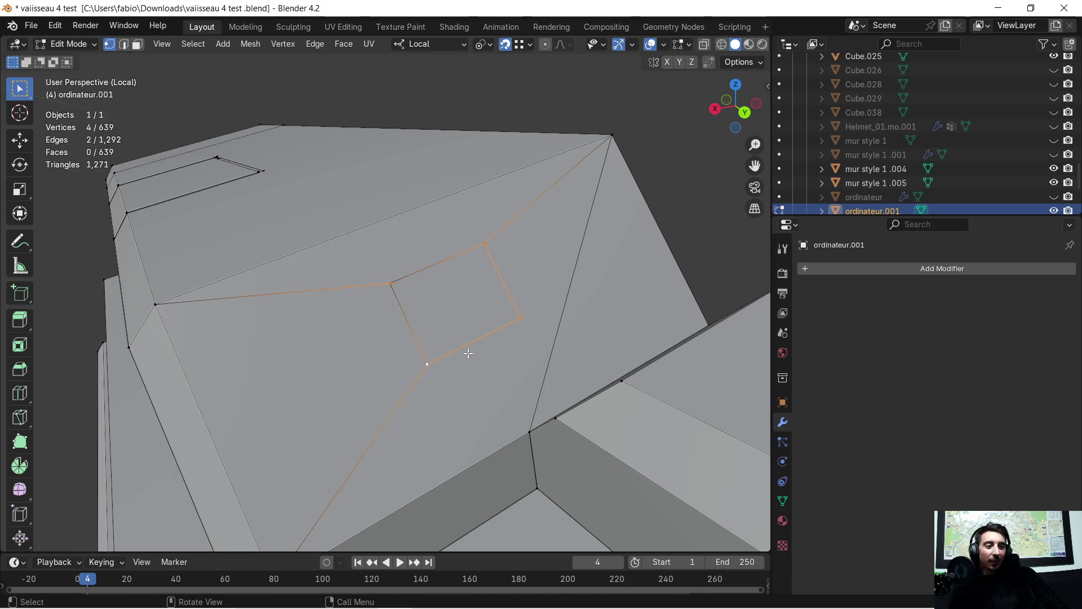
mouse_move(459, 357)
middle_down()
mouse_move(431, 334)
mouse_move(443, 330)
middle_up()
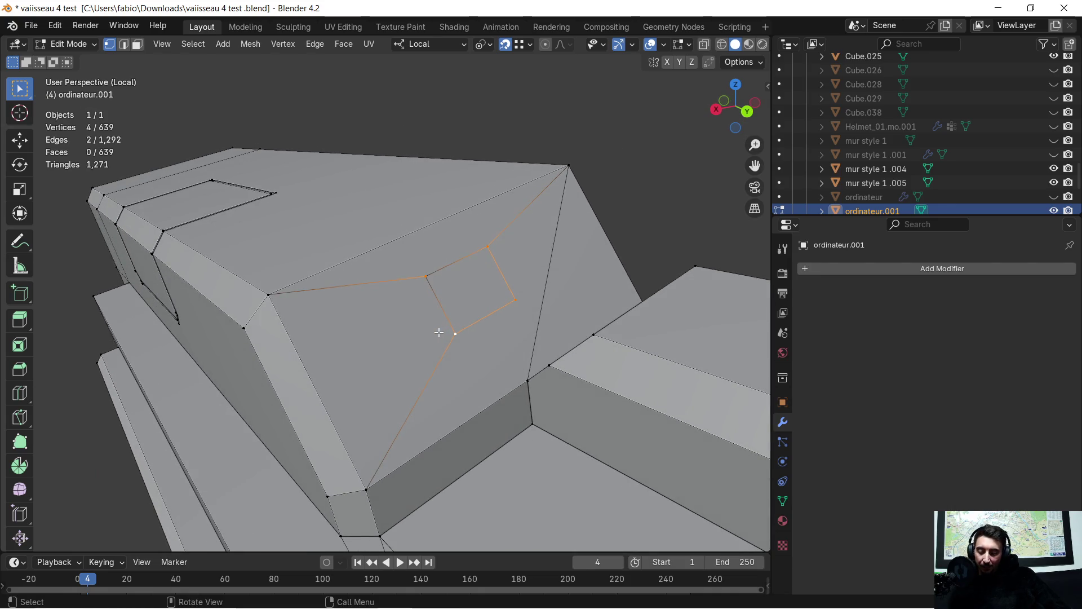
scroll(460, 308, up, 1)
scroll(460, 301, up, 1)
scroll(461, 292, up, 1)
middle_drag(461, 291, 462, 298)
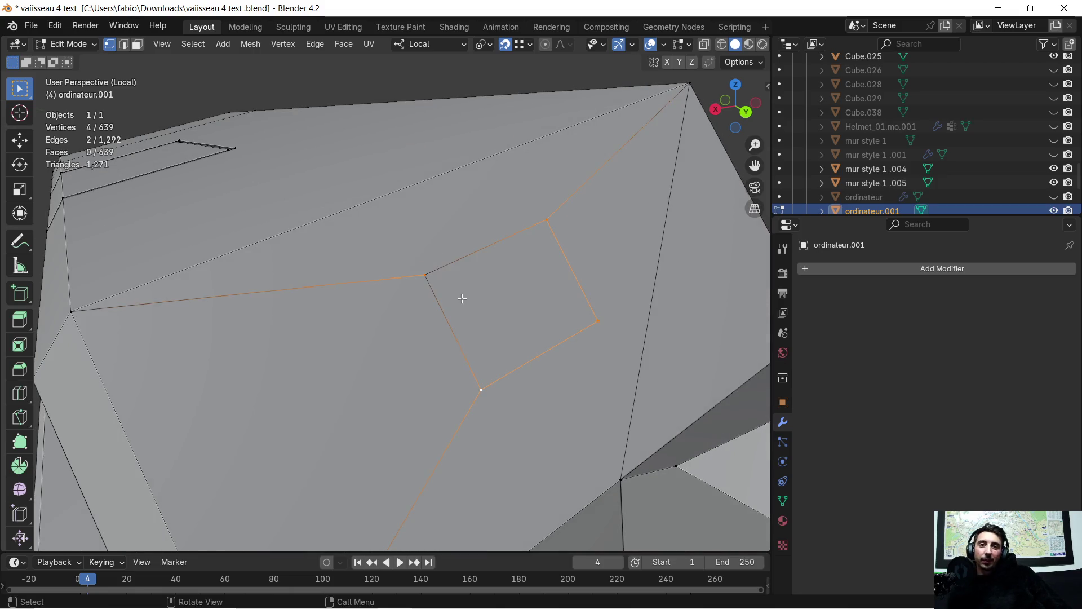
key(super)
key(super)
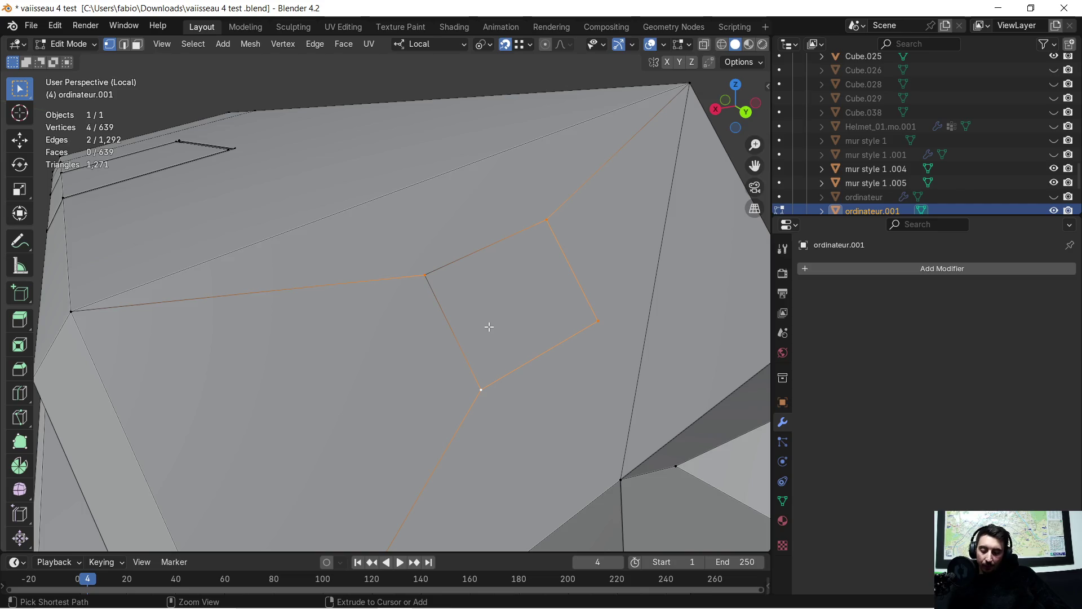
key(ctrl+b)
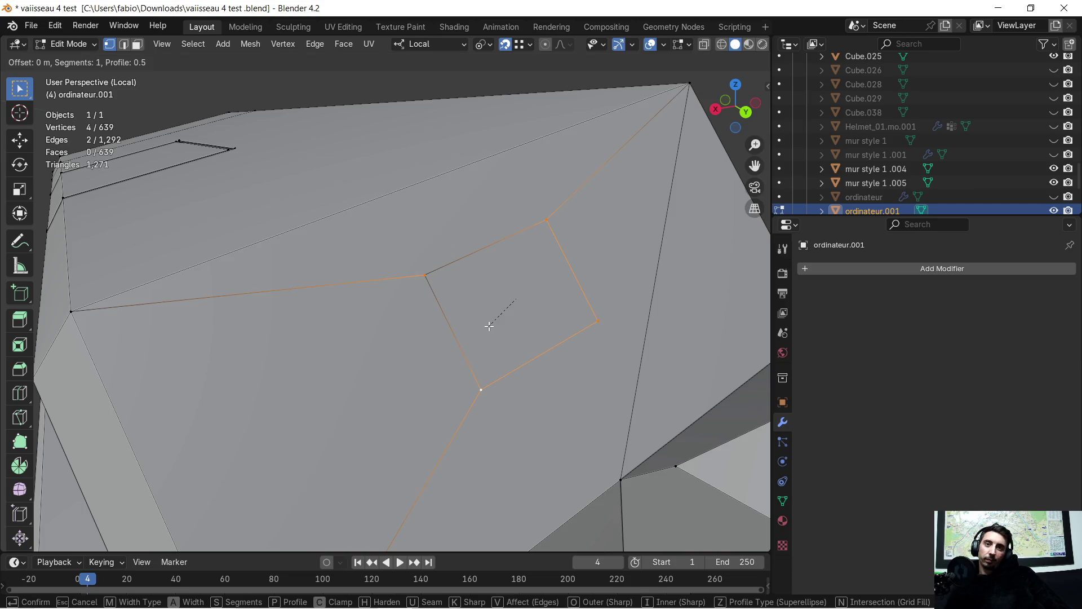
Step: Undo the trial bevel, merge overlapping vertices across the mesh, and reselect the small square
click(483, 361)
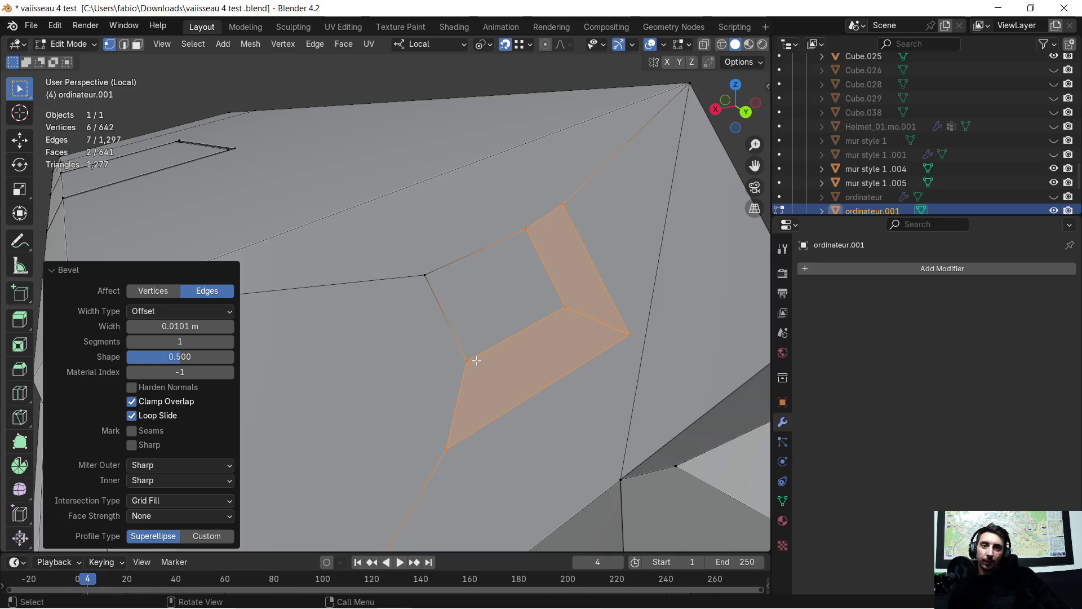
key(ctrl+z)
key(a)
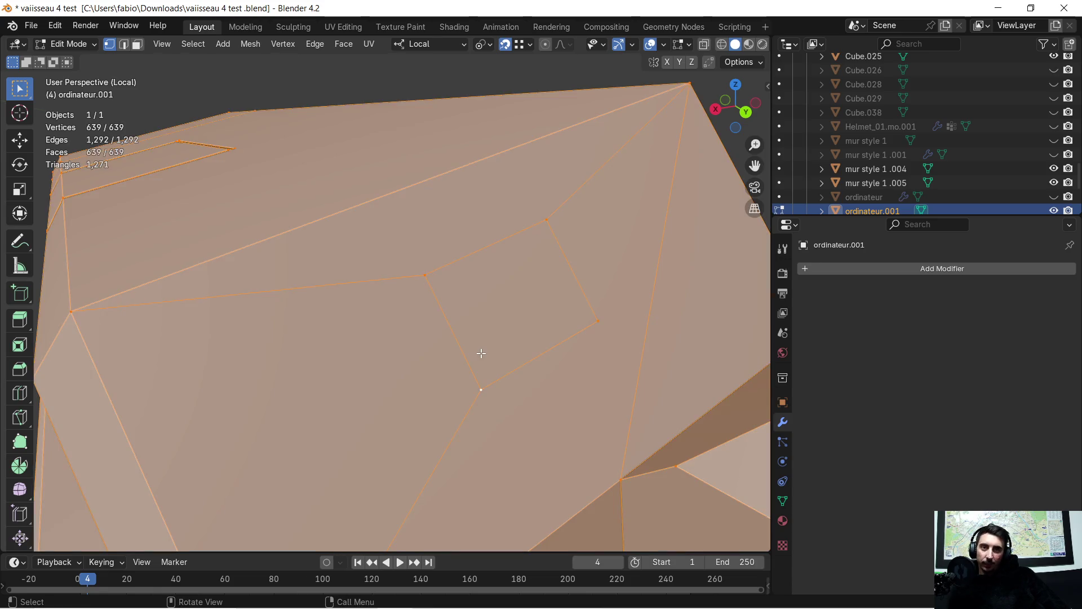
key(m)
click(481, 352)
click(440, 275)
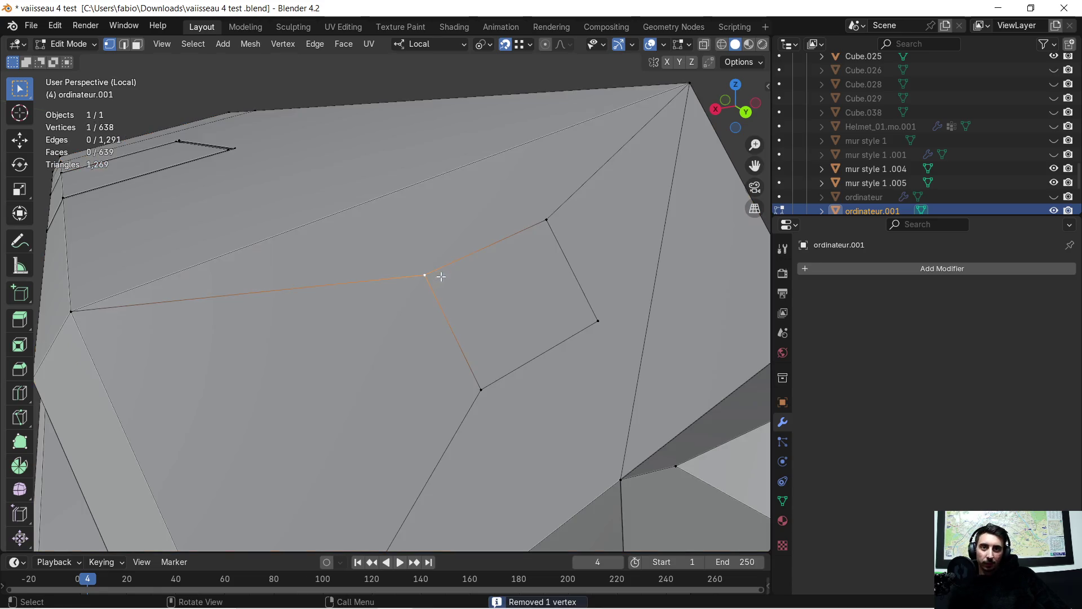
shift+click(476, 382)
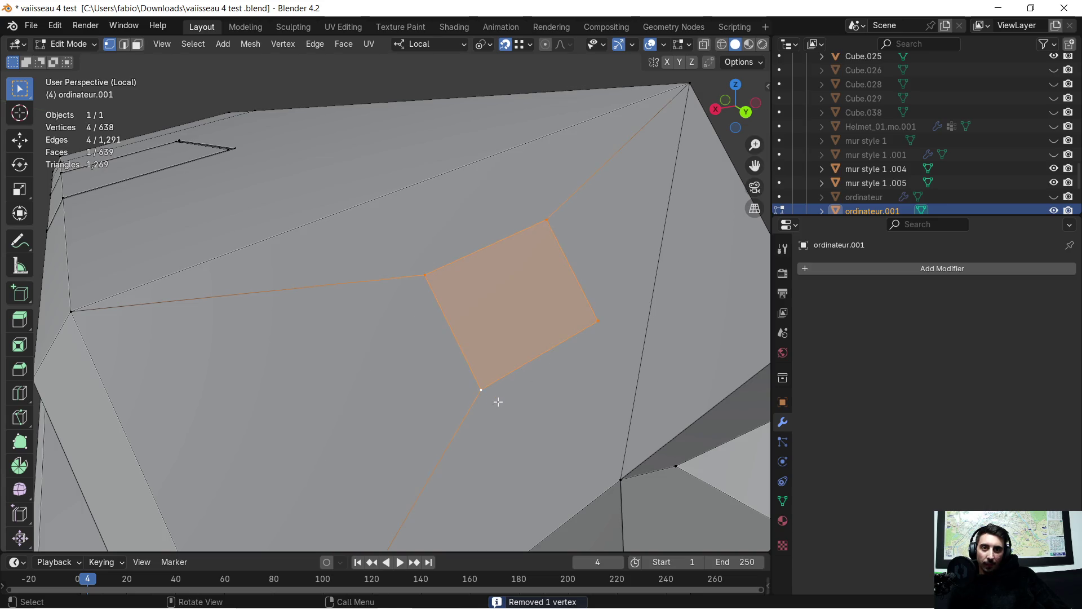
Step: Bevel the square with Affect set to Vertices and 5 segments, rounding its corners
key(ctrl+b)
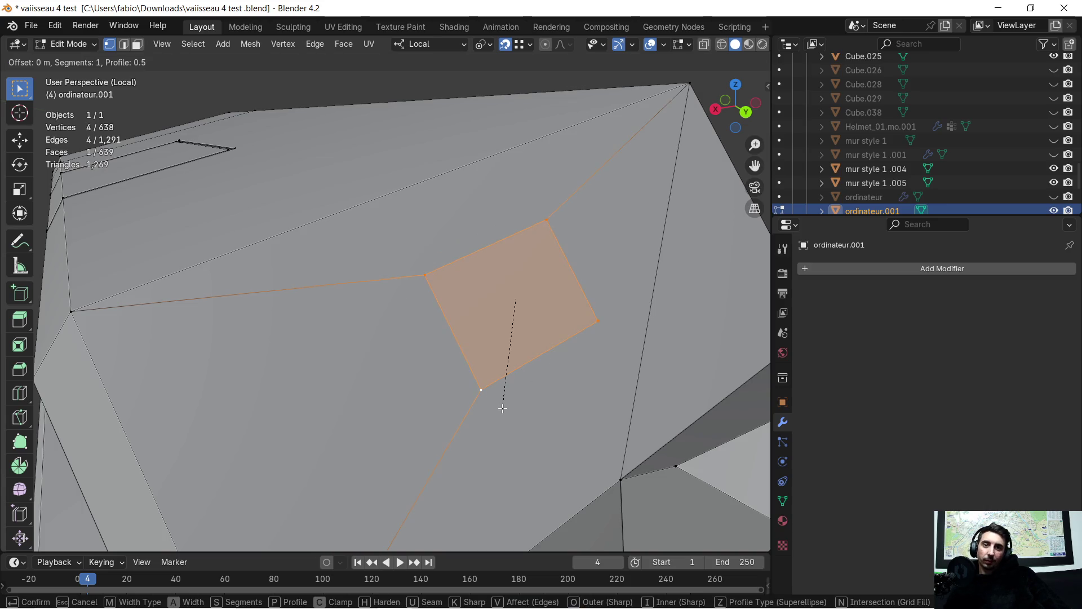
click(498, 429)
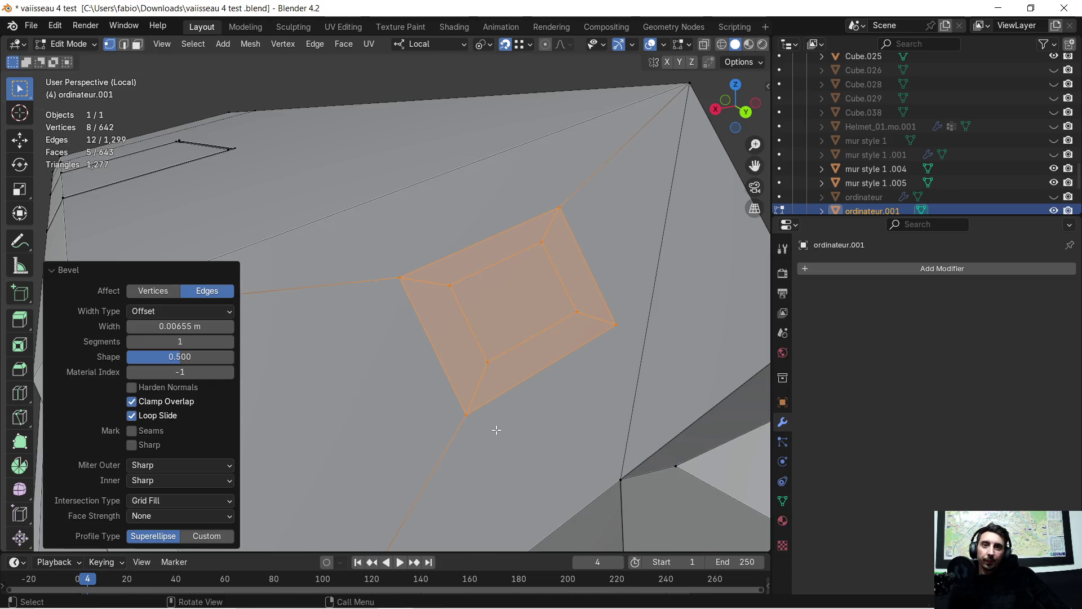
click(143, 290)
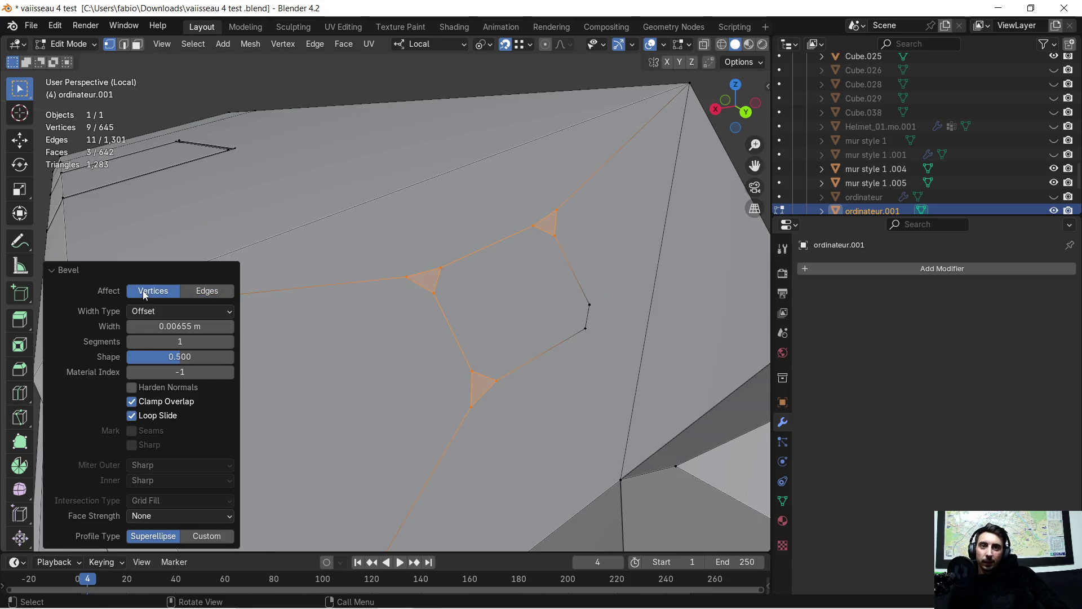
click(230, 341)
click(230, 341)
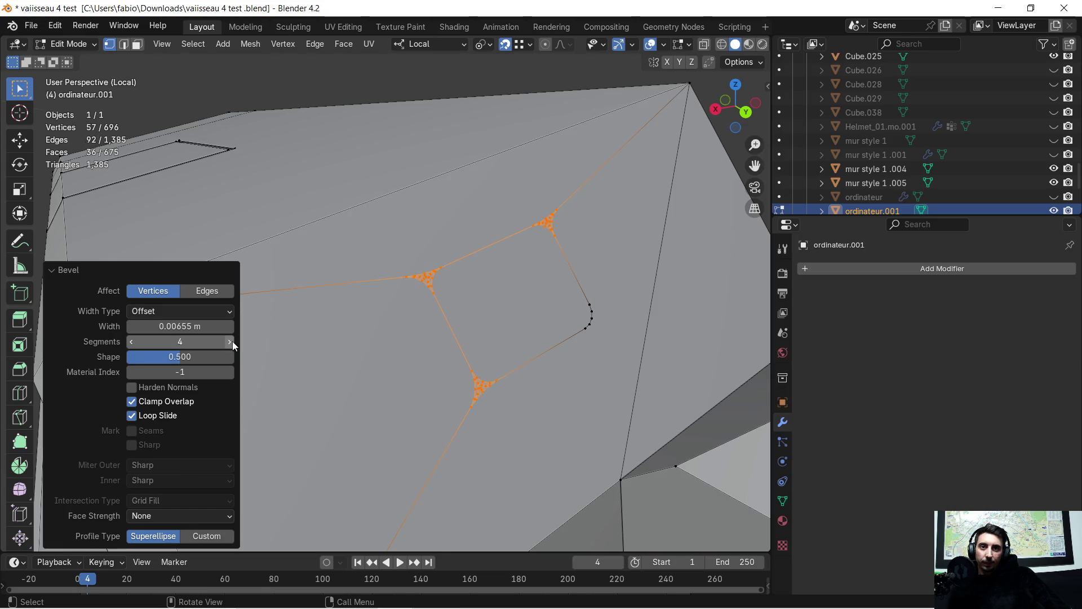
click(233, 341)
scroll(587, 333, up, 3)
Step: Switch to face select and pick the small face inside the rounded square
mouse_move(587, 334)
middle_down()
mouse_move(547, 333)
mouse_move(549, 321)
middle_up()
scroll(550, 321, down, 3)
scroll(574, 302, down, 3)
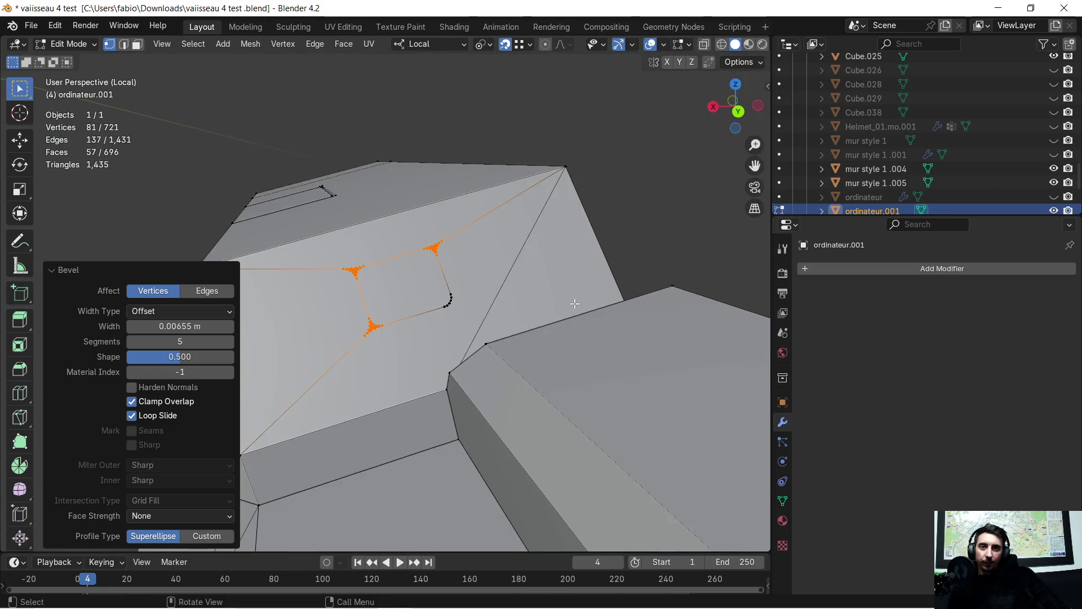
scroll(419, 278, up, 2)
scroll(418, 279, up, 2)
mouse_move(411, 278)
middle_down()
mouse_move(592, 289)
mouse_move(561, 283)
mouse_move(572, 295)
mouse_move(550, 271)
mouse_move(574, 280)
middle_up()
scroll(592, 289, down, 2)
scroll(592, 288, up, 2)
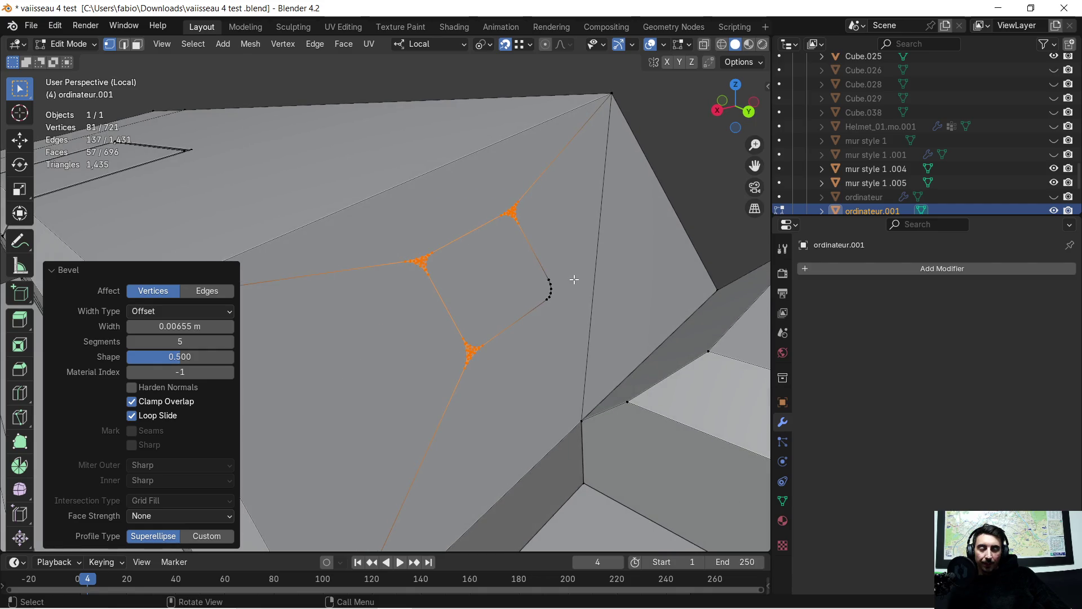
scroll(663, 229, down, 5)
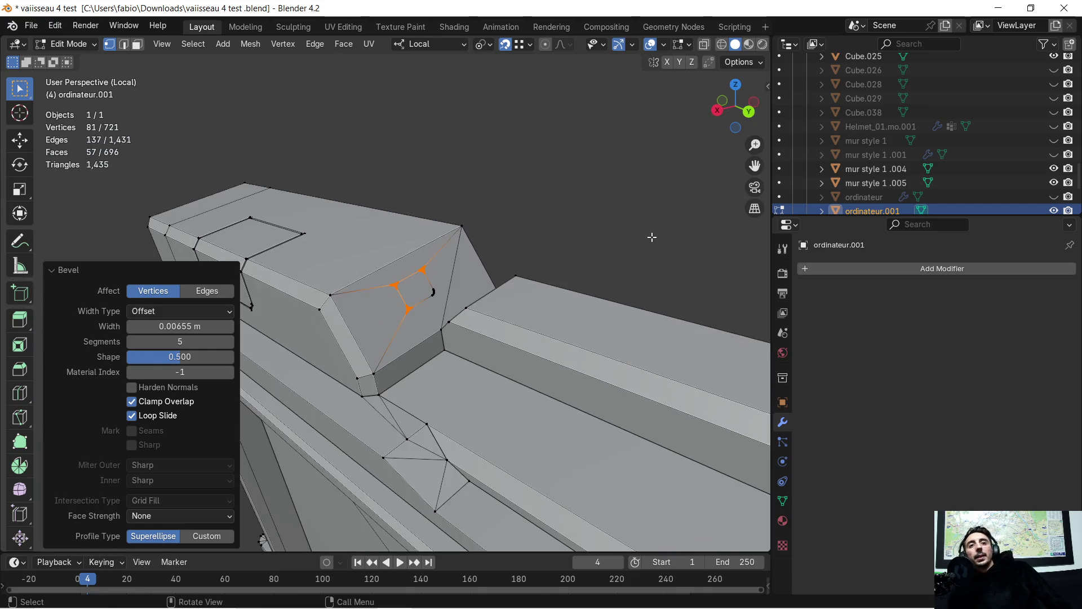
mouse_move(465, 286)
middle_down()
mouse_move(558, 258)
mouse_move(534, 266)
mouse_move(296, 65)
middle_up()
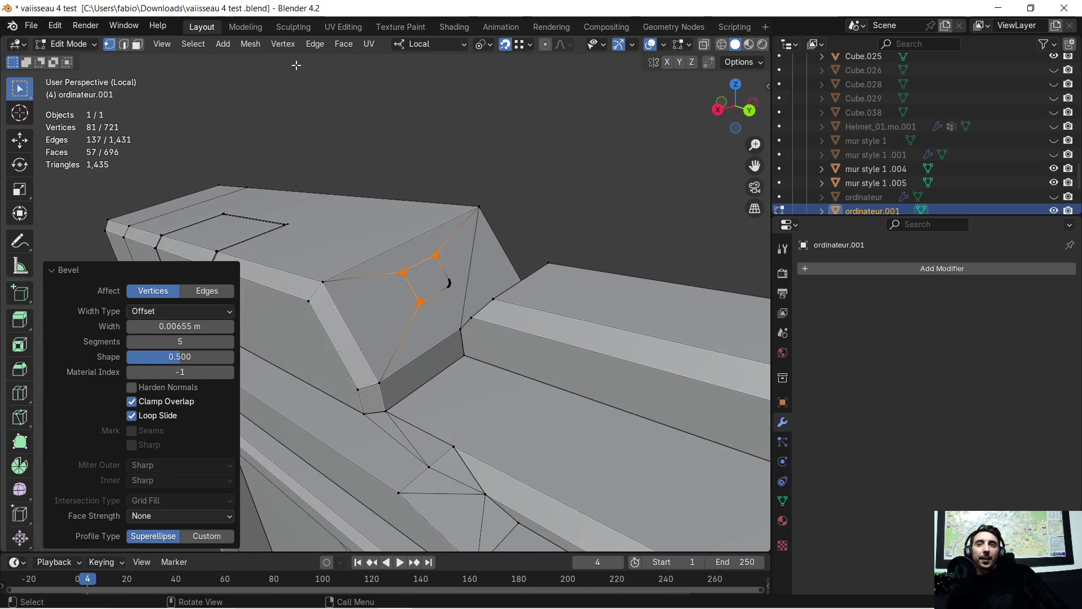
click(137, 44)
click(416, 280)
middle_drag(417, 279, 523, 265)
Step: Extrude the small face along Y into a trial bar running the panel's length
middle_drag(646, 284, 431, 264)
key(e)
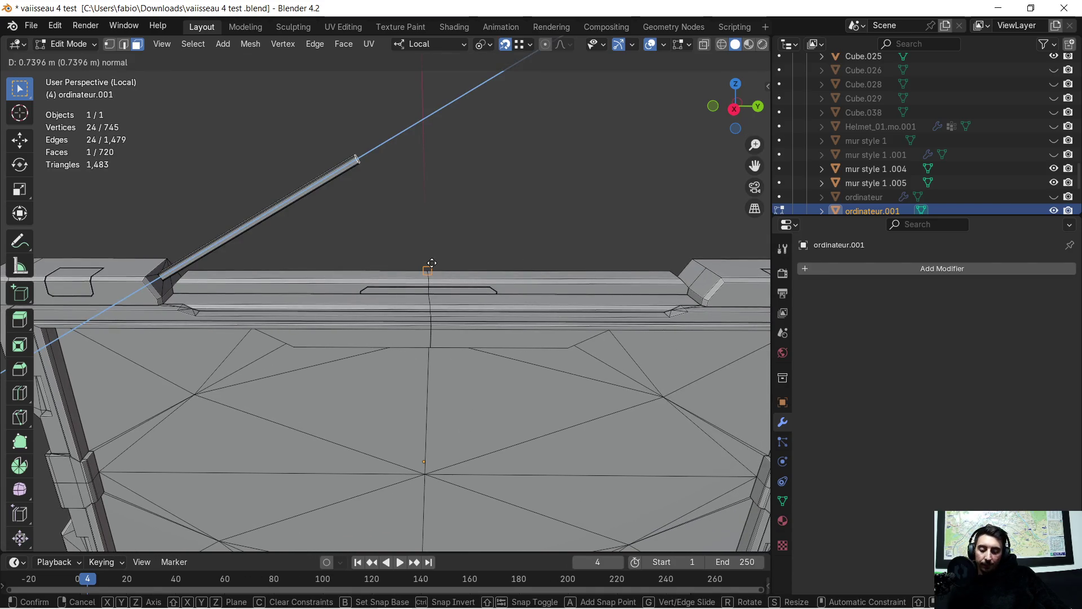
key(y)
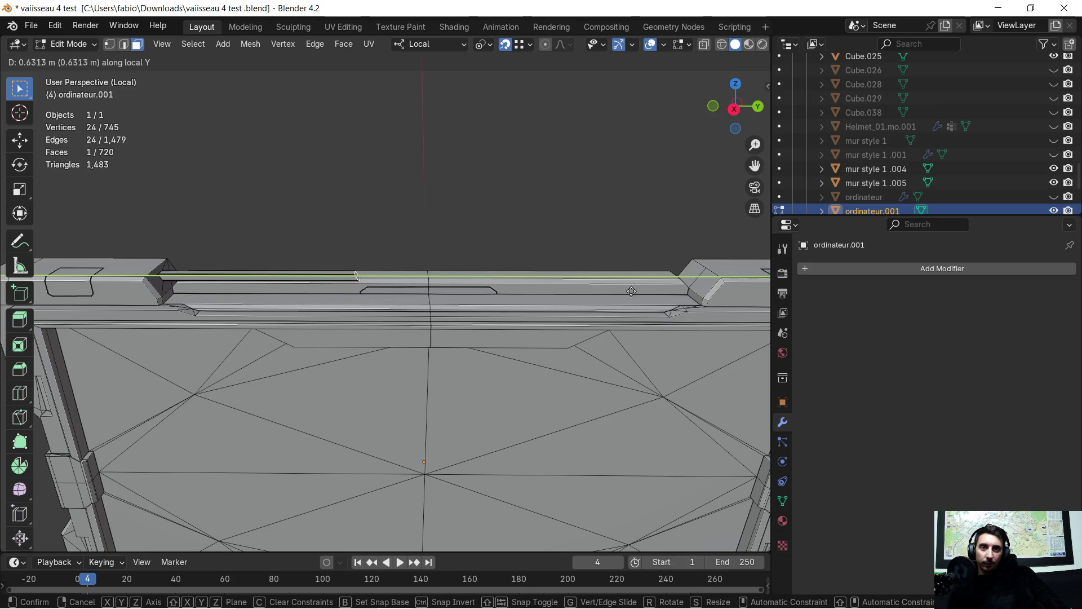
click(718, 288)
mouse_move(555, 358)
middle_down()
mouse_move(542, 360)
mouse_move(584, 317)
mouse_move(374, 356)
mouse_move(295, 346)
mouse_move(476, 336)
mouse_move(420, 399)
mouse_move(468, 307)
middle_up()
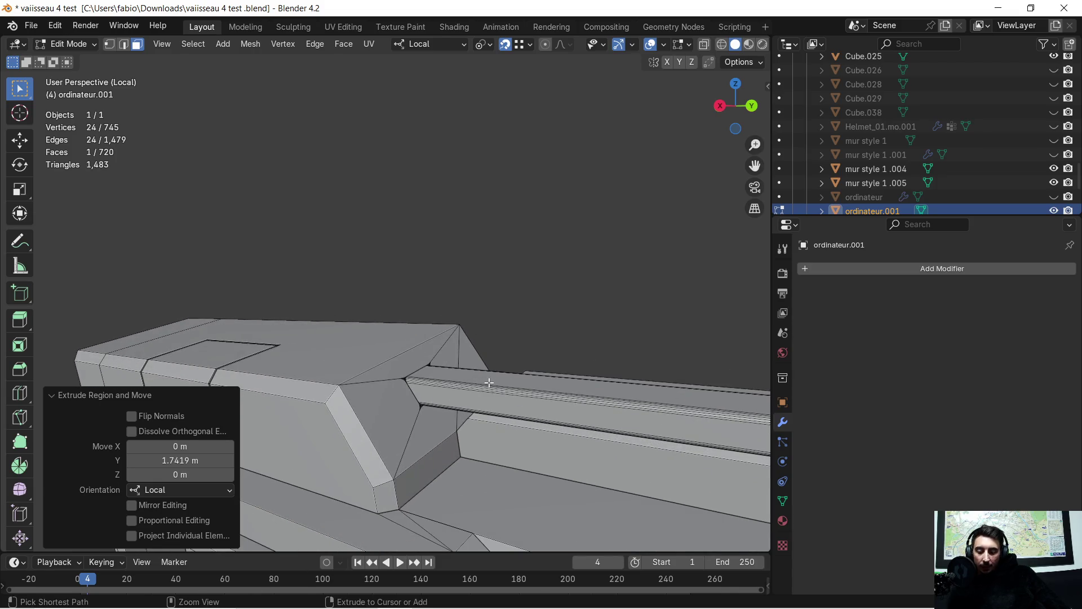
Step: Undo the bar and the corner bevel, then select the vertex at the middle of the top edge
key(ctrl+z)
key(ctrl+z)
key(ctrl+z)
key(ctrl+z)
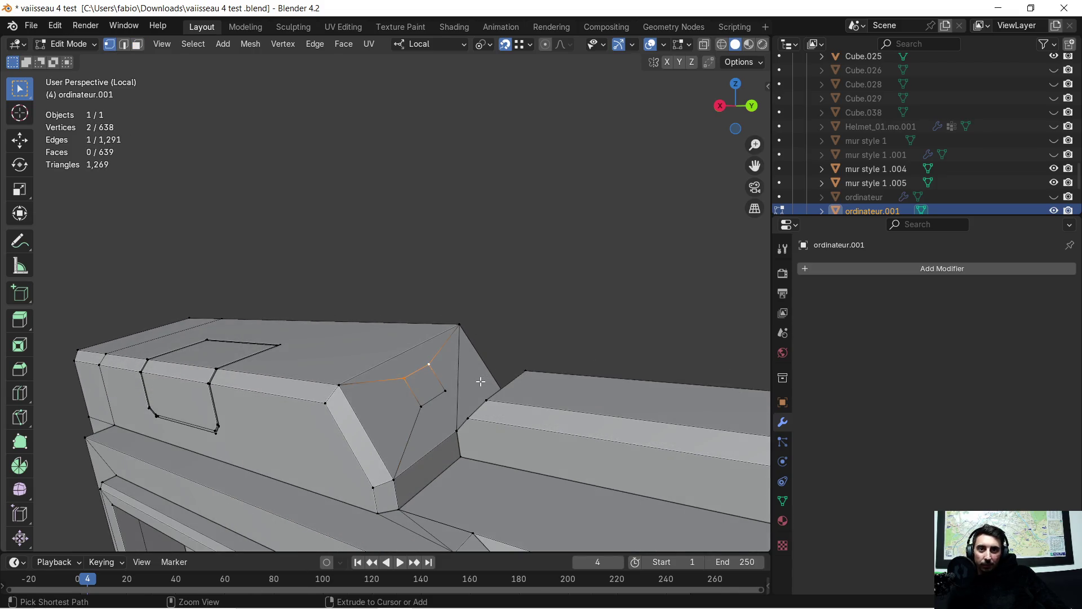
key(ctrl+z)
key(ctrl+z)
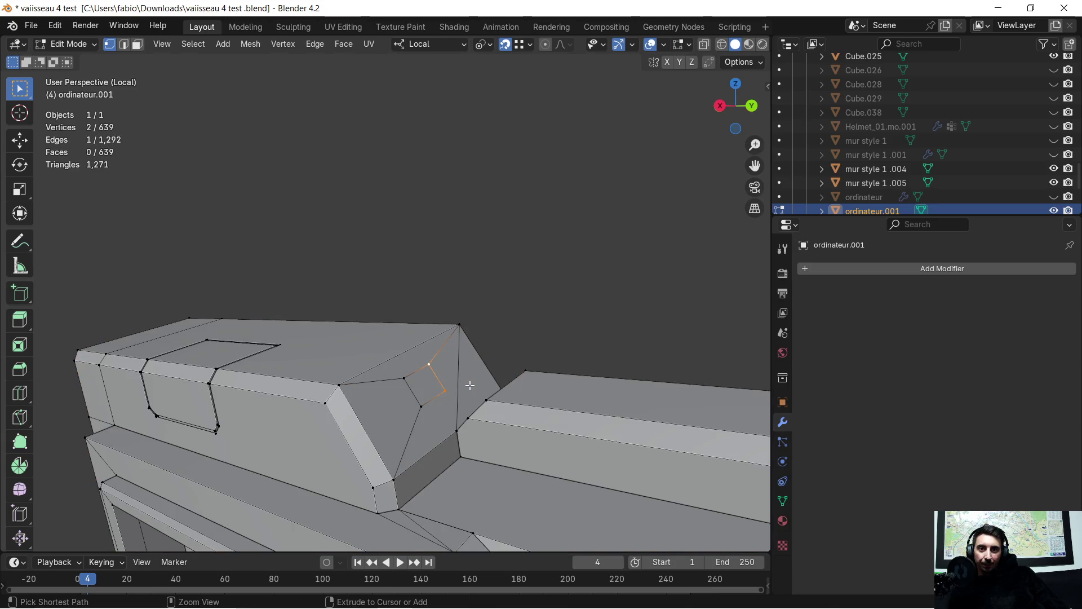
key(ctrl+z)
mouse_move(459, 385)
middle_down()
mouse_move(374, 380)
mouse_move(459, 378)
mouse_move(566, 307)
mouse_move(437, 323)
mouse_move(432, 307)
mouse_move(447, 306)
mouse_move(447, 334)
mouse_move(443, 310)
middle_up()
click(449, 303)
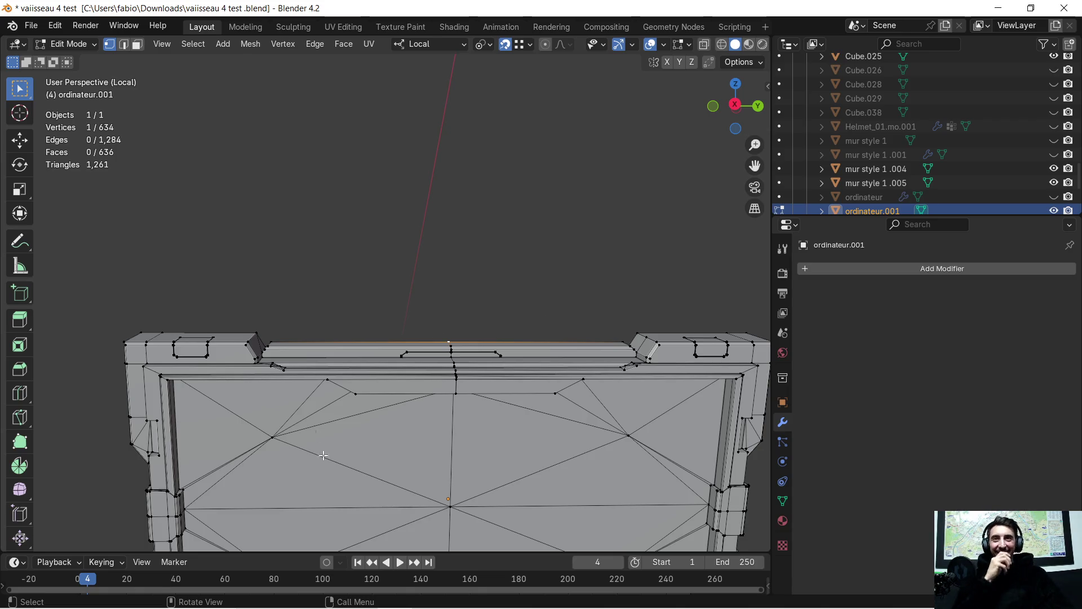
Step: Add a cylinder mesh to ordinateur.001 from the Add menu
click(223, 43)
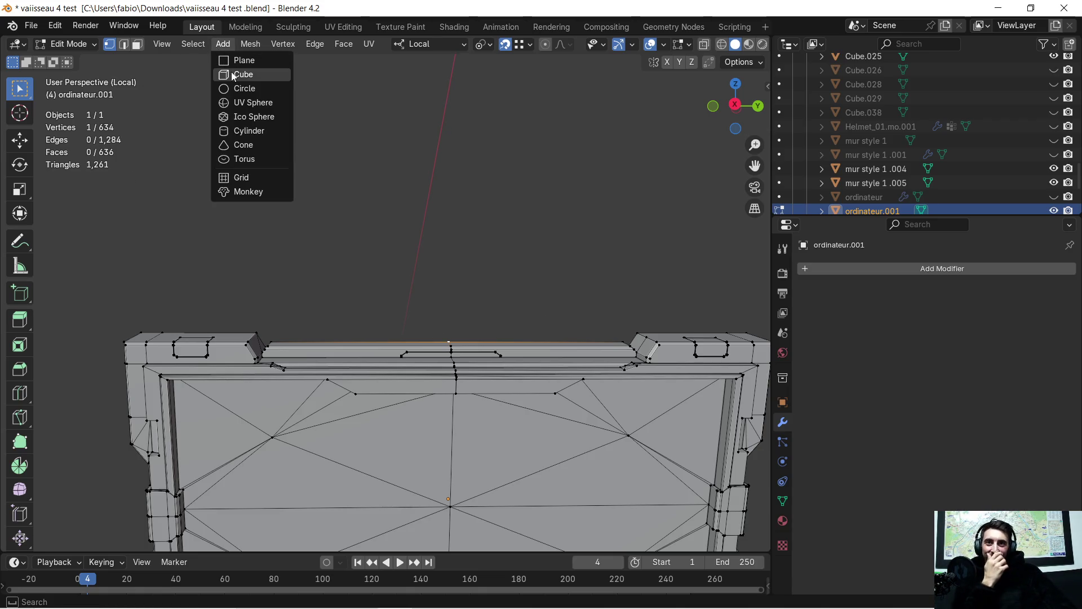
click(243, 131)
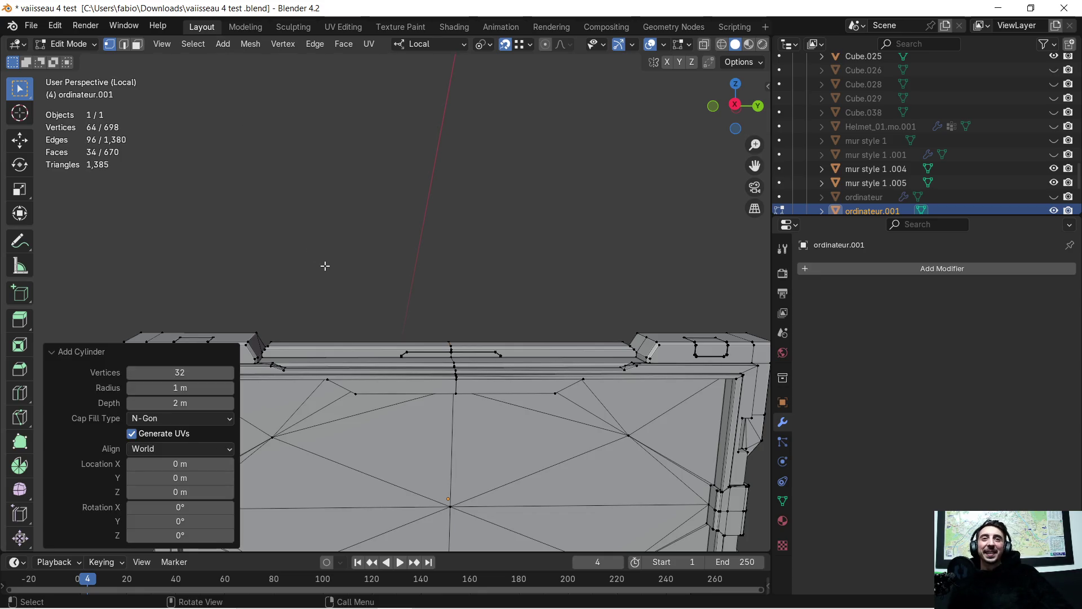
scroll(407, 213, down, 4)
scroll(406, 225, down, 2)
scroll(405, 225, down, 2)
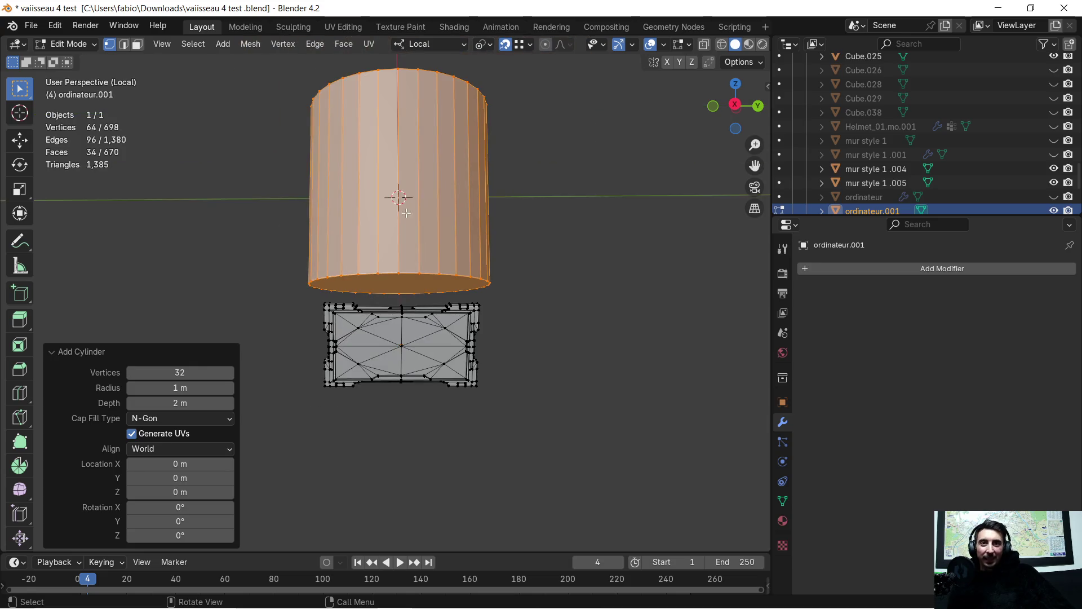
shift+middle_drag(407, 224, 404, 269)
Step: Discard a height-only scale and shrink the cylinder uniformly to 0.118
key(s)
key(z)
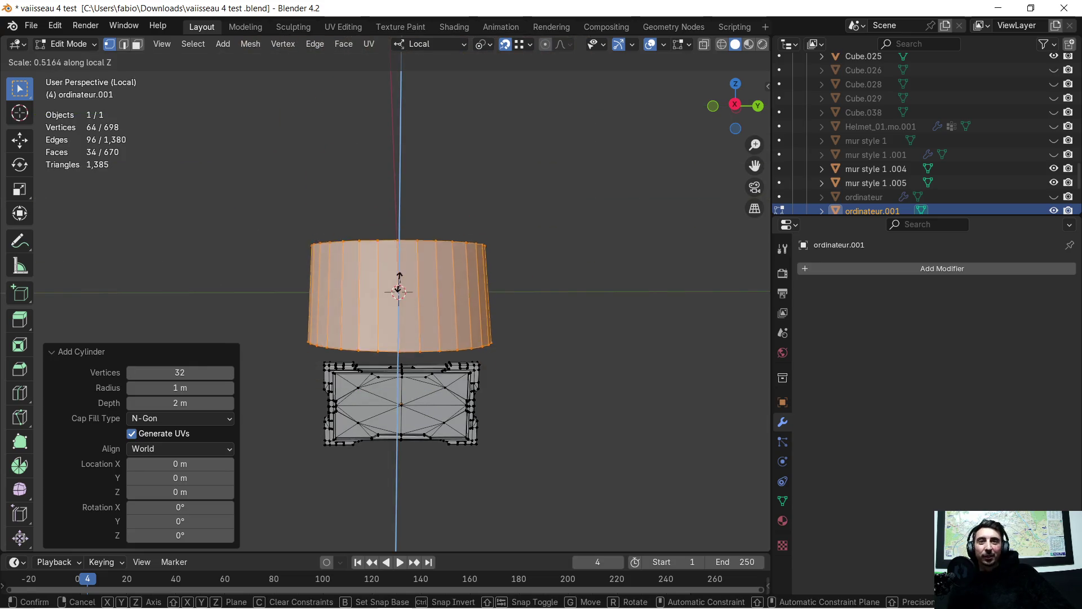
click(399, 292)
key(ctrl+z)
key(s)
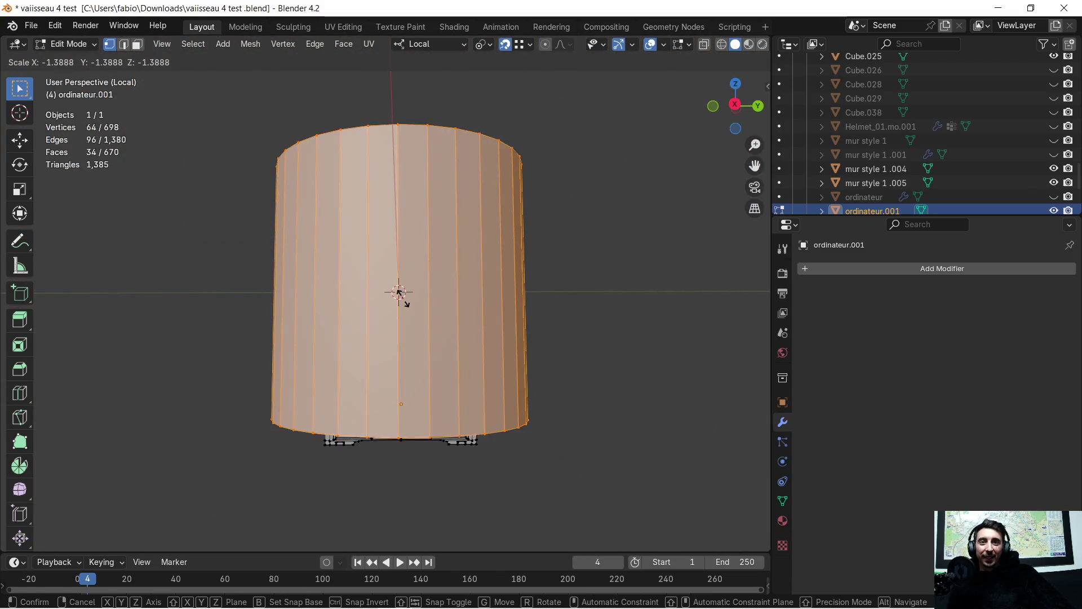
click(400, 290)
scroll(305, 287, up, 5)
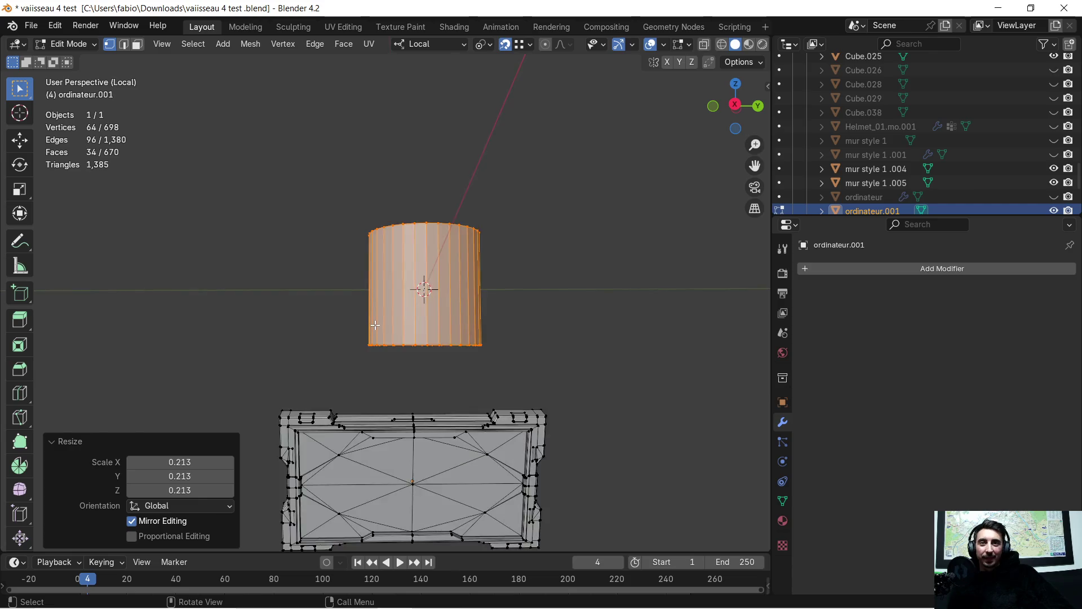
scroll(304, 288, up, 3)
scroll(299, 287, down, 3)
key(s)
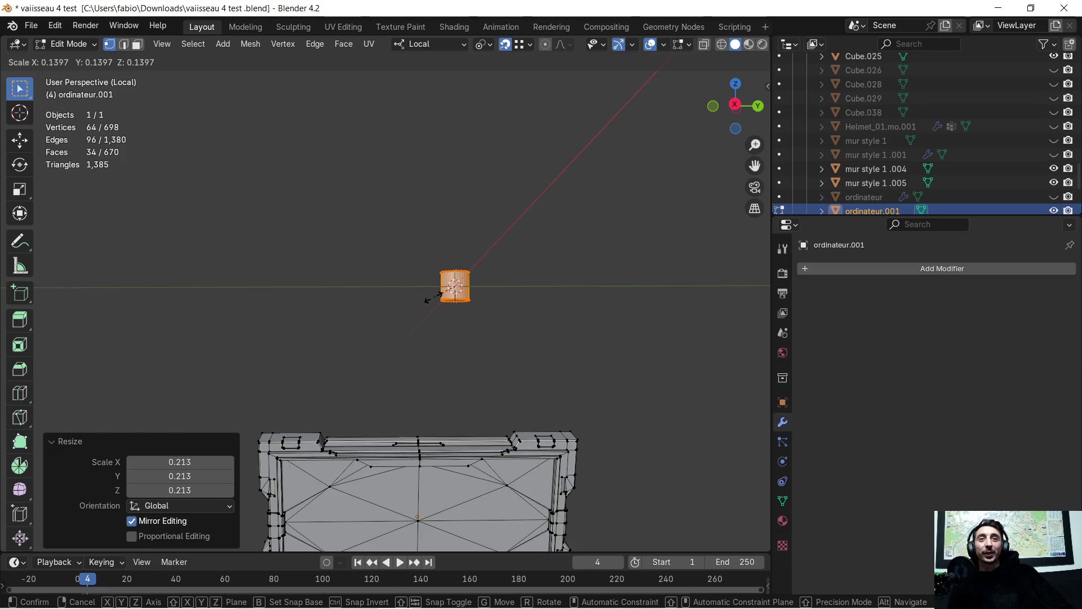
click(425, 312)
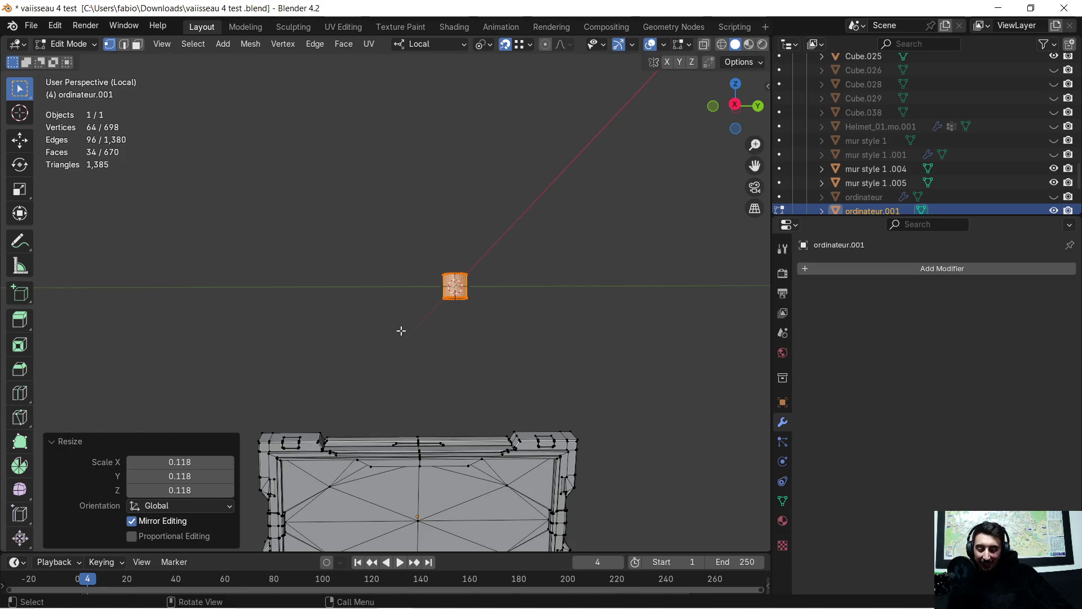
Step: Lower the cylinder 0.22 m along Z toward the frame
key(g)
key(z)
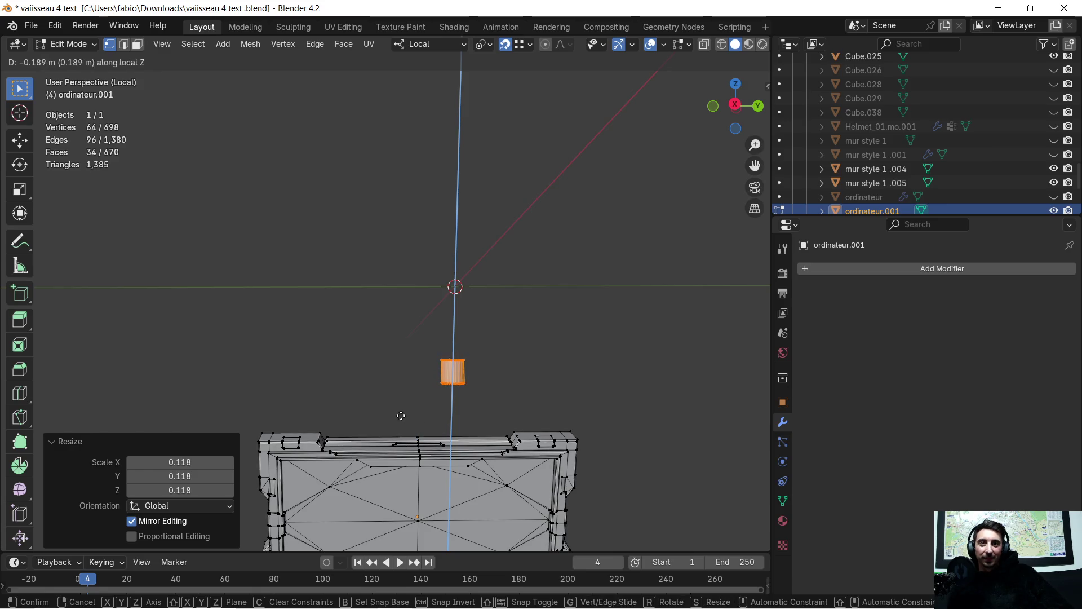
click(235, 421)
mouse_move(239, 419)
middle_down()
mouse_move(361, 325)
mouse_move(350, 341)
mouse_move(447, 402)
mouse_move(496, 367)
mouse_move(443, 368)
middle_up()
scroll(436, 352, up, 2)
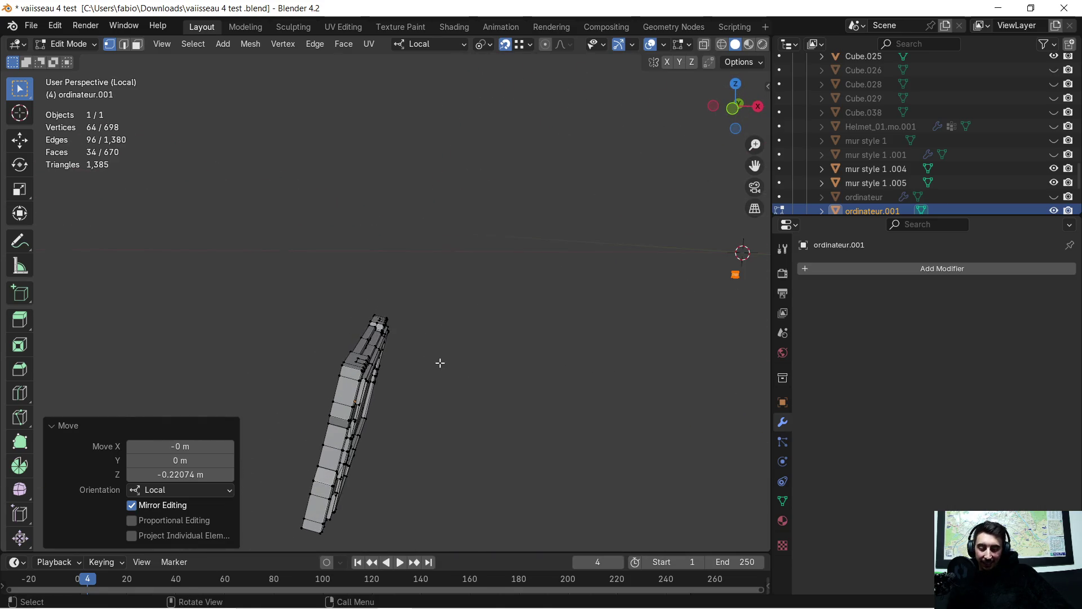
Step: Shift the cylinder along local X and set Transform Orientation to Global
key(g)
key(y)
key(x)
click(340, 359)
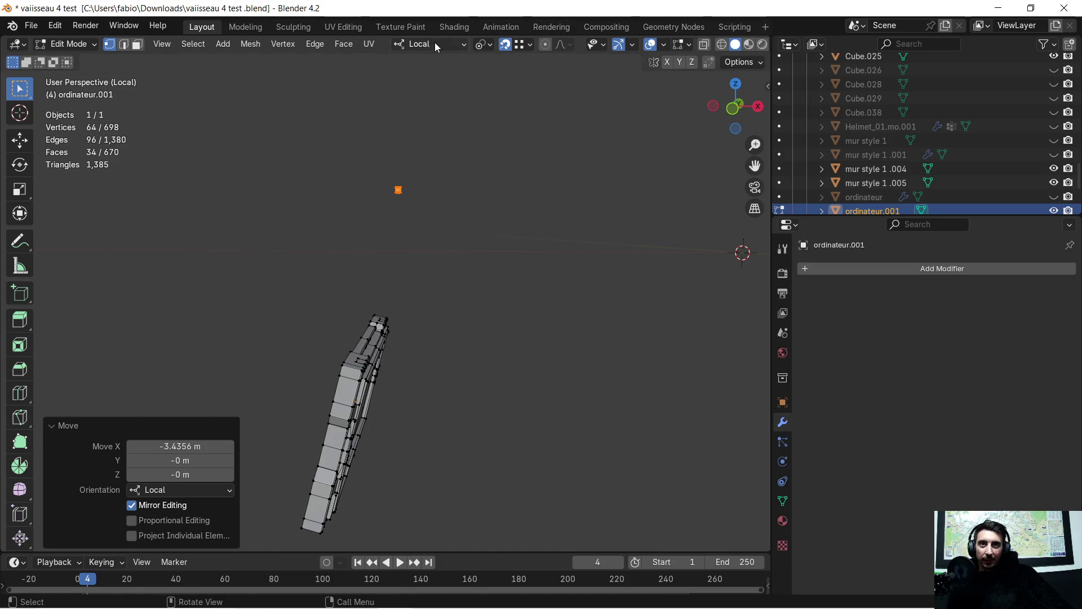
click(445, 49)
click(428, 91)
Step: Select the whole cylinder with L and lower it along global Z in two moves
click(478, 281)
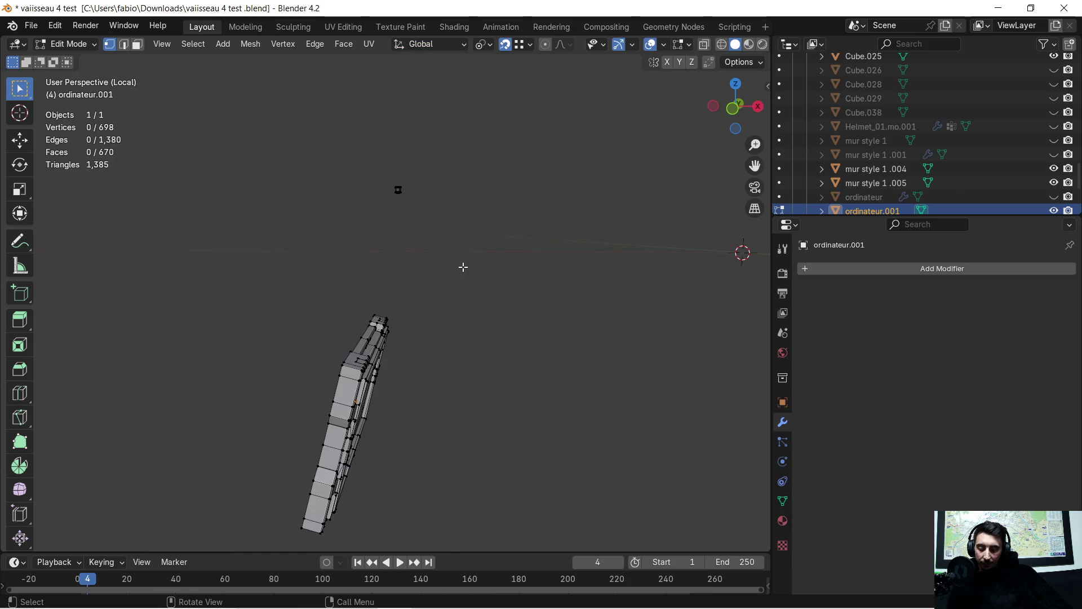
key(a)
click(433, 201)
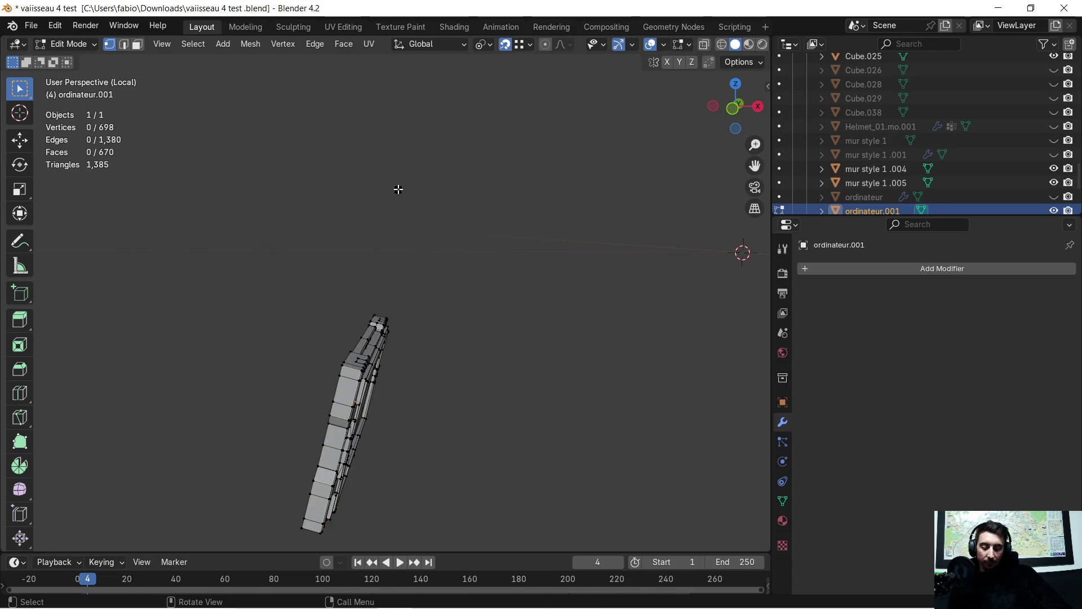
key(l)
key(g)
key(z)
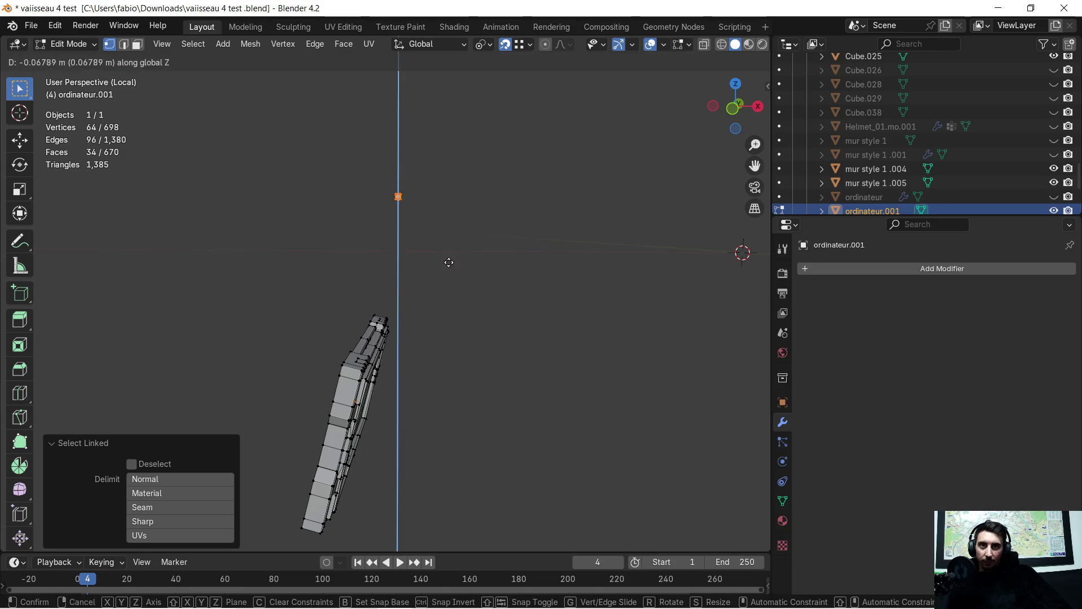
click(435, 384)
mouse_move(447, 340)
middle_down()
mouse_move(330, 310)
mouse_move(413, 317)
mouse_move(503, 292)
middle_up()
key(g)
key(z)
click(347, 336)
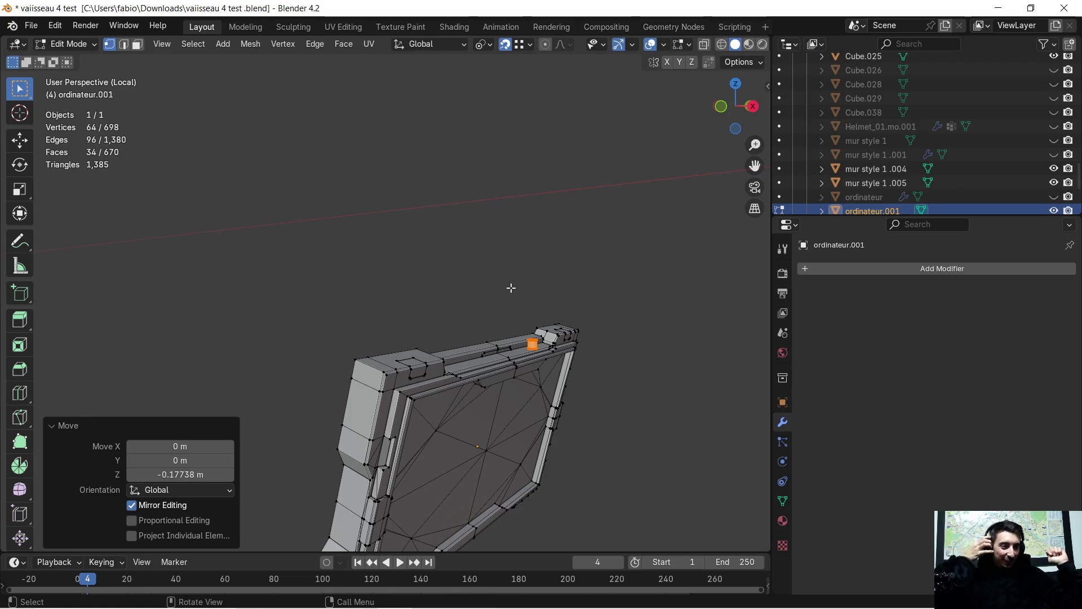
Step: Move the cylinder 0.404 m along global X to the bracket end and begin resizing it
mouse_move(706, 331)
middle_down()
mouse_move(418, 344)
mouse_move(413, 330)
mouse_move(544, 344)
mouse_move(623, 396)
mouse_move(401, 296)
mouse_move(422, 313)
middle_up()
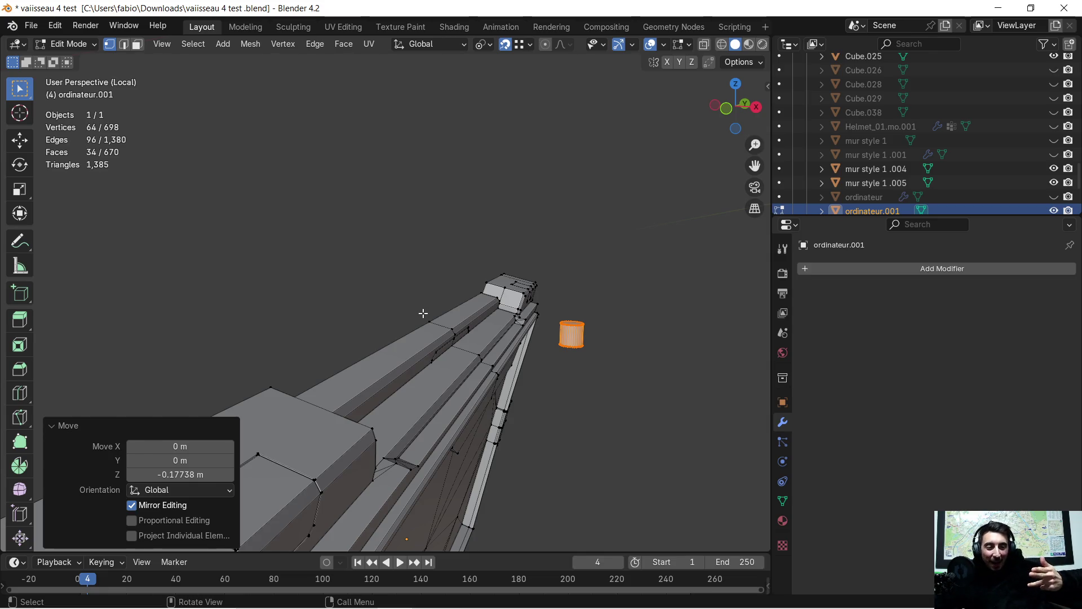
scroll(531, 313, up, 2)
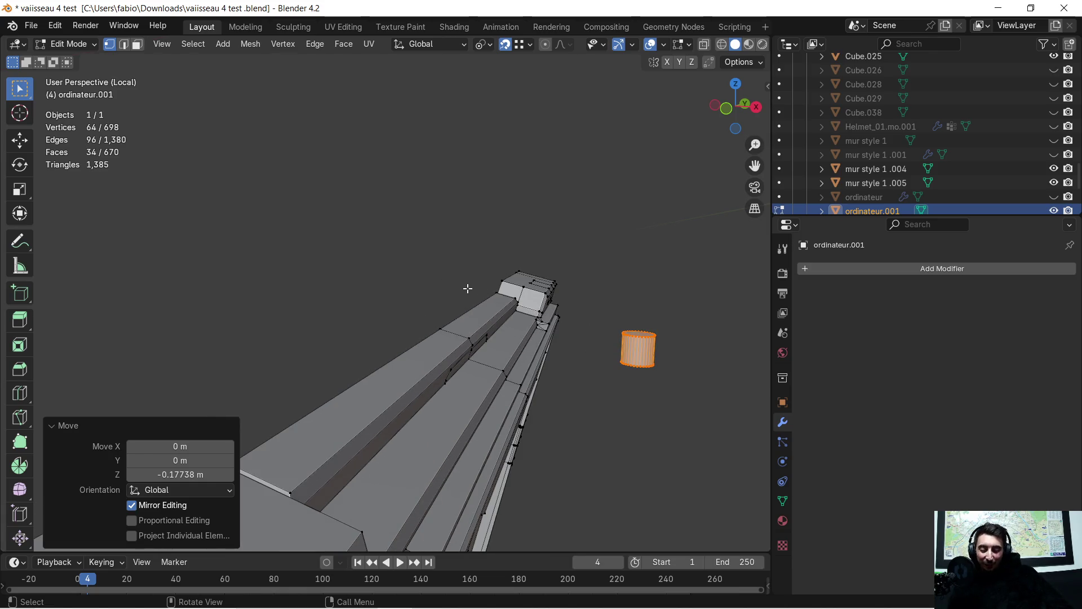
key(g)
key(y)
key(x)
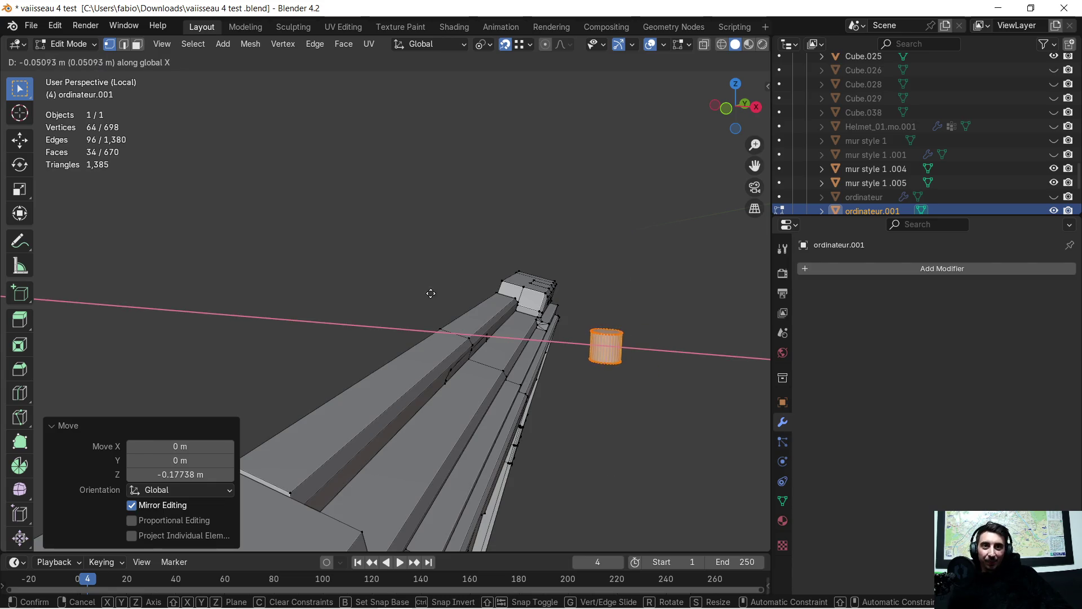
click(249, 292)
mouse_move(251, 290)
middle_down()
mouse_move(417, 315)
mouse_move(435, 262)
mouse_move(435, 271)
middle_up()
key(s)
click(496, 358)
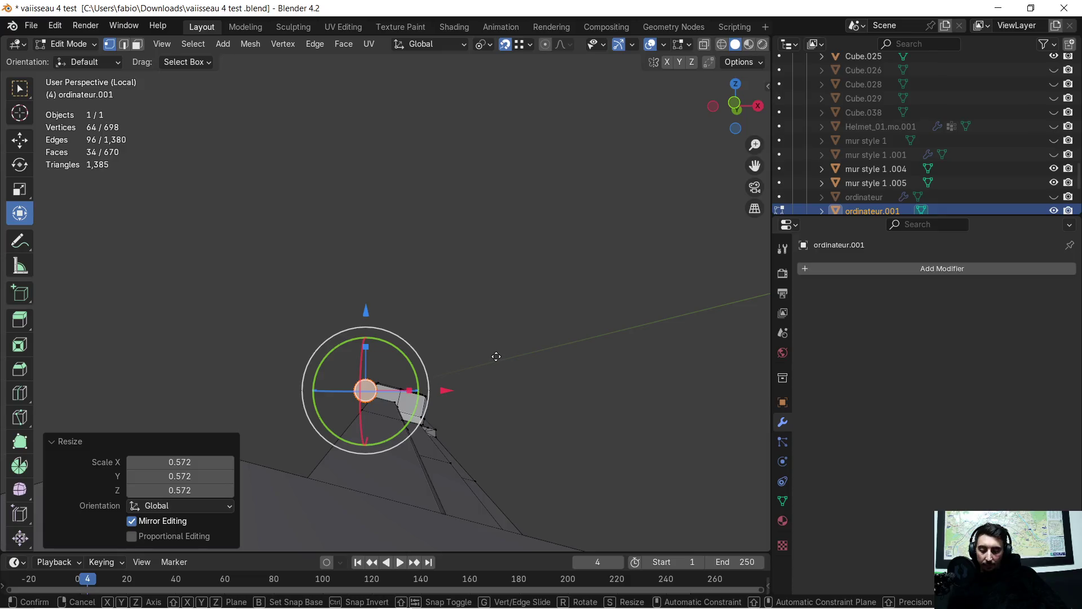
Step: Lower the cylinder slightly along Z and shift it along global X
key(g)
key(z)
click(491, 376)
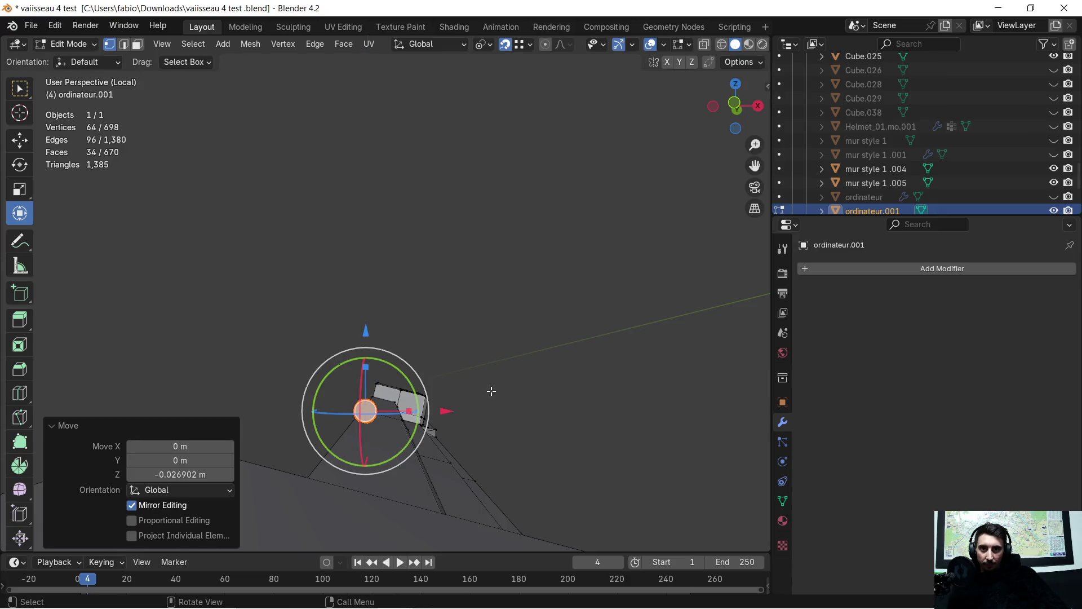
key(g)
key(y)
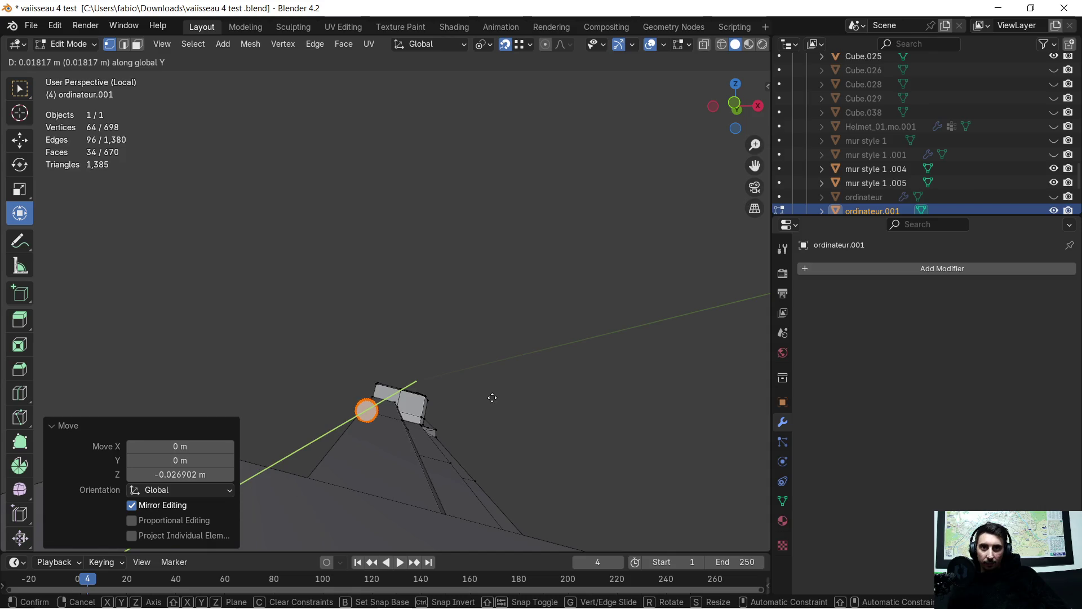
key(x)
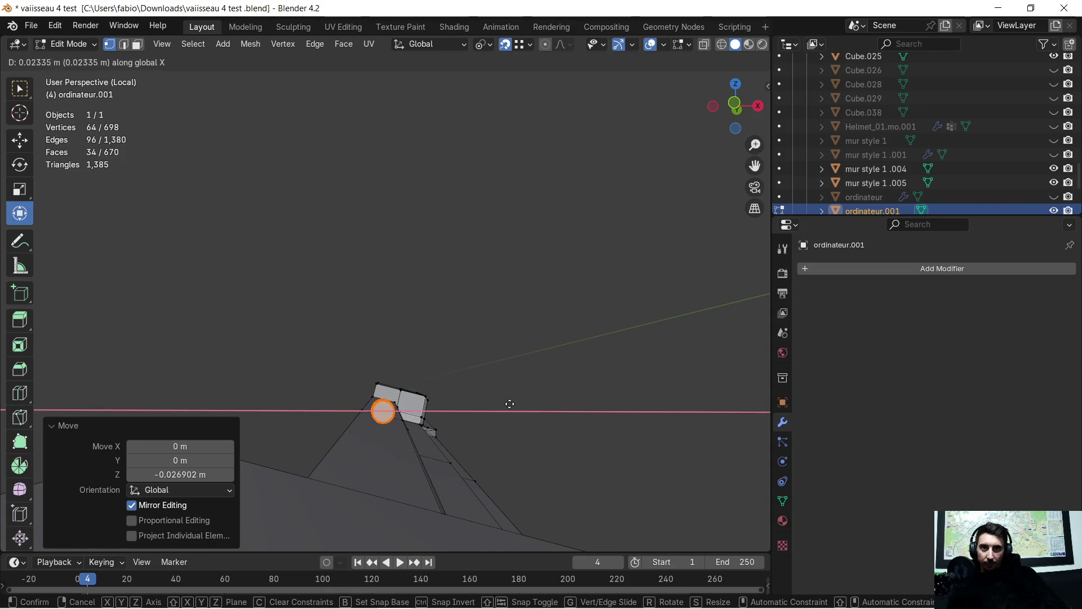
click(510, 403)
Step: Slide the cylinder 0.638 m along global Y toward the angled bracket
mouse_move(510, 403)
middle_down()
mouse_move(333, 416)
mouse_move(390, 330)
middle_up()
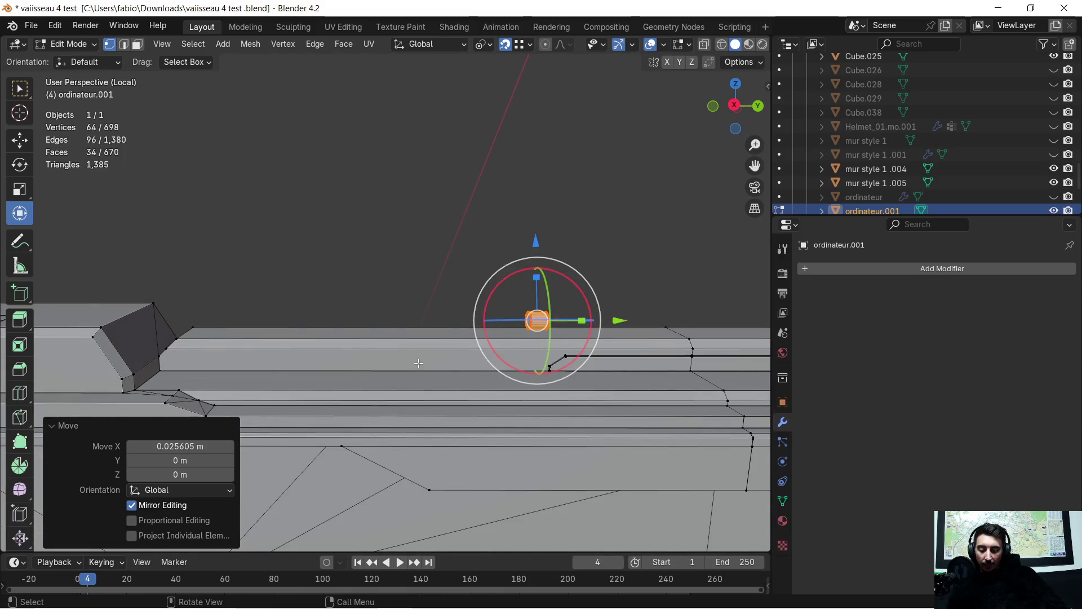
key(g)
key(y)
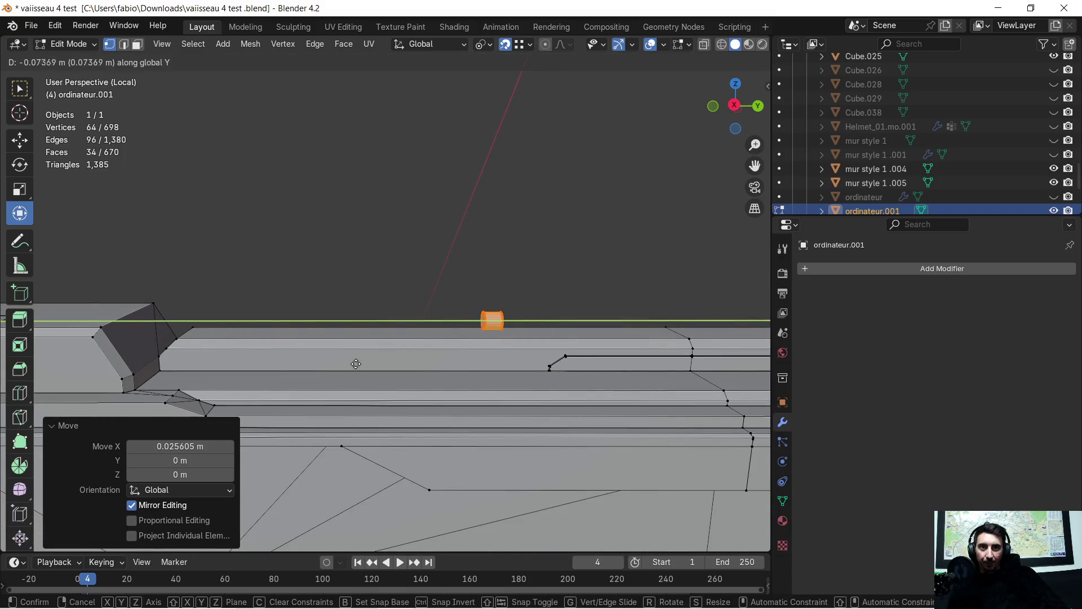
click(76, 362)
mouse_move(76, 362)
middle_down()
mouse_move(288, 335)
mouse_move(215, 341)
middle_up()
mouse_move(306, 309)
middle_down()
mouse_move(436, 273)
mouse_move(560, 324)
mouse_move(552, 314)
middle_up()
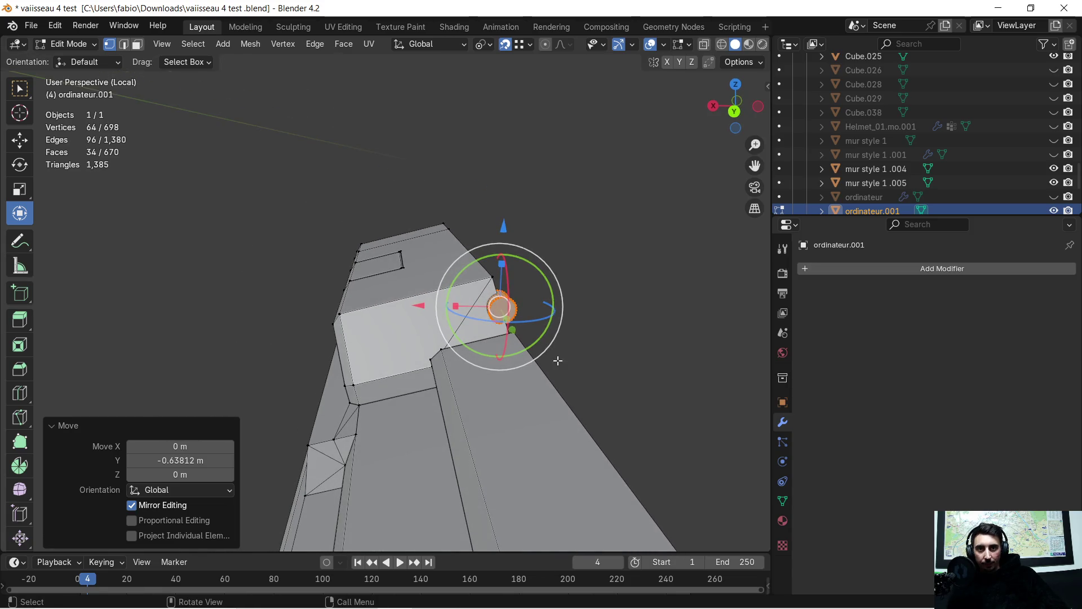
Step: Set Transform Orientation to Local and push the cylinder 0.115 m along local X into the bracket
click(455, 49)
click(419, 103)
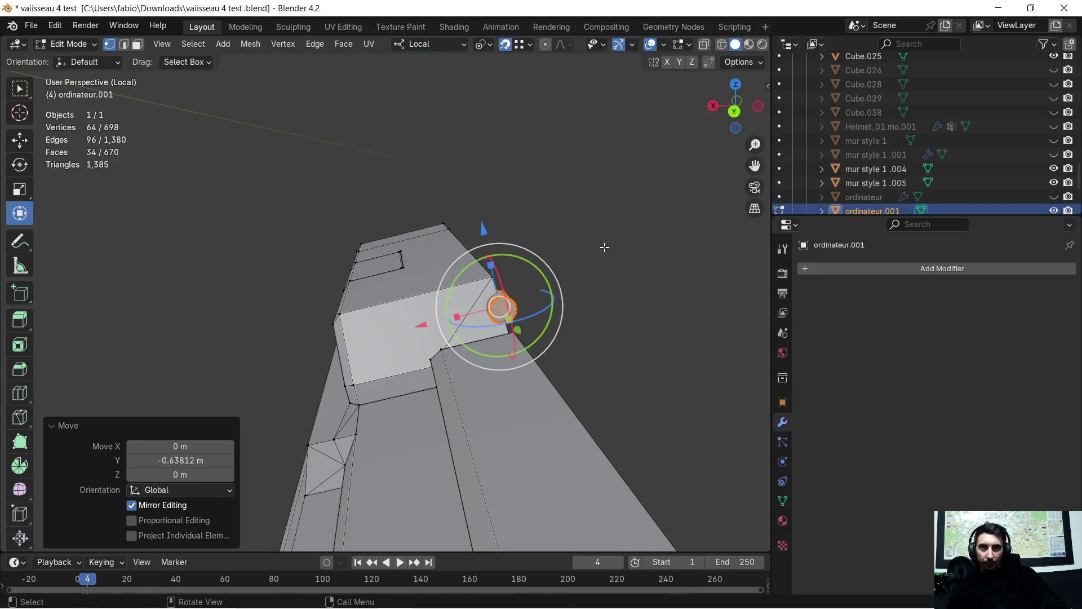
key(g)
key(x)
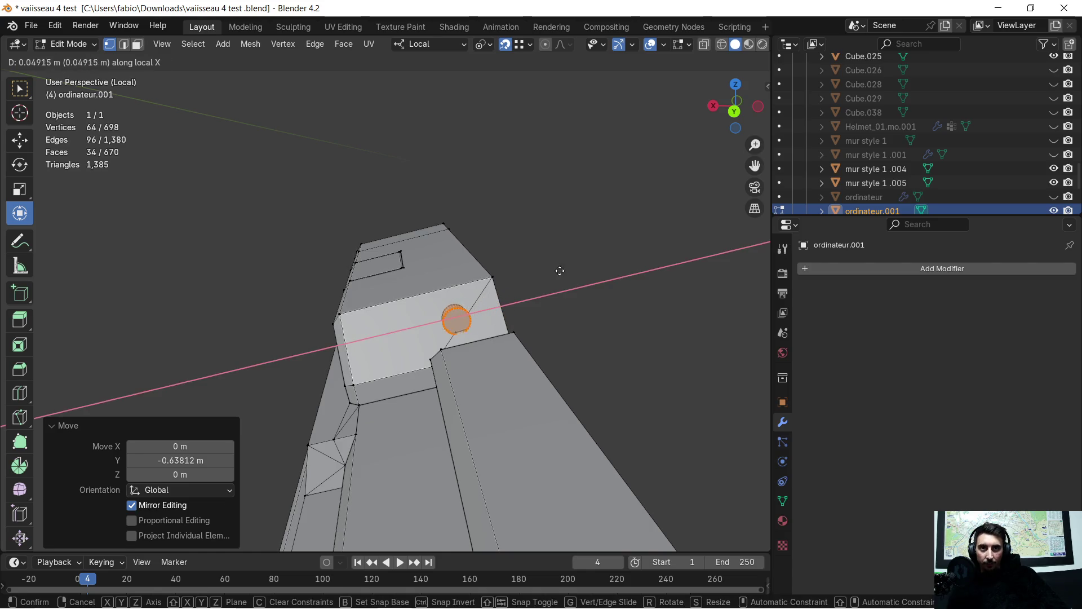
click(499, 292)
mouse_move(487, 321)
middle_down()
mouse_move(451, 345)
mouse_move(468, 529)
mouse_move(507, 279)
mouse_move(321, 327)
mouse_move(394, 321)
mouse_move(399, 302)
mouse_move(423, 313)
middle_up()
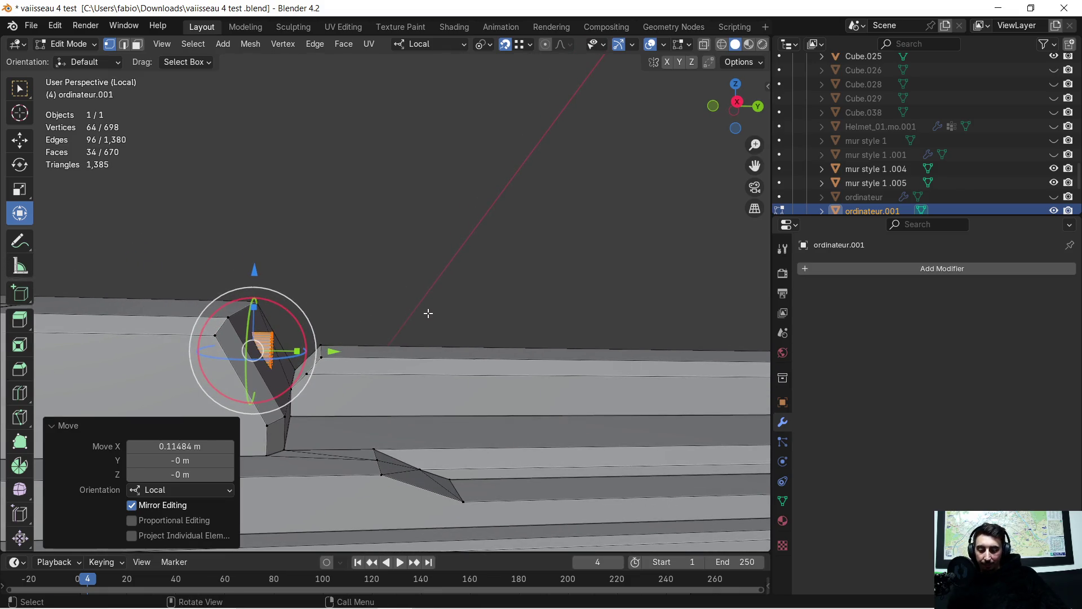
Step: Stretch the cylinder about threefold along local Y and scale it uniformly to 0.71
key(s)
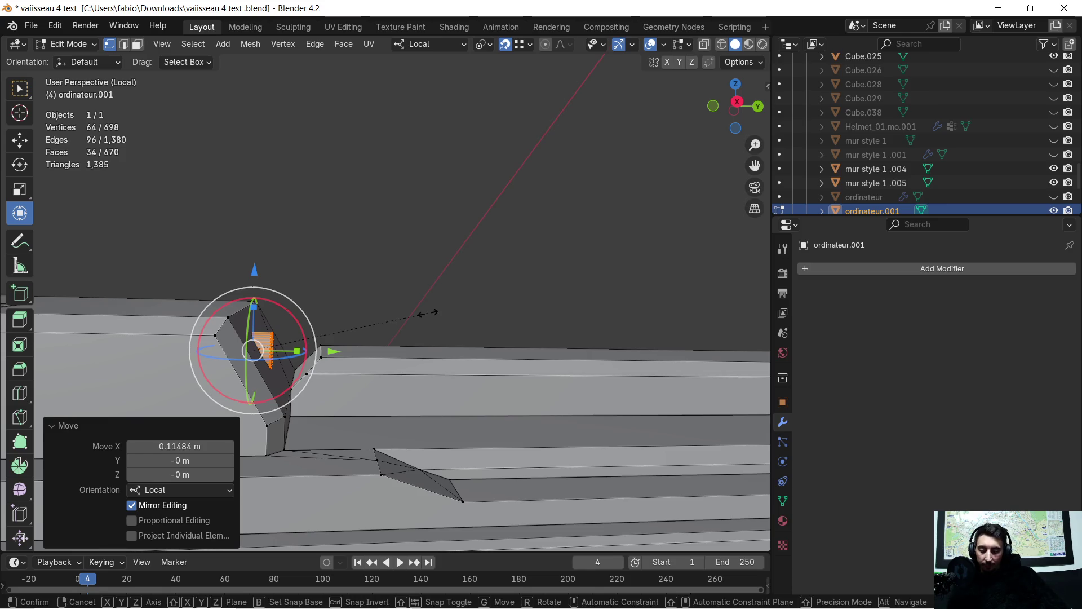
key(y)
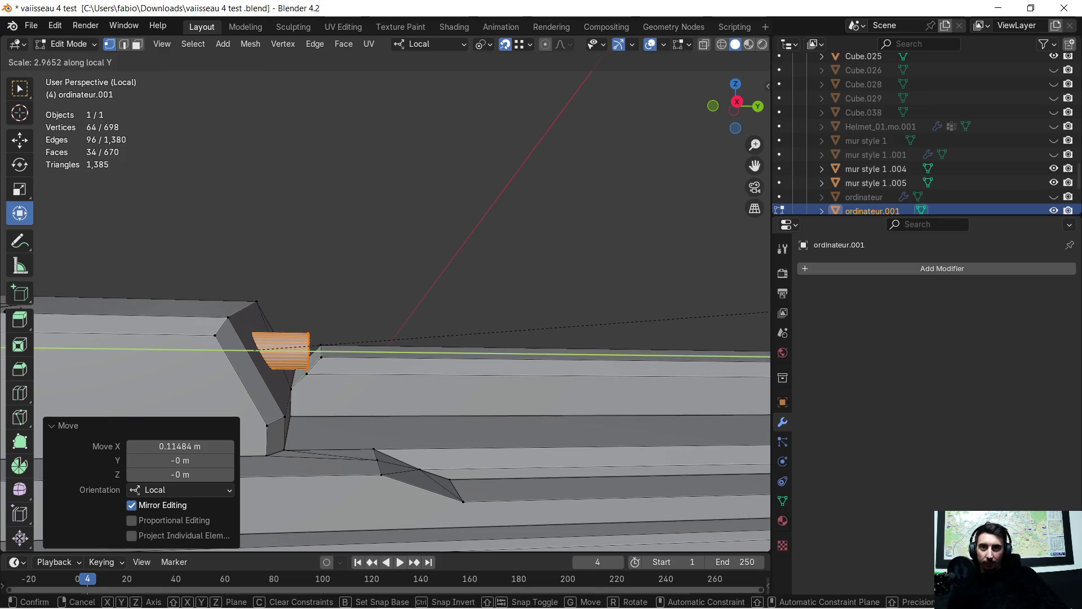
click(602, 308)
scroll(335, 374, up, 2)
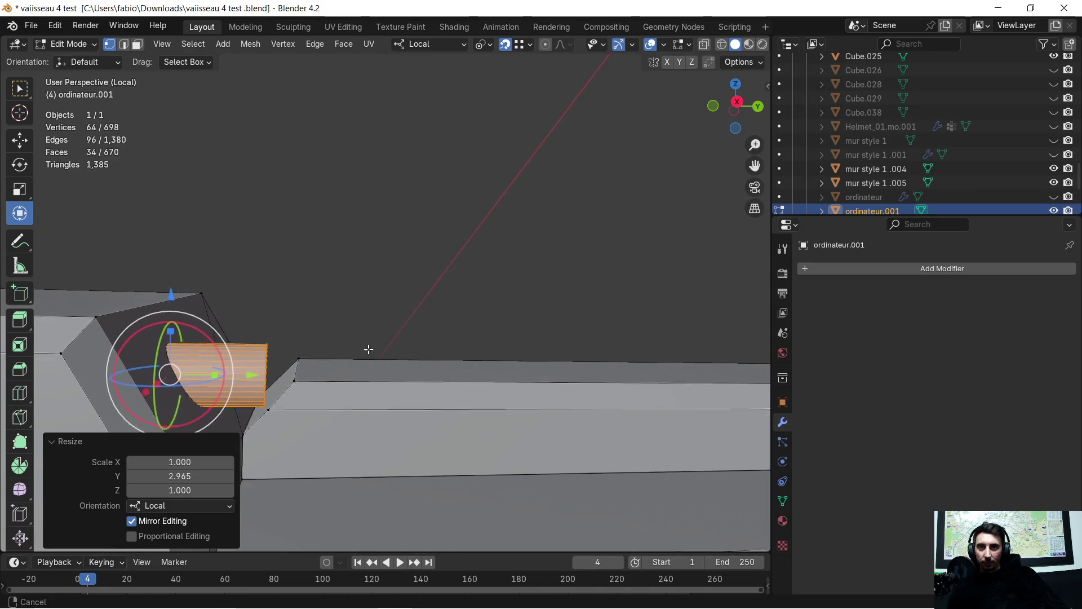
scroll(389, 313, up, 2)
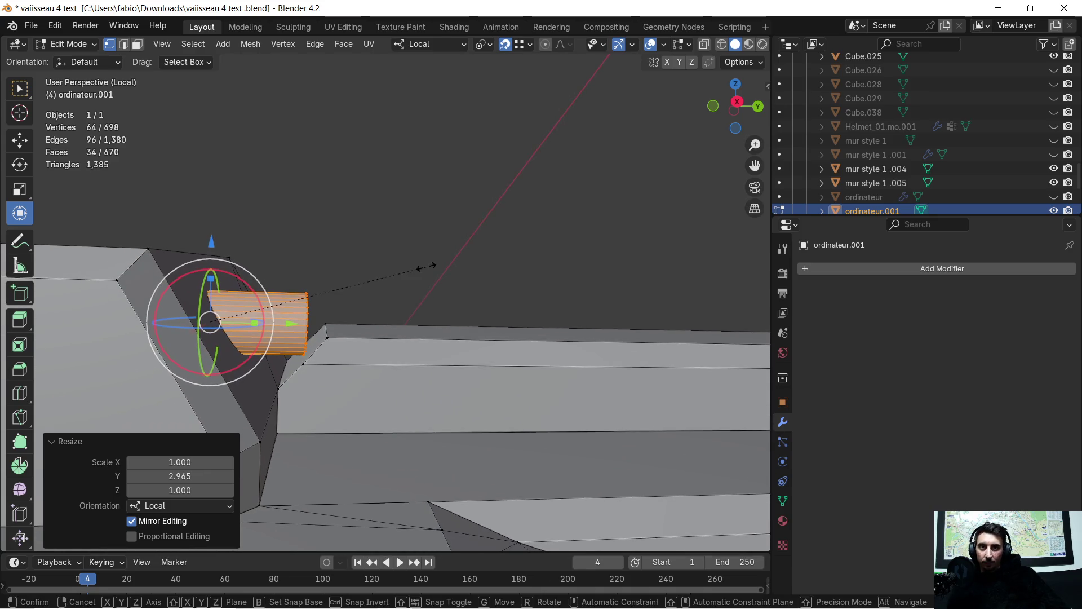
key(s)
click(368, 295)
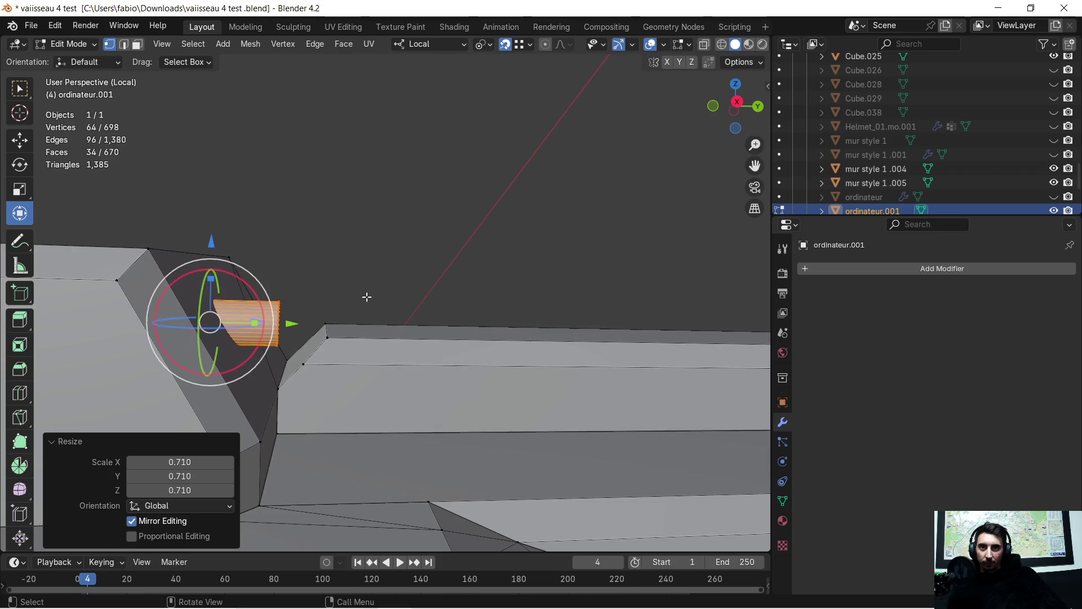
Step: Raise the cylinder 0.0096 m along local Z and select its end face
key(g)
key(z)
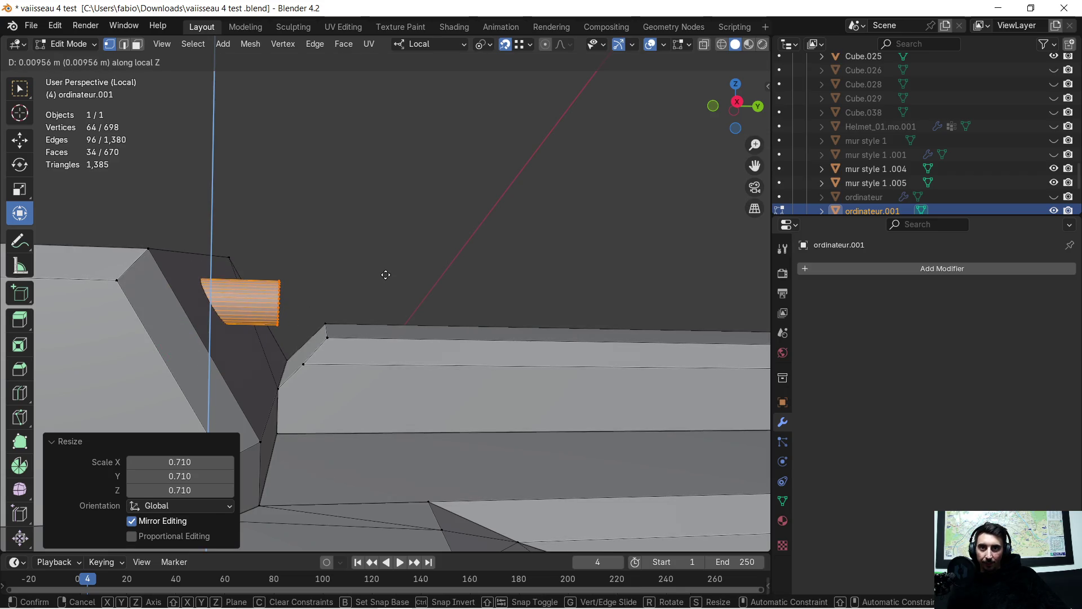
click(386, 274)
mouse_move(389, 273)
middle_down()
mouse_move(495, 260)
mouse_move(309, 246)
middle_up()
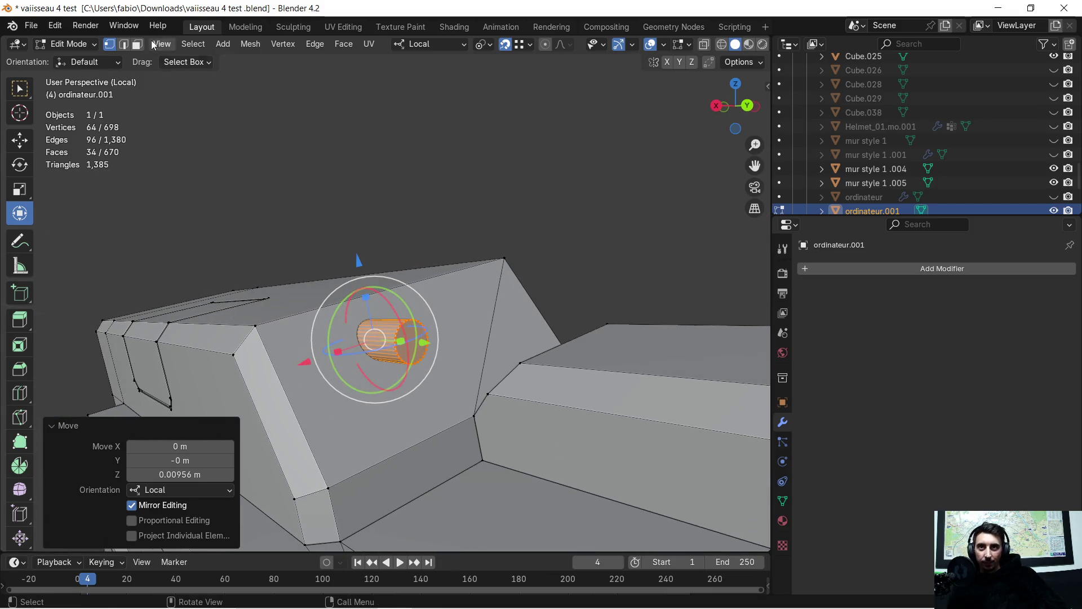
click(137, 46)
click(411, 344)
middle_drag(411, 344, 374, 324)
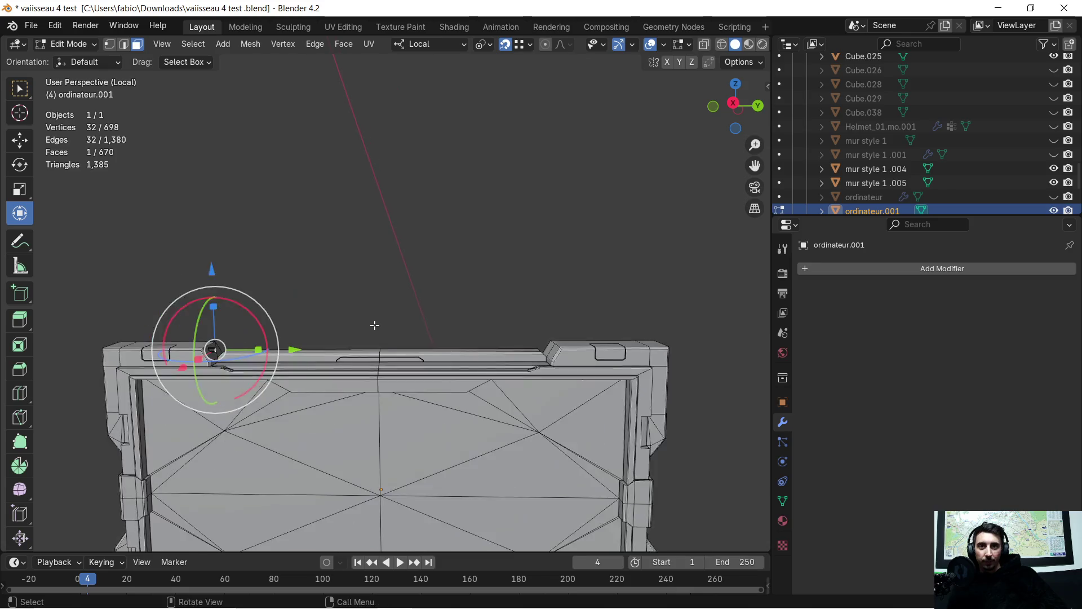
scroll(434, 327, up, 3)
scroll(454, 330, down, 1)
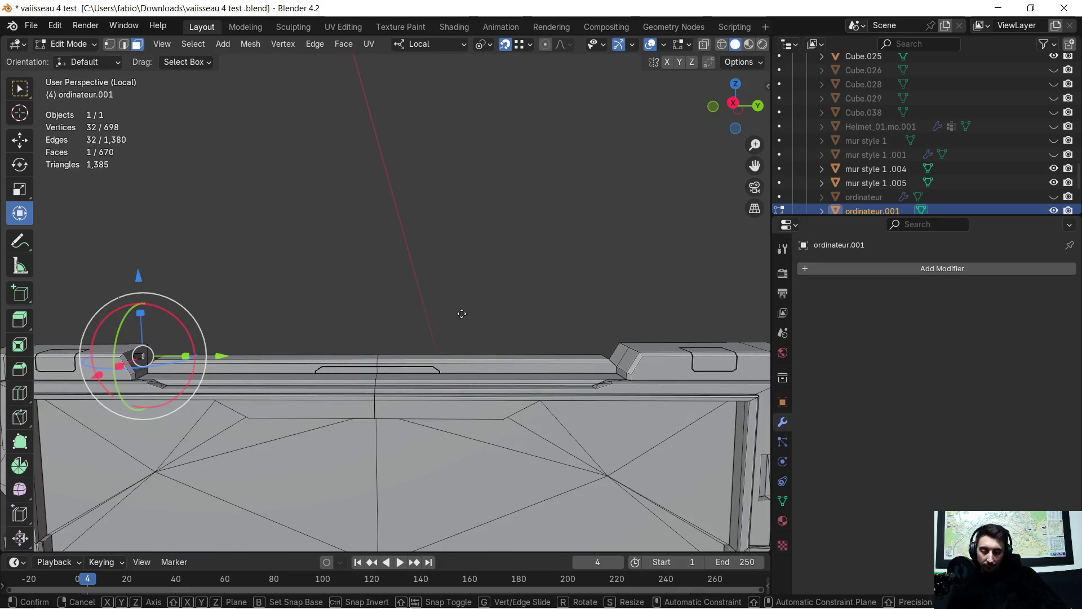
Step: Pull the rod's end face 1.72 m along local Y to the far bracket, then return to object mode
key(g)
key(y)
key(y)
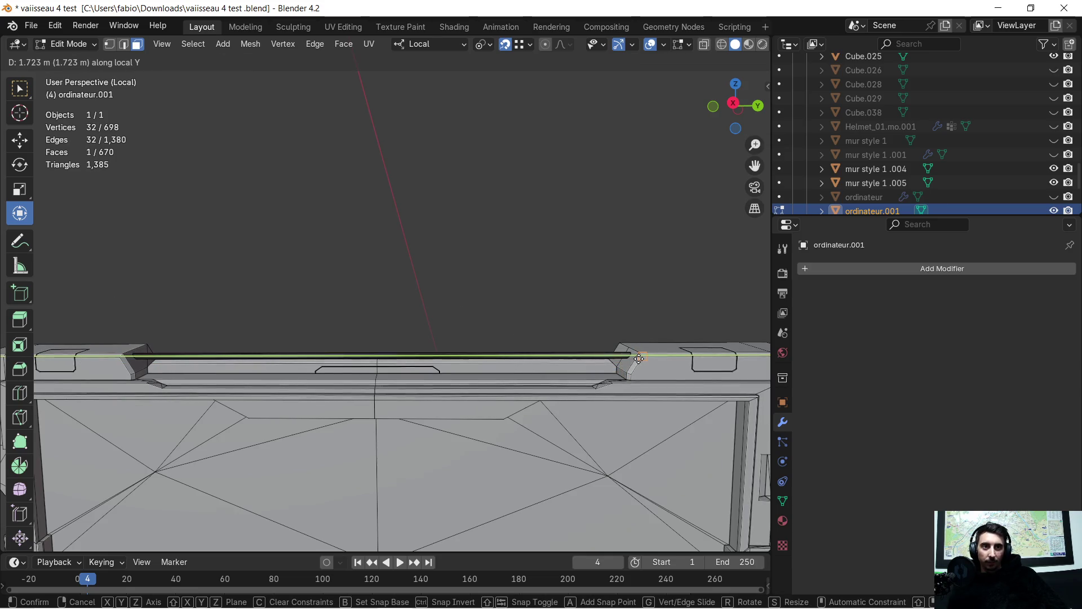
click(639, 359)
mouse_move(630, 351)
middle_down()
mouse_move(392, 281)
mouse_move(425, 241)
middle_up()
key(Tab)
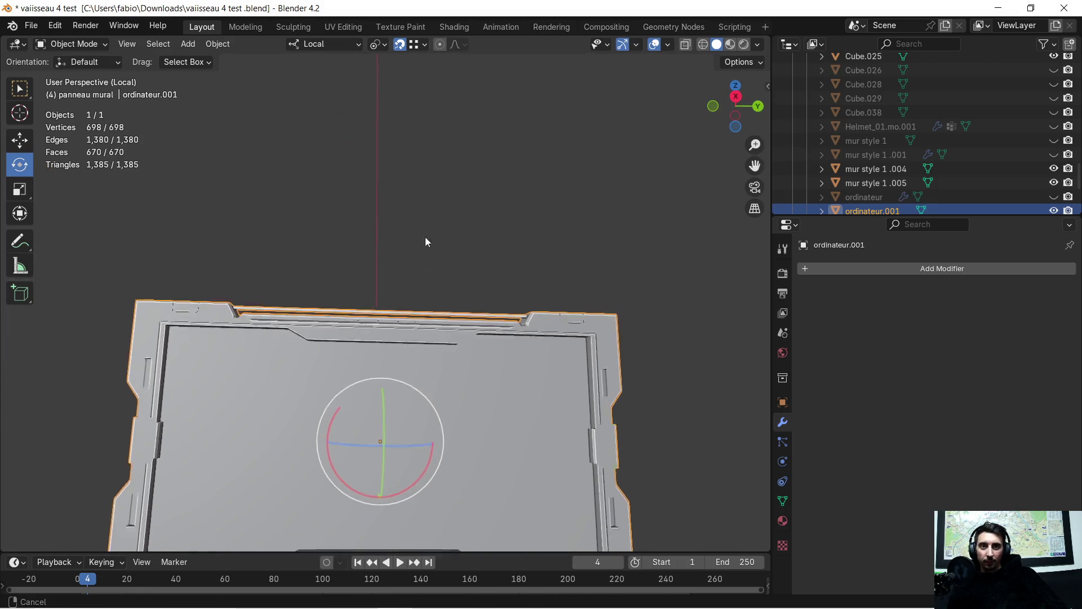
Step: Inspect the rod from the front and above, then open the Add Modifier search for ordinateur.001
middle_drag(426, 242, 405, 167)
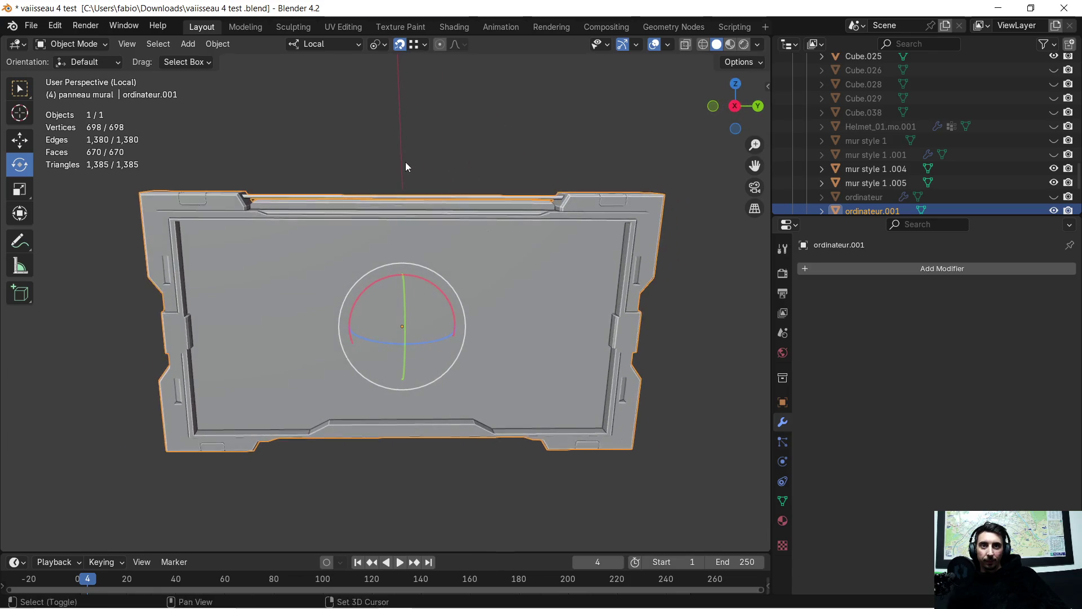
scroll(501, 292, up, 3)
scroll(378, 342, up, 5)
scroll(350, 364, up, 3)
mouse_move(349, 364)
middle_down()
mouse_move(265, 436)
mouse_move(416, 224)
mouse_move(405, 232)
mouse_move(415, 242)
mouse_move(411, 214)
mouse_move(393, 242)
middle_up()
scroll(388, 234, up, 3)
scroll(405, 212, down, 4)
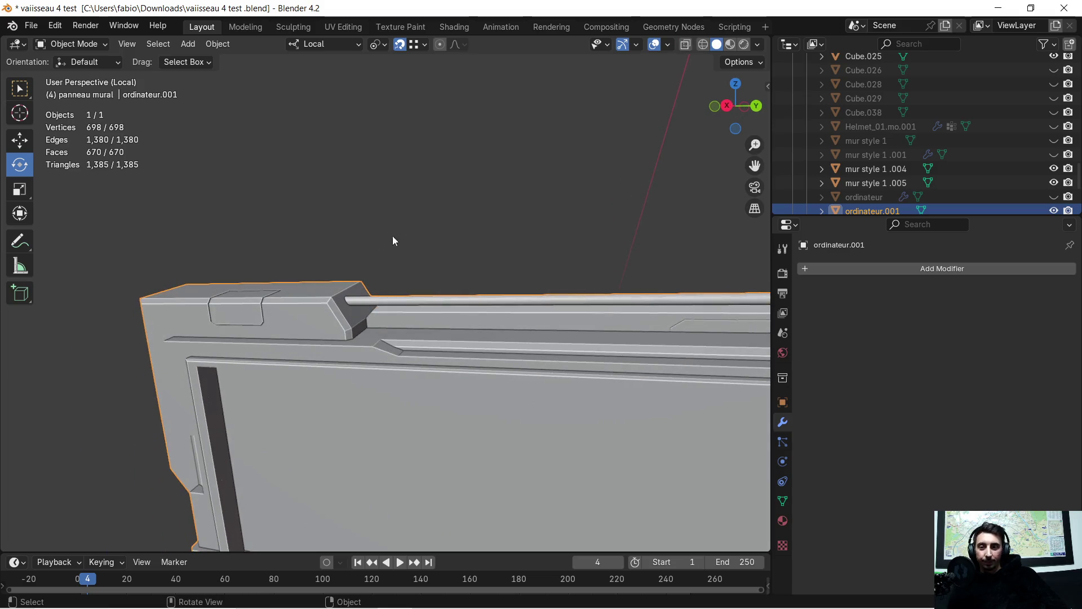
key(Tab)
key(Tab)
middle_drag(334, 323, 348, 314)
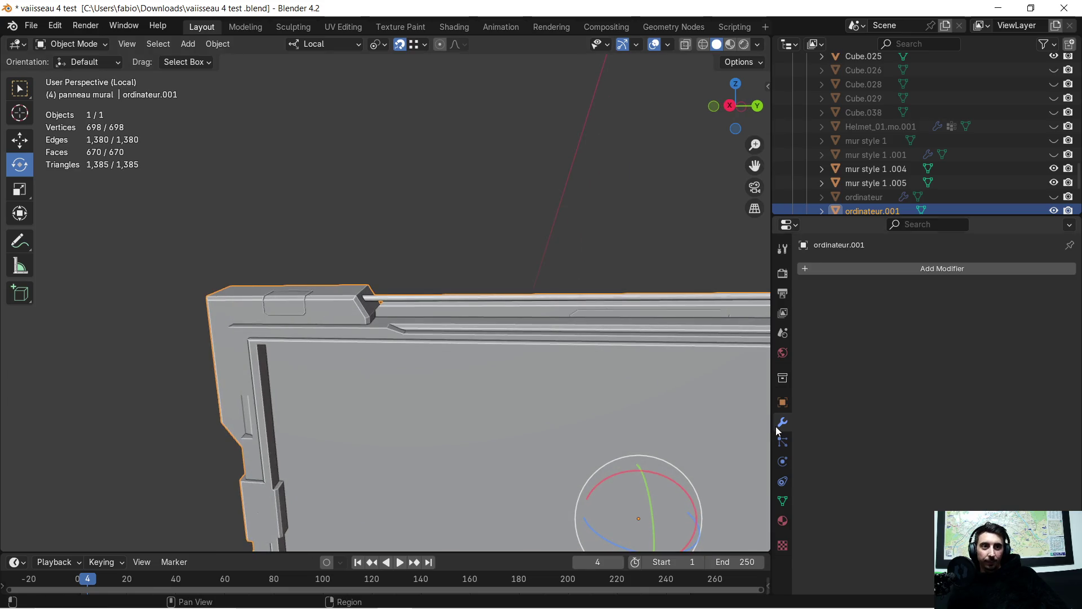
click(813, 268)
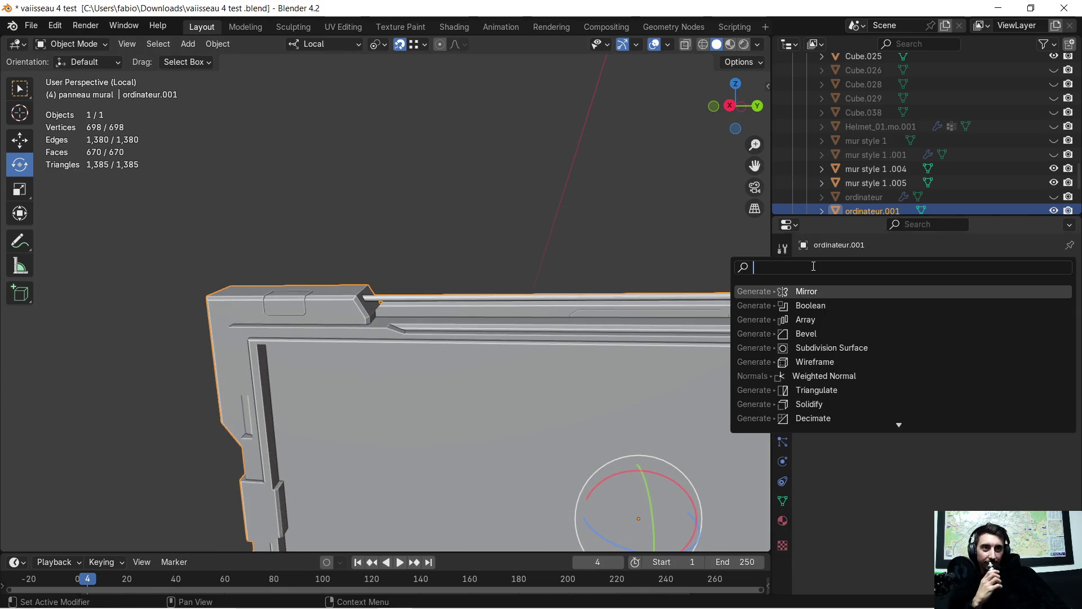
Step: Add a Boolean Difference modifier to the panel and try sampling a cutter object with the eyedropper
click(823, 305)
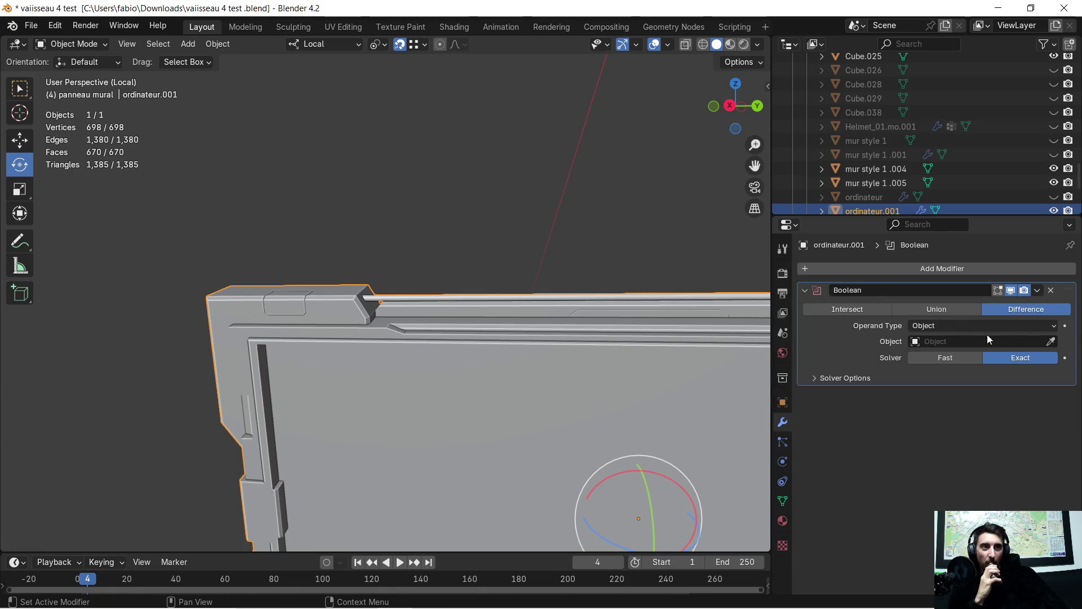
click(1051, 343)
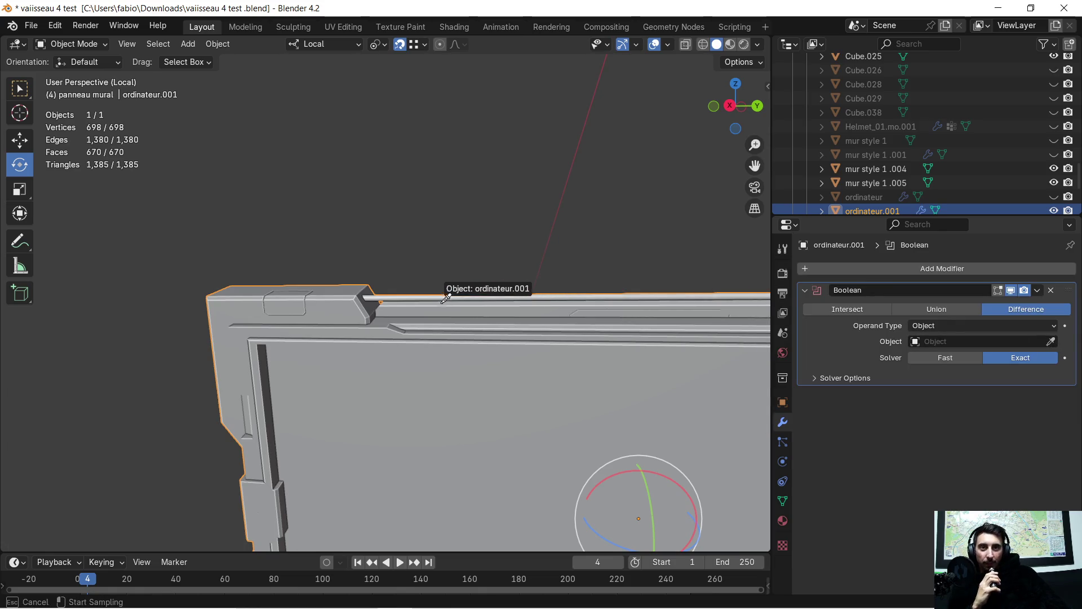
click(423, 292)
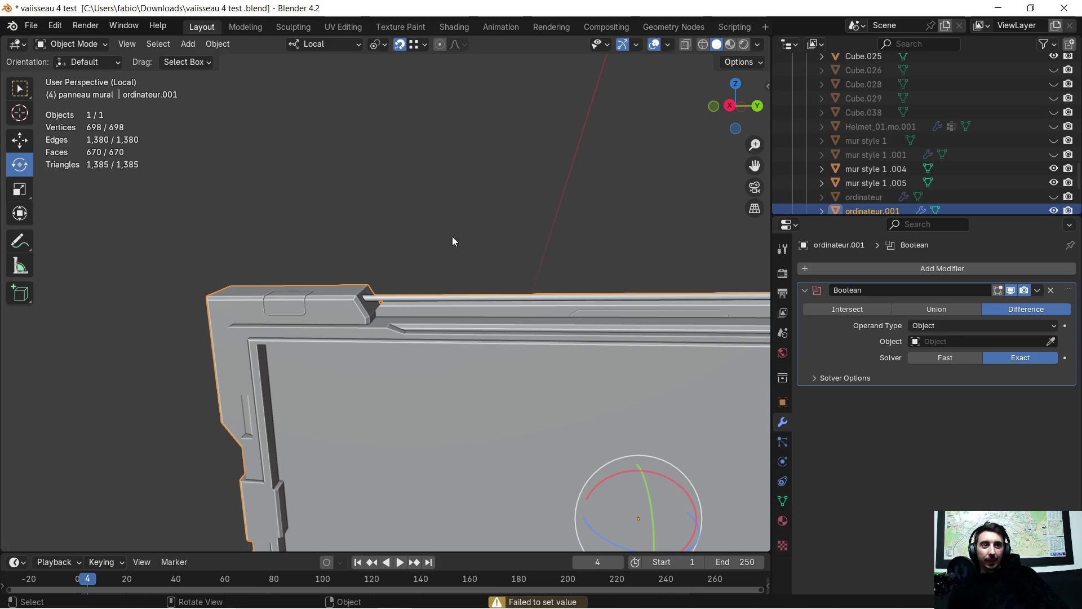
scroll(424, 252, up, 5)
scroll(402, 274, up, 2)
Step: Look over the notch and rod, then enter mesh editing on ordinateur.001
middle_drag(402, 275, 413, 285)
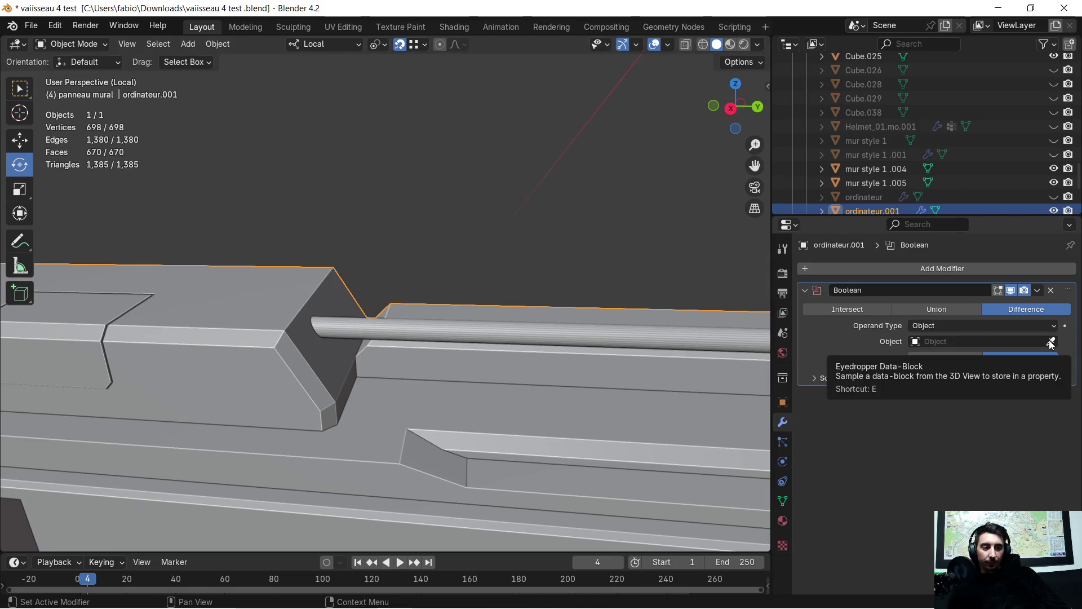
key(super)
key(super)
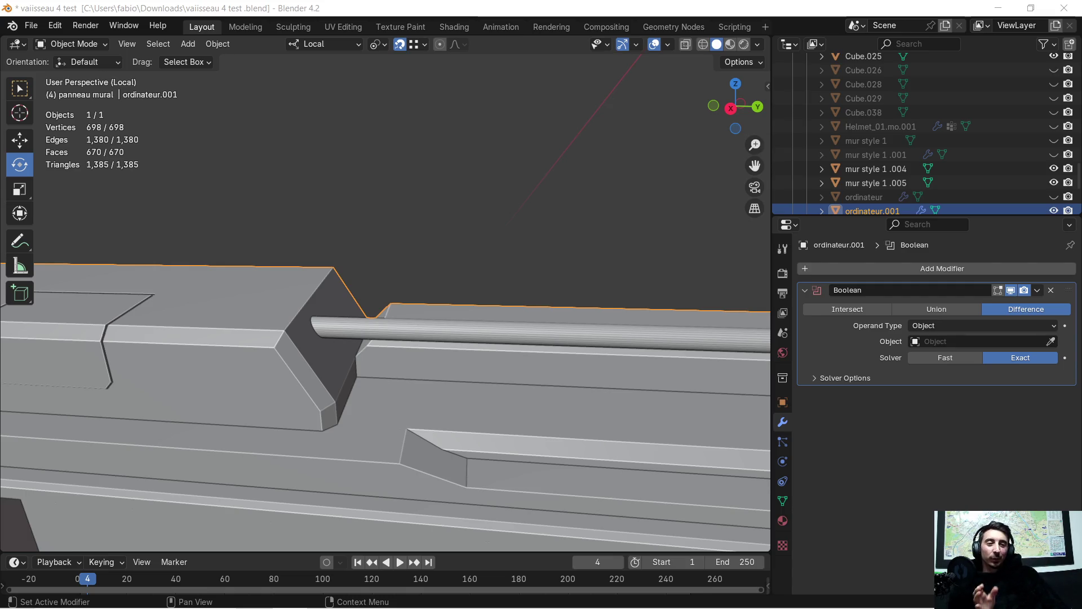
scroll(359, 326, up, 4)
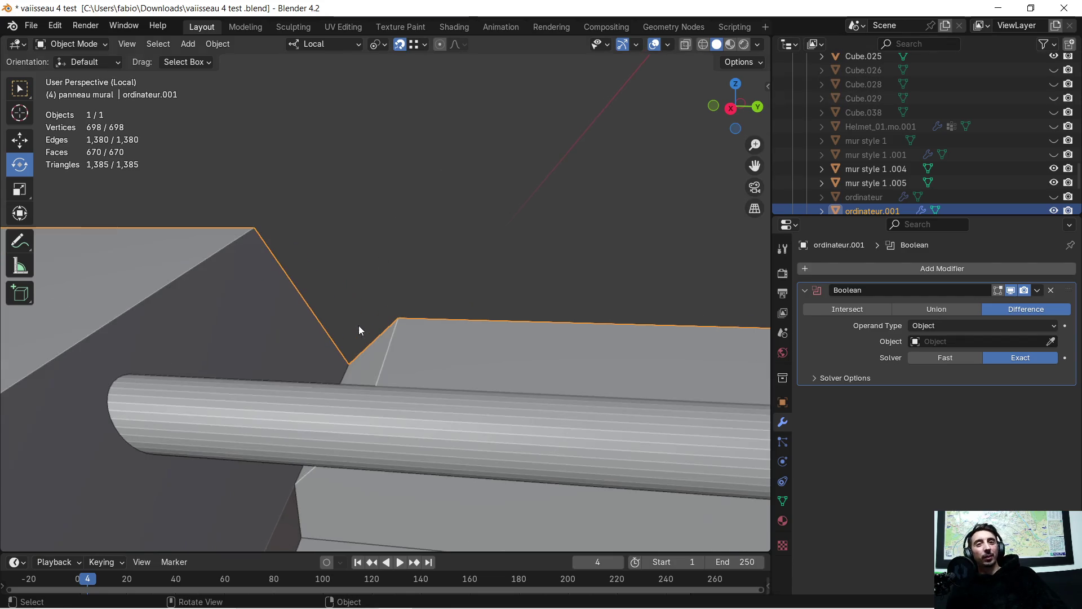
middle_drag(369, 320, 415, 260)
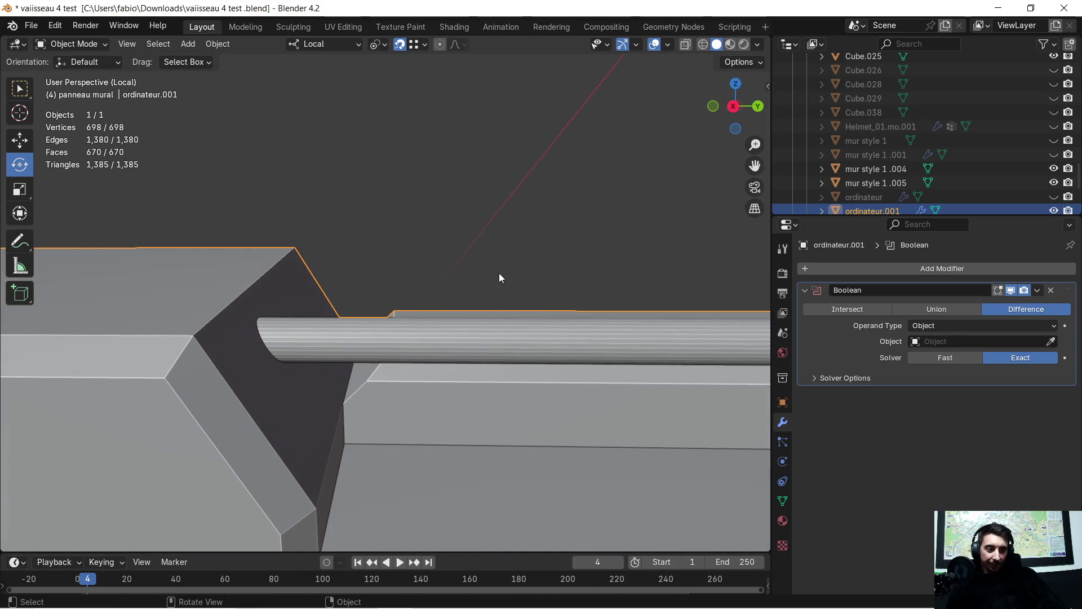
key(Tab)
key(Tab)
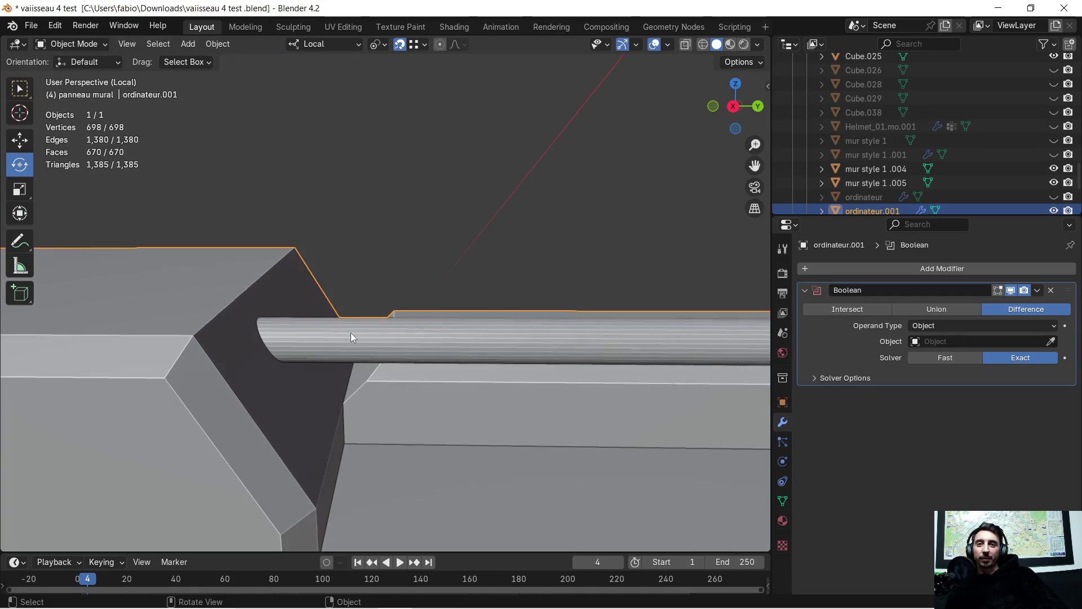
key(Tab)
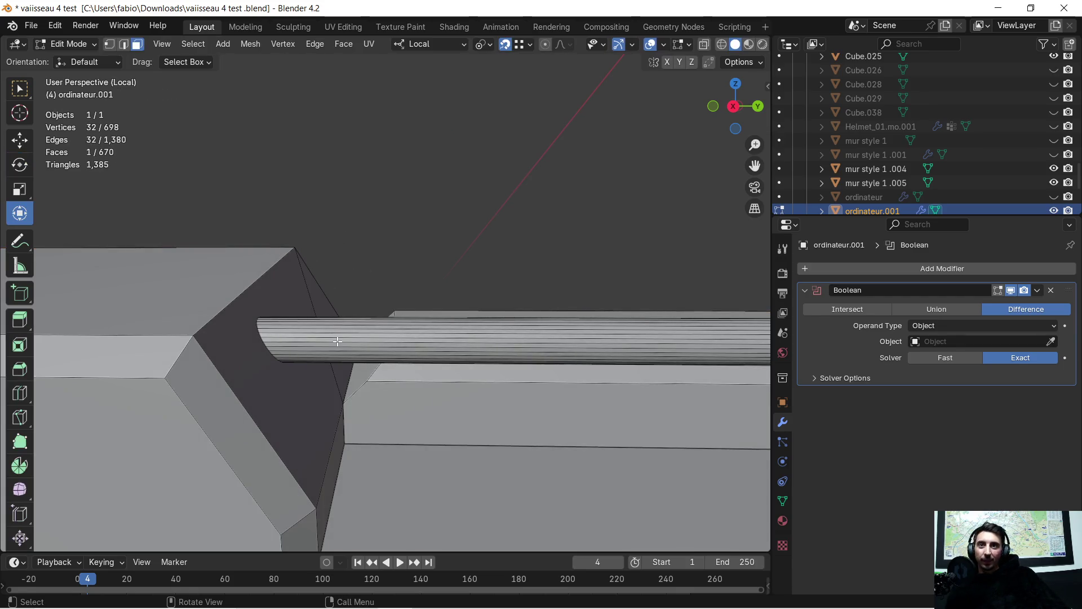
Step: Select the whole linked rod mesh and separate it into its own object
key(ctrl+l)
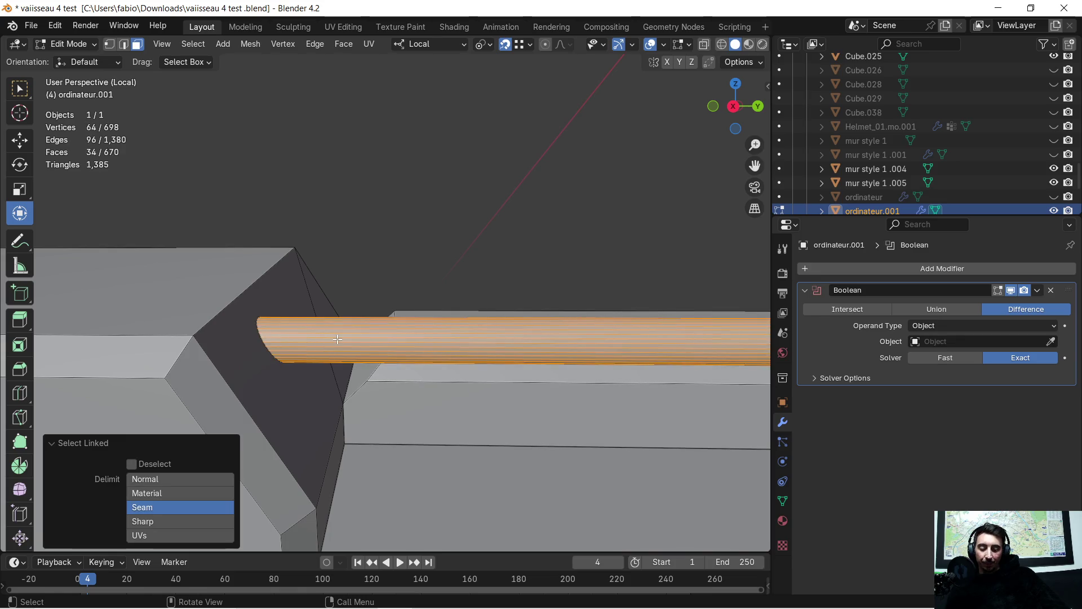
key(p)
click(337, 339)
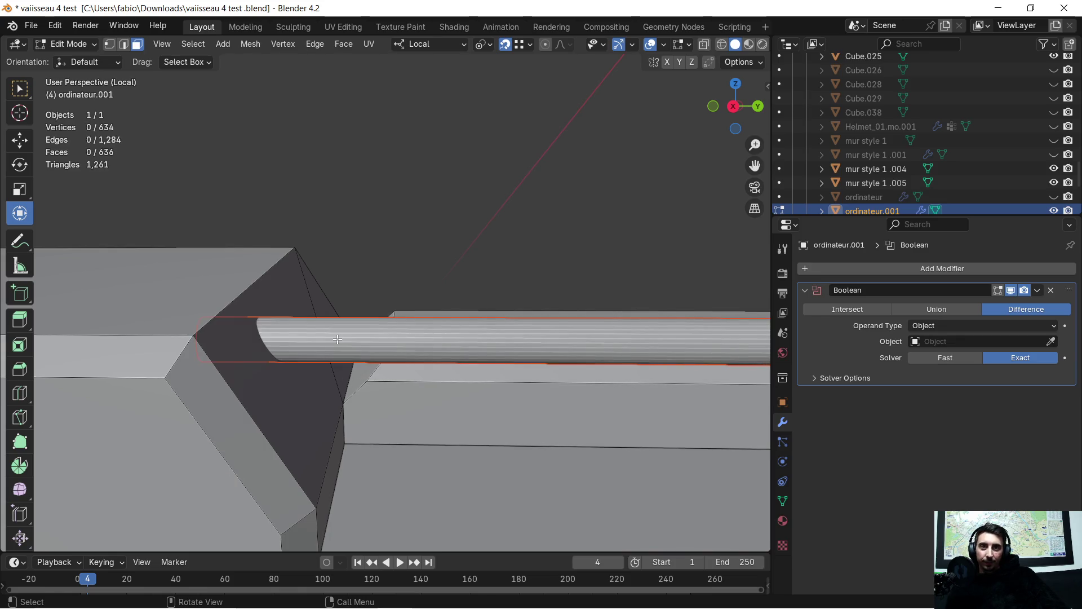
mouse_move(358, 279)
middle_down()
mouse_move(374, 239)
mouse_move(342, 277)
middle_up()
Step: Return to object mode and reselect the panel ordinateur.001
key(Tab)
click(376, 243)
click(268, 326)
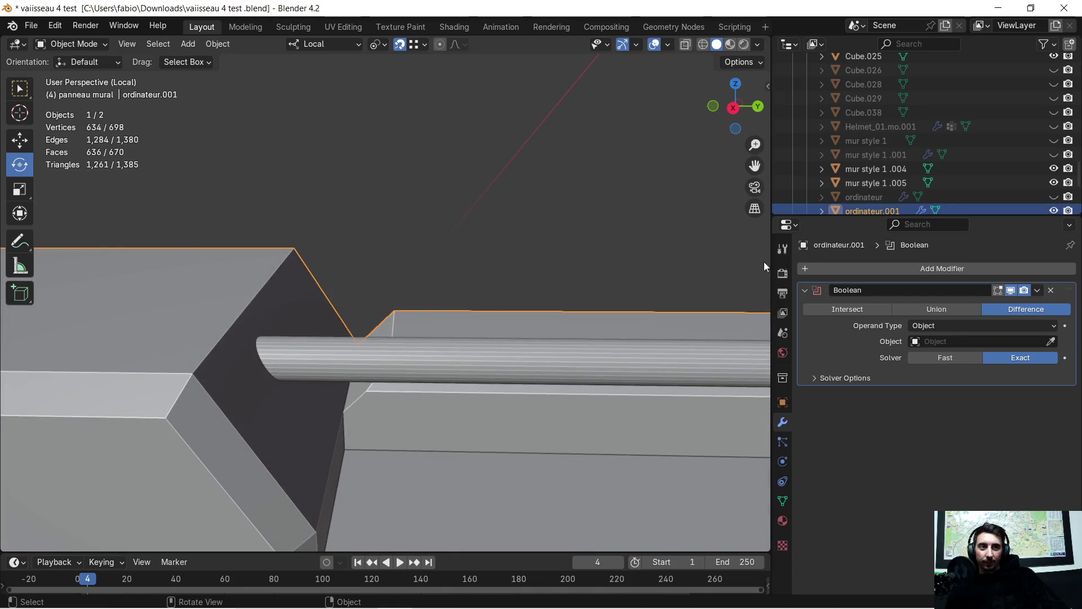
Step: Set the rod ordinateur.002 as the Boolean cutter and inspect the resulting cut
click(1052, 341)
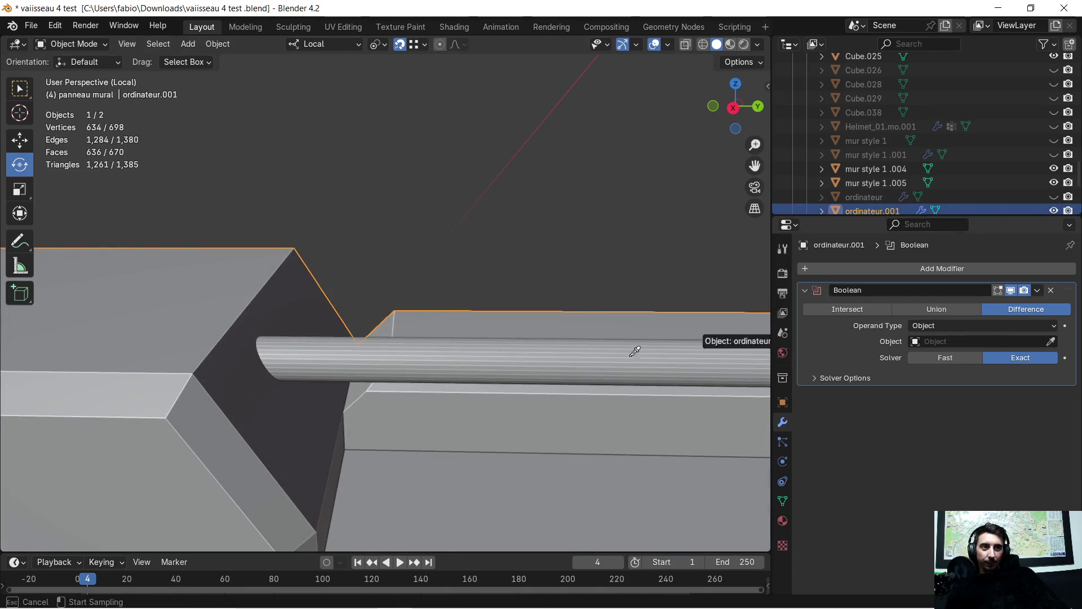
click(335, 355)
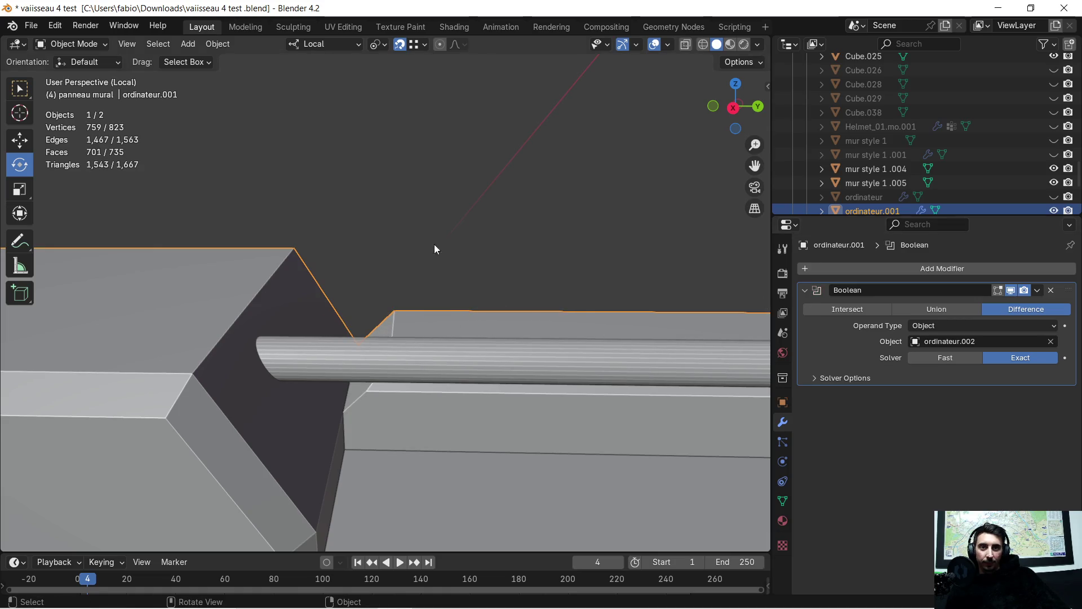
middle_drag(434, 245, 369, 285)
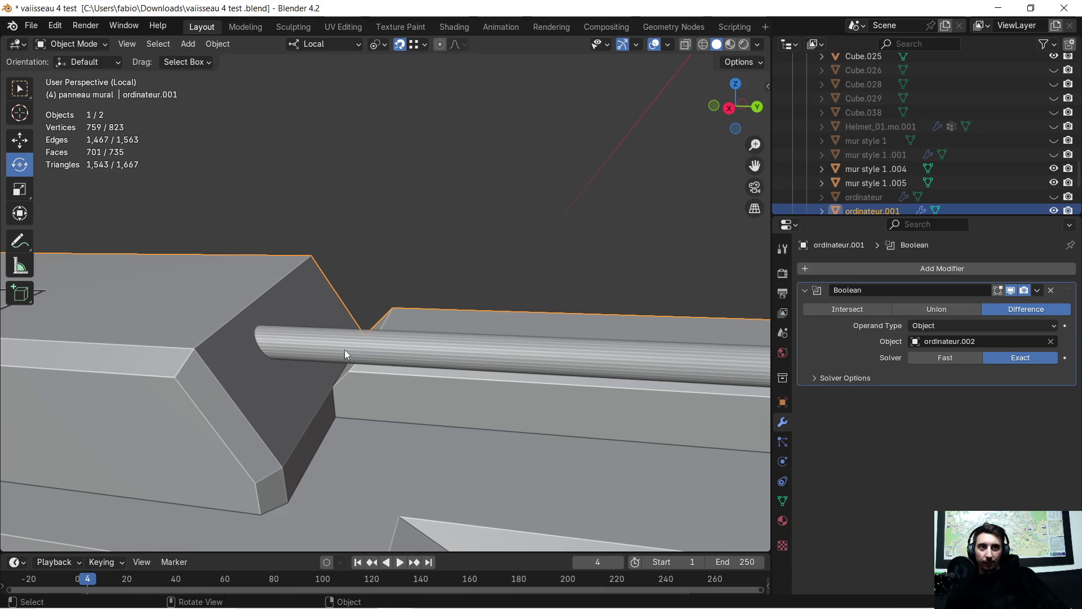
Step: Select the rod, try Apply from its modifier menu, then hide it to reveal the bracket hole
key(Tab)
click(330, 352)
key(Tab)
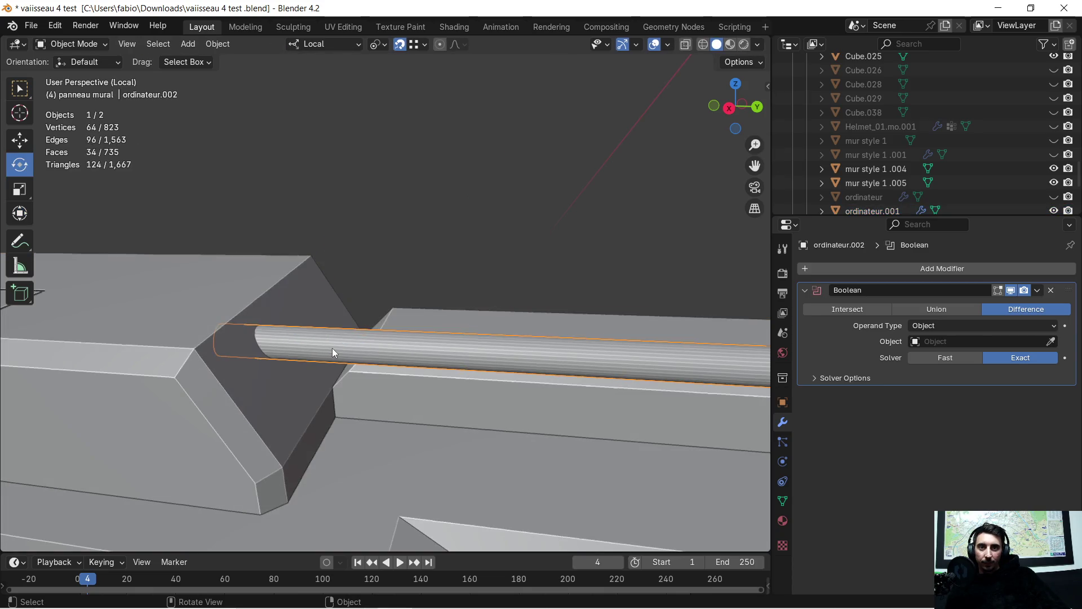
middle_drag(357, 336, 367, 324)
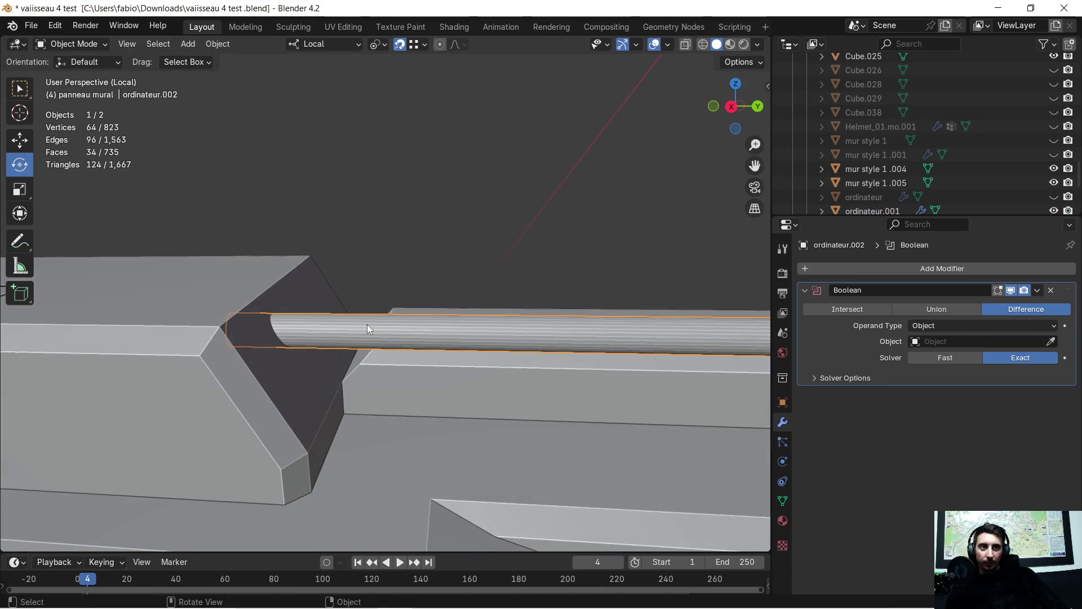
click(1038, 291)
click(972, 302)
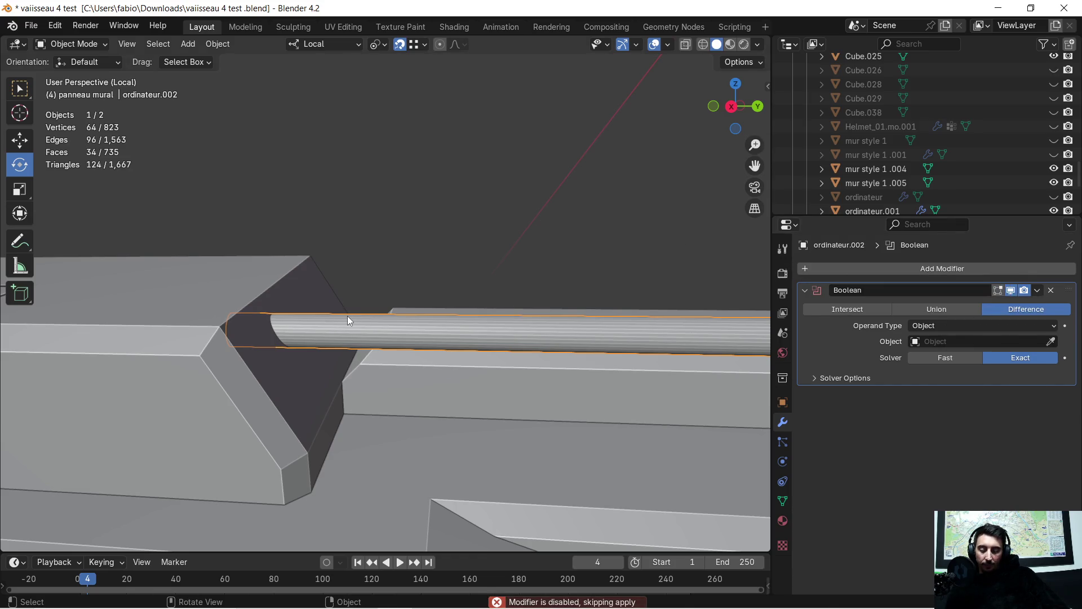
key(Delete)
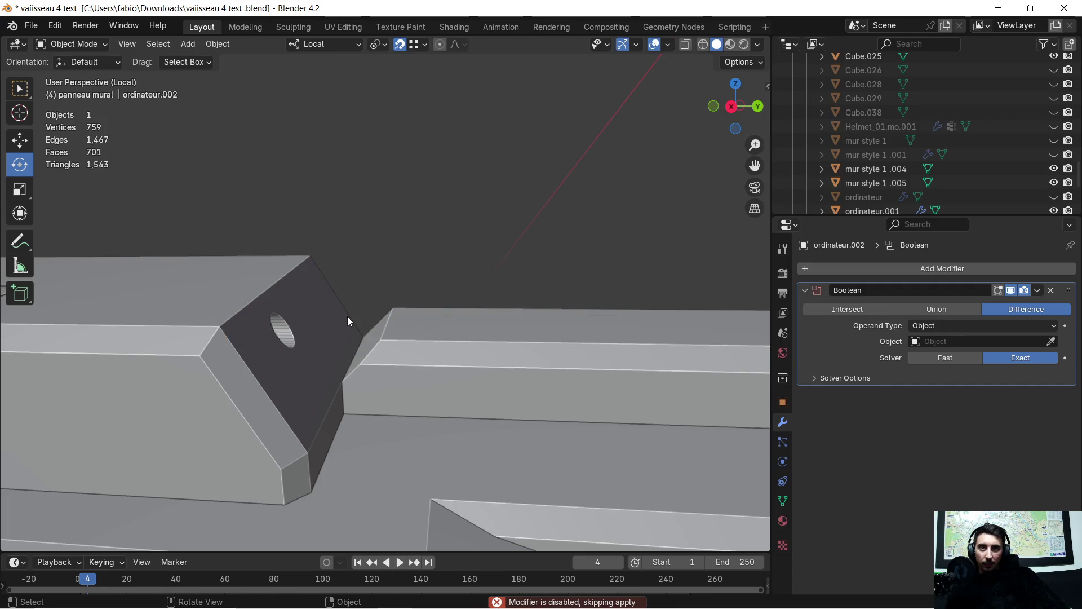
Step: Apply the Boolean modifier on ordinateur.001 so the hole becomes permanent, then enter edit mode
mouse_move(348, 316)
middle_down()
mouse_move(217, 310)
mouse_move(380, 309)
mouse_move(344, 323)
middle_up()
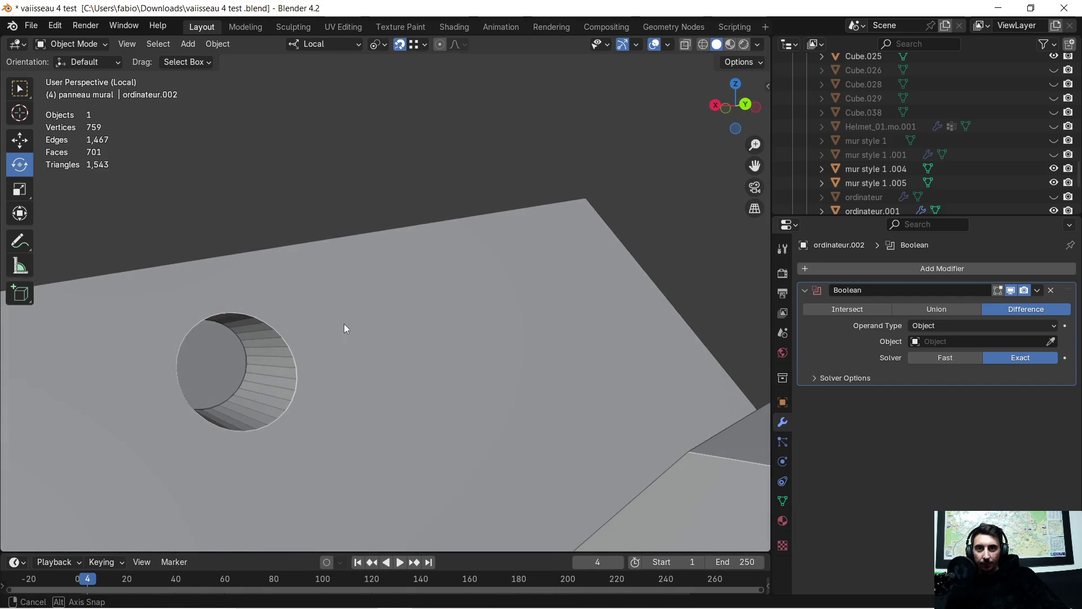
click(363, 351)
key(Tab)
key(Tab)
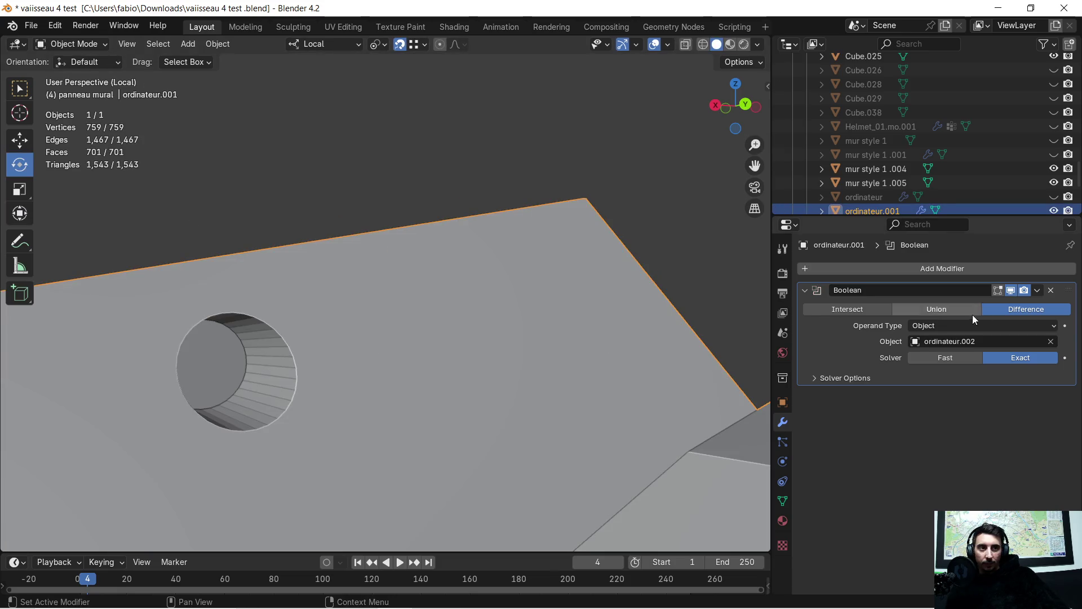
click(1041, 292)
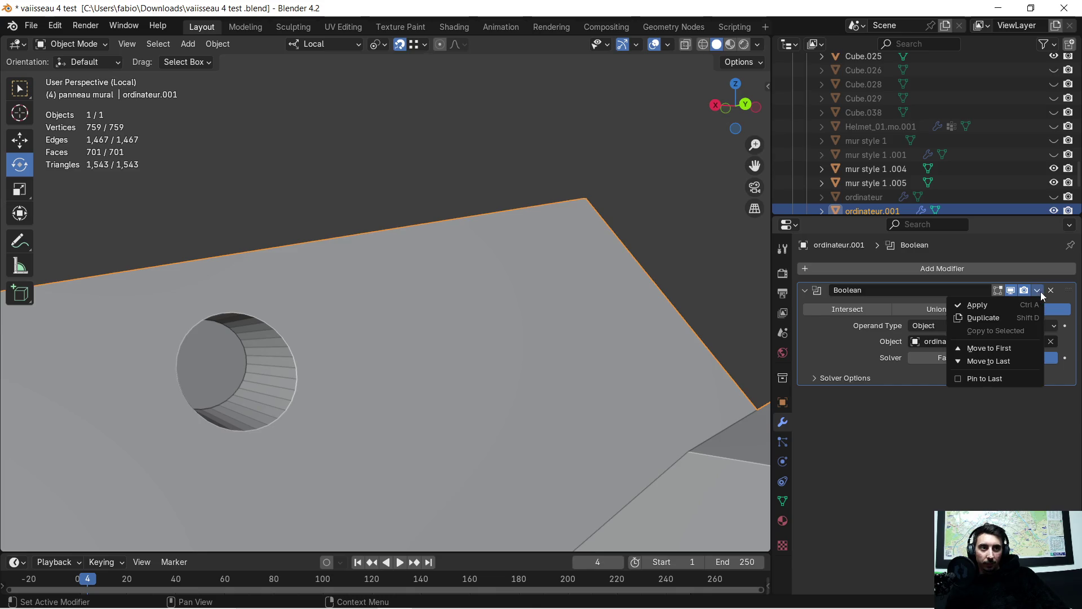
click(999, 306)
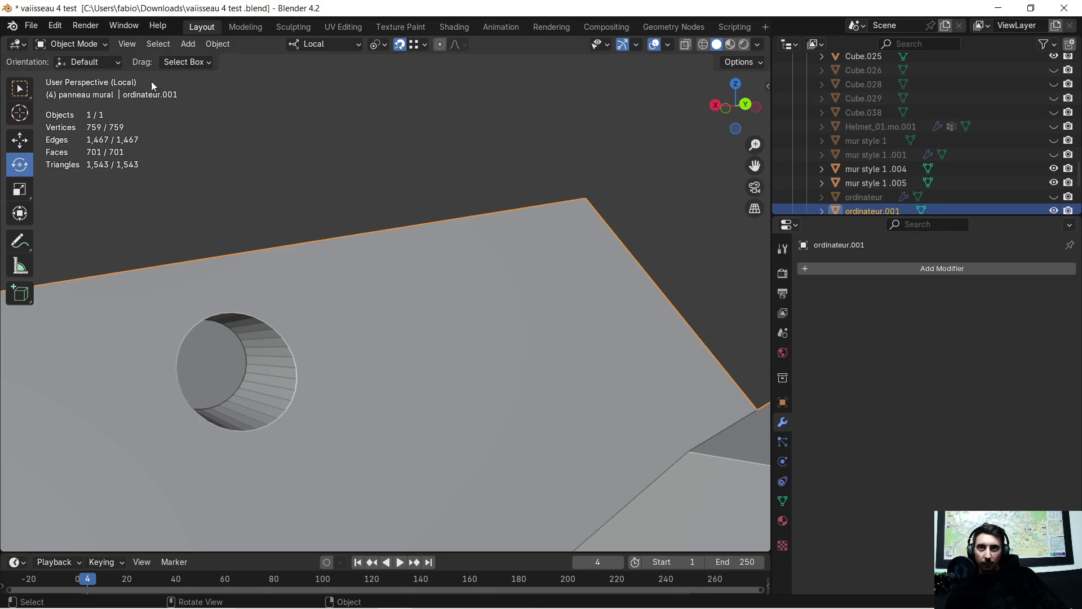
key(Tab)
Step: Select the hole face, inspect it from several angles, and start sliding it along local Y
click(218, 363)
mouse_move(218, 362)
middle_down()
mouse_move(479, 368)
mouse_move(420, 350)
middle_up()
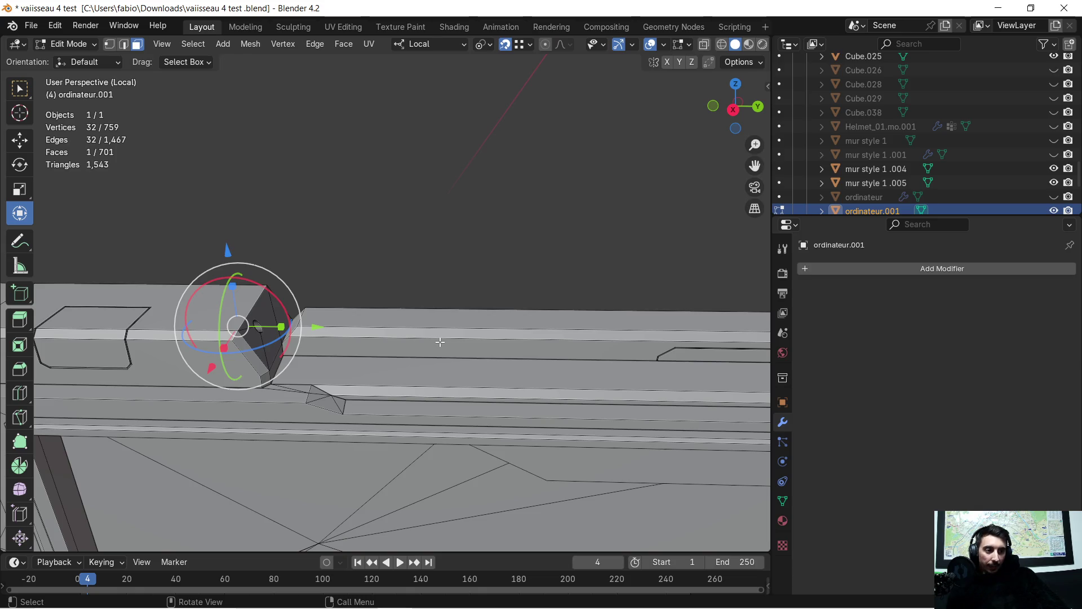
scroll(440, 341, up, 2)
scroll(440, 341, up, 2)
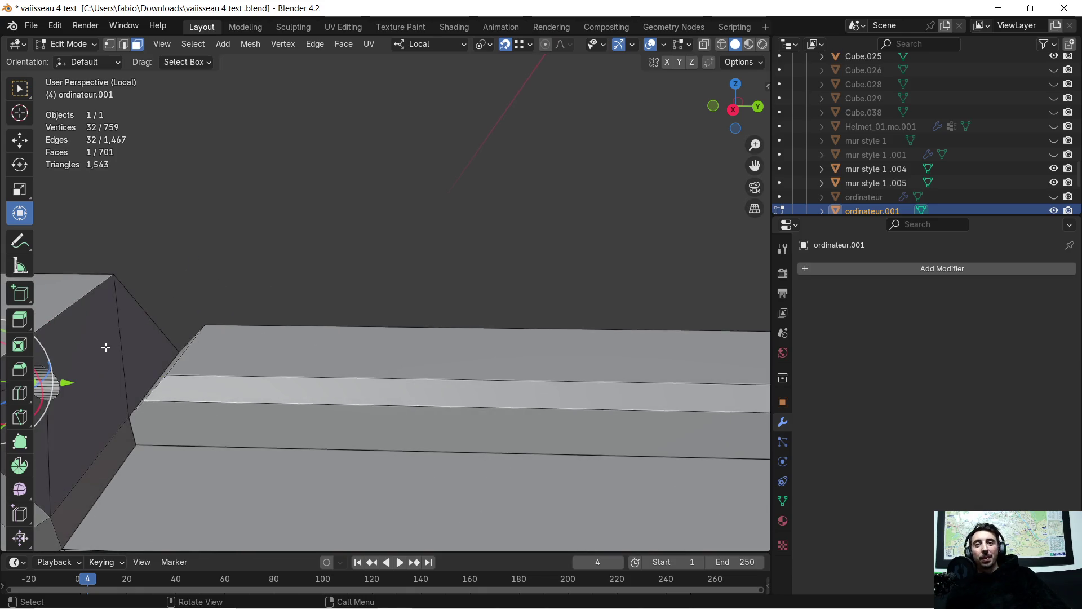
key(KP_Decimal)
mouse_move(463, 290)
middle_down()
mouse_move(248, 325)
mouse_move(422, 221)
middle_up()
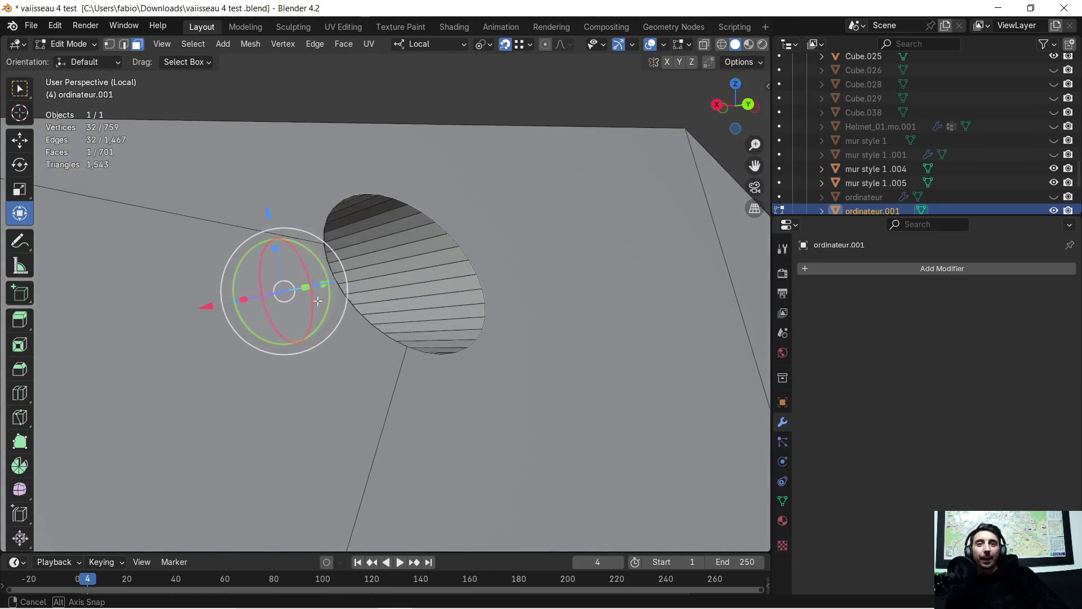
scroll(422, 221, up, 2)
scroll(422, 222, up, 2)
scroll(415, 253, down, 3)
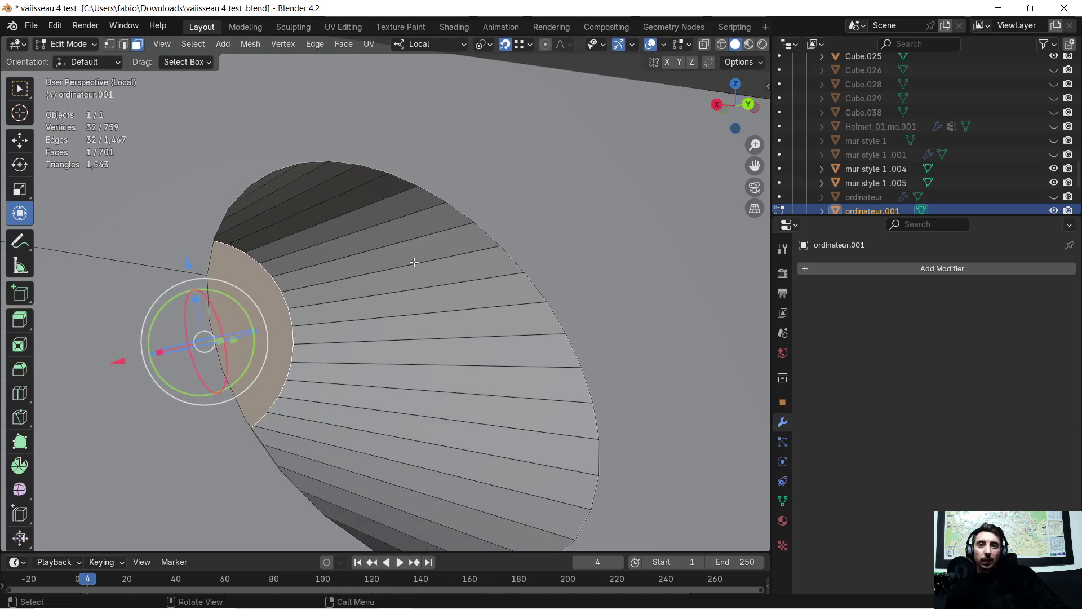
scroll(415, 253, down, 1)
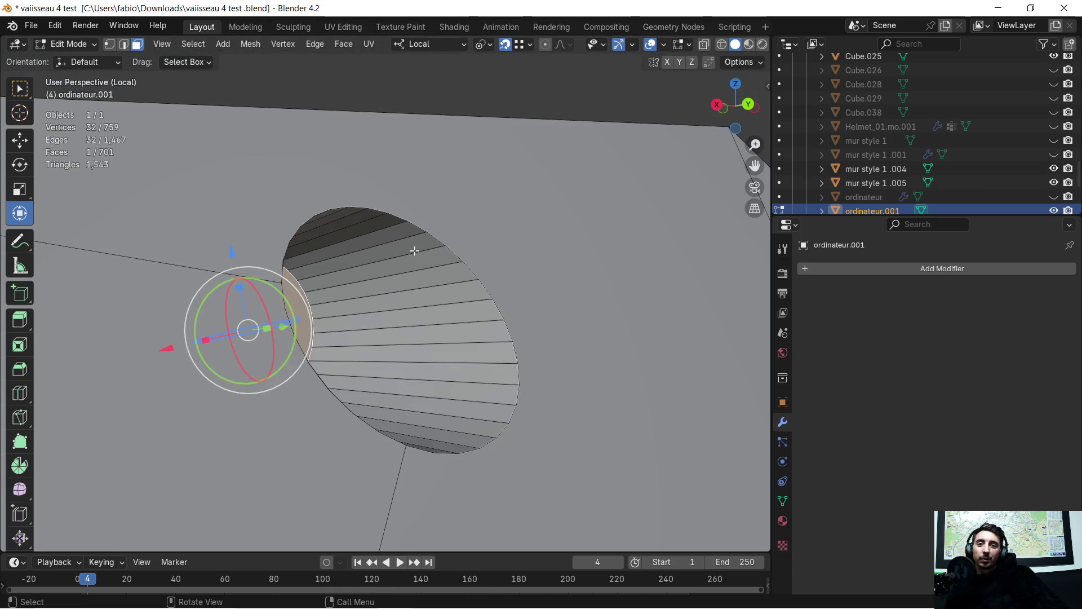
scroll(415, 250, down, 2)
scroll(415, 251, down, 1)
scroll(414, 250, down, 2)
scroll(383, 261, down, 2)
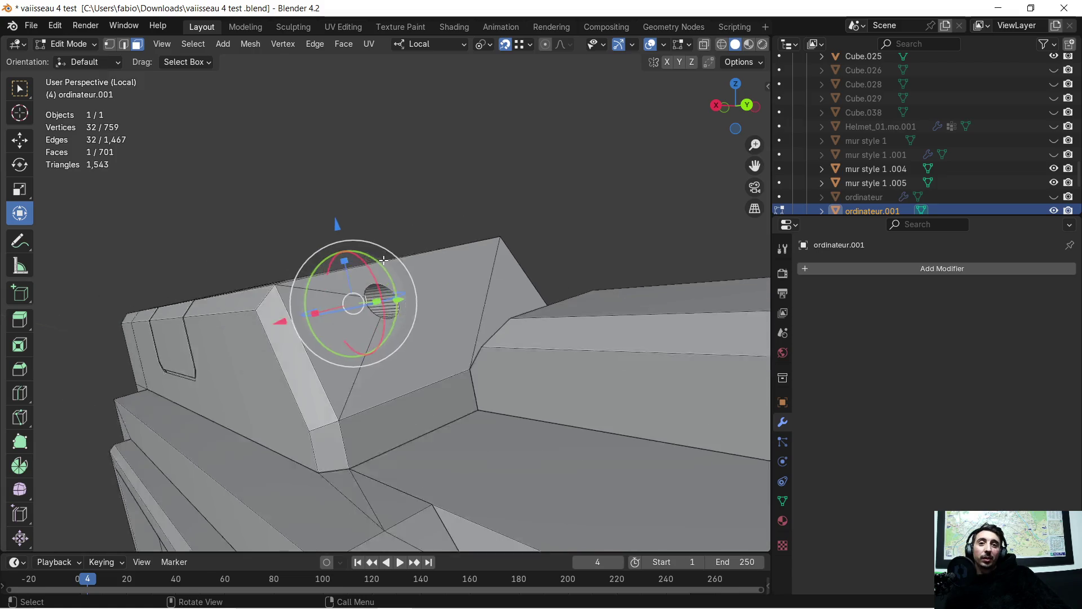
middle_drag(383, 260, 484, 269)
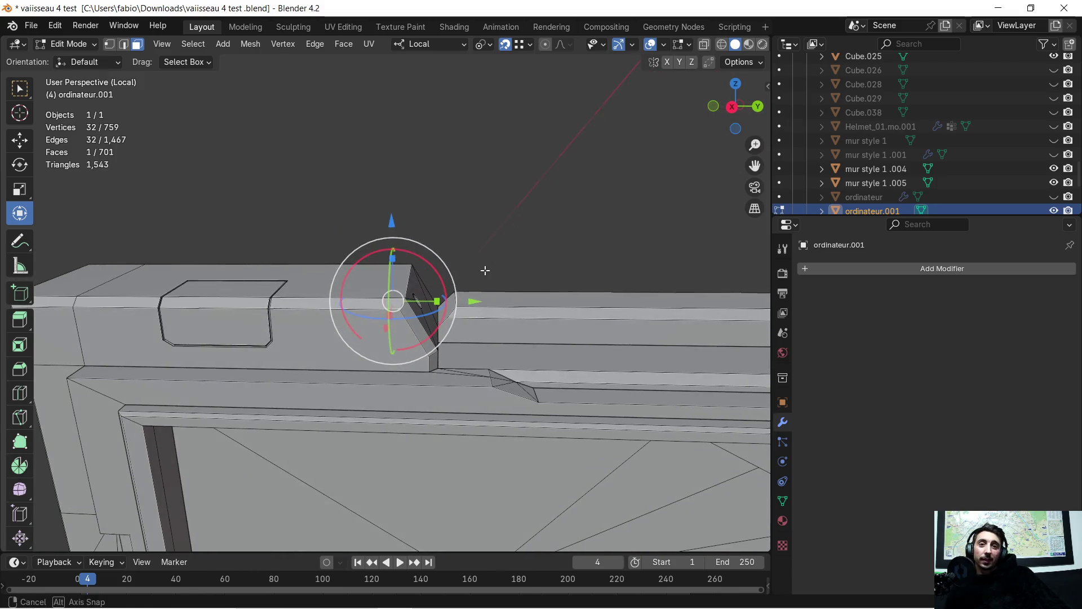
middle_drag(484, 270, 348, 268)
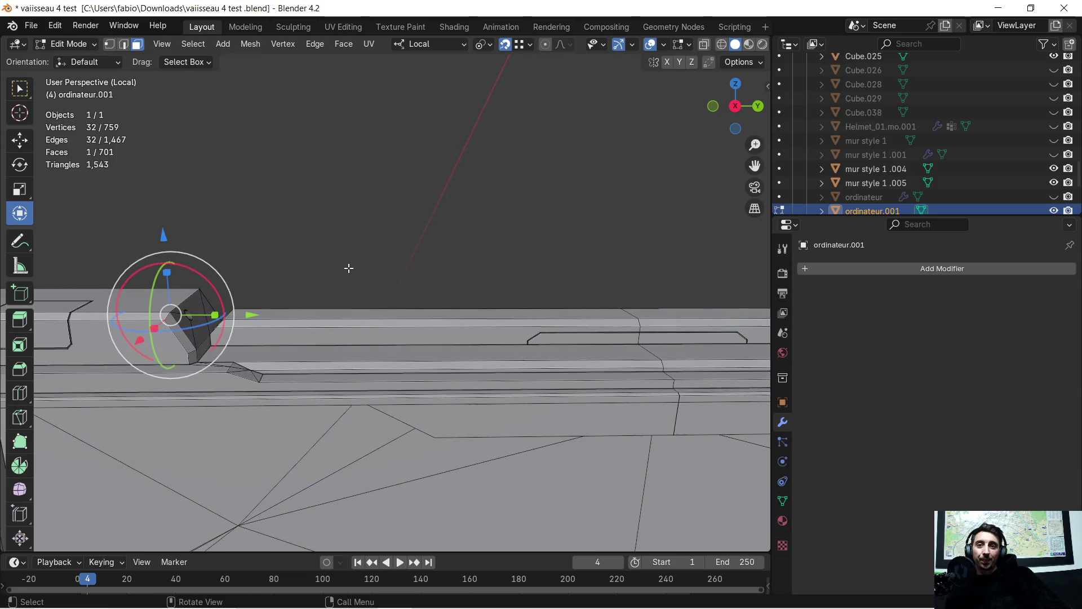
scroll(514, 273, down, 2)
scroll(314, 302, up, 1)
scroll(589, 317, up, 1)
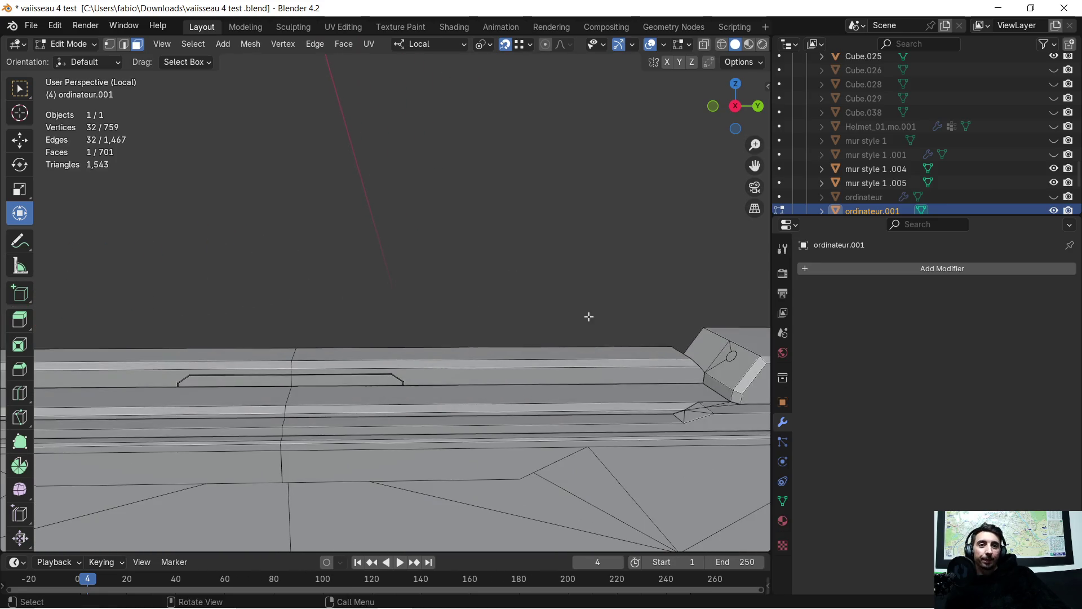
scroll(302, 262, up, 2)
scroll(401, 307, up, 1)
scroll(488, 322, up, 1)
scroll(427, 320, up, 2)
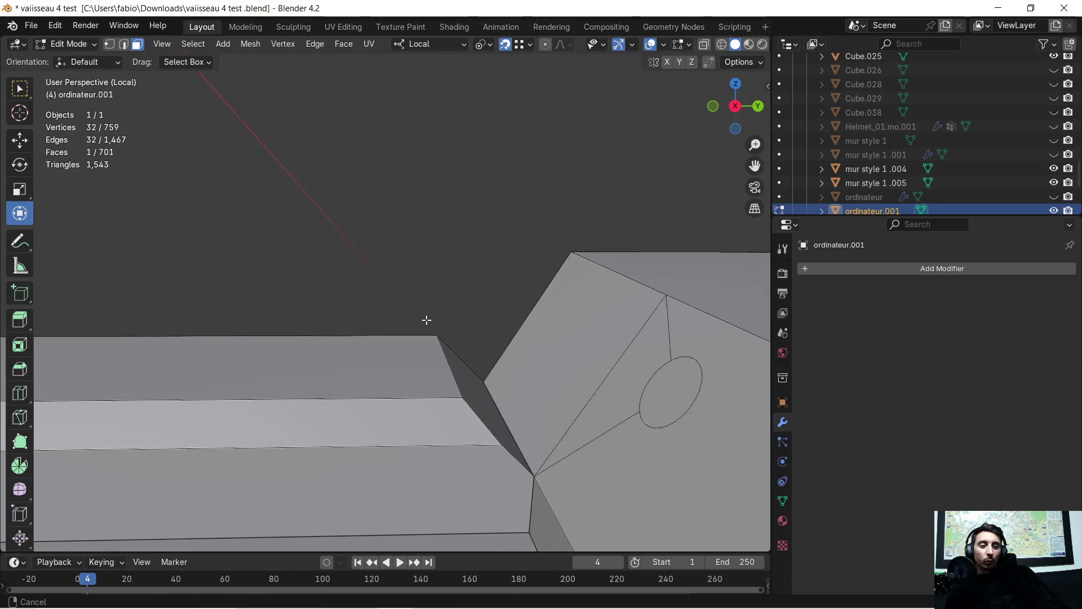
scroll(418, 318, down, 1)
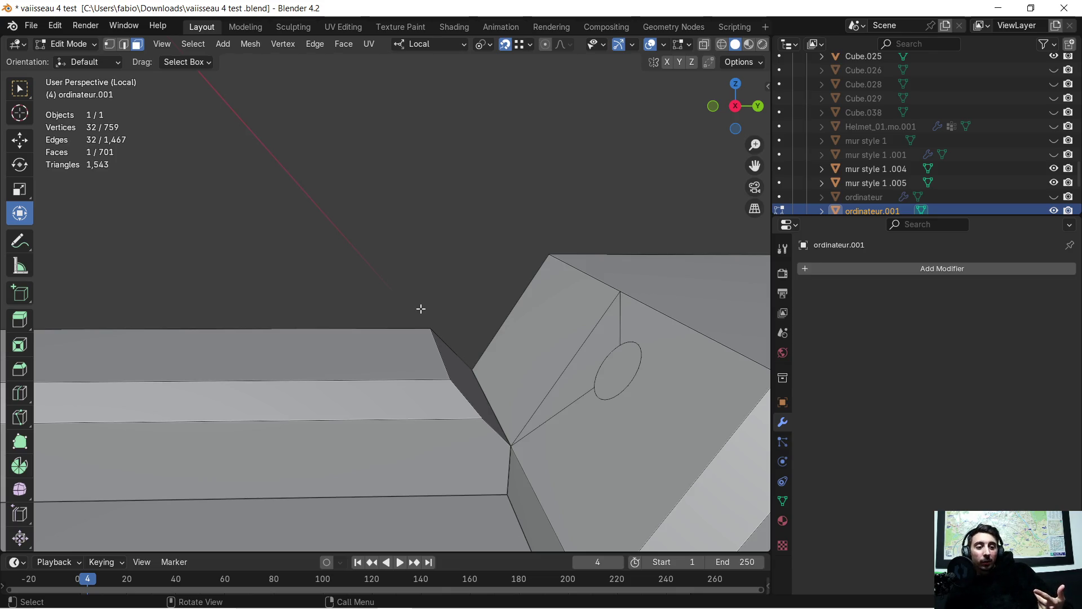
scroll(420, 309, down, 2)
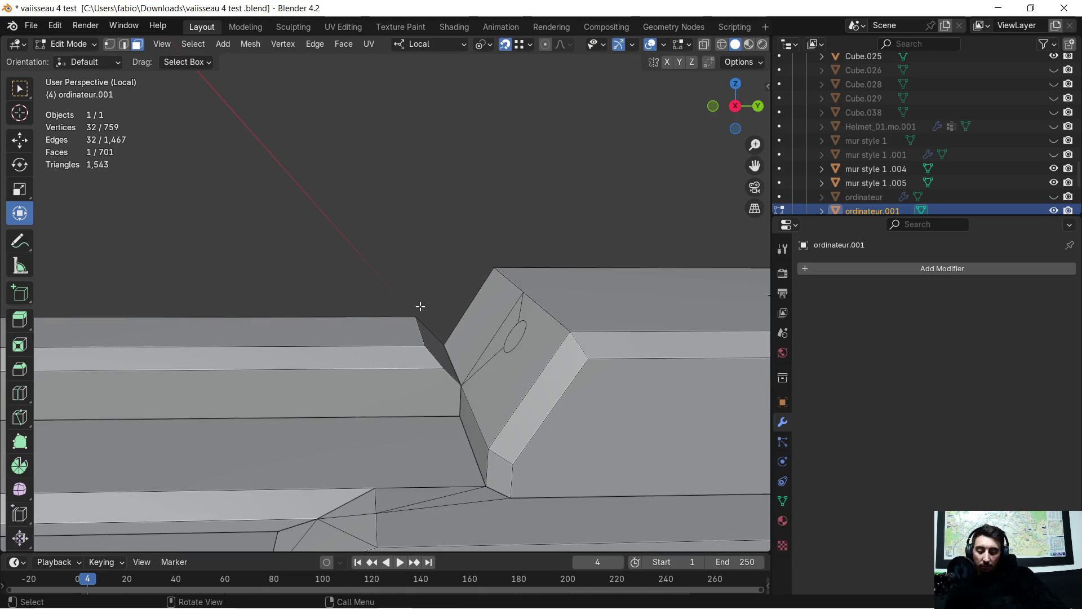
key(g)
key(y)
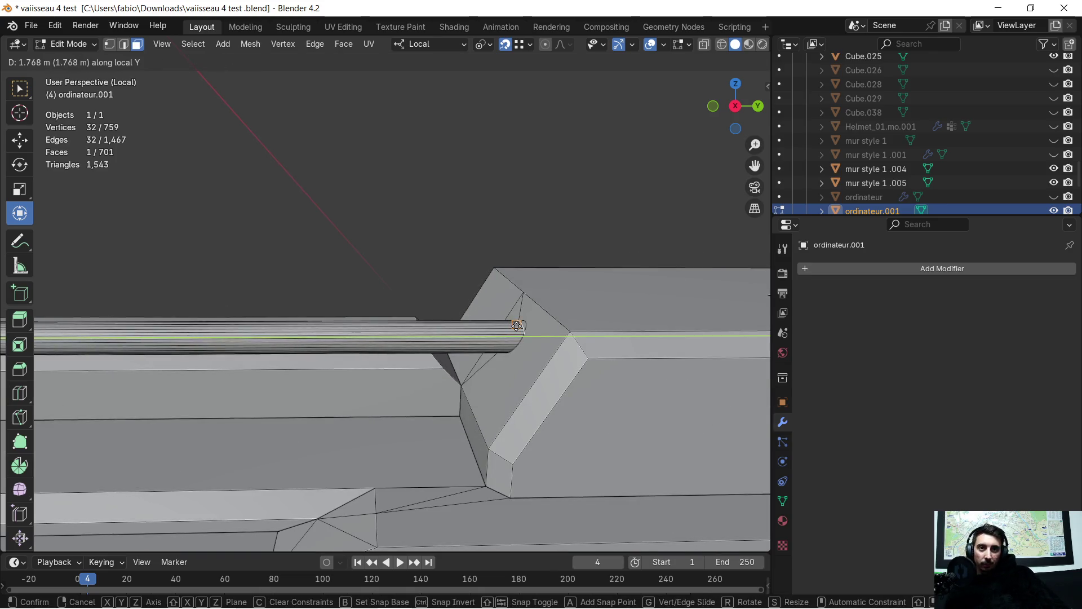
Step: Confirm the face move along local Y and zoom in on the rod end
click(526, 326)
mouse_move(526, 326)
middle_down()
mouse_move(557, 382)
mouse_move(513, 384)
mouse_move(569, 375)
middle_up()
mouse_move(237, 307)
ctrl+middle_down()
mouse_move(653, 267)
mouse_move(161, 307)
mouse_move(313, 296)
mouse_move(267, 276)
mouse_move(58, 303)
ctrl+middle_up()
scroll(293, 318, up, 2)
scroll(258, 294, up, 1)
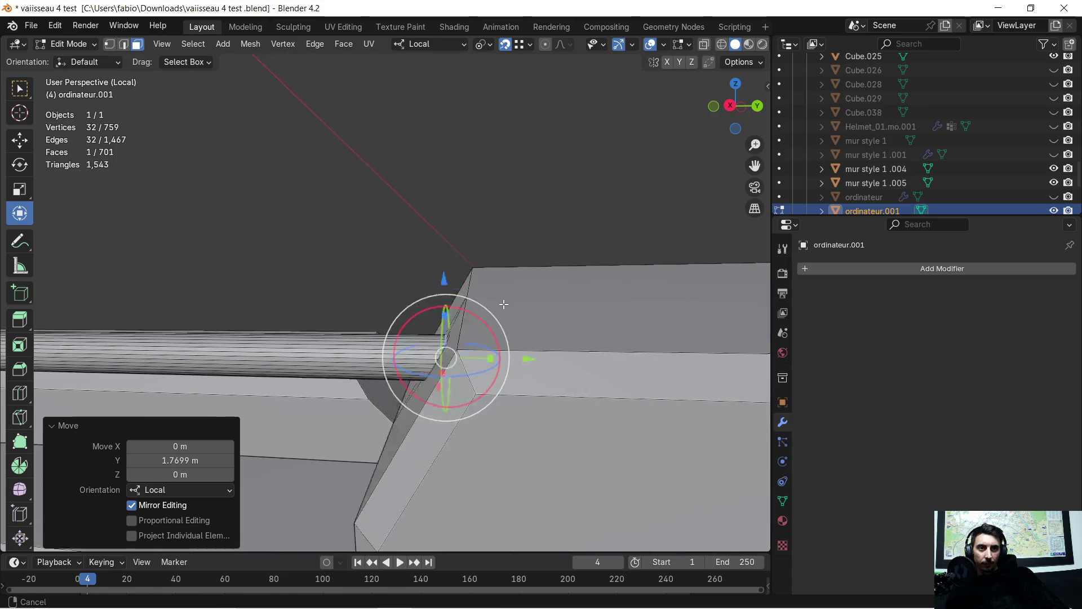
shift+middle_drag(57, 303, 446, 311)
scroll(448, 311, up, 2)
scroll(395, 261, down, 4)
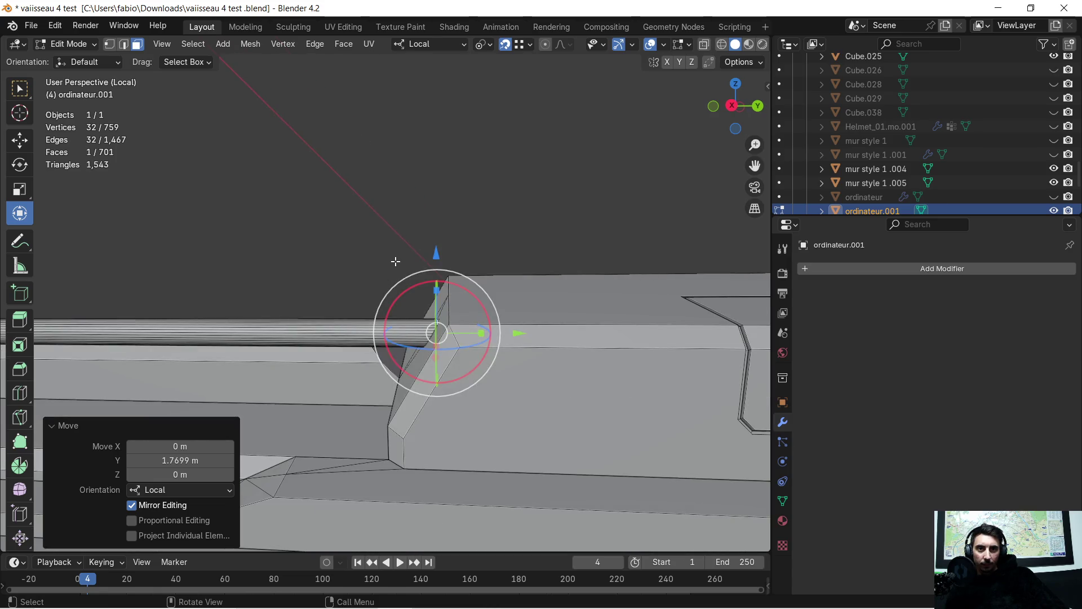
Step: Nudge the rod end back about 0.051 m along local Y so it stops short of the bracket hole
key(g)
key(y)
key(y)
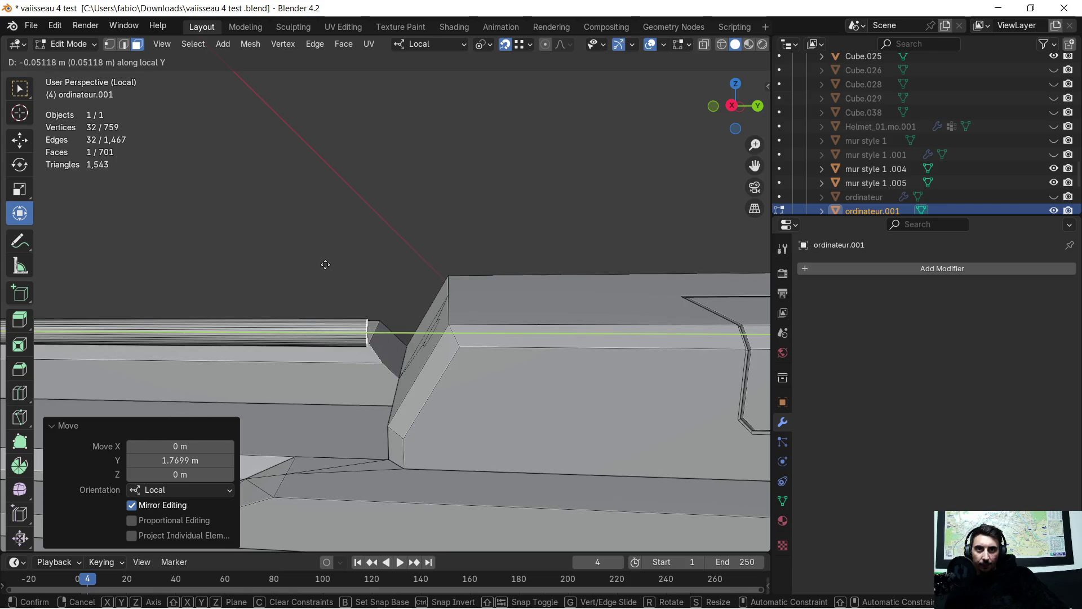
click(325, 265)
scroll(401, 370, up, 3)
scroll(403, 370, down, 2)
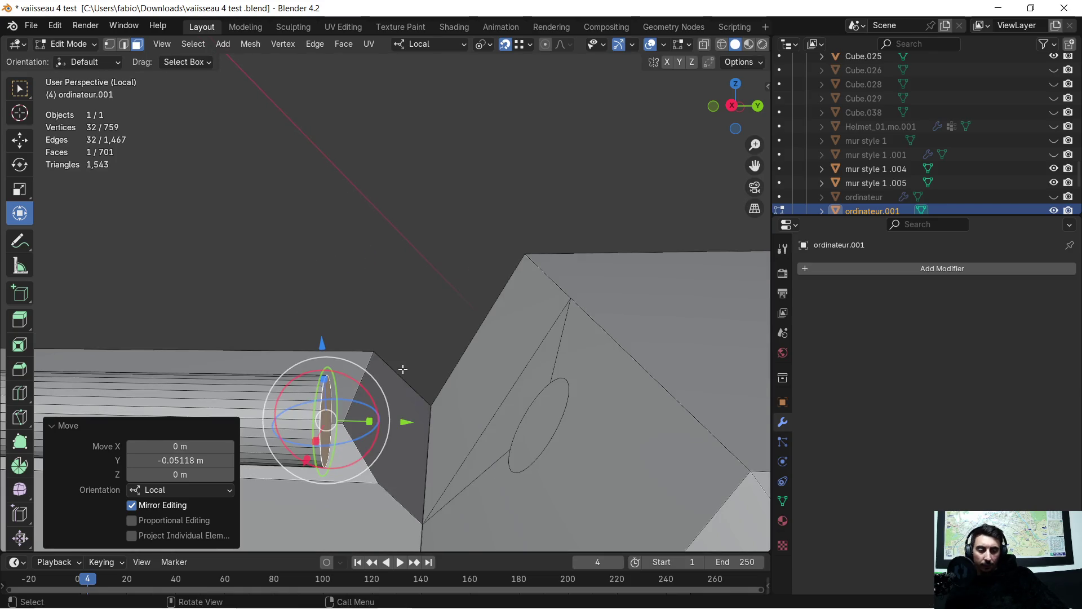
middle_drag(402, 369, 488, 375)
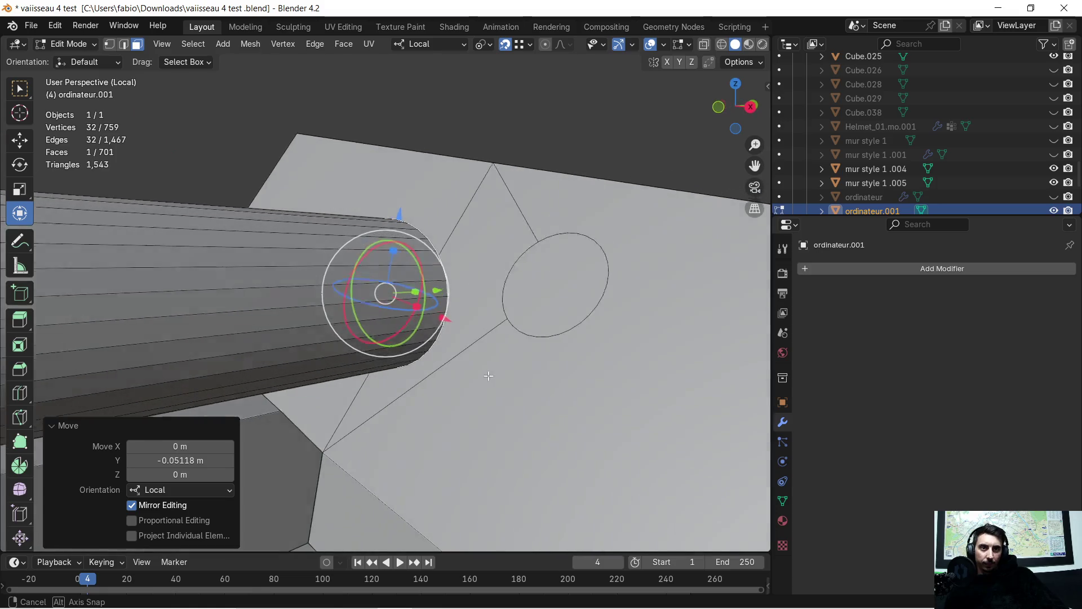
mouse_move(489, 375)
middle_down()
mouse_move(524, 318)
mouse_move(478, 289)
mouse_move(488, 272)
mouse_move(496, 308)
mouse_move(551, 327)
middle_up()
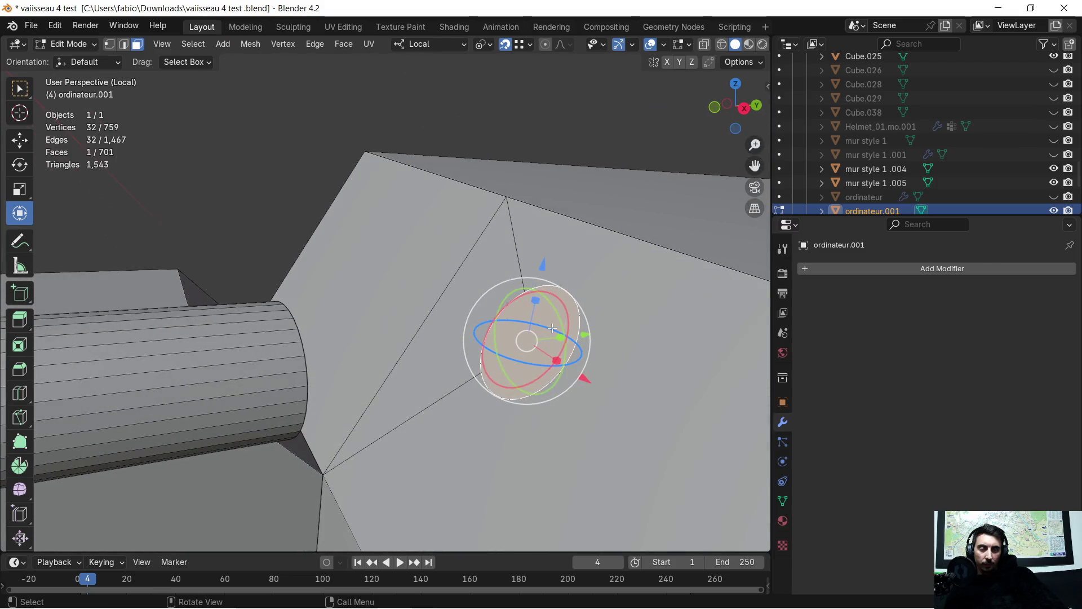
Step: Delete the hole's cap face and orbit to see the rod end and bracket
key(x)
click(549, 330)
scroll(544, 331, up, 1)
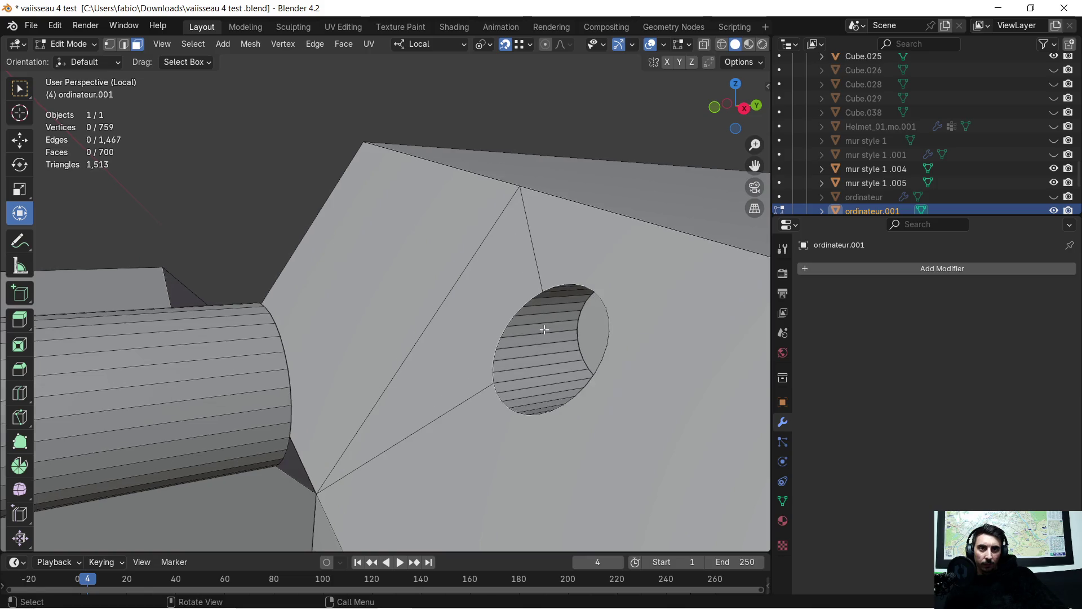
mouse_move(545, 330)
middle_down()
mouse_move(600, 307)
mouse_move(416, 338)
mouse_move(568, 339)
middle_up()
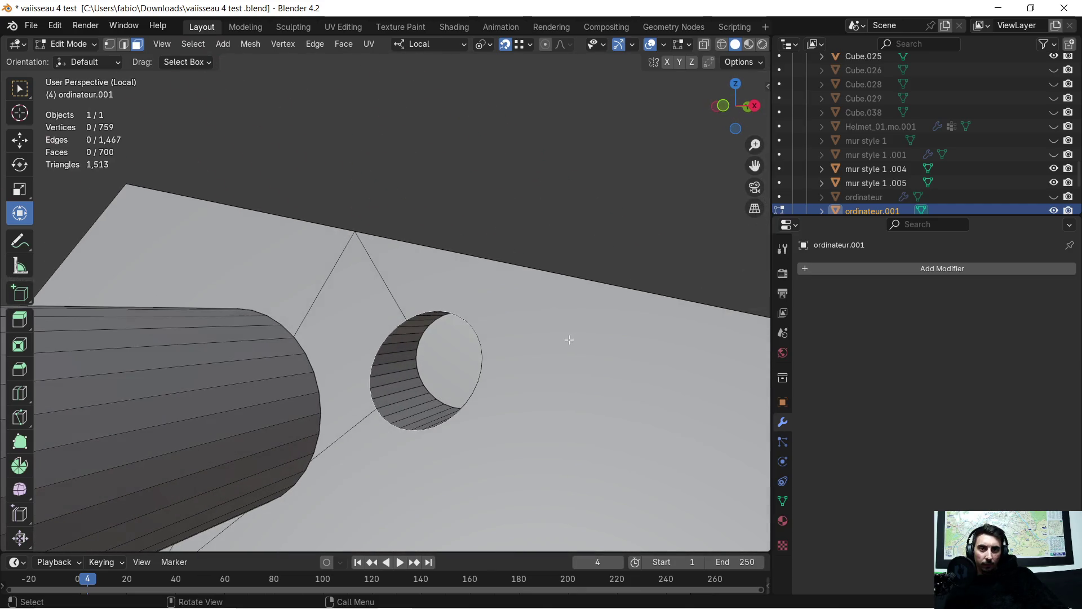
Step: Select faces on the hole's inner wall, undoing an accidental rotation of them
alt+click(410, 347)
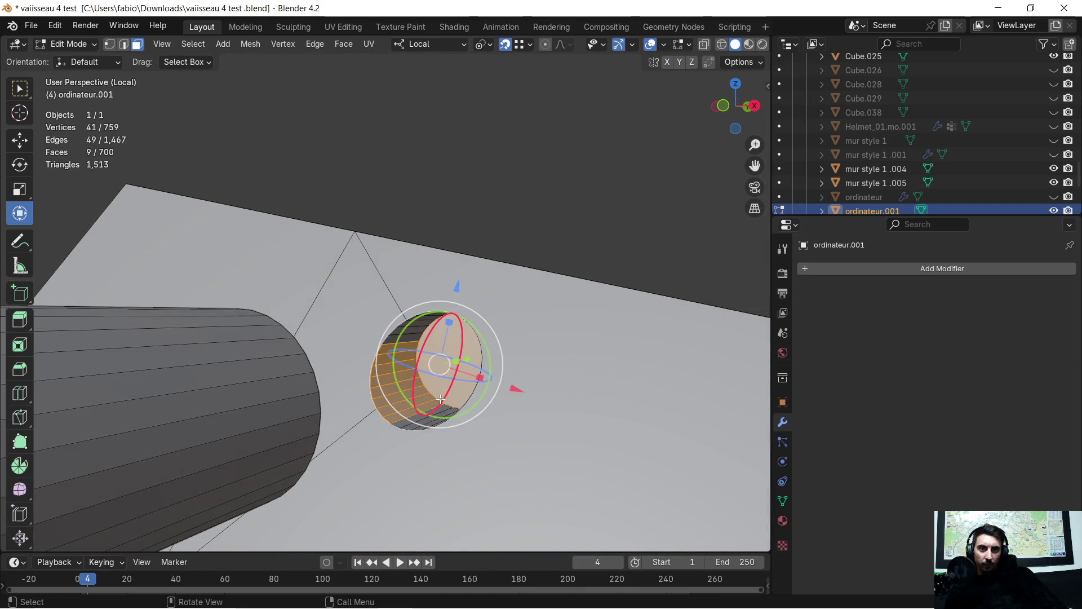
mouse_move(448, 373)
middle_down()
mouse_move(526, 265)
mouse_move(517, 141)
middle_up()
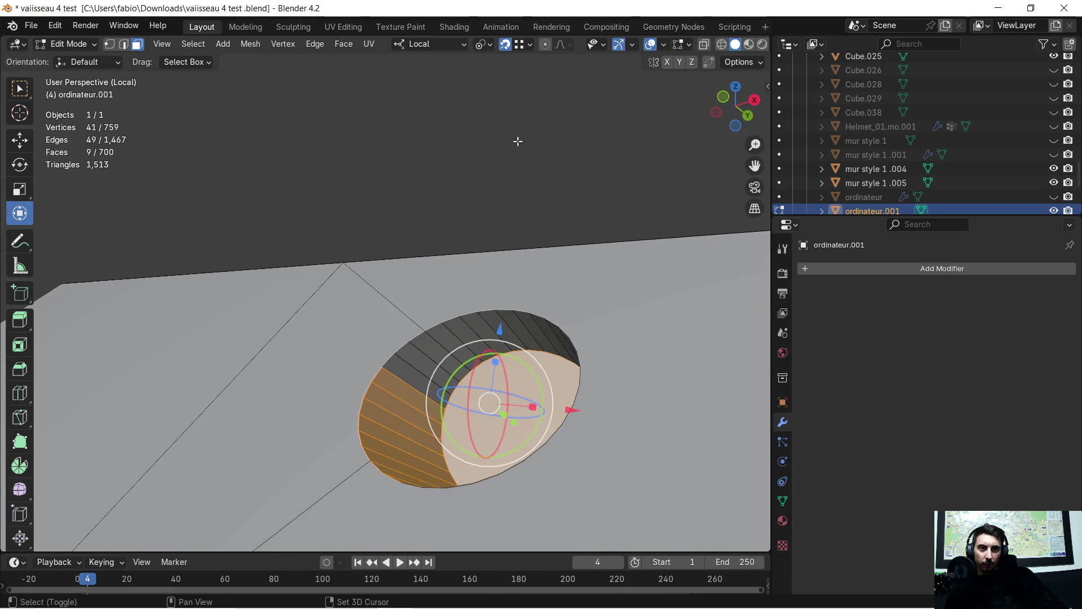
shift+click(461, 338)
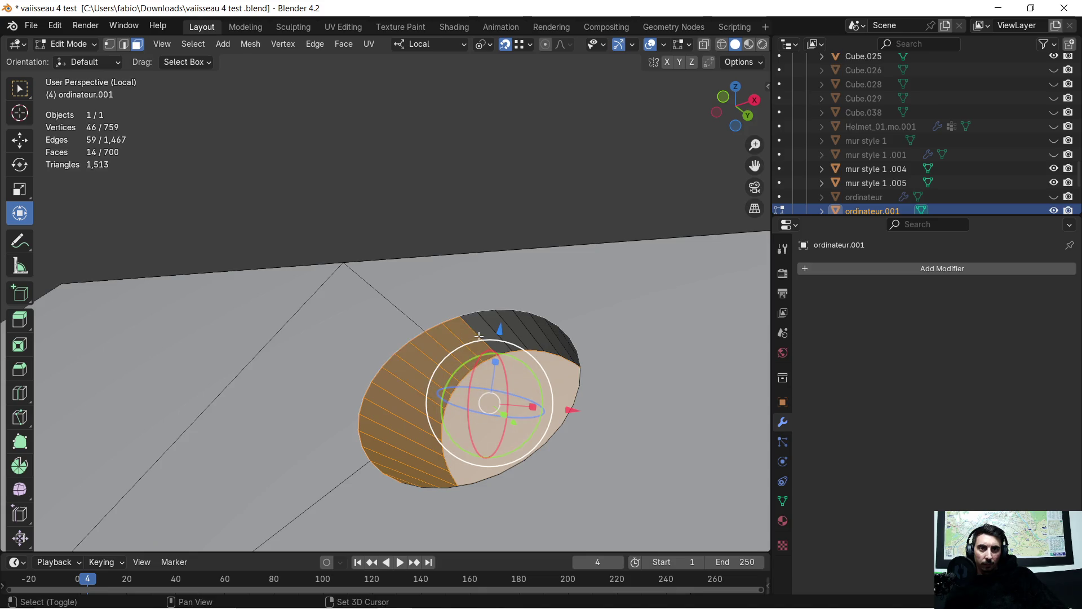
drag(479, 337, 532, 359)
key(ctrl+z)
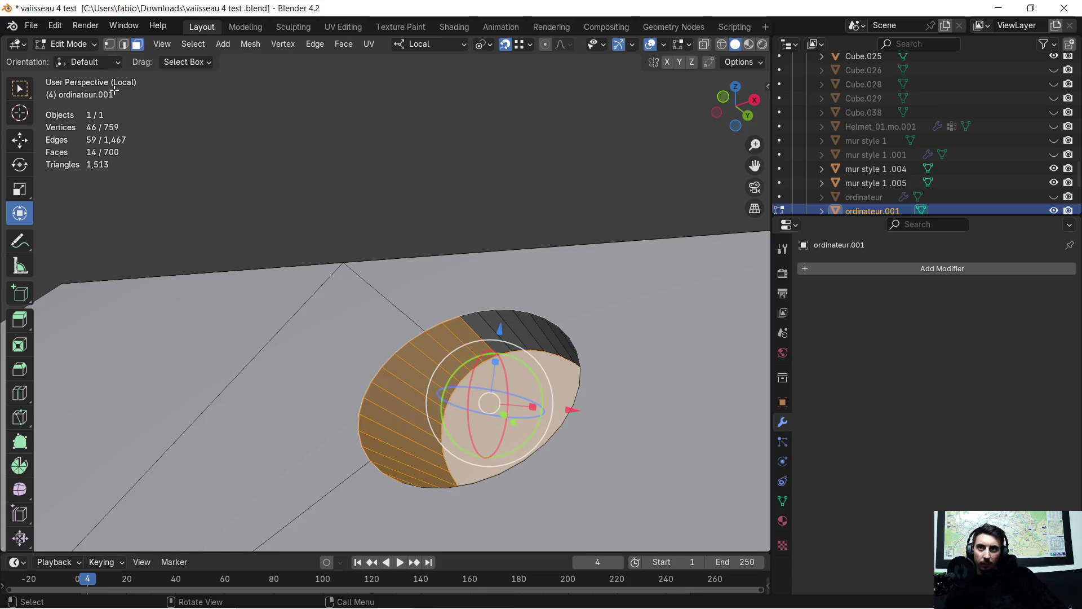
Step: Box-select the remaining inner wall faces of the hole with Select Box
click(20, 88)
mouse_move(487, 336)
mouse_down()
mouse_move(521, 370)
mouse_move(525, 345)
mouse_up()
middle_drag(526, 345, 443, 357)
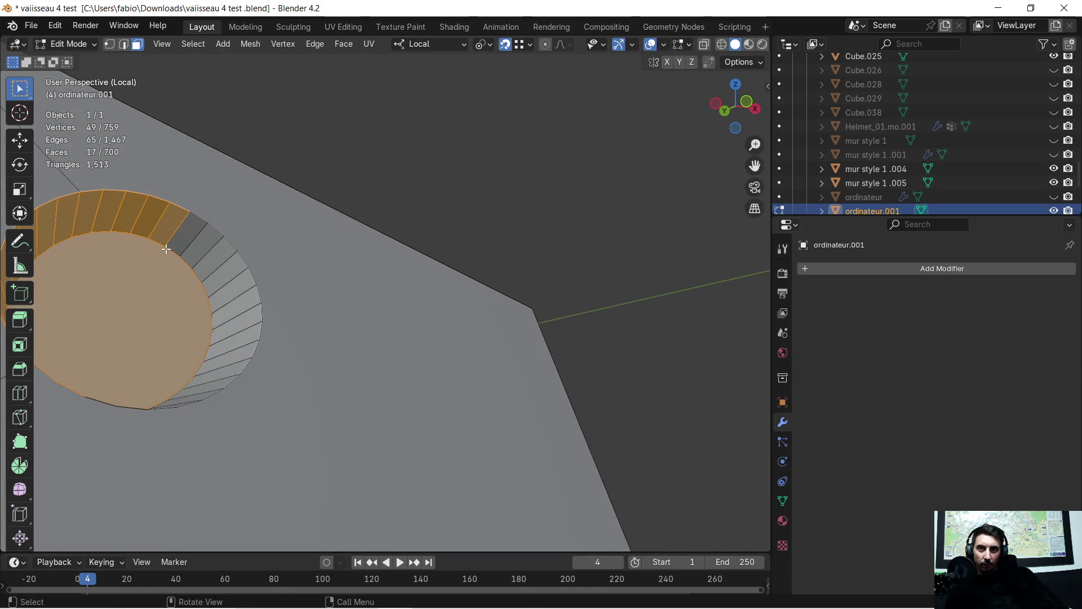
mouse_move(166, 248)
shift+mouse_down()
mouse_move(212, 301)
mouse_move(223, 354)
shift+mouse_up()
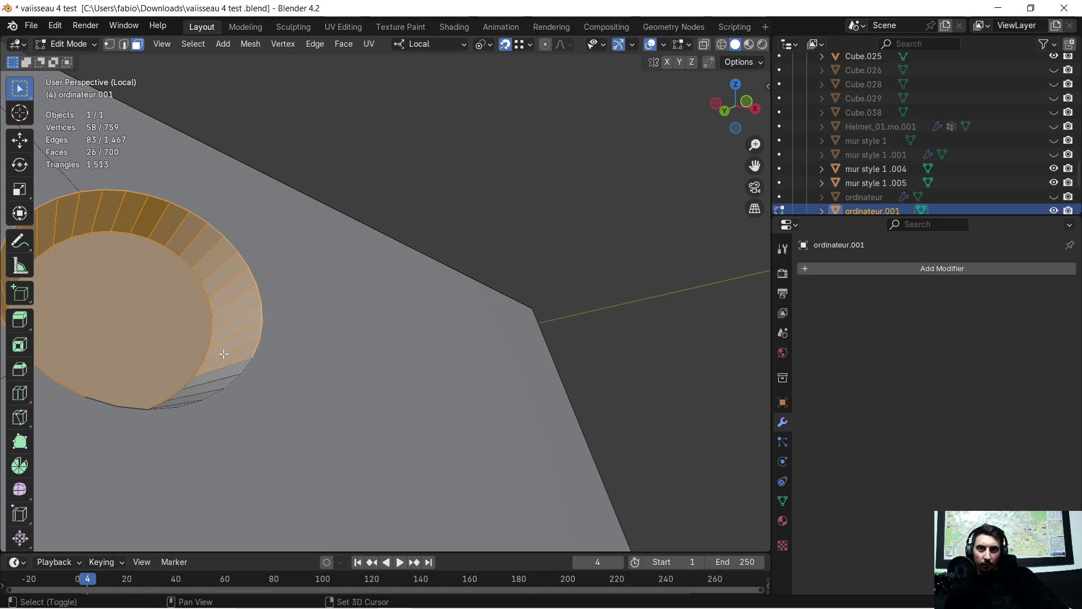
middle_drag(223, 353, 234, 265)
mouse_move(233, 265)
shift+mouse_down()
mouse_move(298, 276)
mouse_move(312, 291)
mouse_move(347, 263)
shift+mouse_up()
Step: Delete all the selected hole wall faces, leaving the bracket hole open
key(x)
click(285, 219)
middle_drag(285, 219, 151, 205)
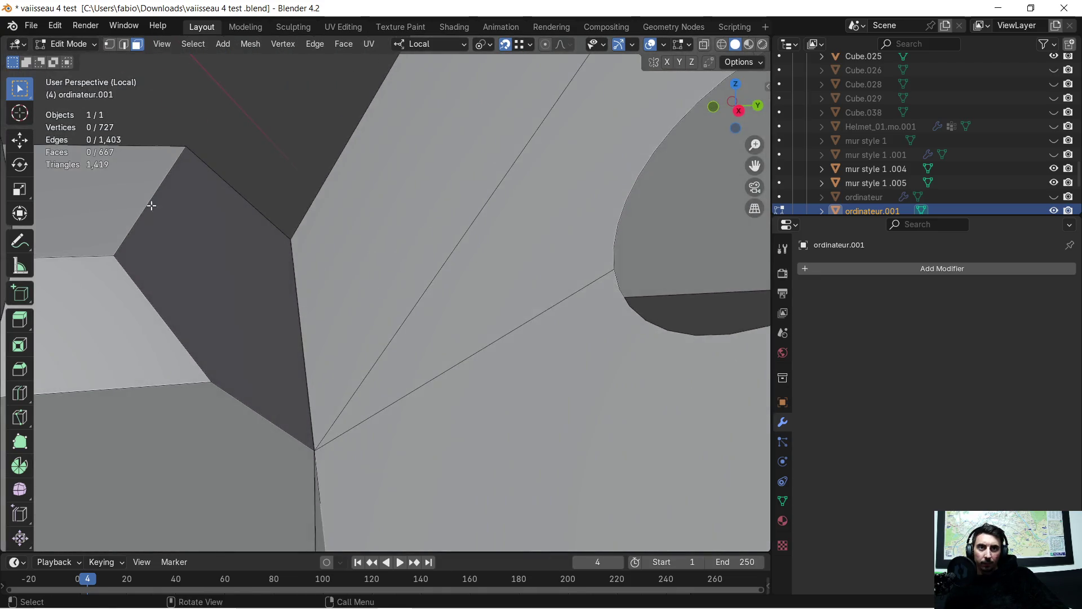
scroll(443, 203, down, 3)
scroll(455, 213, down, 3)
Step: Select the rim edge loop of the bracket hole
mouse_move(454, 212)
middle_down()
mouse_move(471, 213)
mouse_move(417, 230)
mouse_move(406, 222)
middle_up()
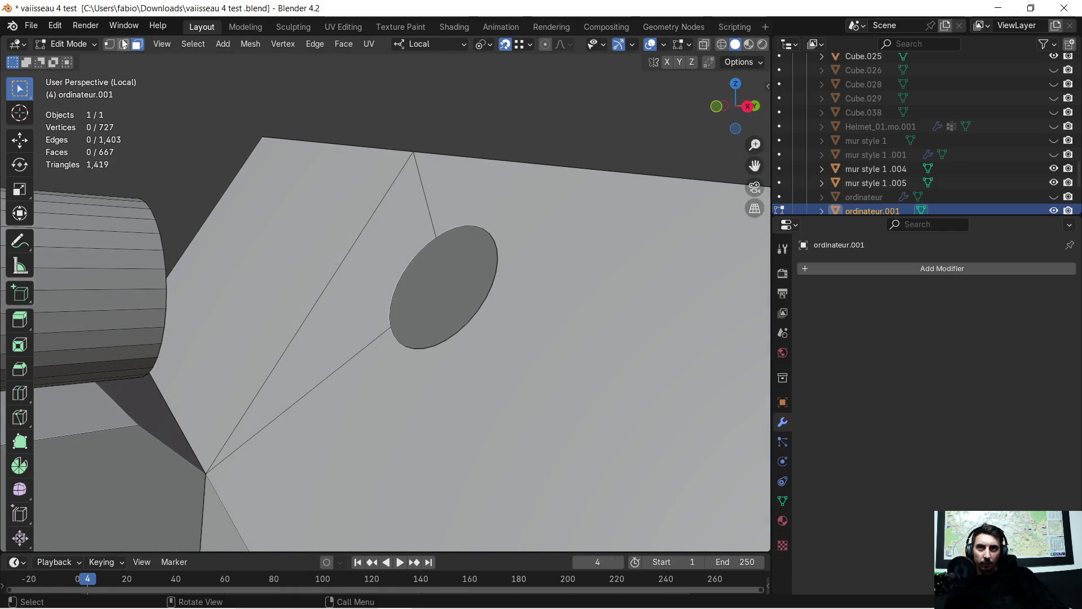
middle_drag(514, 225, 507, 272)
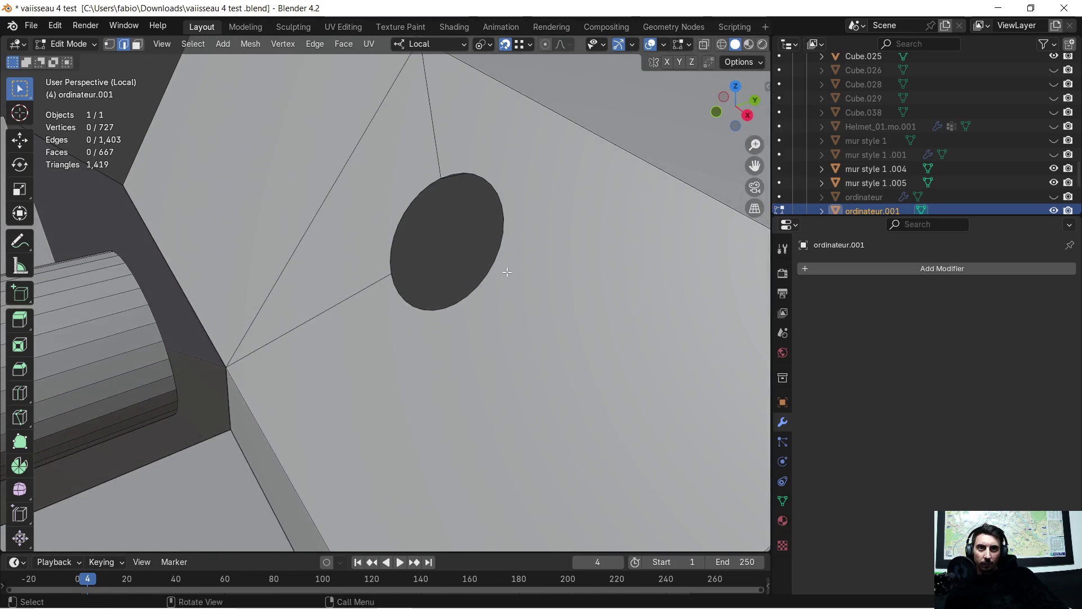
alt+click(502, 195)
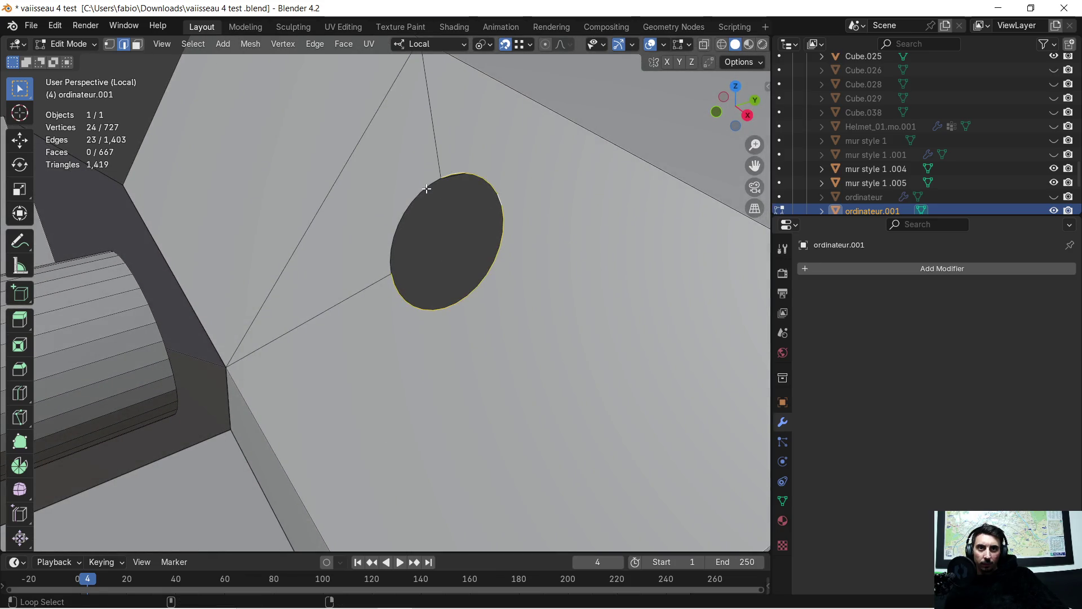
middle_drag(447, 213, 426, 165)
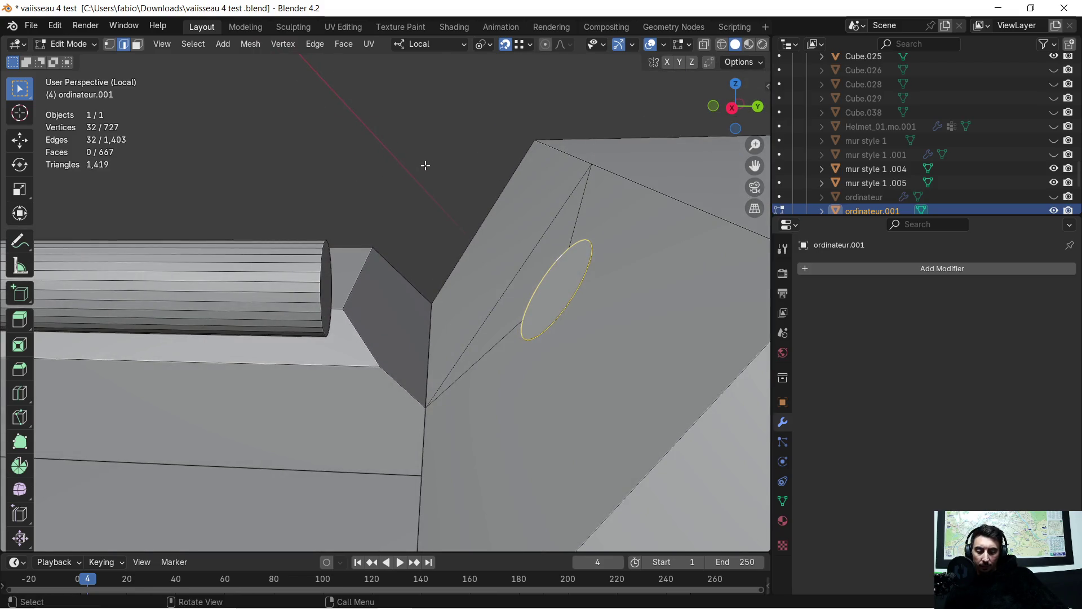
Step: Extrude the rim loop along local Y into a new rod section
key(e)
key(y)
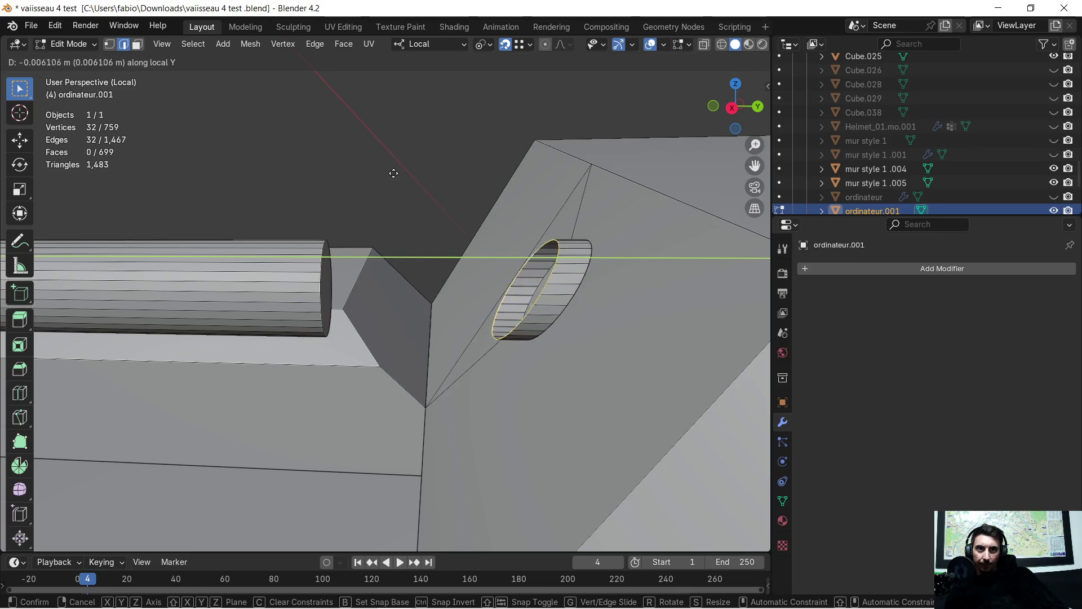
click(247, 171)
scroll(314, 175, up, 1)
scroll(381, 203, up, 1)
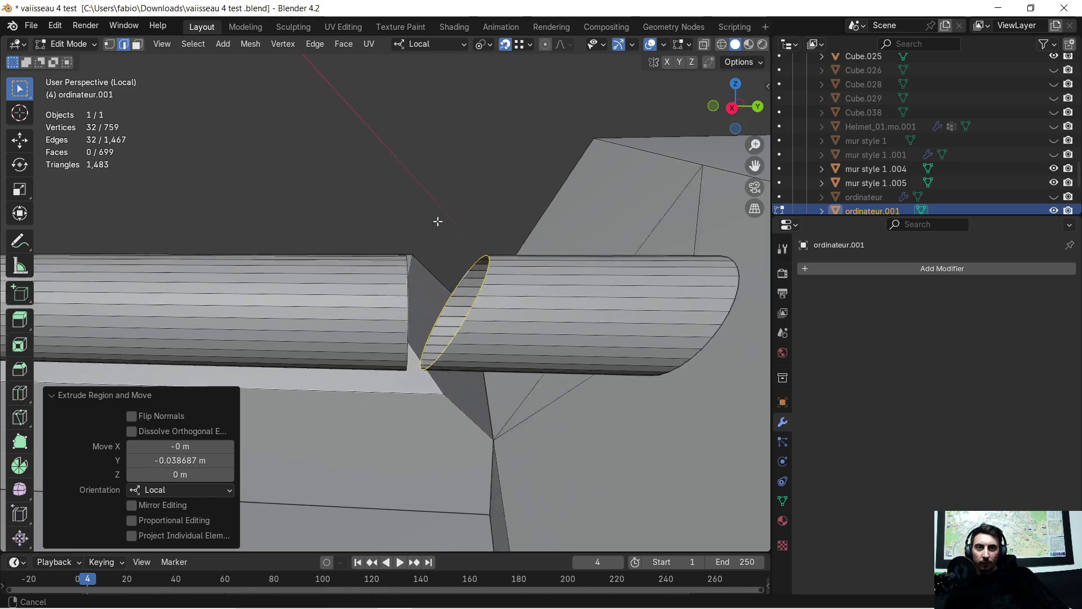
scroll(444, 222, up, 1)
middle_drag(453, 224, 451, 218)
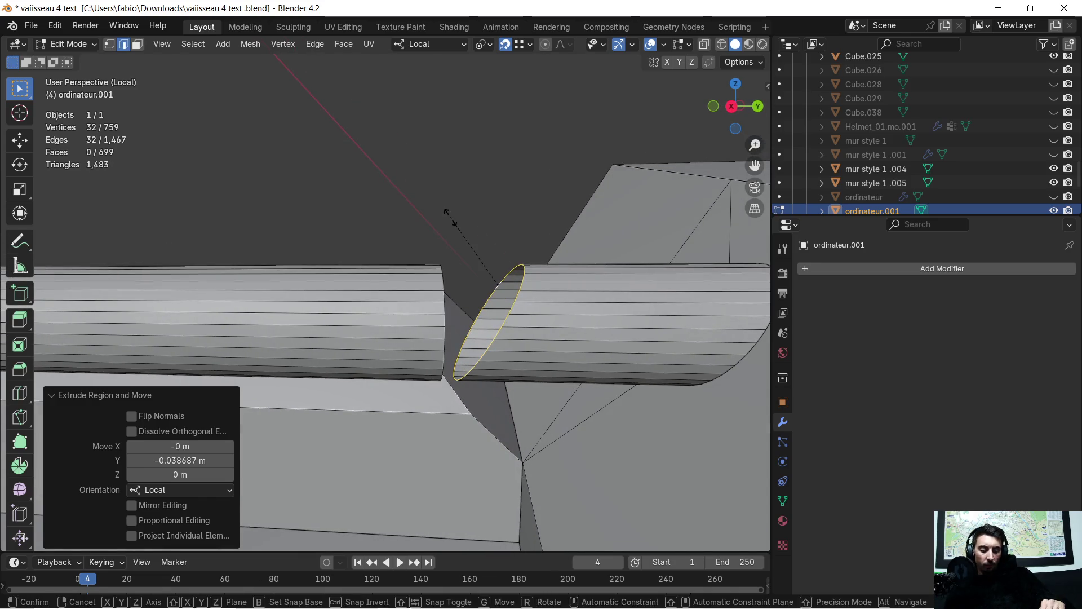
text(sz0)
Step: Test flattening the rim with S Z 0 and S X 0, undoing both
key(Return)
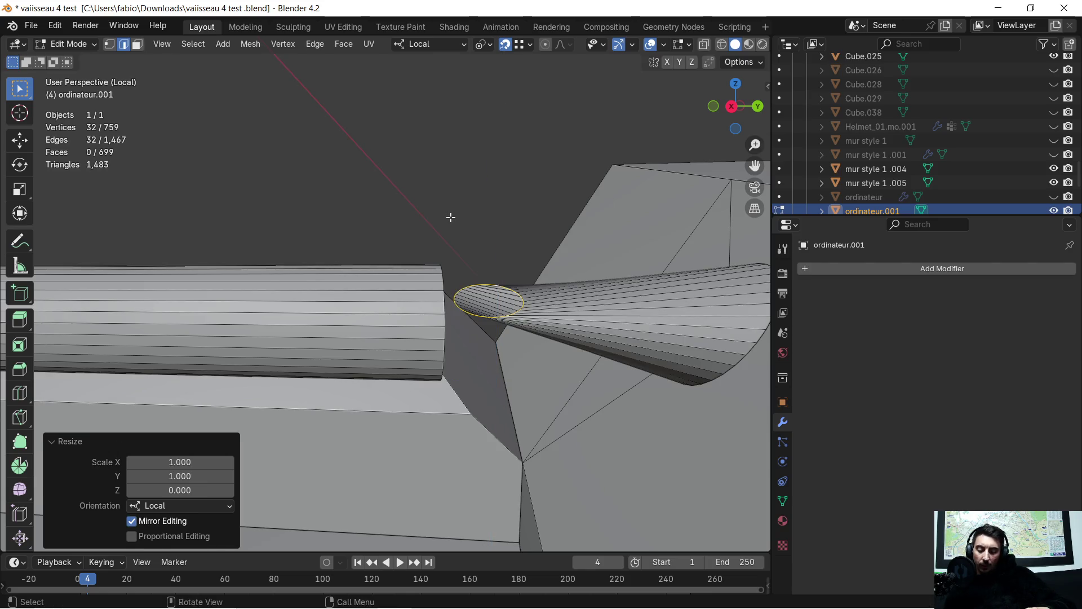
key(ctrl+z)
text(s)
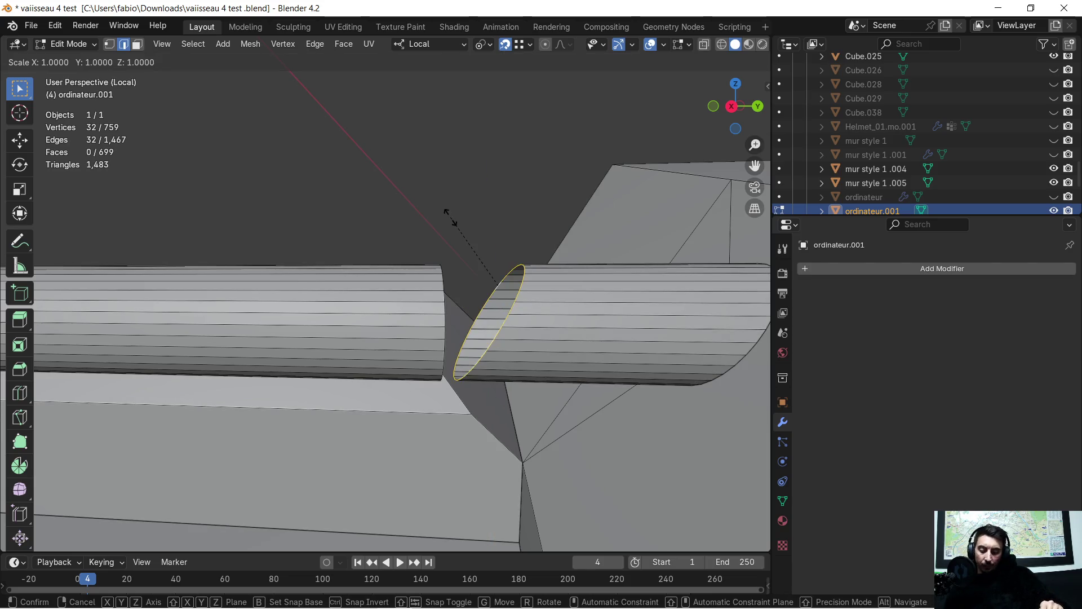
text(x0)
key(Return)
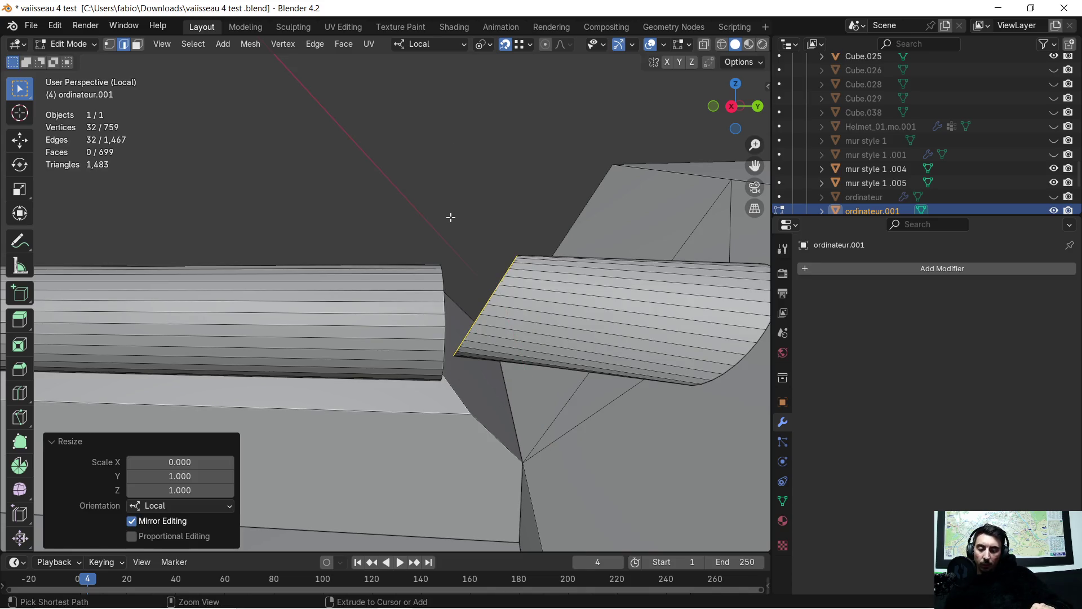
key(ctrl+z)
scroll(633, 277, up, 2)
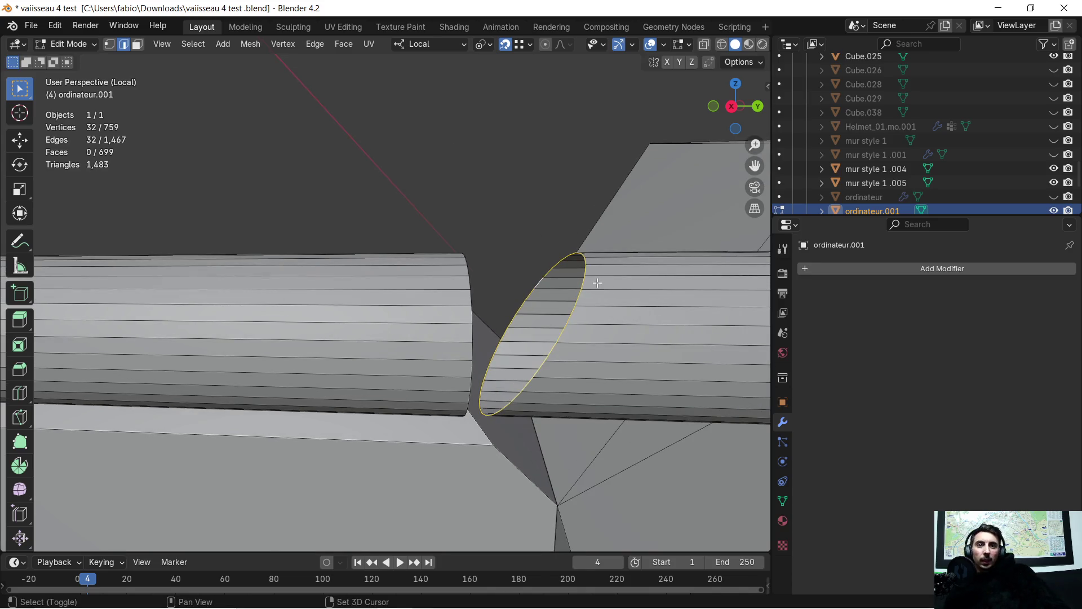
scroll(466, 193, up, 2)
mouse_move(466, 194)
middle_down()
mouse_move(413, 208)
mouse_move(351, 190)
mouse_move(127, 62)
middle_up()
Step: In face select mode, delete the new section's circular end cap, leaving its slanted end open
click(406, 216)
key(Tab)
key(Tab)
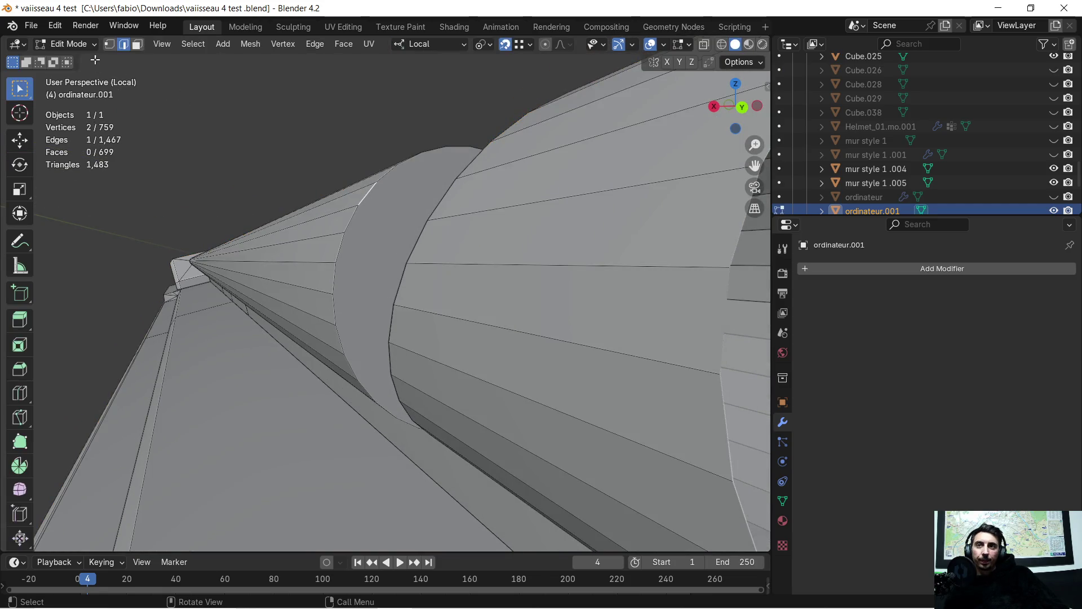
click(134, 47)
click(406, 223)
mouse_move(356, 204)
middle_down()
mouse_move(406, 222)
mouse_move(424, 247)
mouse_move(395, 227)
mouse_move(418, 193)
middle_up()
key(x)
click(395, 227)
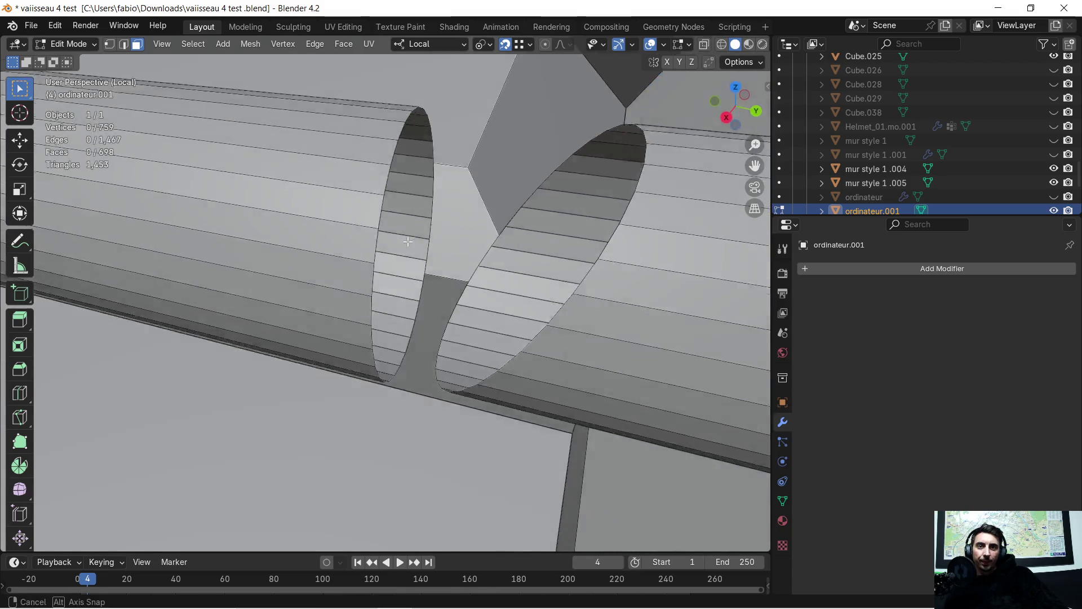
mouse_move(398, 142)
shift+middle_down()
mouse_move(419, 238)
mouse_move(480, 225)
shift+middle_up()
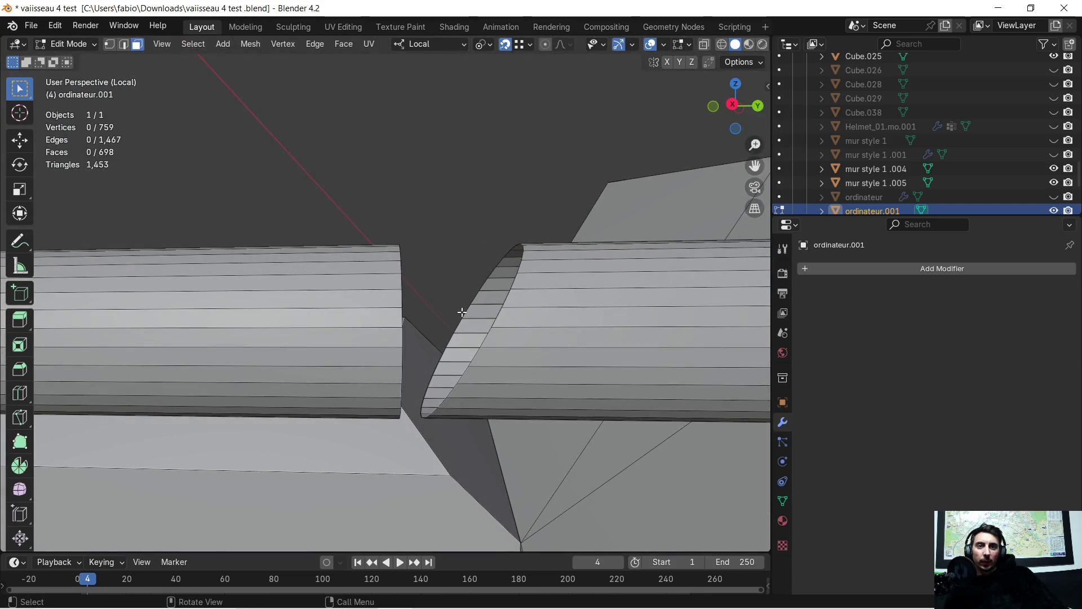
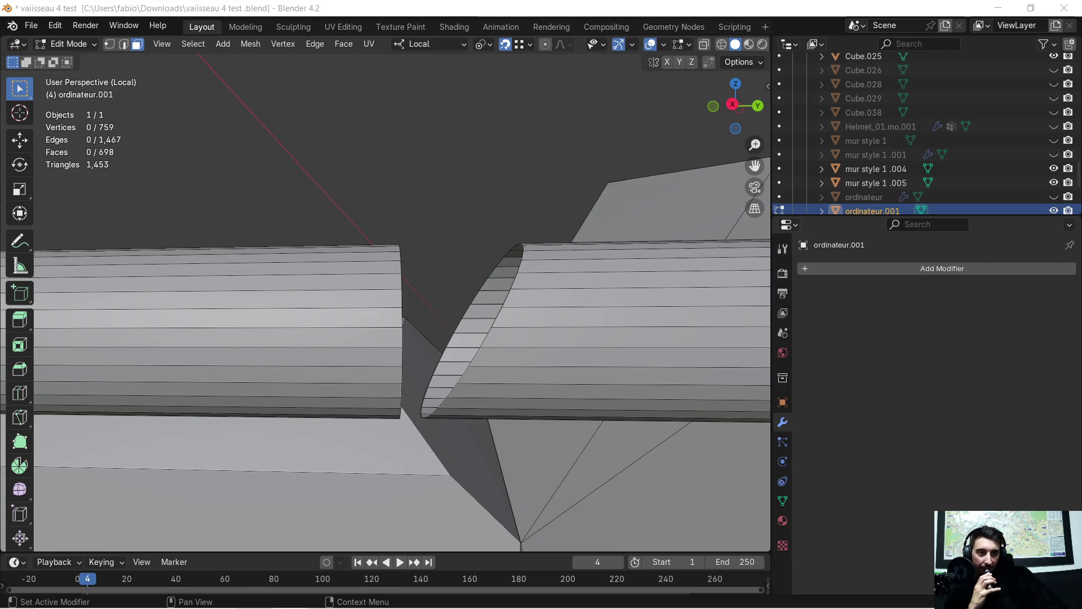
Step: Inspect the gap between the cut cylinders, try moving a vertex along local X and undo it
mouse_move(488, 244)
middle_down()
mouse_move(466, 275)
mouse_move(488, 315)
mouse_move(508, 184)
middle_up()
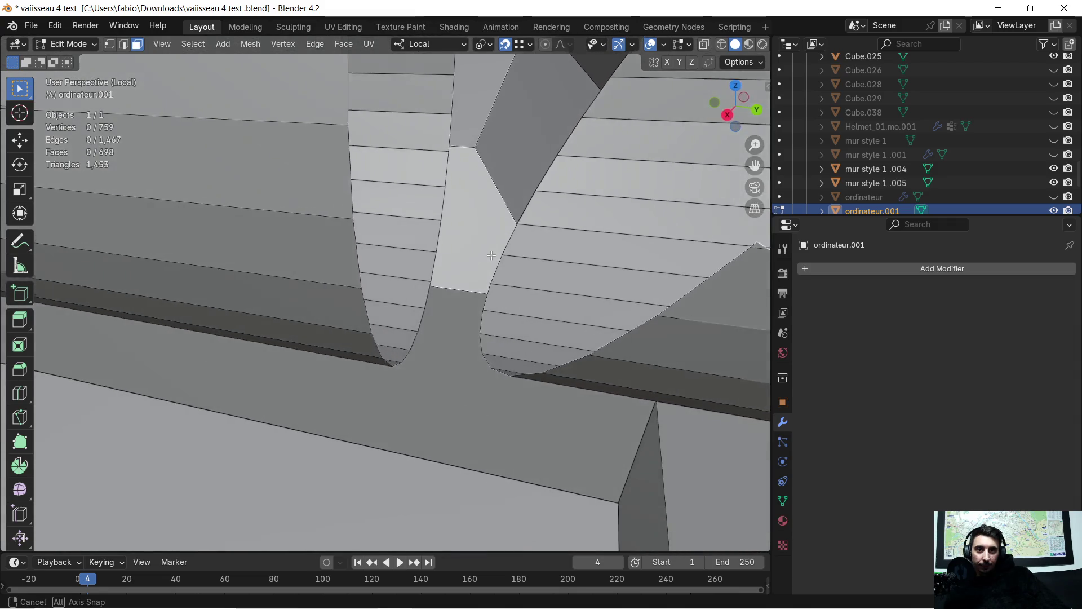
middle_drag(508, 185, 478, 223)
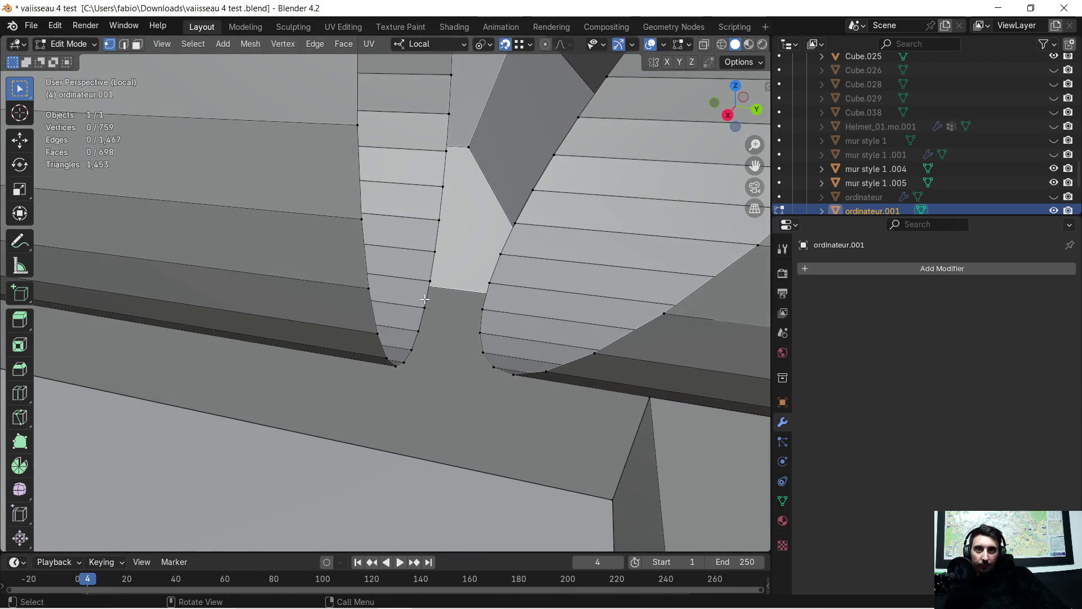
scroll(466, 309, up, 2)
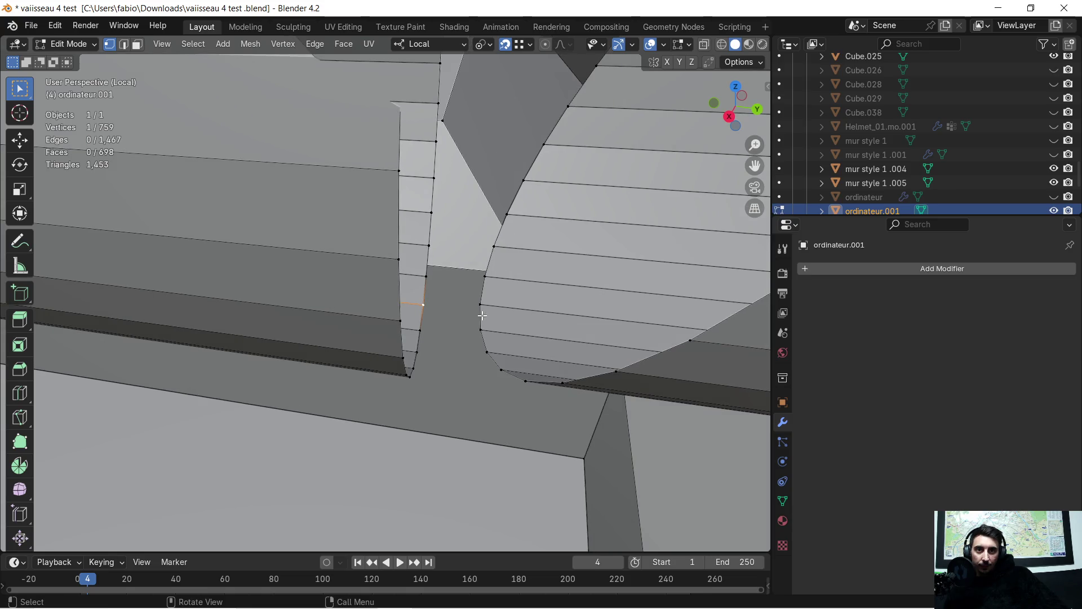
scroll(508, 321, up, 2)
middle_drag(508, 322, 415, 336)
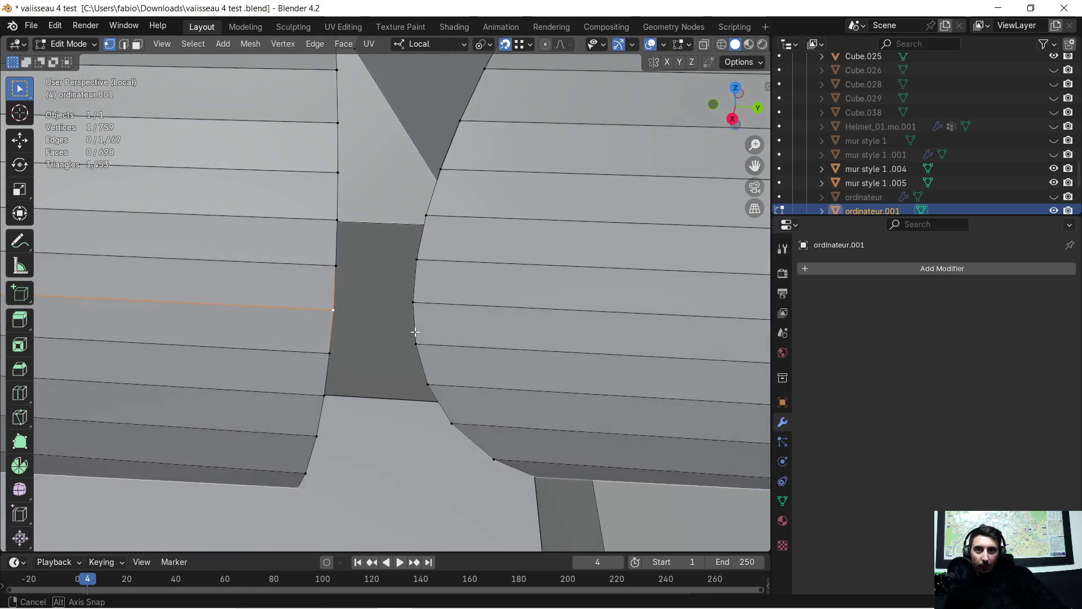
middle_drag(416, 336, 418, 274)
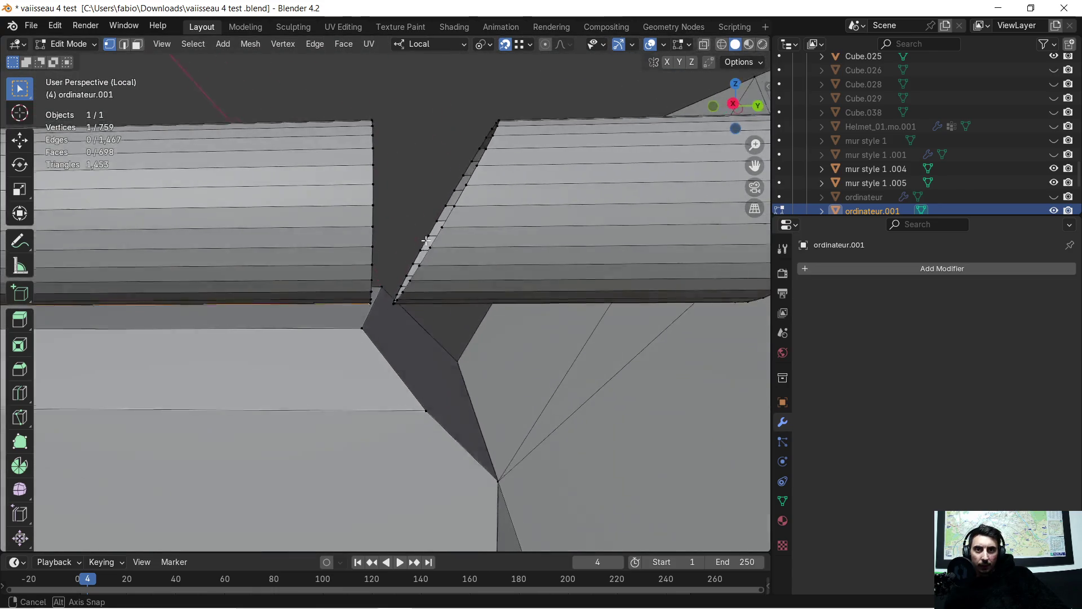
mouse_move(417, 274)
middle_down()
mouse_move(625, 182)
mouse_move(481, 306)
middle_up()
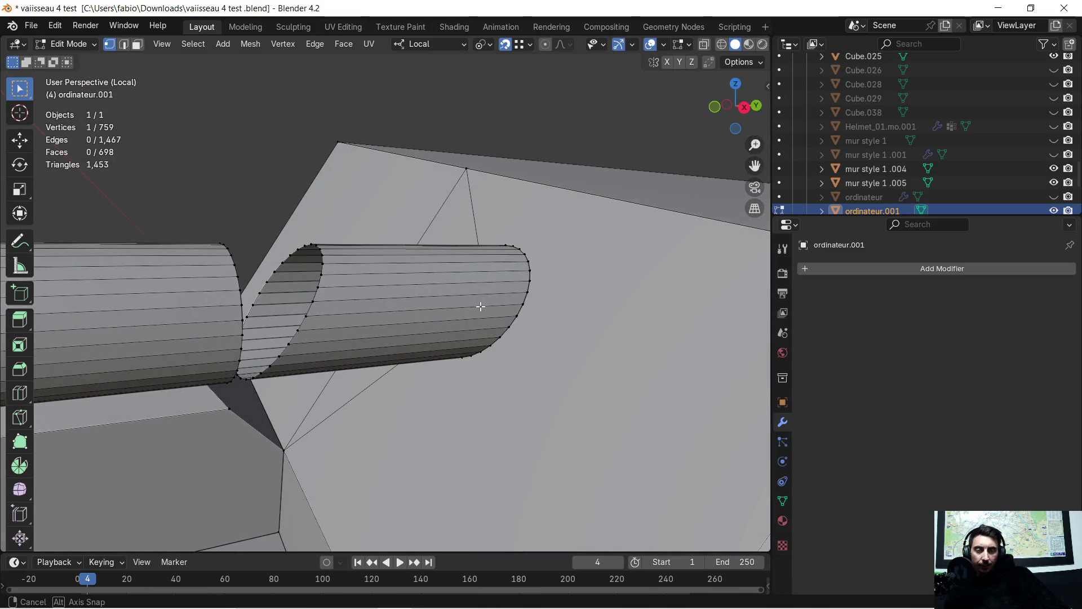
mouse_move(480, 307)
middle_down()
mouse_move(436, 315)
mouse_move(344, 274)
mouse_move(383, 366)
mouse_move(339, 424)
mouse_move(452, 313)
mouse_move(460, 285)
middle_up()
scroll(338, 424, up, 5)
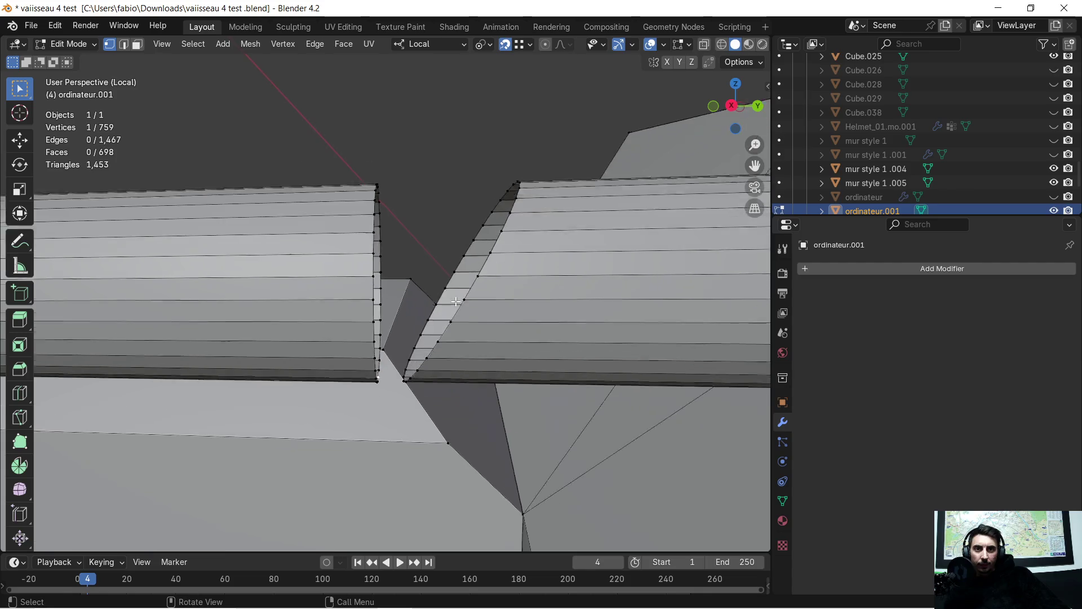
middle_drag(459, 285, 462, 328)
middle_drag(429, 392, 417, 381)
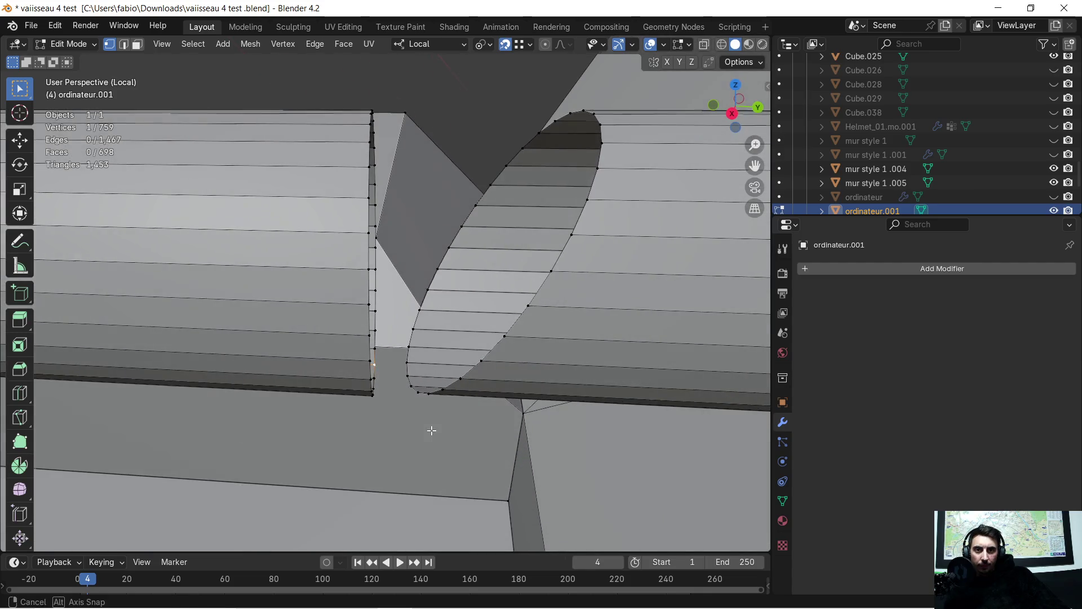
middle_drag(476, 360, 455, 290)
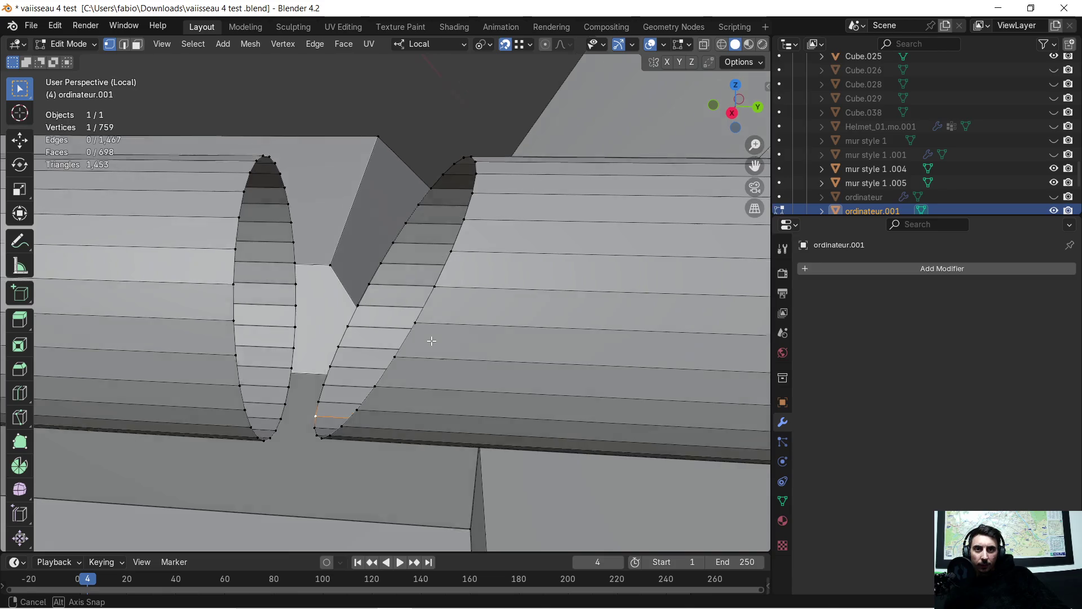
key(g)
key(x)
key(x)
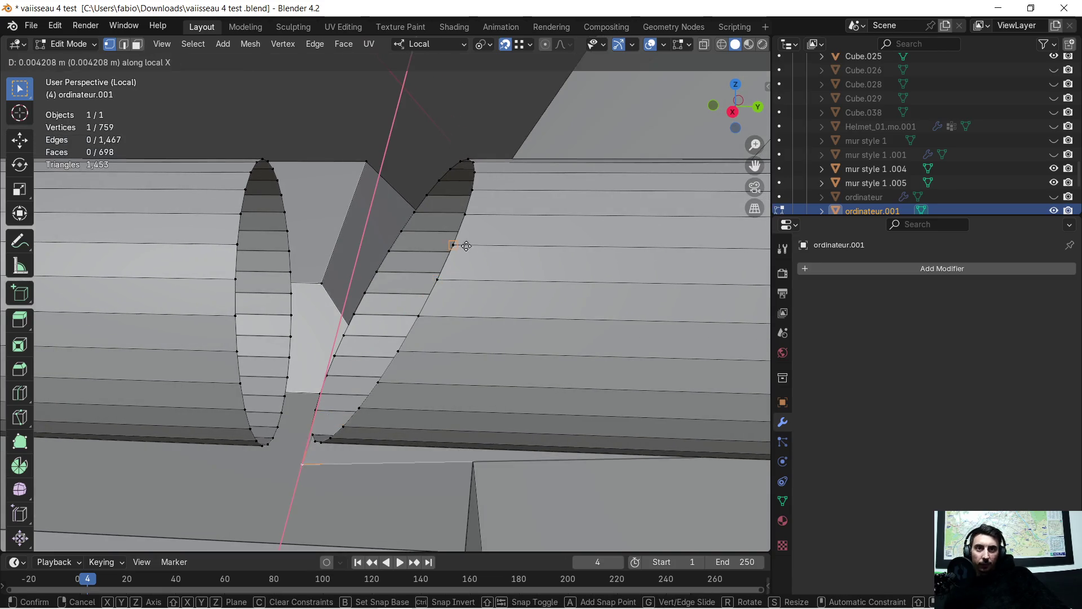
click(478, 163)
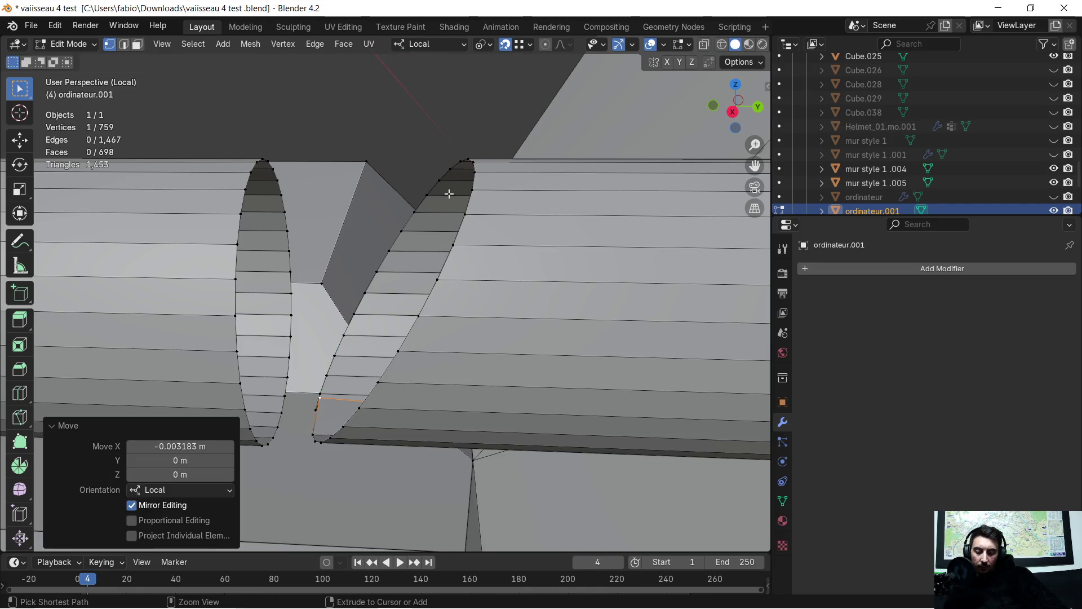
key(ctrl+z)
middle_drag(326, 388, 464, 306)
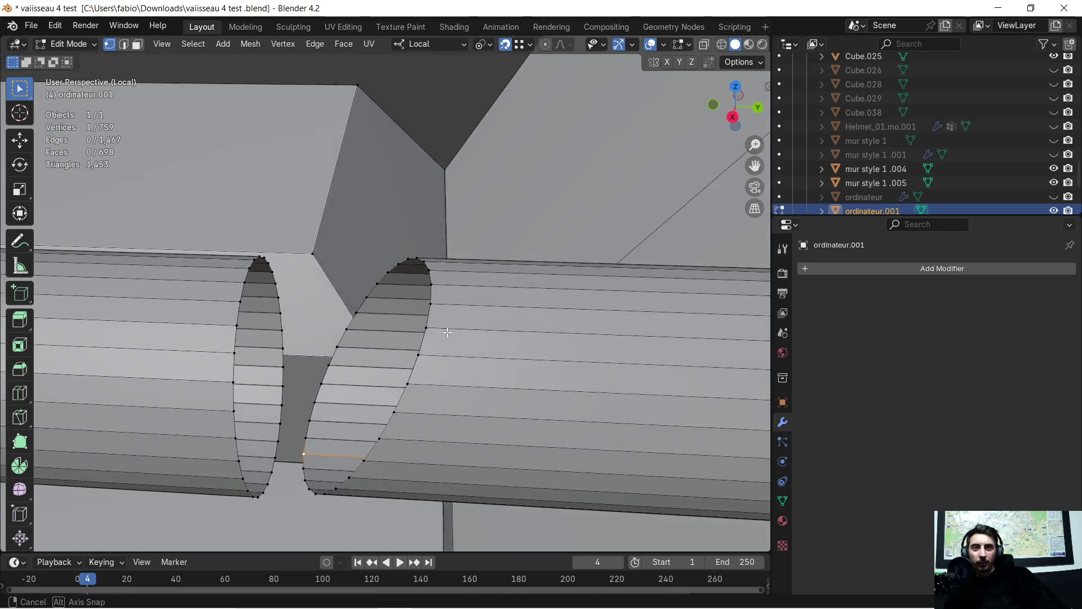
middle_drag(463, 305, 452, 321)
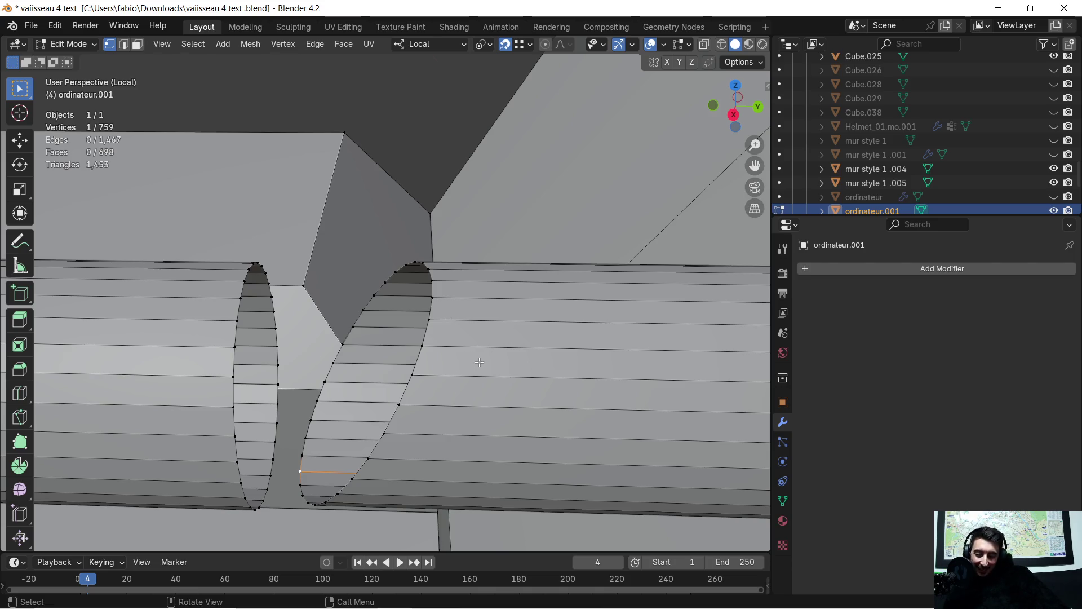
Step: Slide each vertex around the hole edge along local Y until it sits flush against the rim
key(g)
key(y)
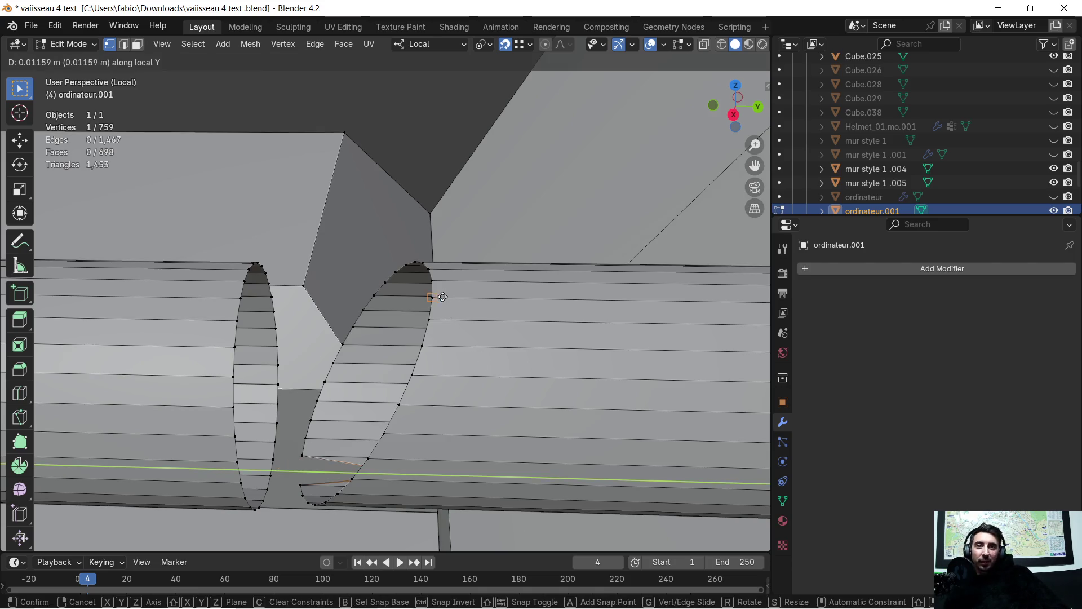
click(432, 287)
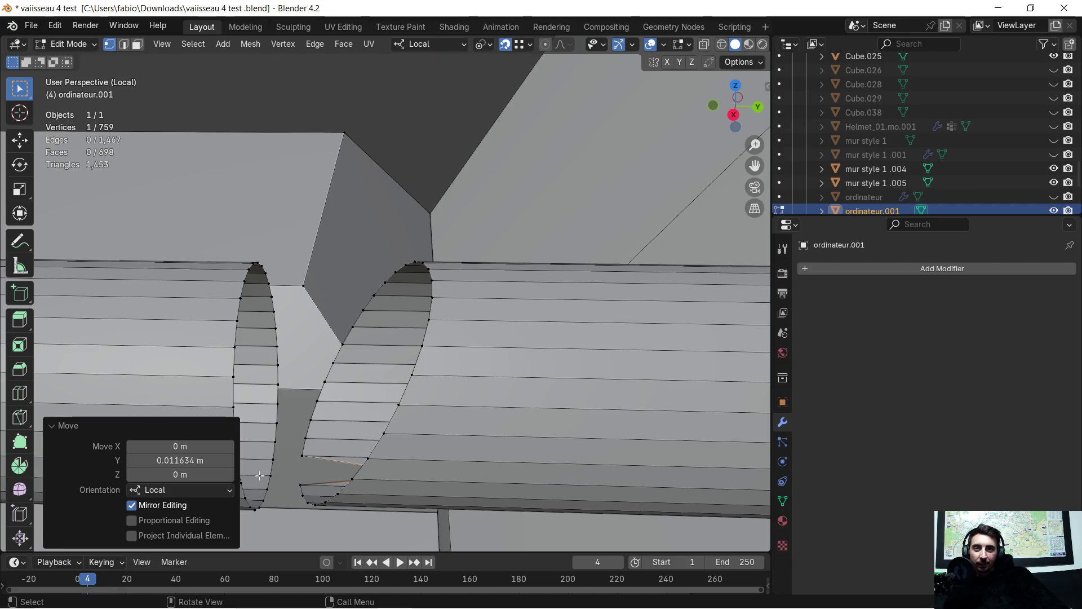
click(300, 454)
key(g)
key(y)
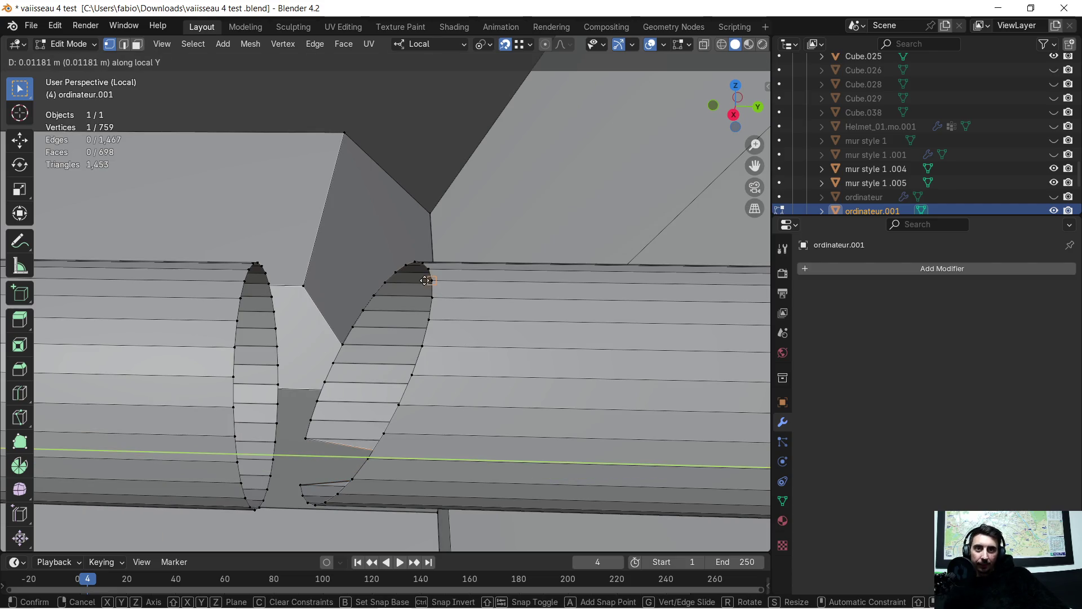
click(426, 286)
click(318, 430)
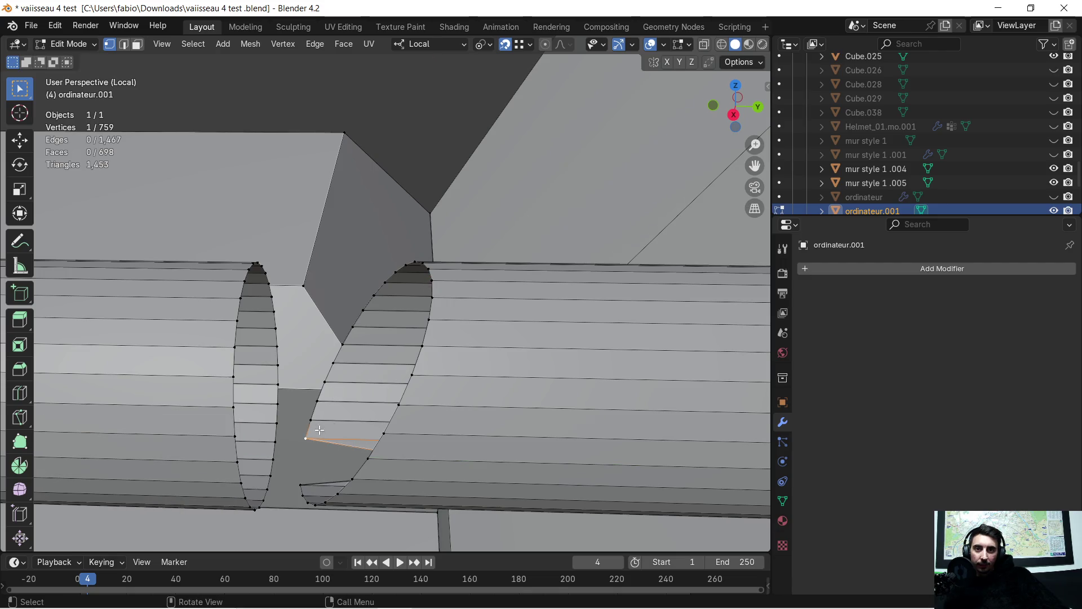
key(g)
key(y)
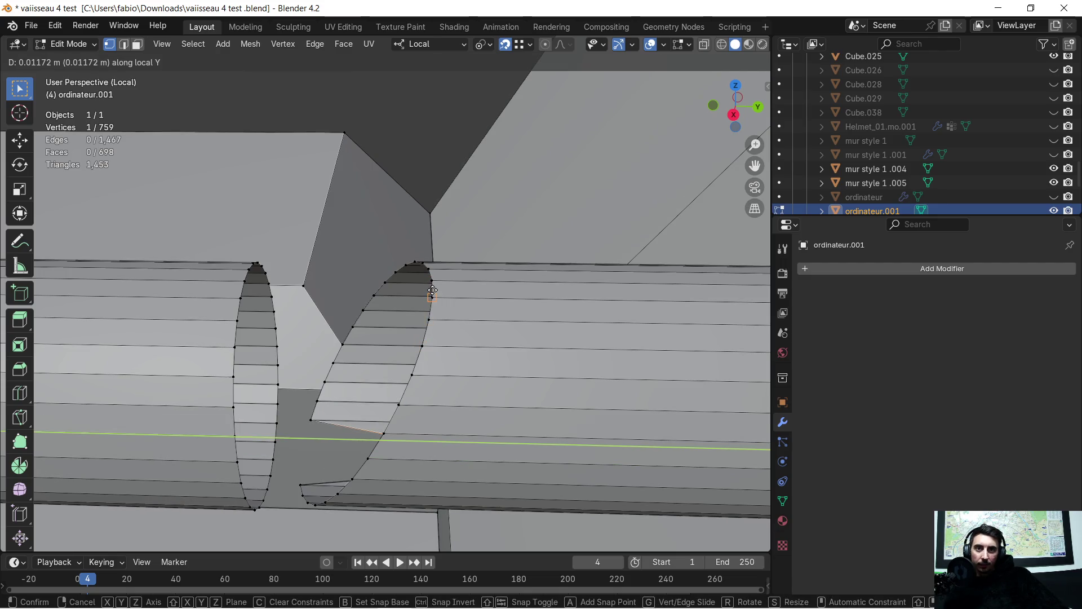
click(432, 282)
click(310, 417)
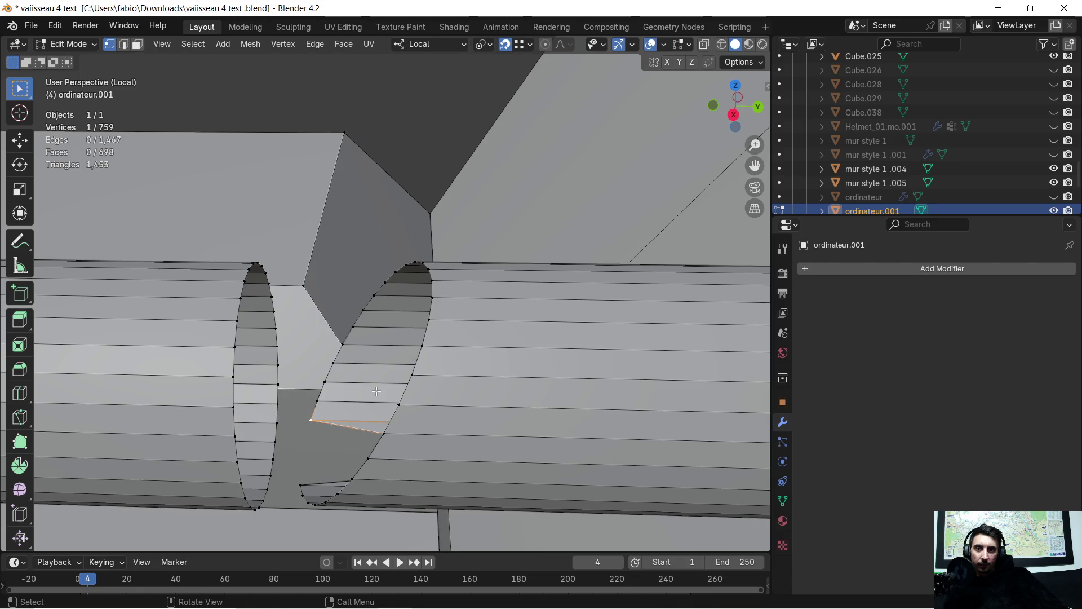
key(g)
key(y)
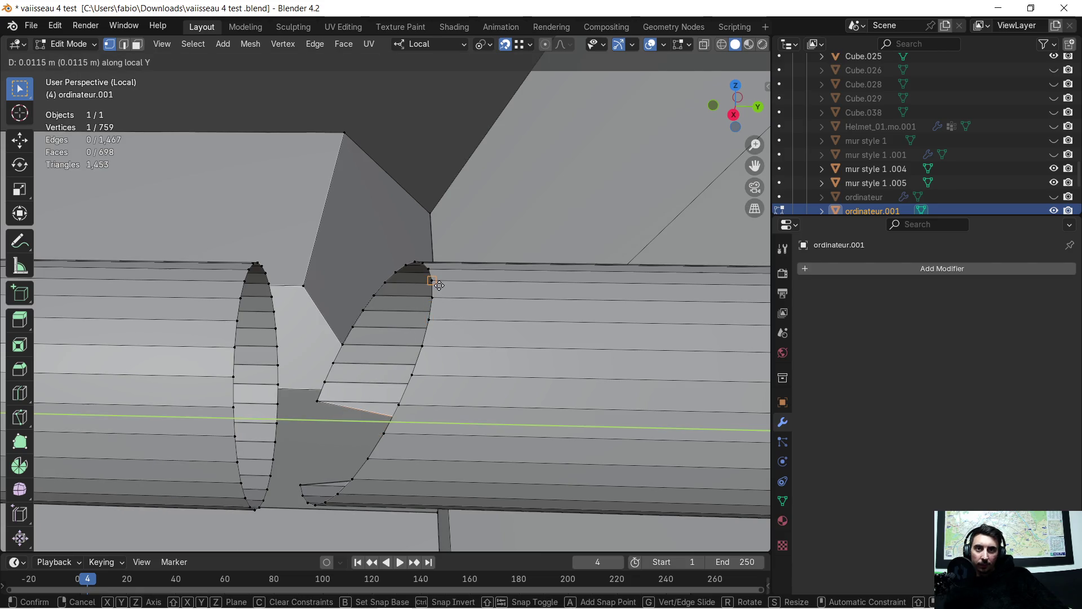
click(439, 285)
click(320, 398)
key(g)
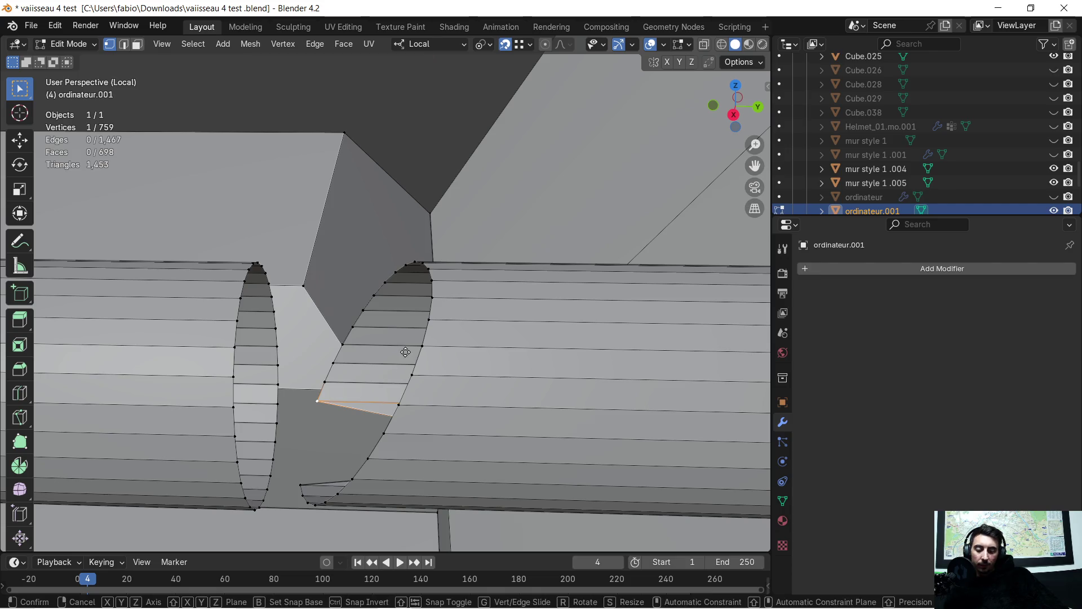
key(y)
click(434, 286)
click(326, 380)
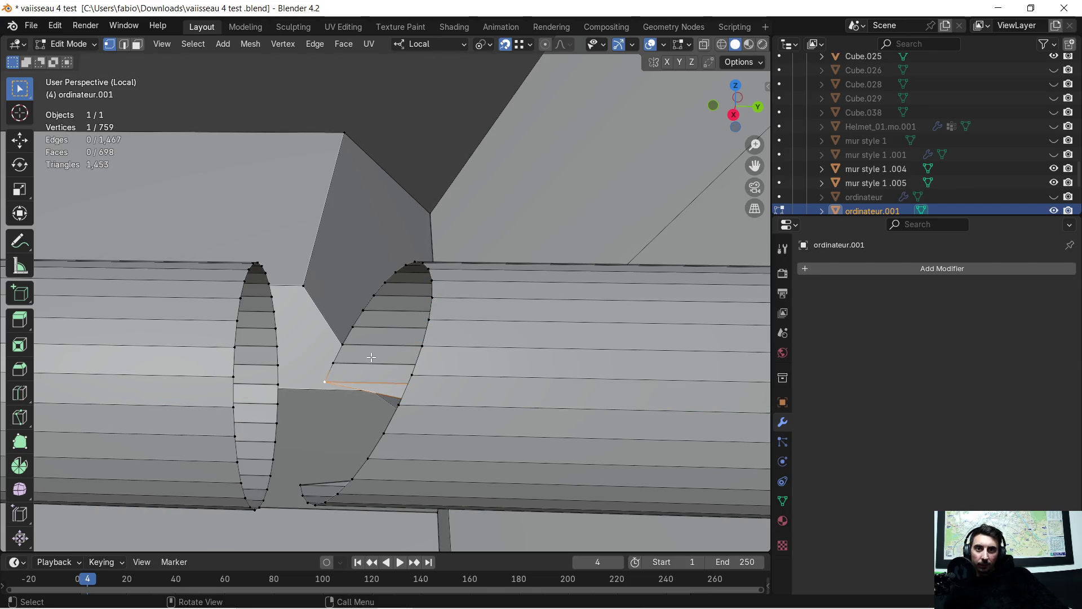
key(g)
key(y)
click(435, 284)
click(335, 363)
key(g)
key(y)
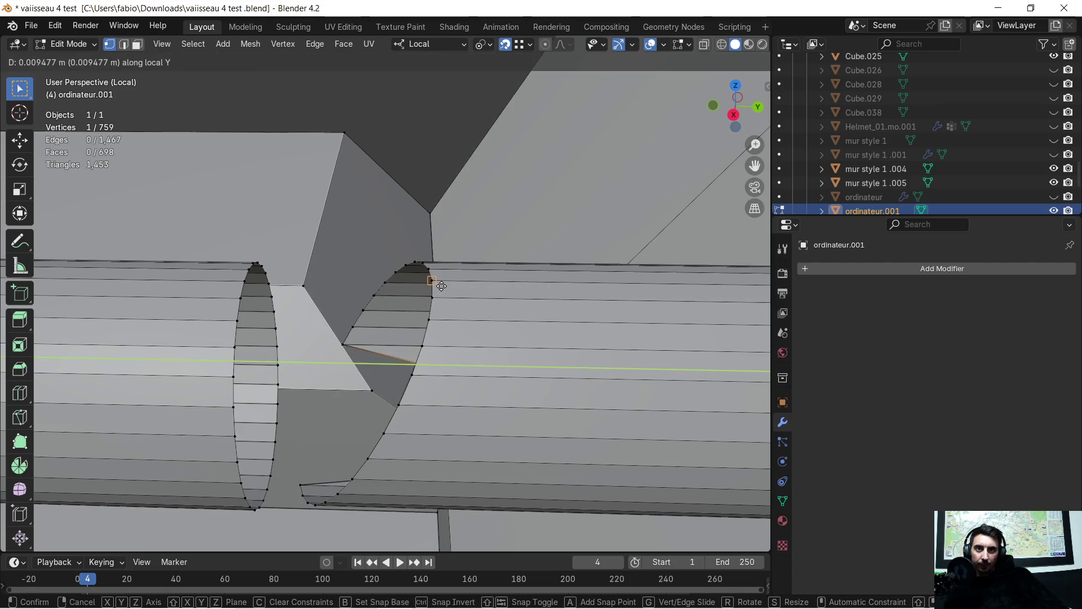
click(435, 284)
click(355, 340)
key(g)
key(y)
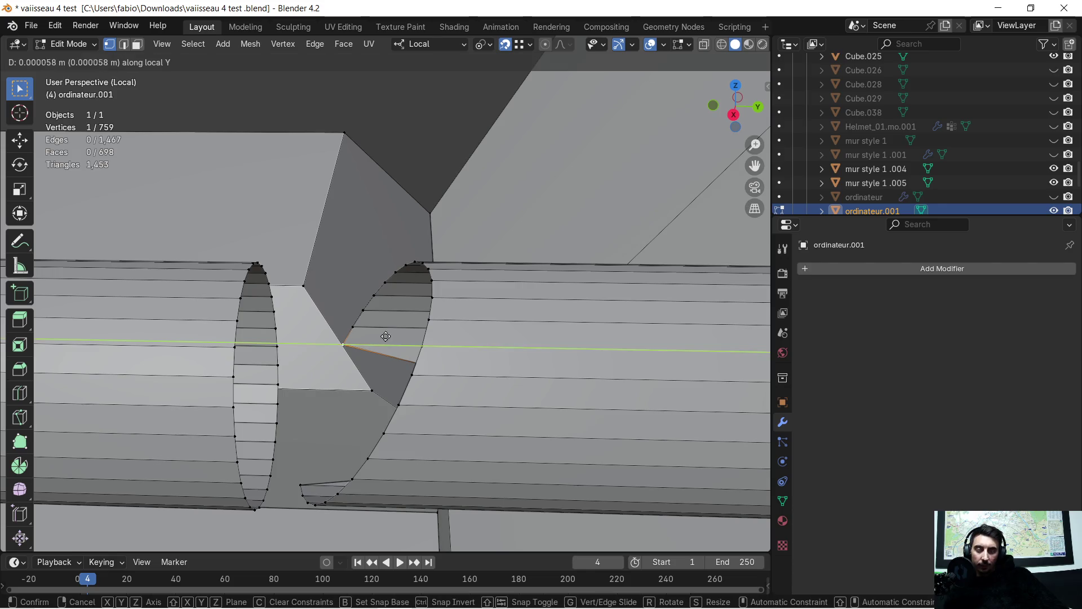
click(400, 300)
click(370, 325)
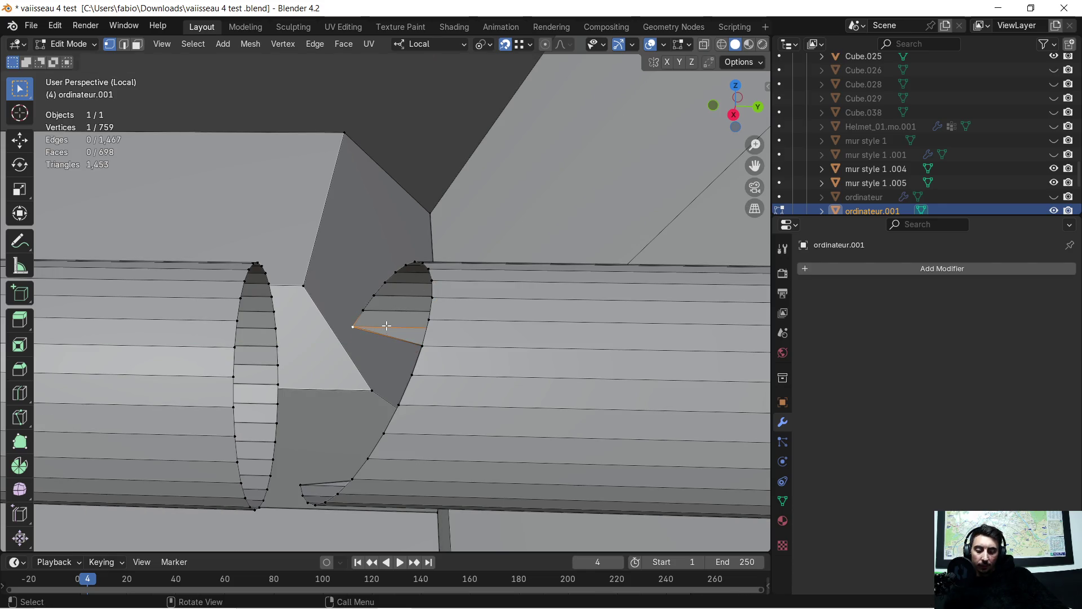
key(g)
key(y)
click(414, 299)
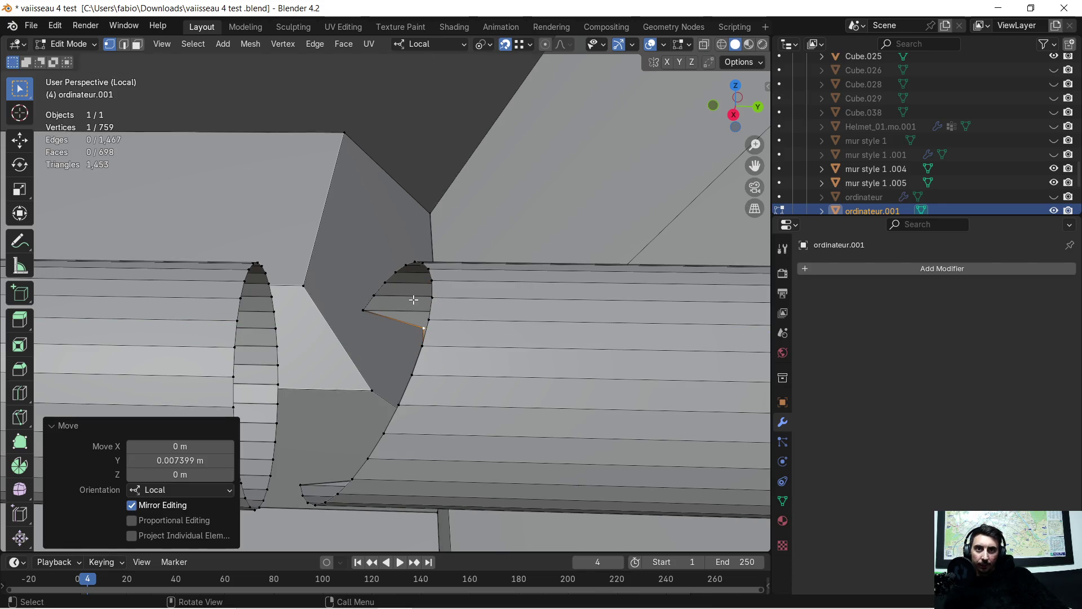
click(381, 313)
key(g)
key(y)
click(425, 285)
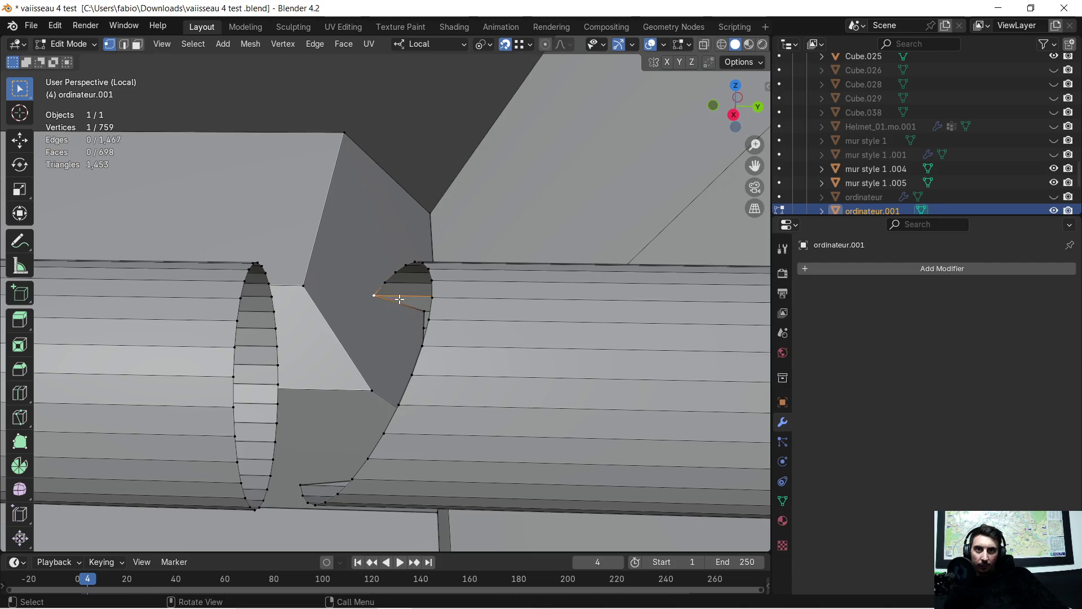
key(g)
key(y)
click(436, 281)
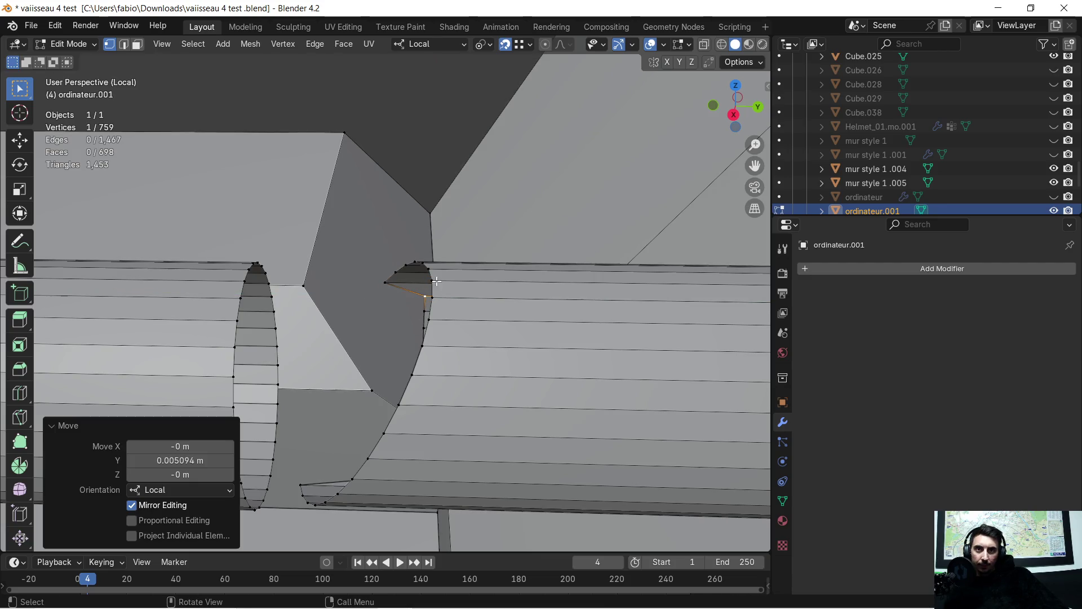
Step: Slide the top hole vertex and the adjoining panel-edge vertices along local Y into line with the rim
click(406, 290)
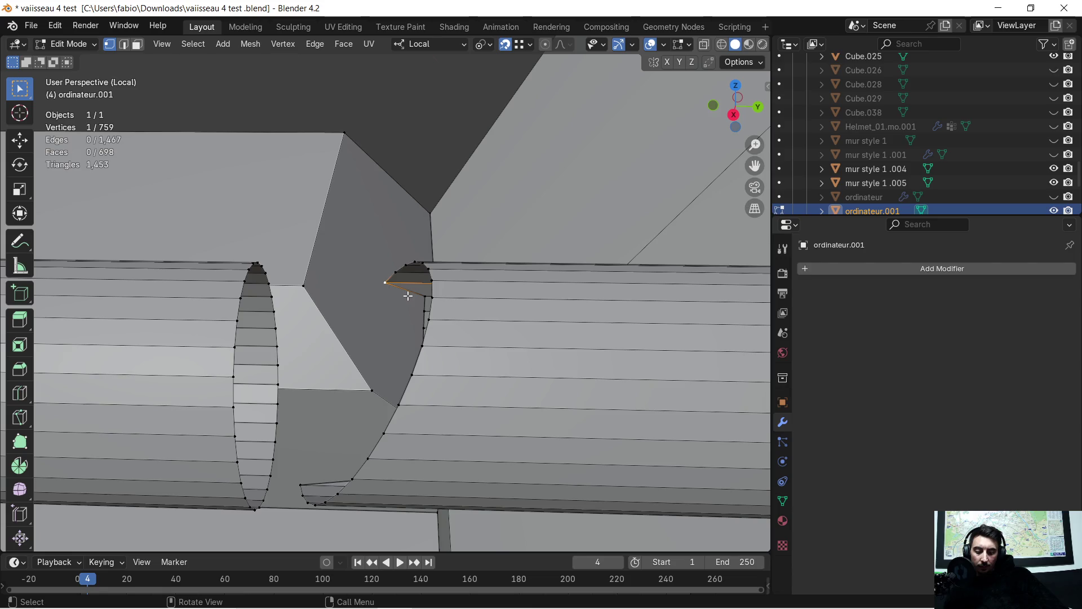
key(g)
key(y)
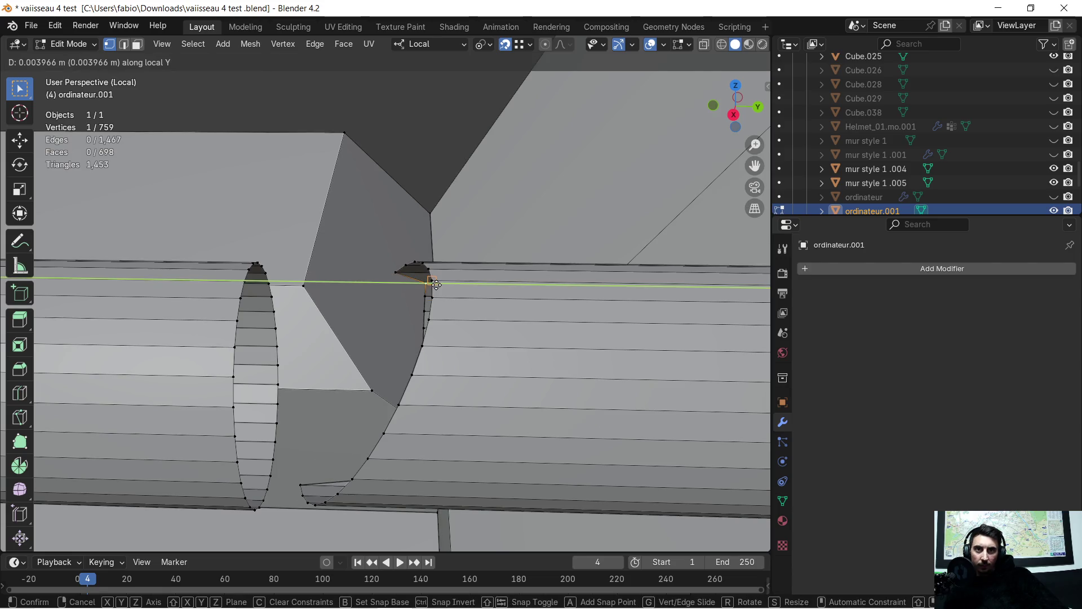
click(435, 284)
click(404, 276)
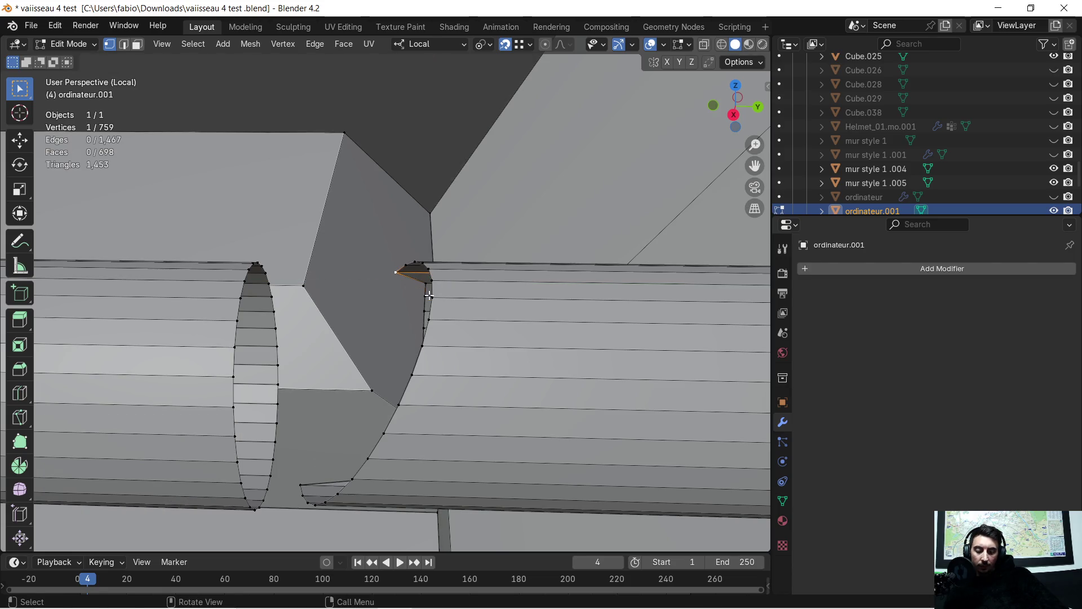
key(g)
key(y)
click(446, 283)
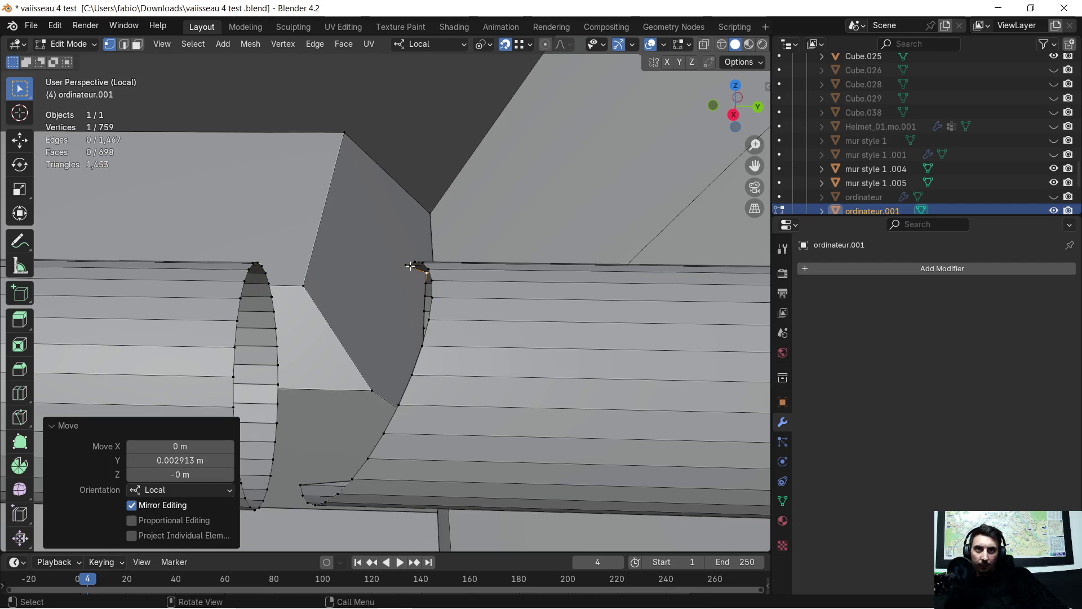
click(410, 266)
key(g)
key(y)
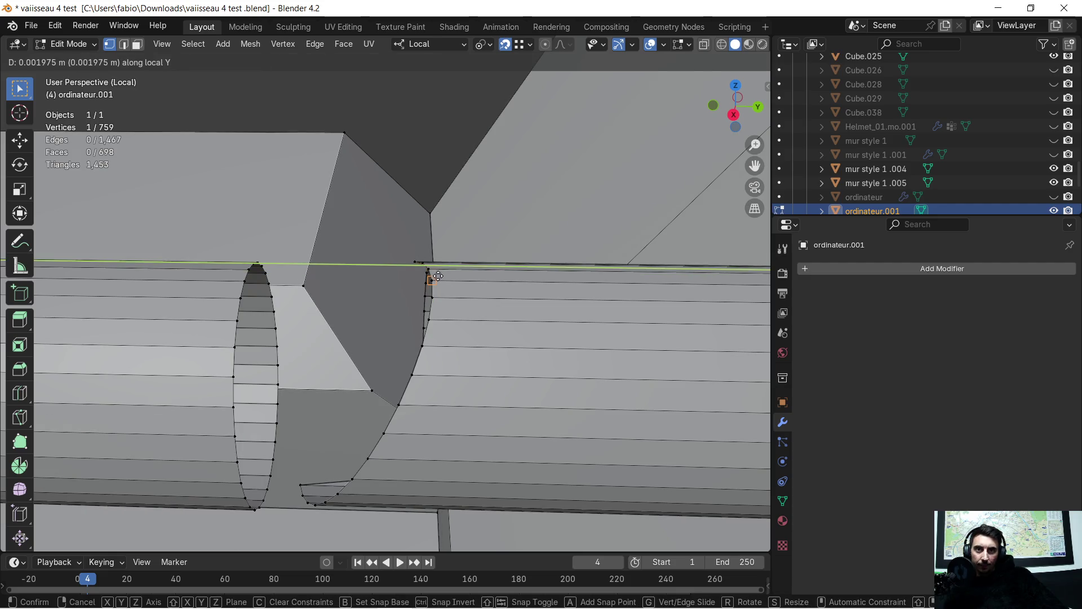
click(438, 276)
mouse_move(411, 302)
middle_down()
mouse_move(457, 275)
mouse_move(420, 350)
middle_up()
Step: Slide the panel-edge vertices by the right cylinder along local Y, redoing one misplaced move
key(g)
key(y)
click(479, 298)
key(ctrl+z)
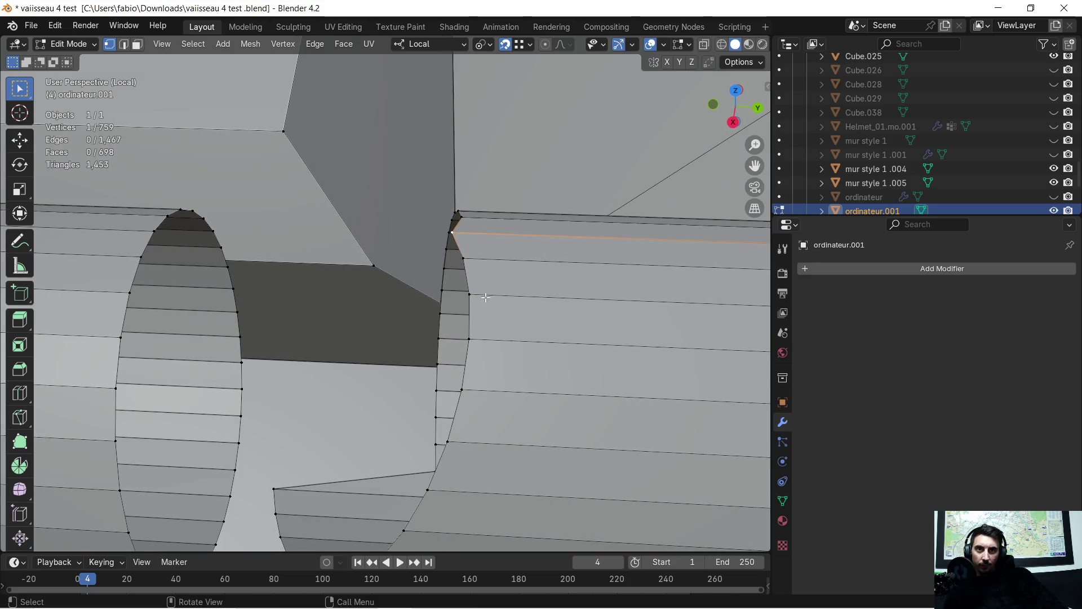
key(g)
key(y)
click(474, 292)
click(474, 271)
key(g)
key(y)
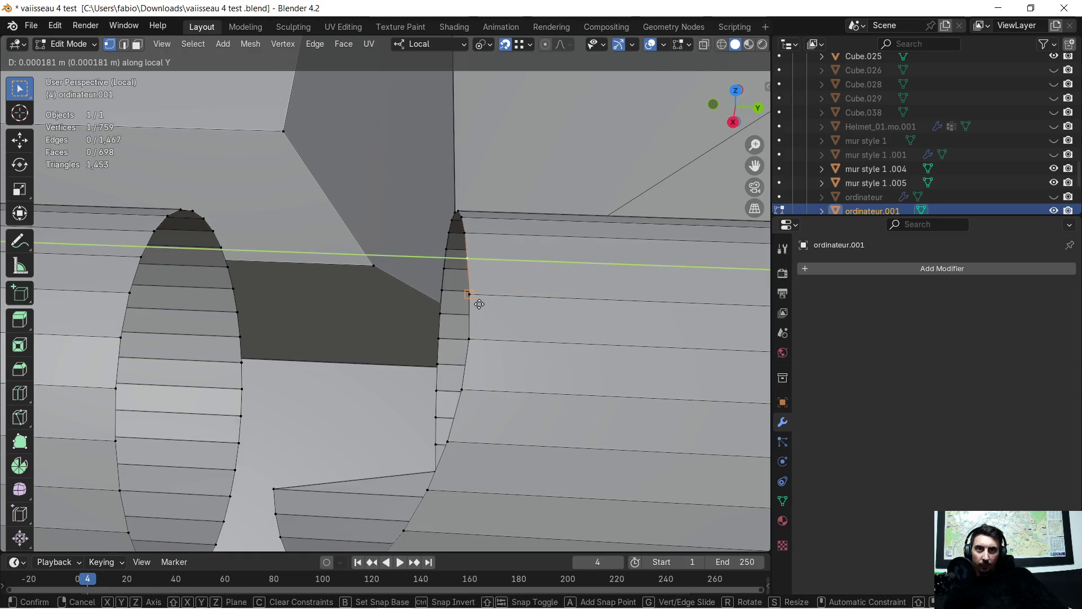
click(477, 303)
Step: Slide the lower vertices down the right cylinder's rim along local Y so they sit flush
click(476, 337)
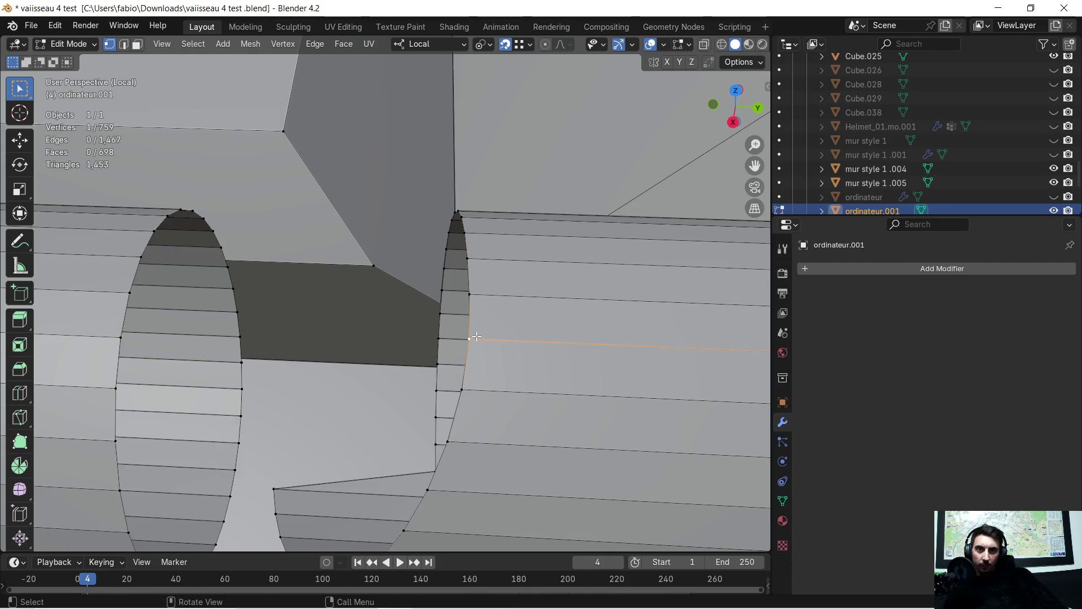
key(g)
key(y)
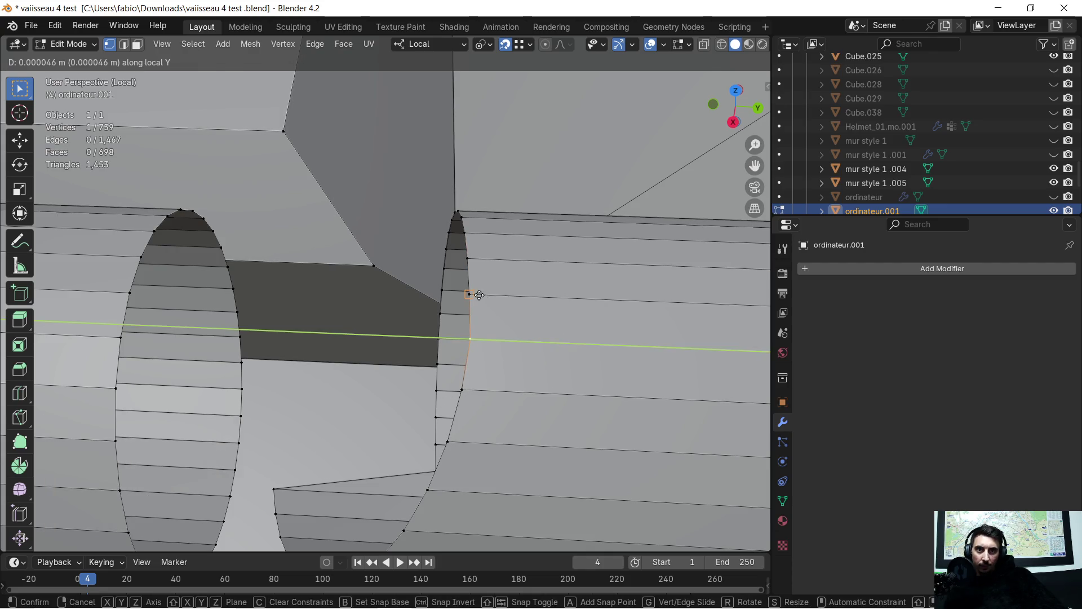
click(478, 294)
click(475, 390)
key(g)
key(y)
click(456, 430)
key(g)
key(y)
click(477, 396)
click(444, 482)
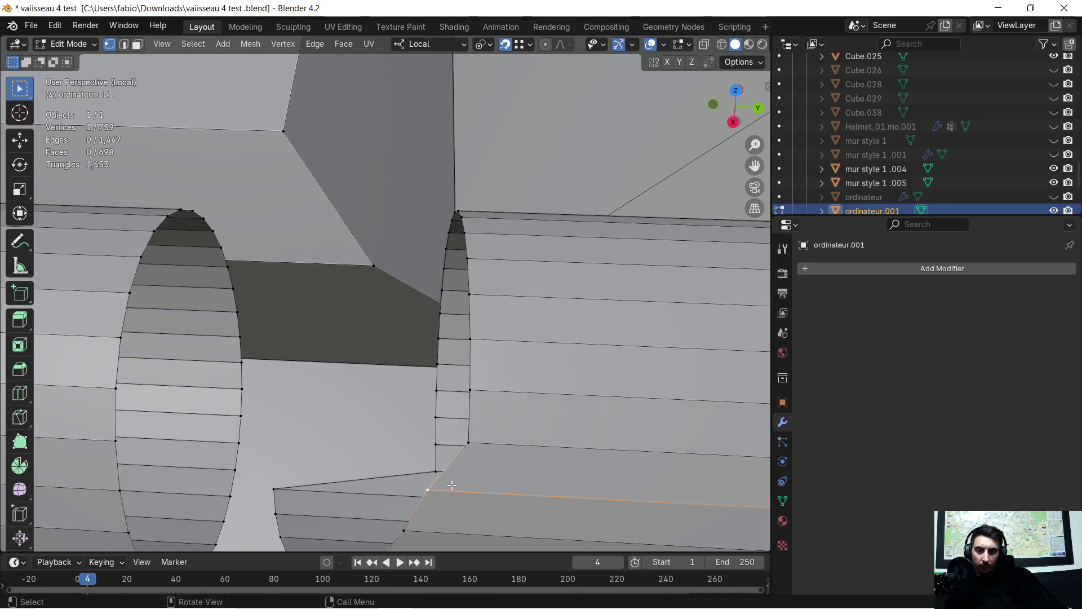
key(g)
key(y)
click(471, 442)
middle_drag(472, 506, 476, 442)
Step: Slide a panel-edge vertex and the slanted edge's corner vertex along local Y toward the rim
click(470, 444)
key(g)
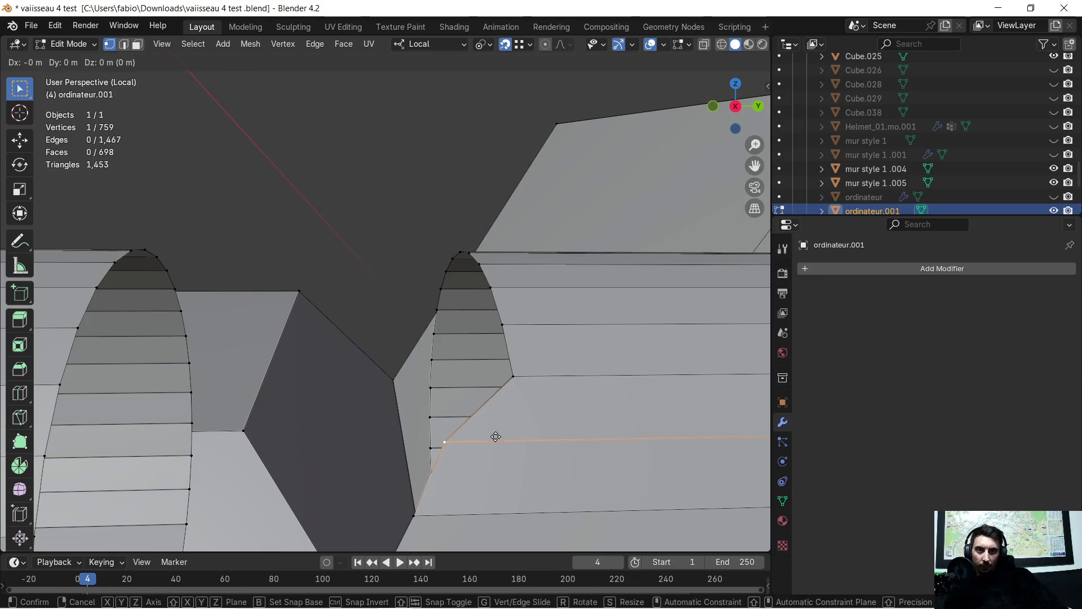
key(y)
click(517, 385)
middle_drag(516, 385, 436, 355)
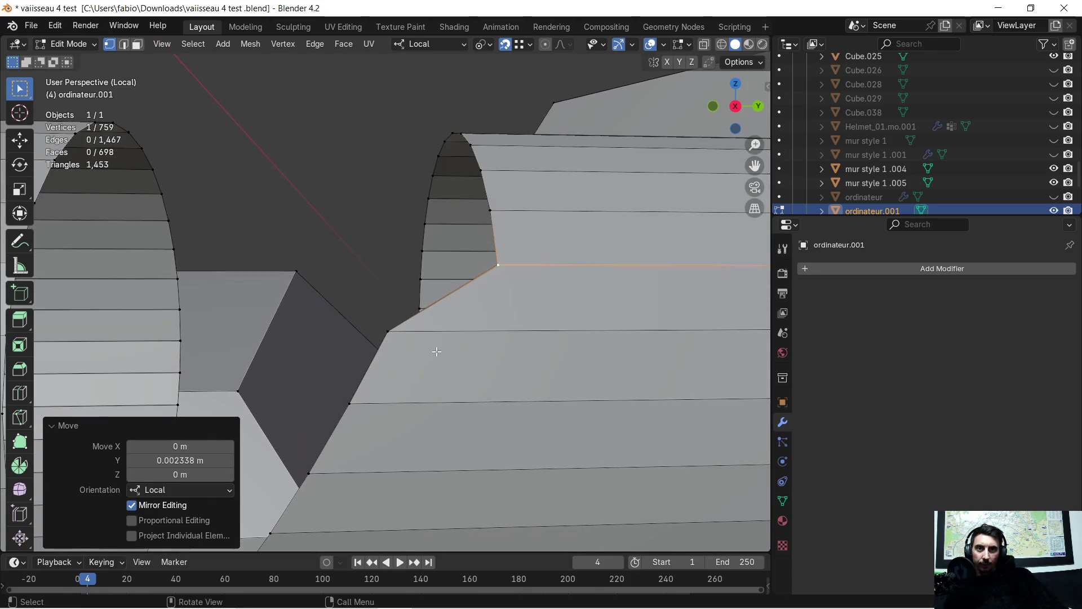
click(438, 355)
click(390, 330)
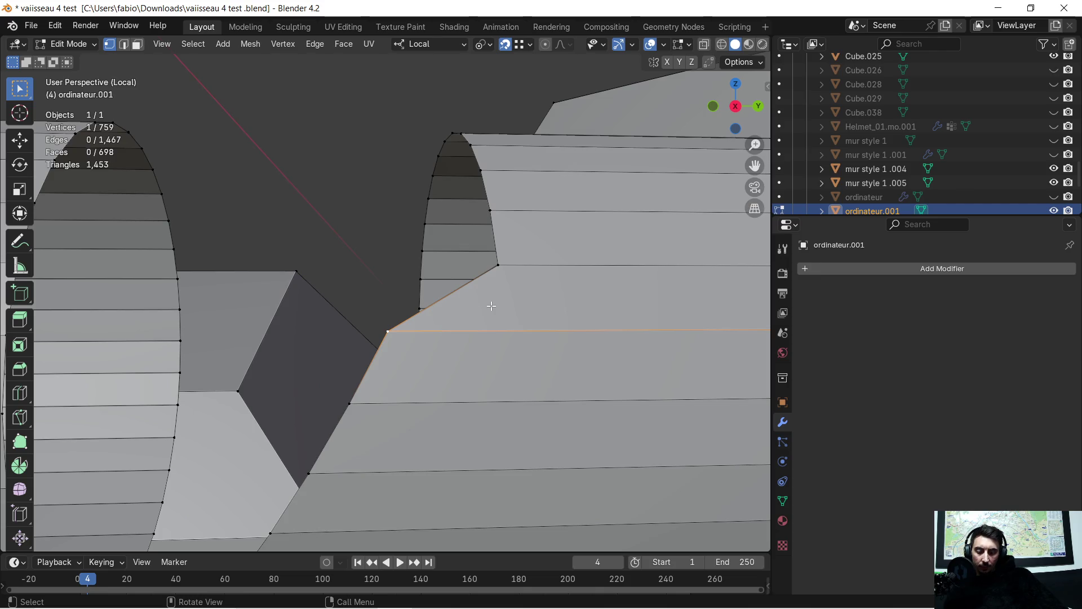
key(g)
key(y)
click(380, 374)
Step: Slide the next three vertices down the slanted edge along local Y toward the rim
click(373, 397)
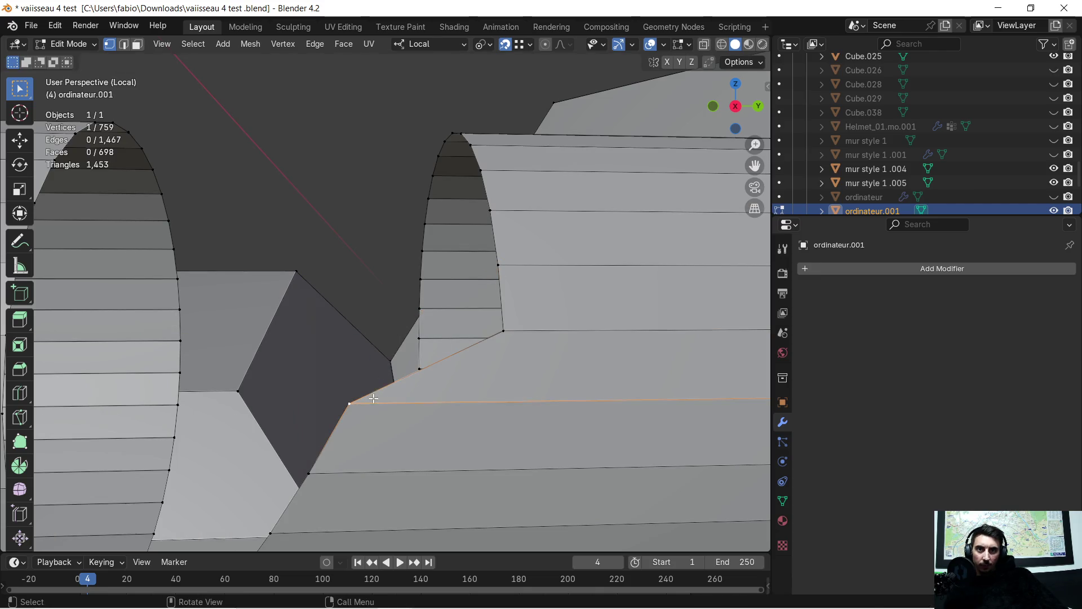
key(g)
key(y)
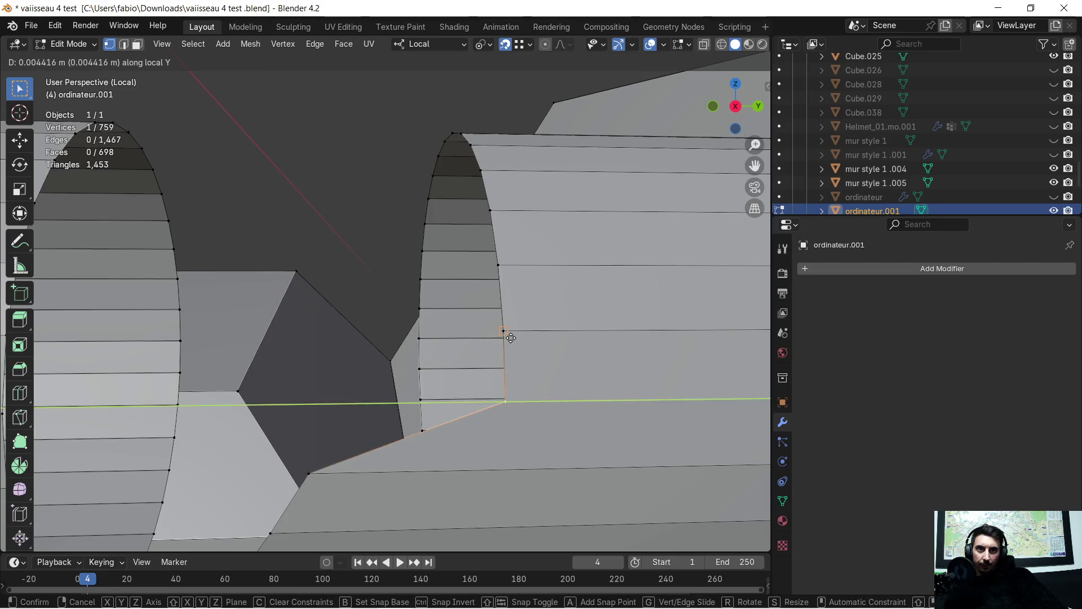
click(506, 346)
mouse_move(478, 447)
middle_down()
mouse_move(479, 292)
mouse_move(448, 273)
mouse_move(345, 264)
middle_up()
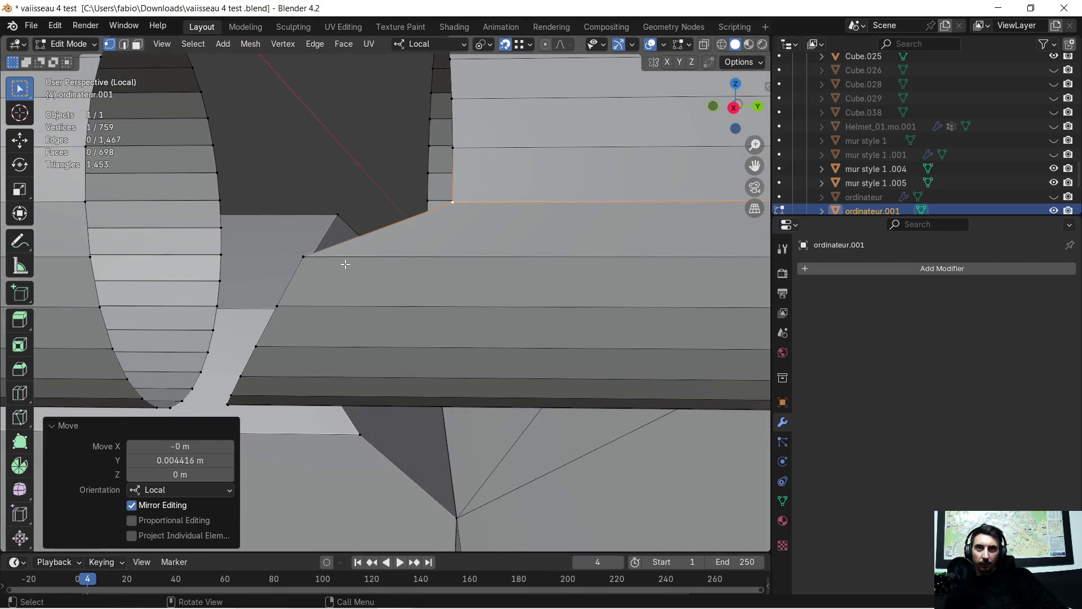
click(309, 256)
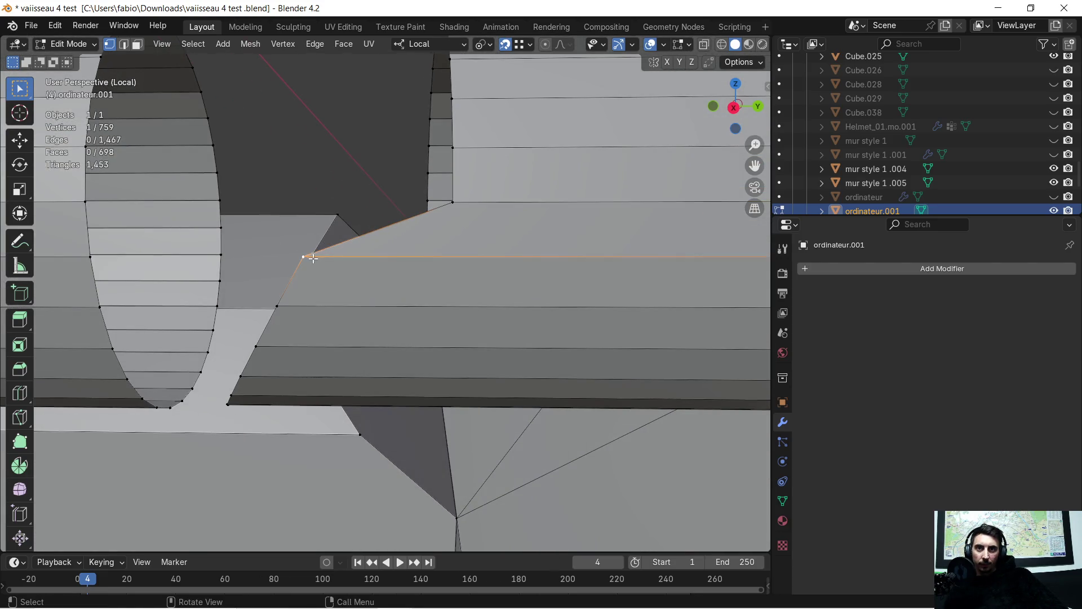
key(g)
key(y)
click(431, 241)
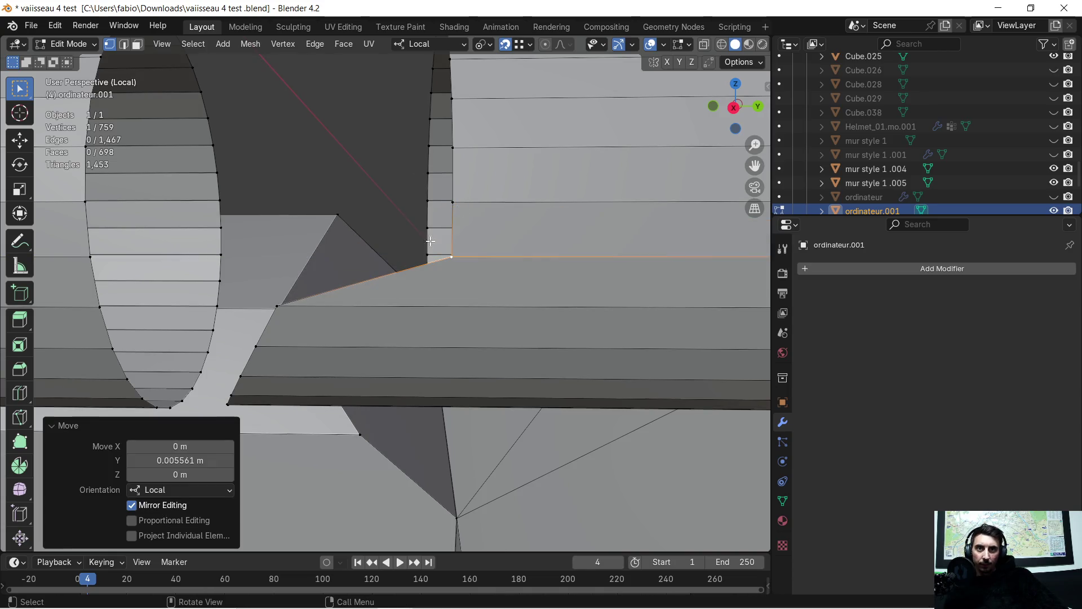
click(284, 307)
key(g)
key(y)
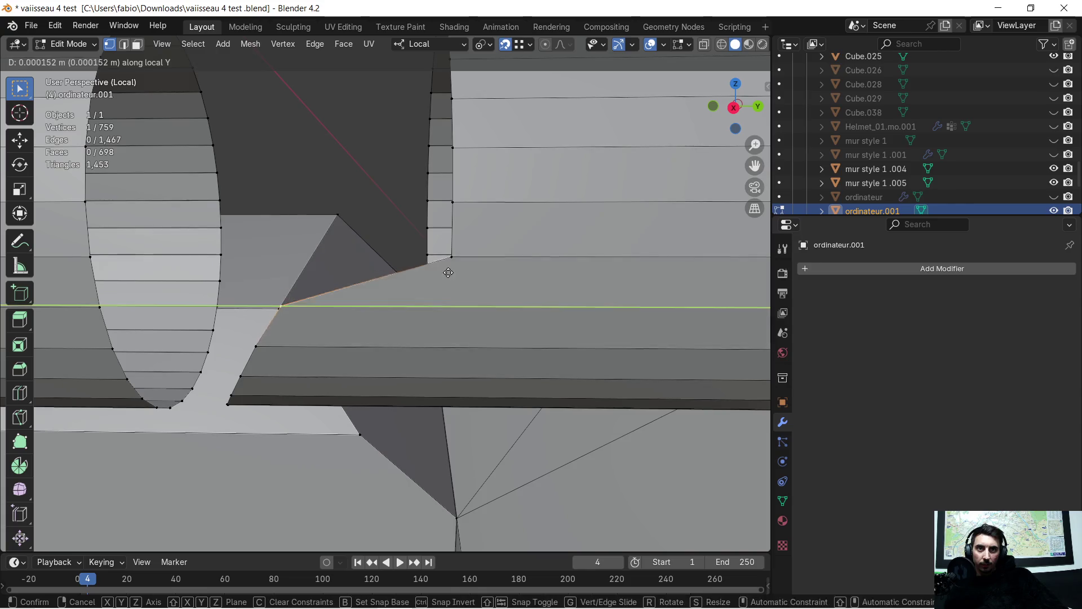
click(429, 285)
Step: Slide the remaining slanted-edge vertices, including the leftmost, along local Y onto the rim
click(252, 346)
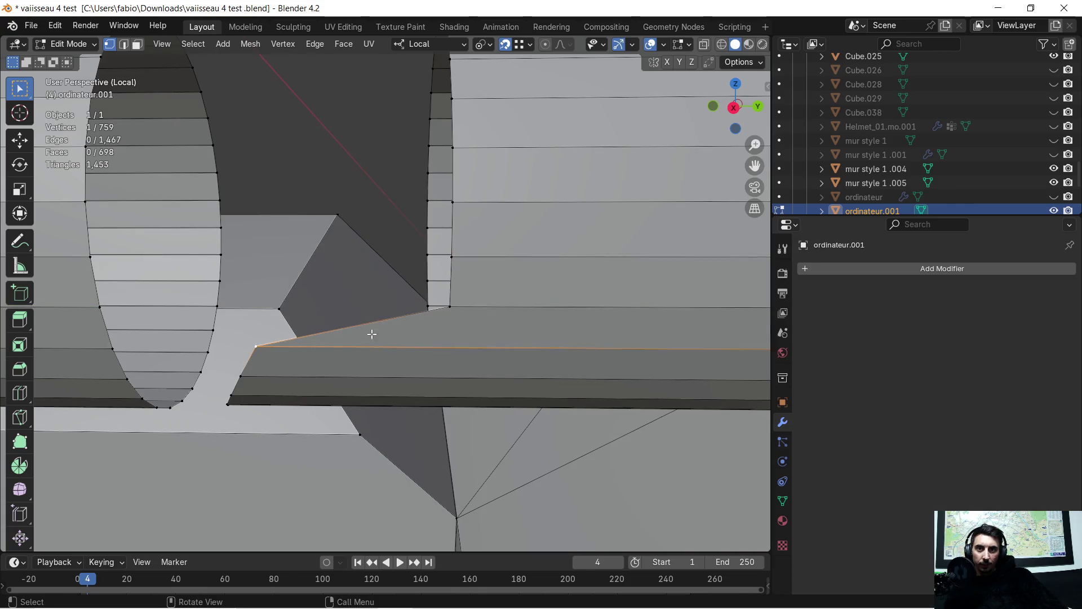
key(g)
key(y)
click(460, 303)
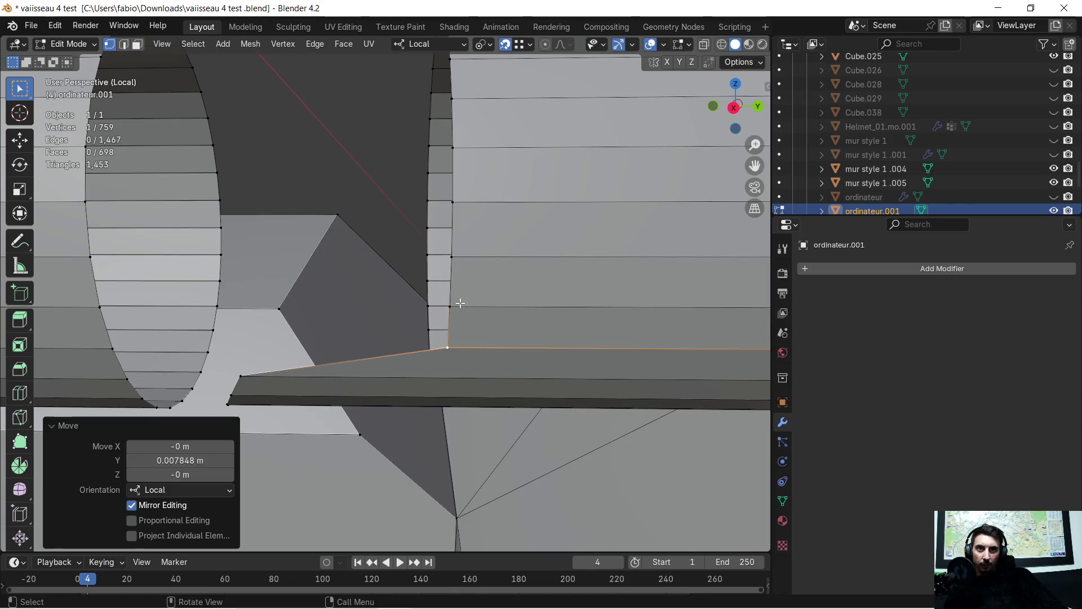
click(243, 377)
key(g)
key(y)
click(410, 405)
middle_drag(398, 413, 416, 358)
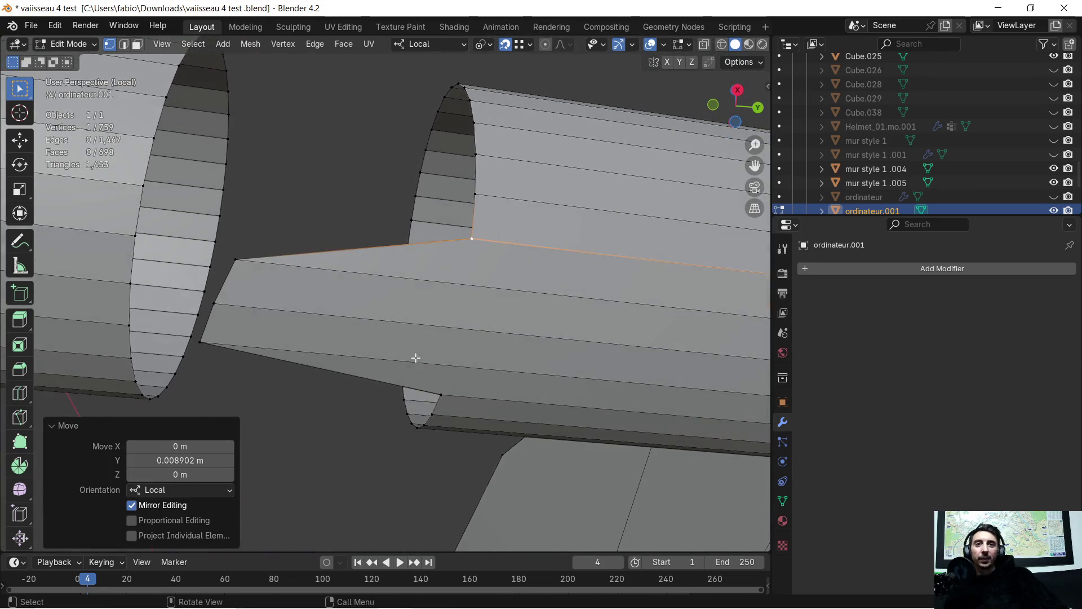
click(234, 257)
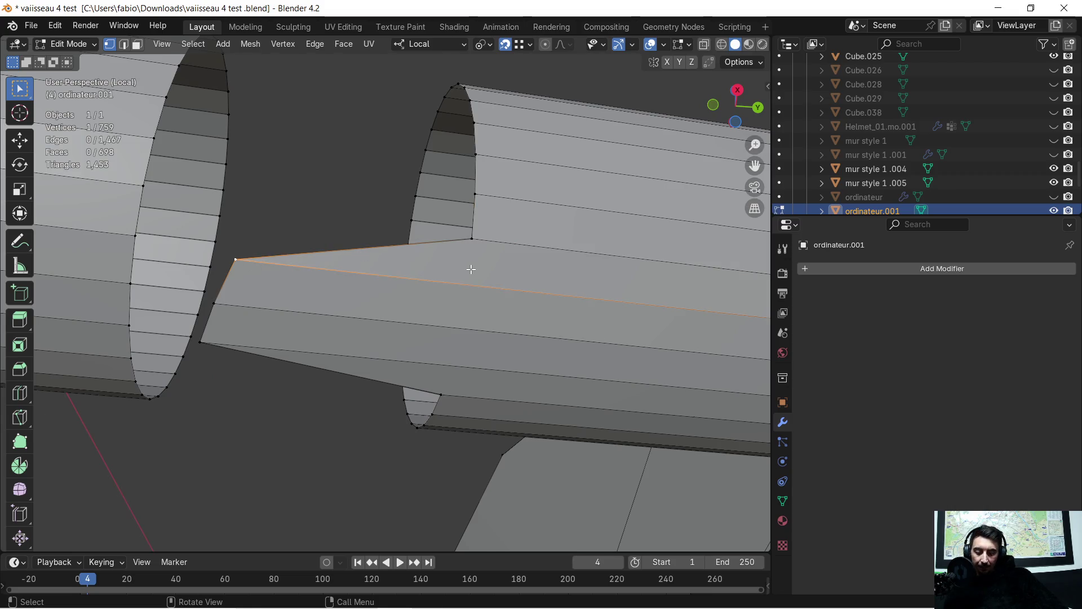
key(g)
key(y)
click(299, 316)
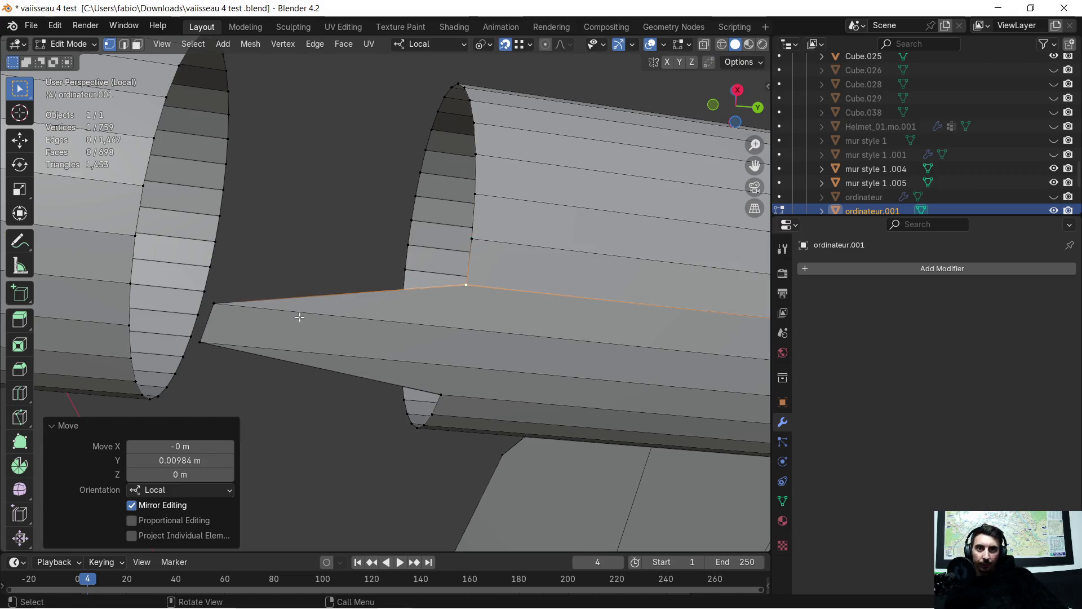
Step: Slide the panel tip's lower and tip vertices along local Y flush onto the cylinder rim
click(221, 312)
key(g)
key(y)
click(237, 362)
click(217, 346)
key(g)
key(y)
click(458, 330)
mouse_move(461, 331)
middle_down()
mouse_move(337, 294)
mouse_move(336, 444)
mouse_move(319, 423)
mouse_move(431, 336)
mouse_move(397, 313)
middle_up()
scroll(318, 423, up, 3)
click(123, 44)
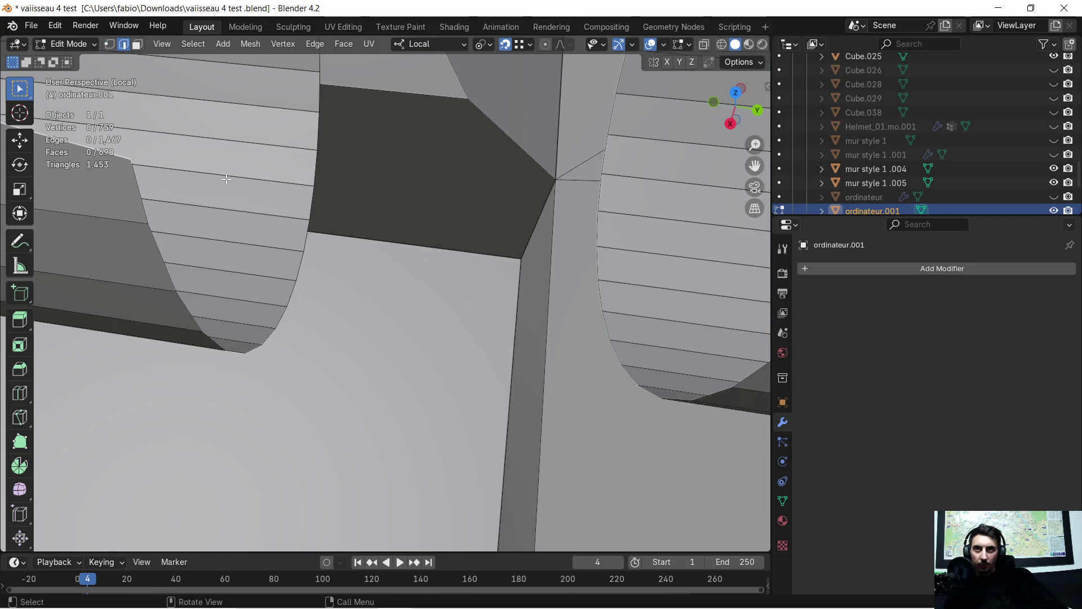
Step: Extrude the selected edge into a new face closing the cylinder gap
middle_drag(303, 272, 466, 265)
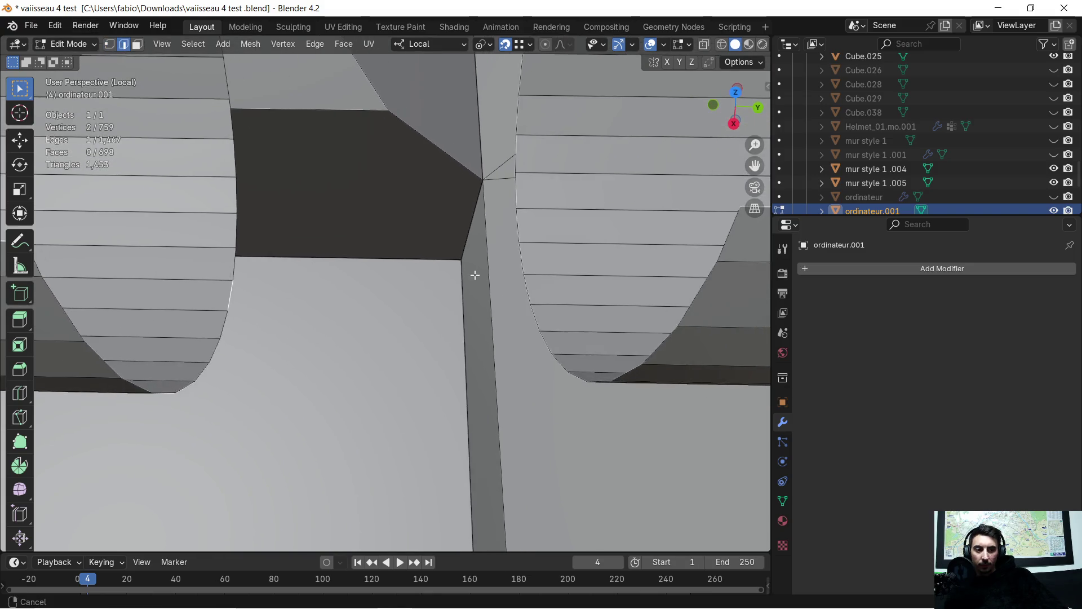
key(e)
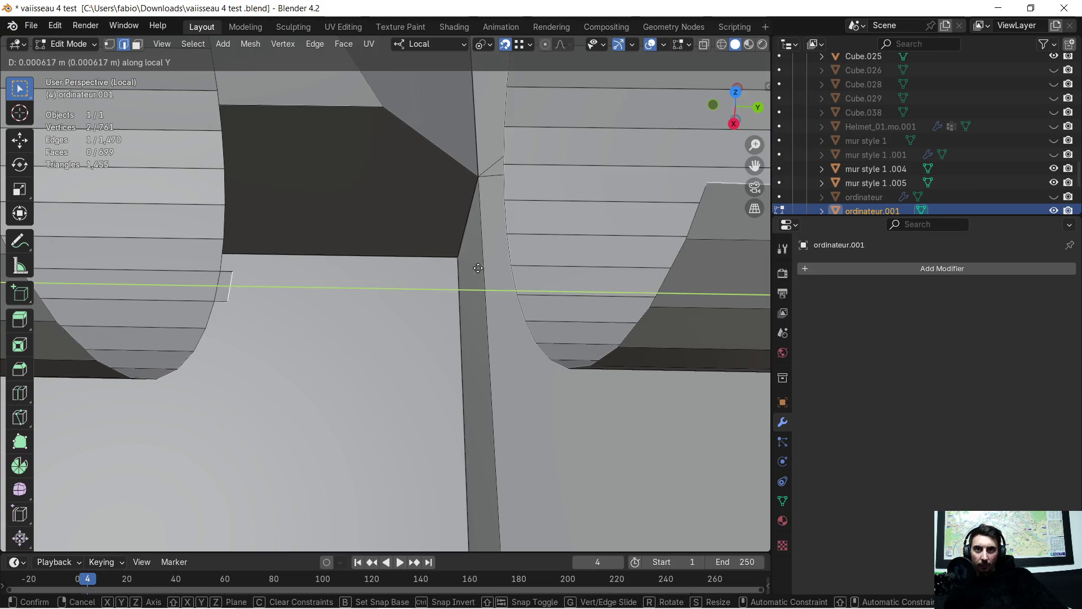
click(506, 289)
middle_drag(506, 288, 647, 250)
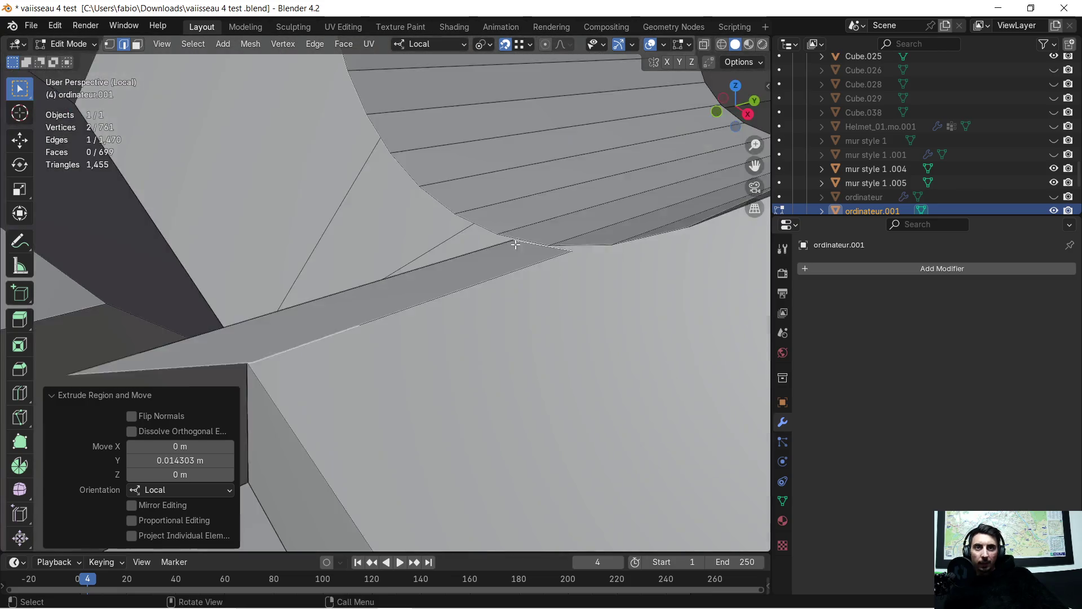
mouse_move(647, 249)
middle_down()
mouse_move(506, 183)
mouse_move(381, 289)
middle_up()
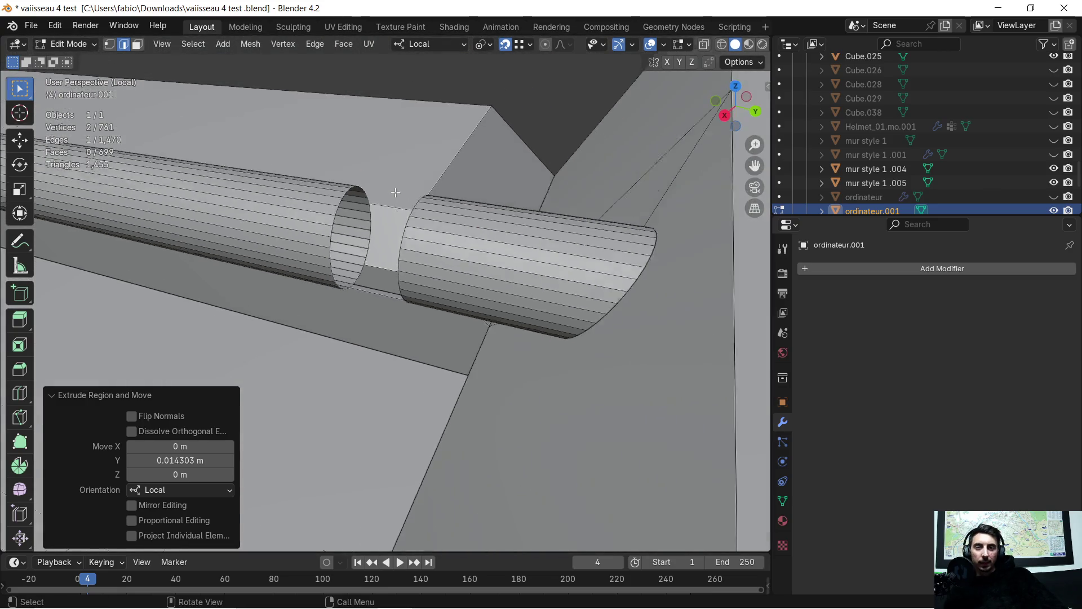
scroll(381, 289, up, 3)
mouse_move(459, 254)
middle_down()
mouse_move(423, 285)
mouse_move(427, 274)
middle_up()
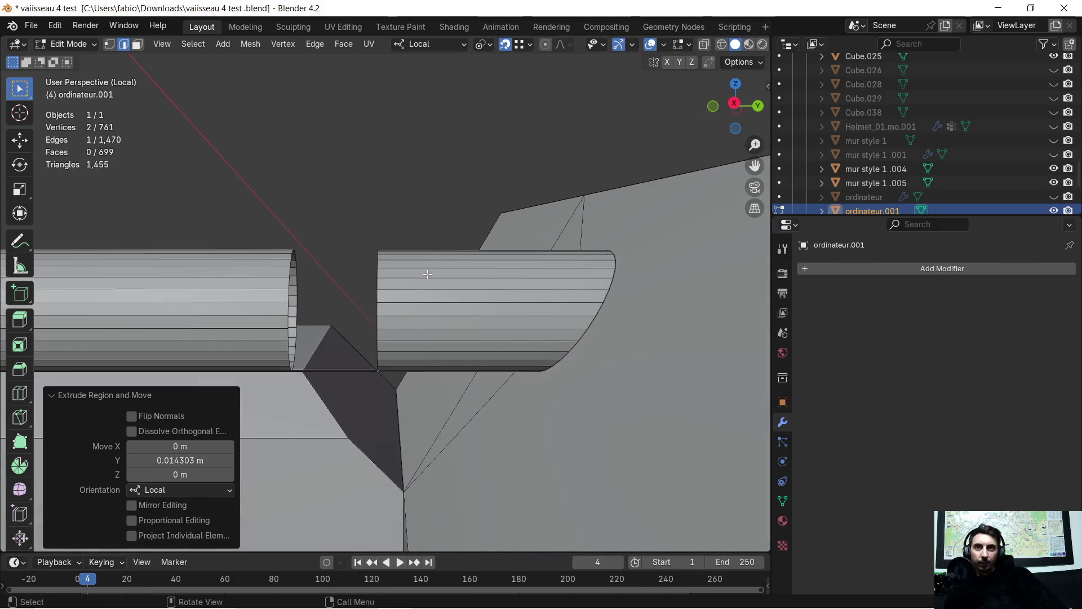
Step: Box-select the short cylinder section and strip faces, drop stray panel faces, and delete them as Faces
click(136, 44)
middle_drag(361, 146, 360, 174)
key(shift)
drag(430, 377, 429, 379)
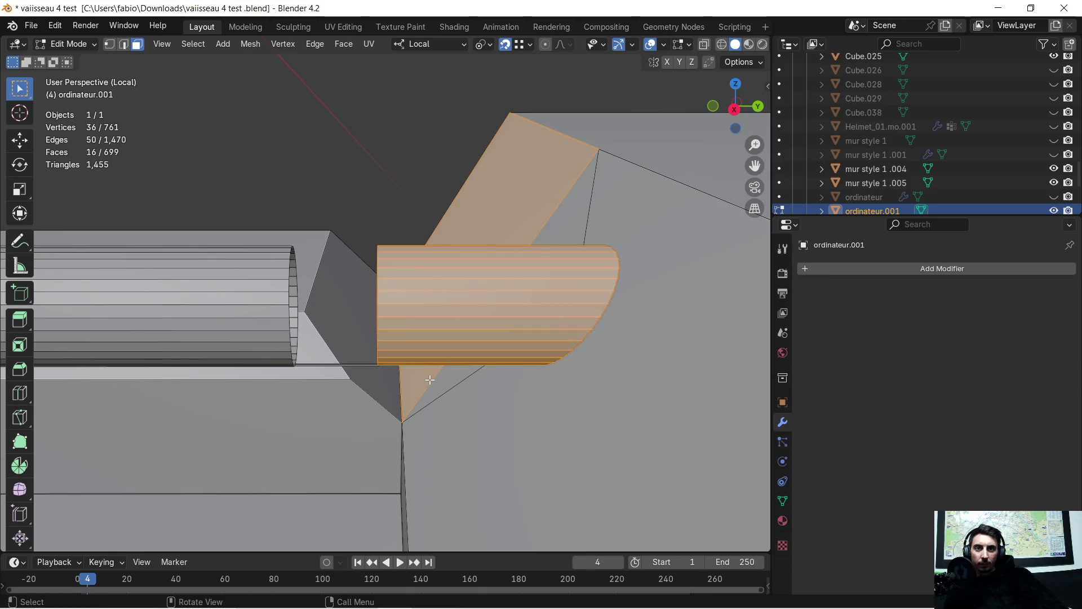
mouse_move(442, 267)
middle_down()
mouse_move(592, 290)
mouse_move(752, 259)
middle_up()
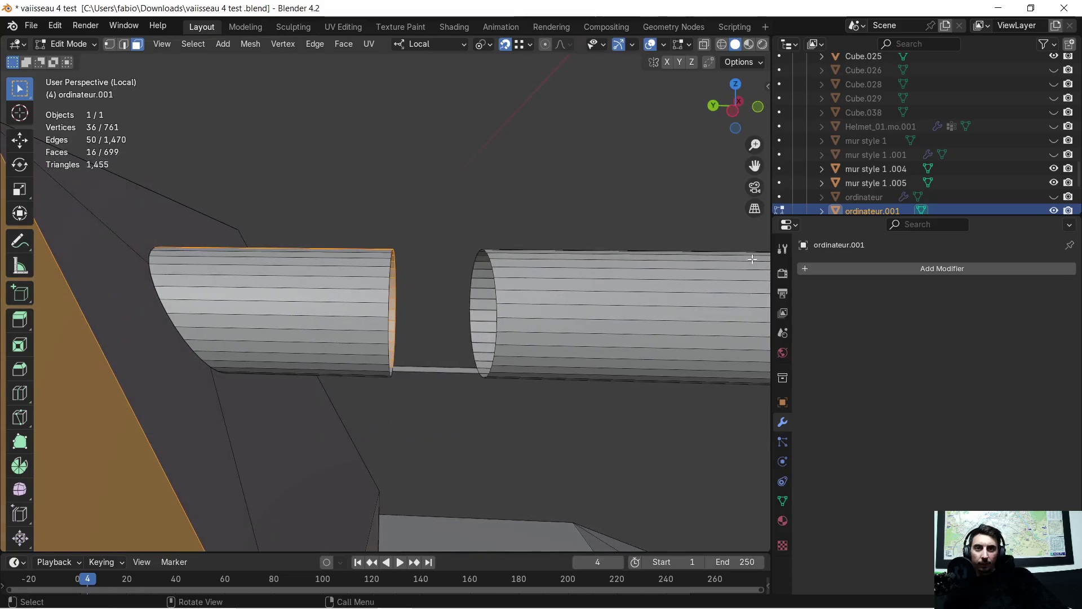
shift+drag(339, 221, 404, 412)
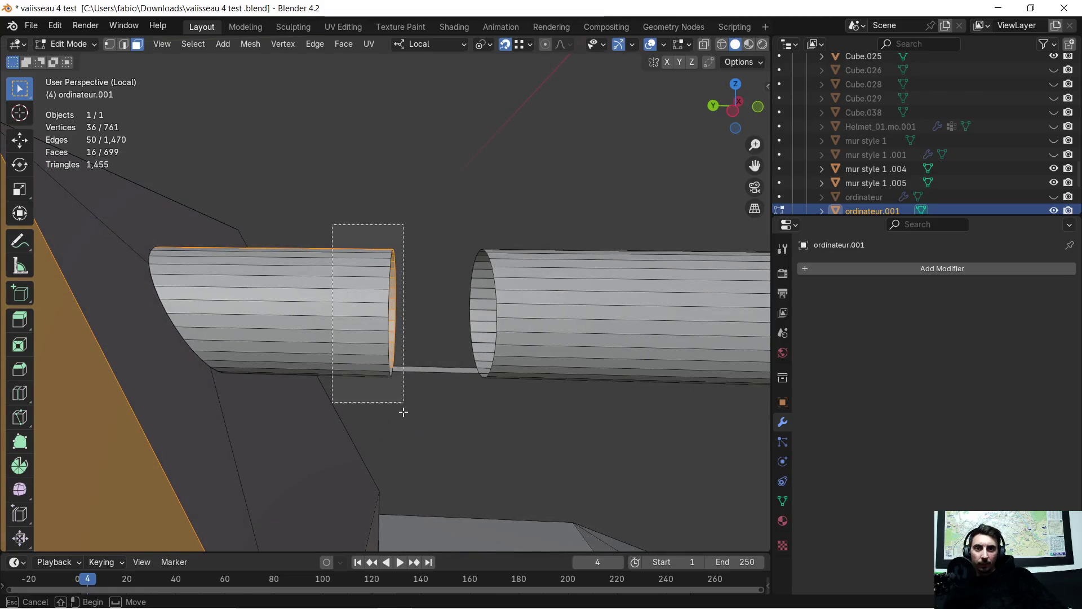
ctrl+click(308, 409)
ctrl+click(144, 423)
mouse_move(145, 423)
middle_down()
mouse_move(265, 350)
mouse_move(134, 313)
mouse_move(106, 194)
middle_up()
key(x)
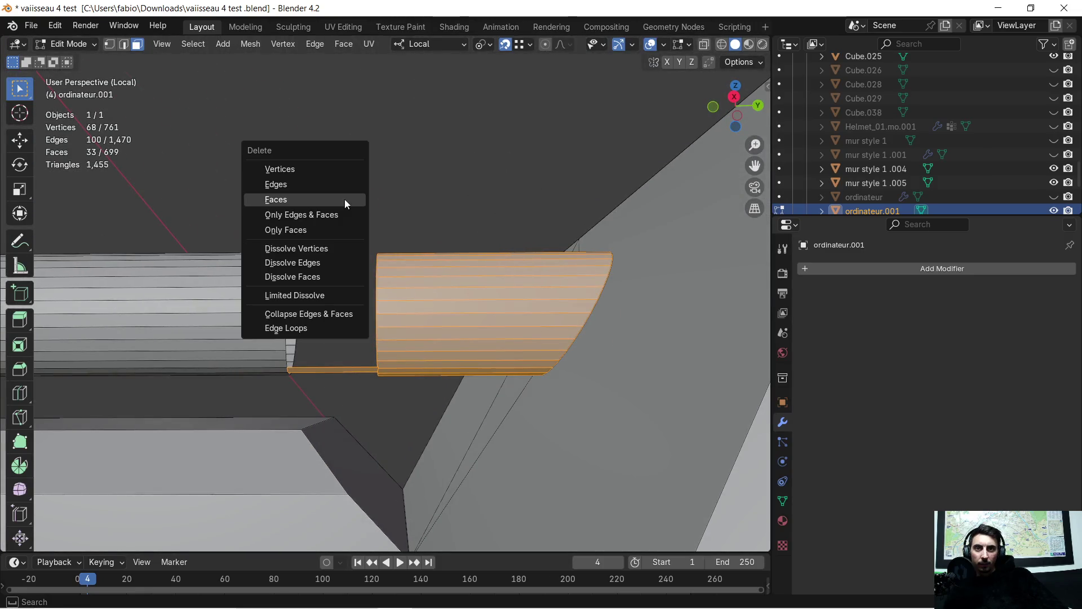
click(344, 199)
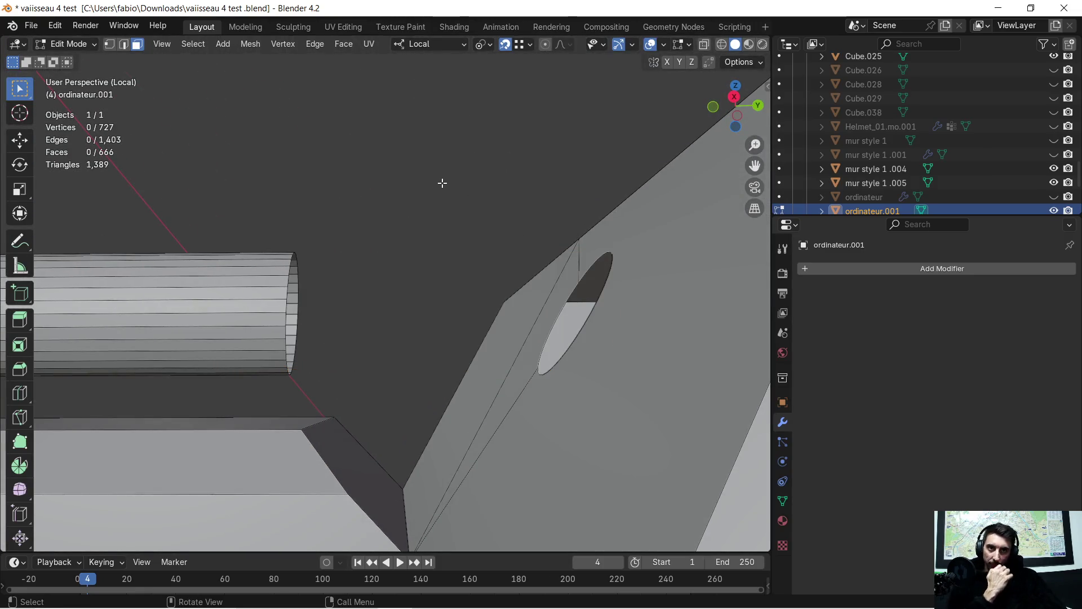
middle_drag(441, 183, 513, 251)
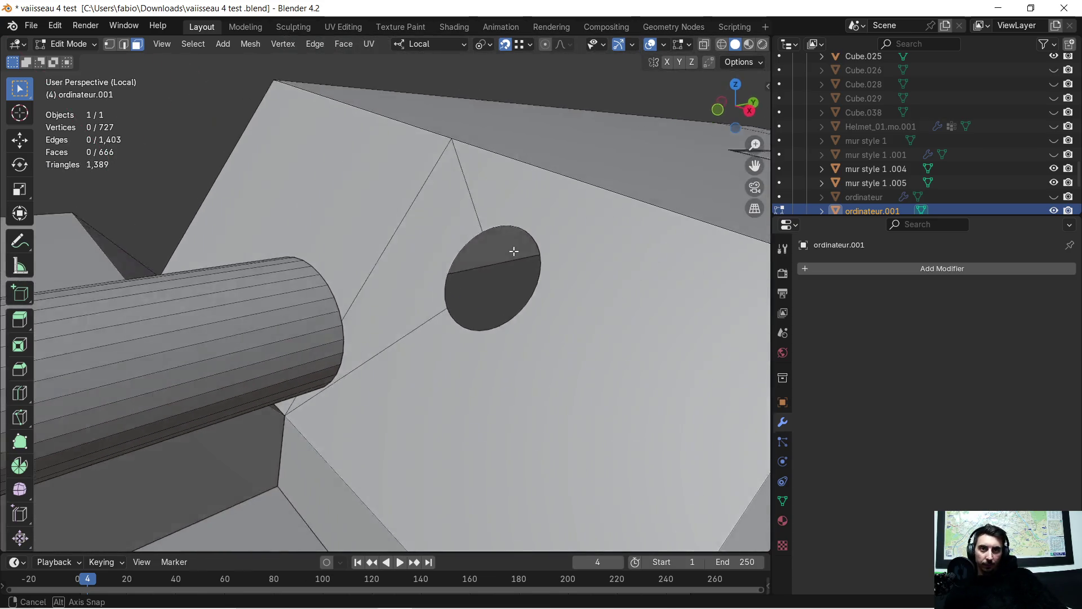
Step: Extrude a hole-rim edge along local Y into a long flat strip along the panel
middle_drag(512, 251, 259, 145)
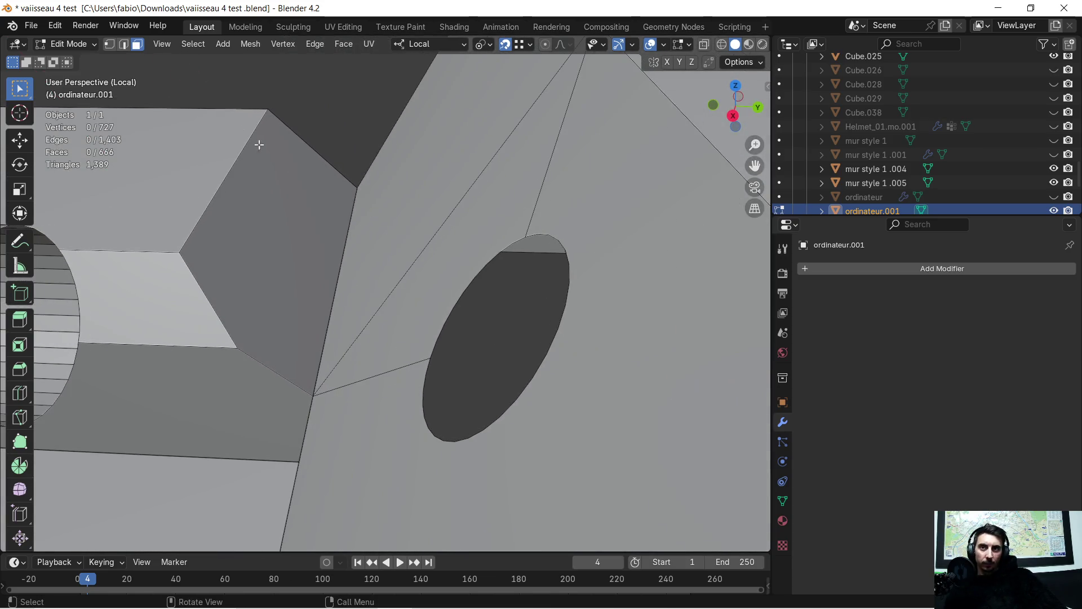
scroll(582, 237, up, 2)
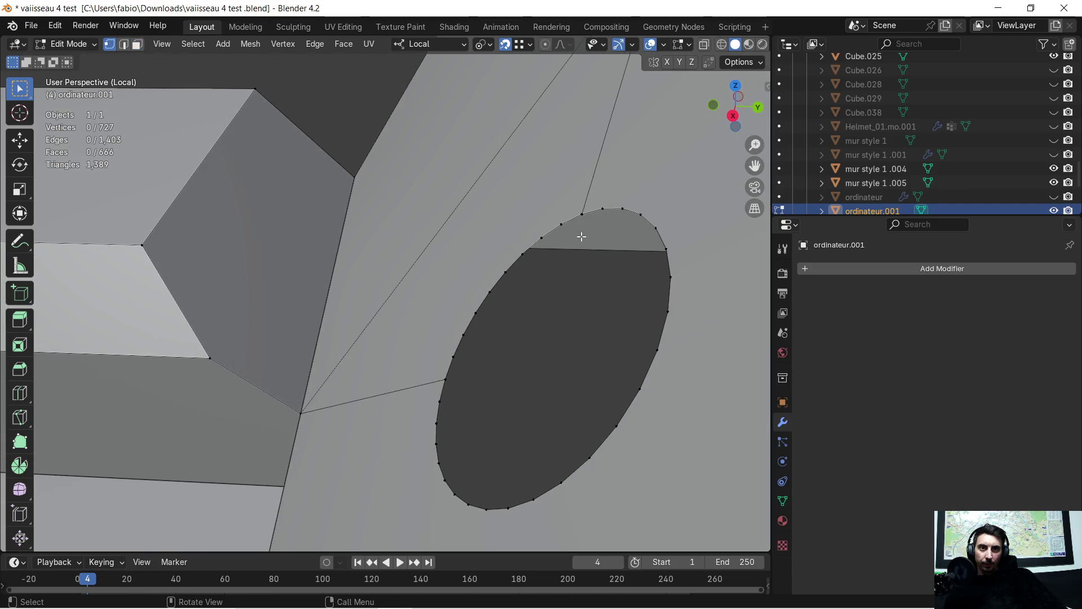
middle_drag(623, 240, 567, 260)
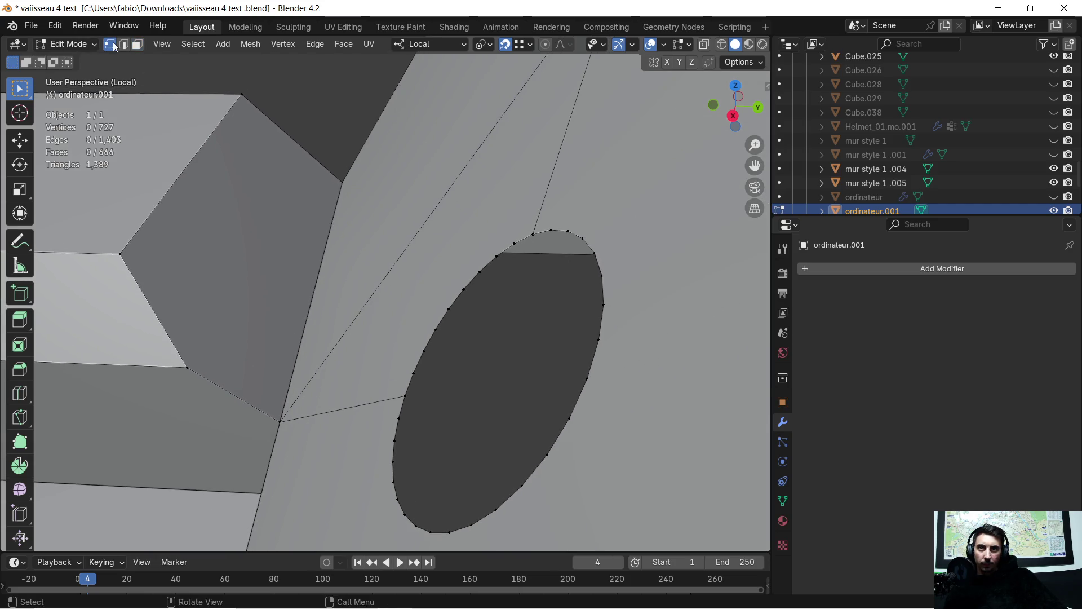
scroll(604, 268, down, 2)
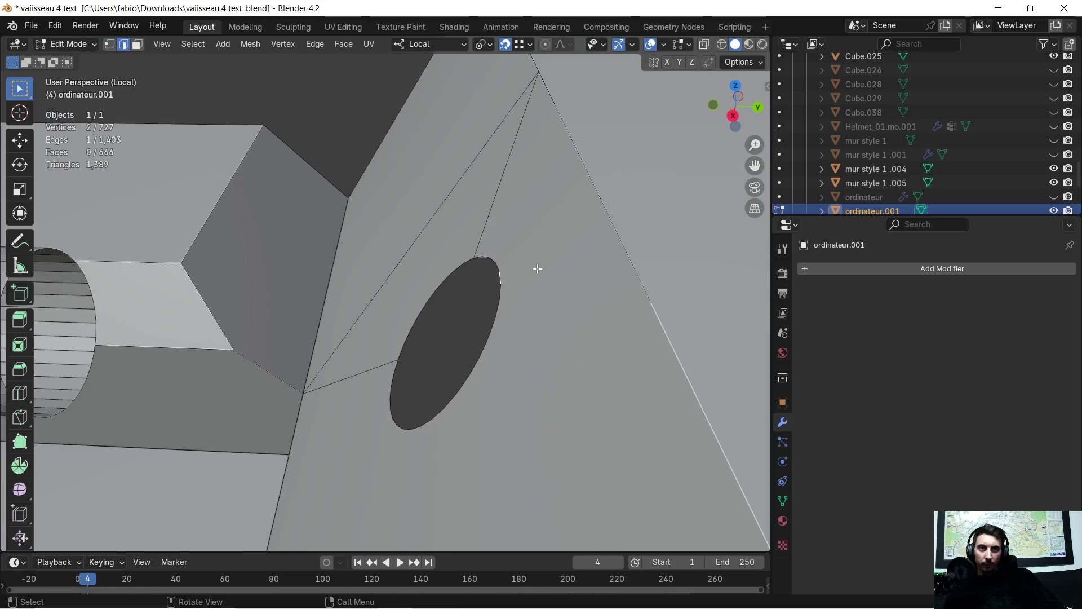
shift+middle_drag(426, 289, 583, 286)
key(e)
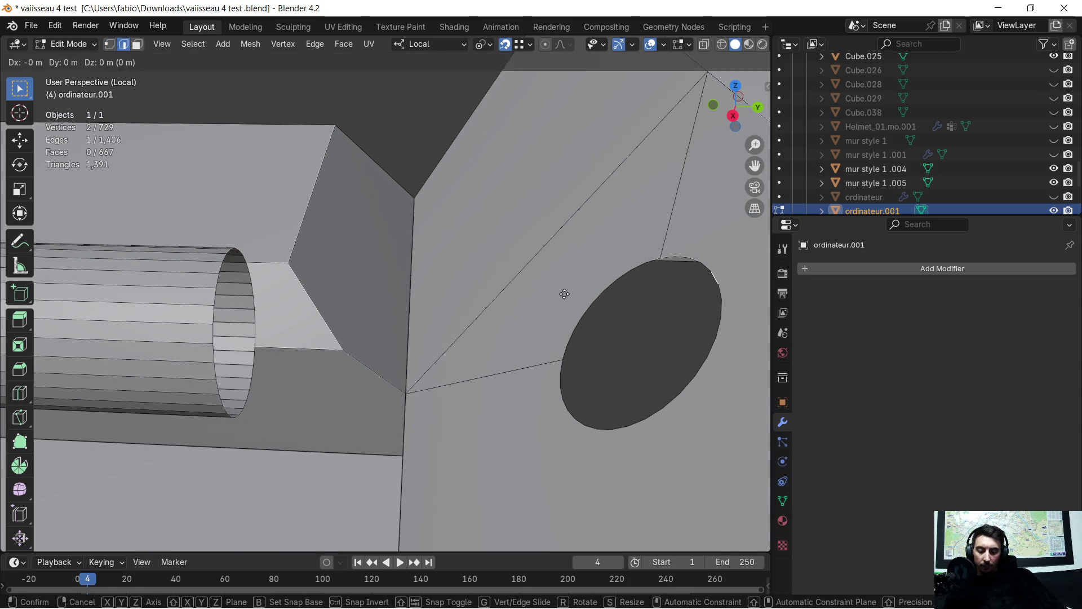
key(y)
click(211, 255)
scroll(251, 282, up, 2)
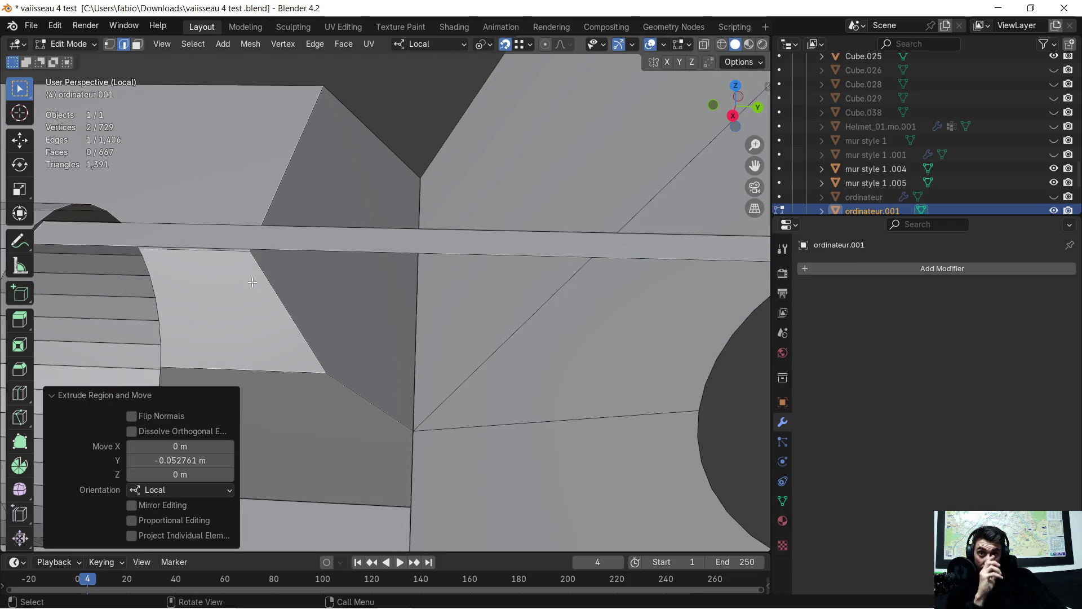
Step: Orbit along the cylinder to inspect the new strip and hole, then switch to face selection
middle_drag(122, 268, 362, 302)
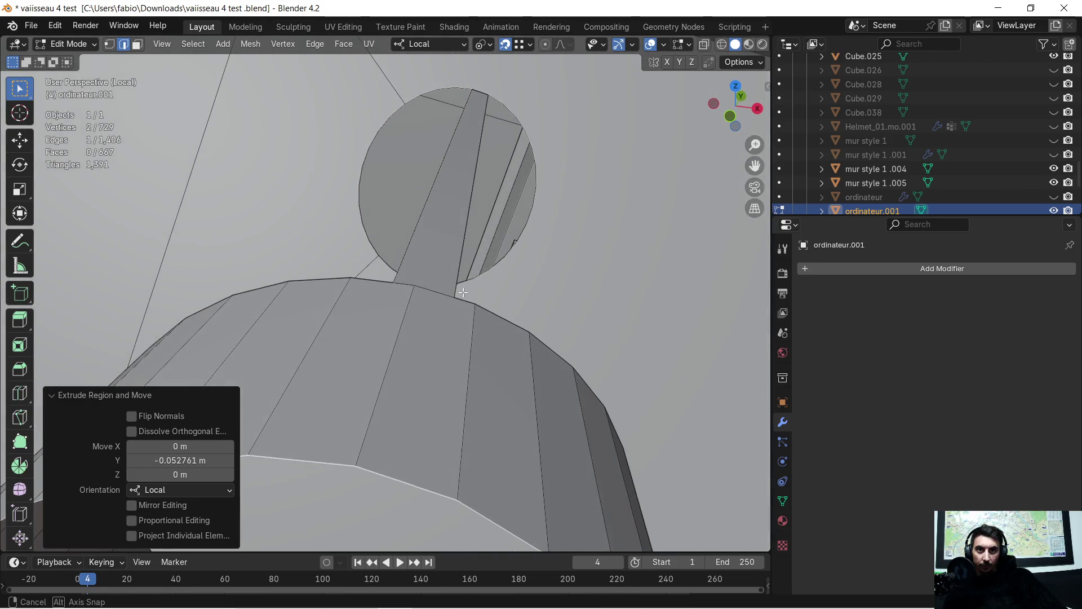
middle_drag(363, 303, 409, 288)
mouse_move(495, 281)
middle_down()
mouse_move(442, 279)
mouse_move(522, 236)
mouse_move(261, 235)
mouse_move(345, 259)
middle_up()
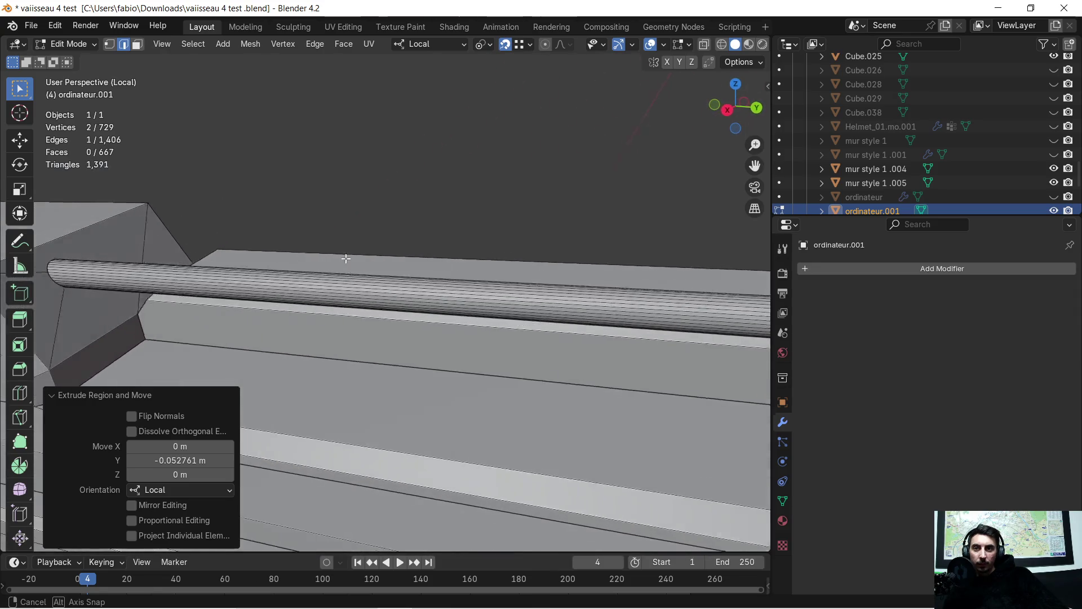
mouse_move(345, 257)
middle_down()
mouse_move(372, 242)
mouse_move(314, 249)
middle_up()
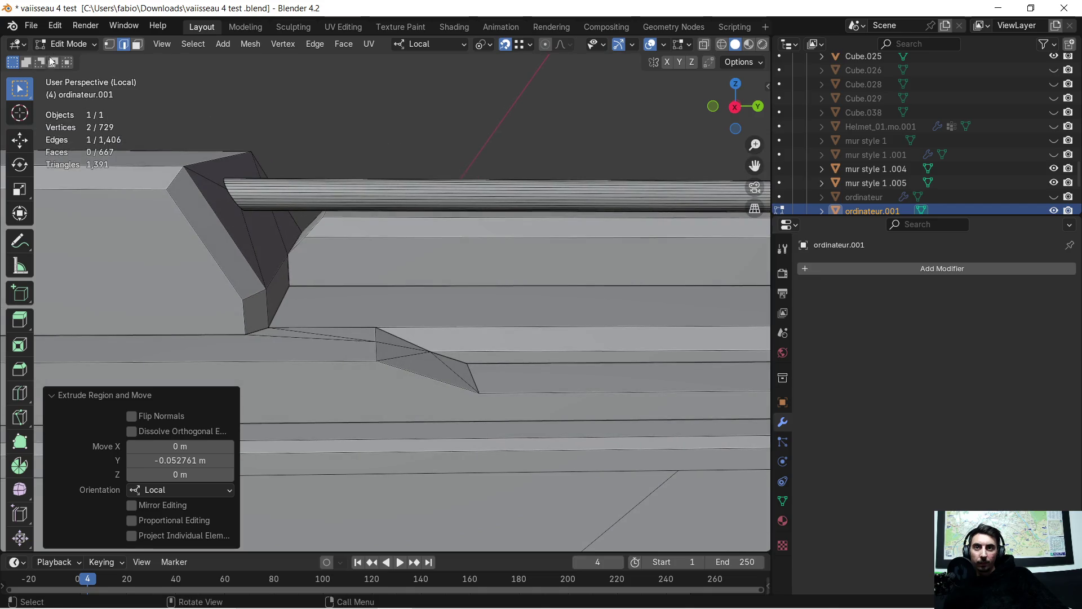
click(136, 45)
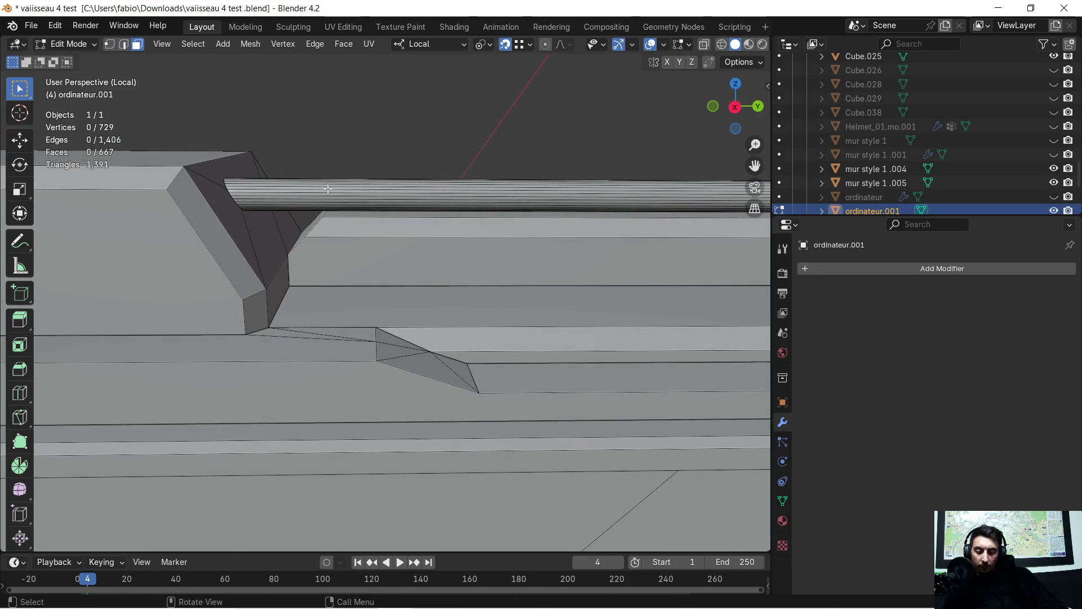
Step: Box-select the long cylinder and separate it into its own object with P > Selection
key(ctrl+l)
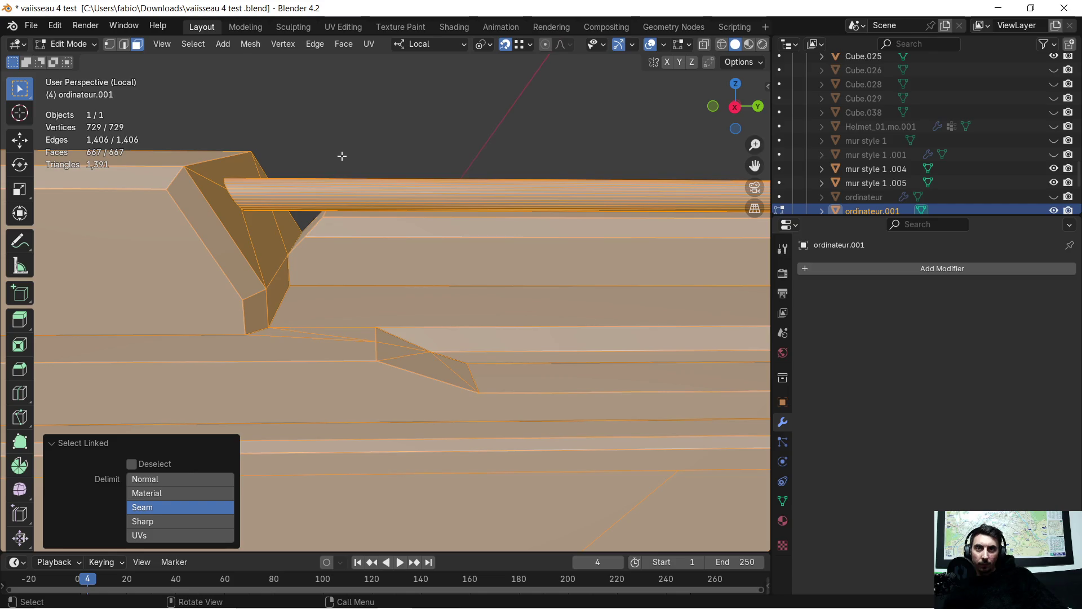
scroll(341, 156, up, 2)
scroll(343, 165, up, 2)
scroll(344, 182, up, 2)
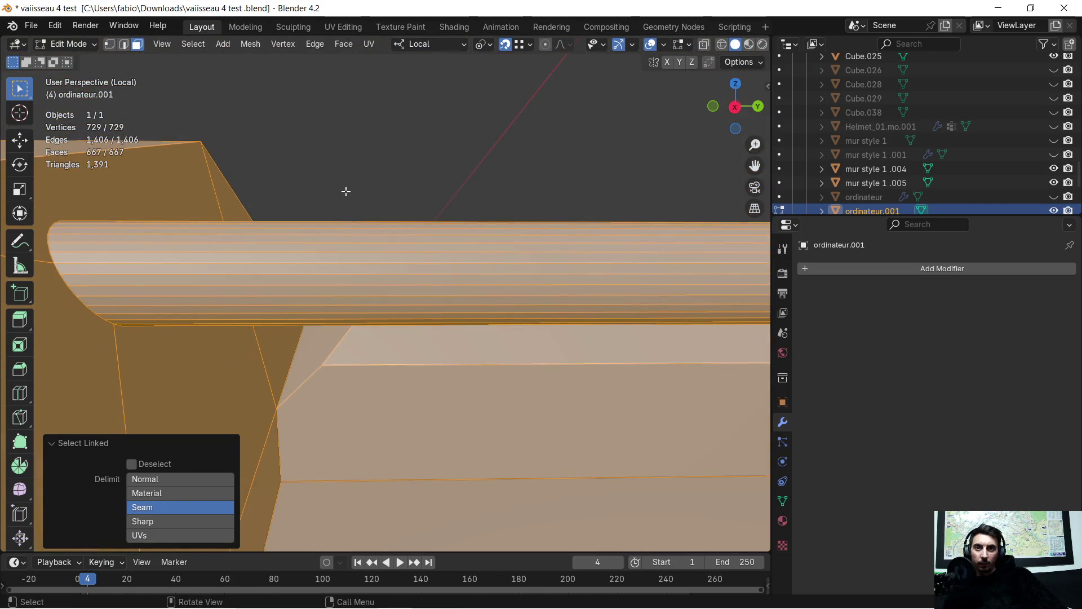
scroll(345, 192, down, 2)
scroll(348, 190, down, 2)
scroll(353, 189, down, 1)
click(385, 190)
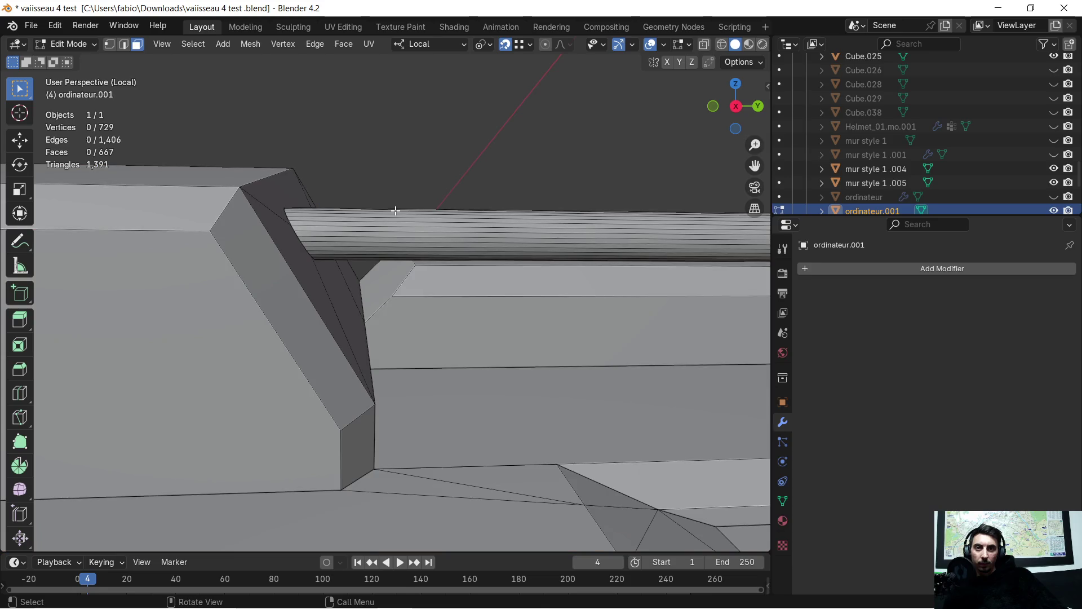
mouse_move(363, 200)
mouse_down()
mouse_move(381, 254)
mouse_move(370, 263)
mouse_up()
mouse_move(370, 263)
middle_down()
mouse_move(243, 275)
mouse_move(372, 238)
middle_up()
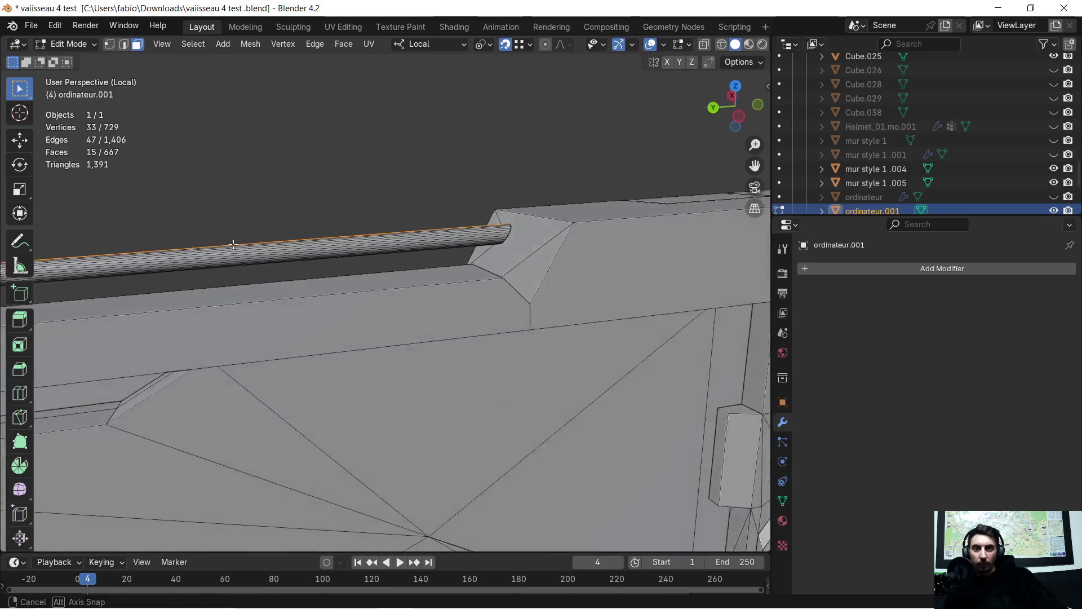
shift+drag(392, 227, 430, 268)
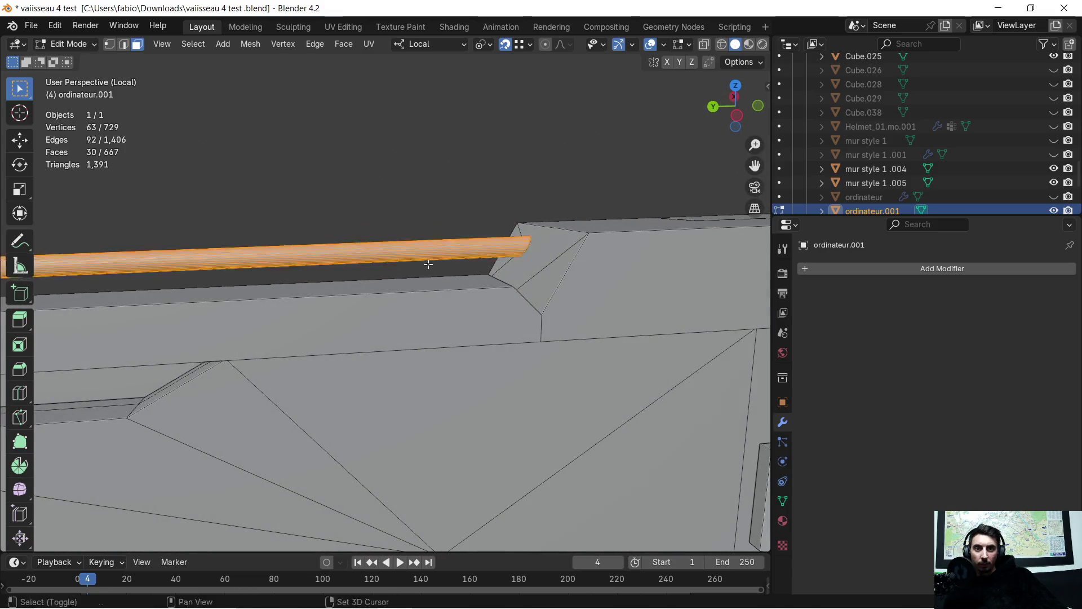
mouse_move(430, 267)
middle_down()
mouse_move(401, 264)
mouse_move(558, 212)
mouse_move(483, 285)
mouse_move(417, 305)
middle_up()
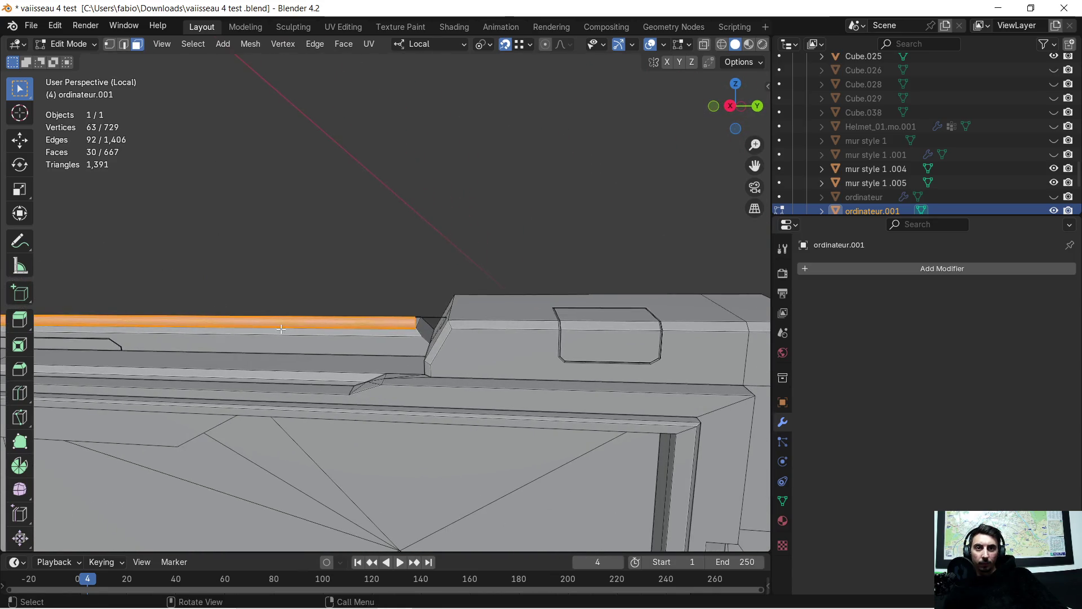
scroll(281, 329, up, 3)
mouse_move(287, 335)
middle_down()
mouse_move(395, 371)
mouse_move(377, 280)
middle_up()
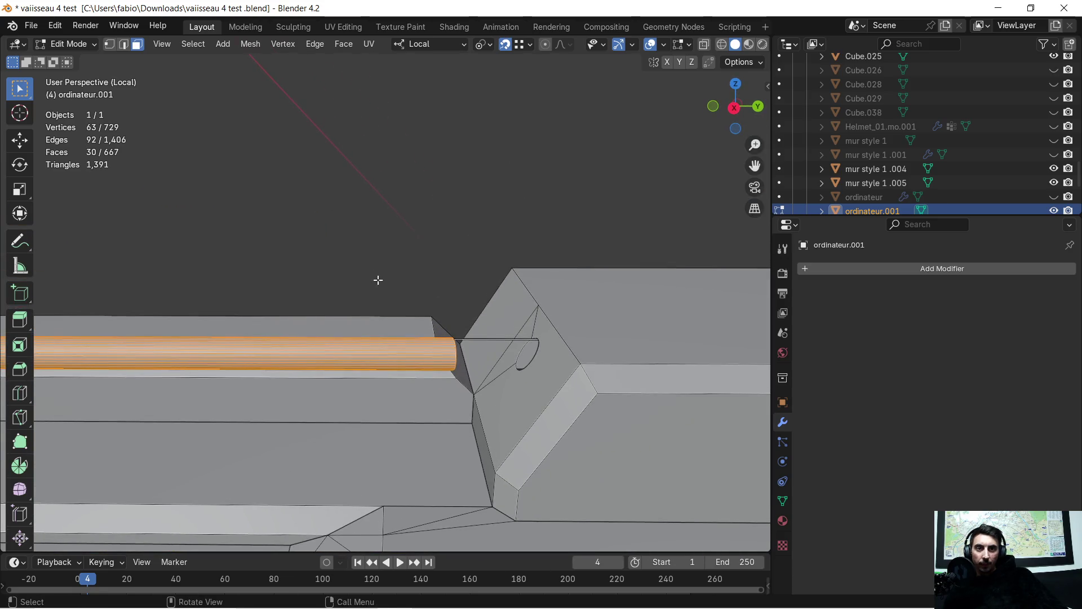
key(p)
click(417, 239)
scroll(415, 237, up, 3)
Step: Delete the thin leftover strip face beside the panel hole and return to Object Mode
middle_drag(493, 302, 484, 301)
click(483, 346)
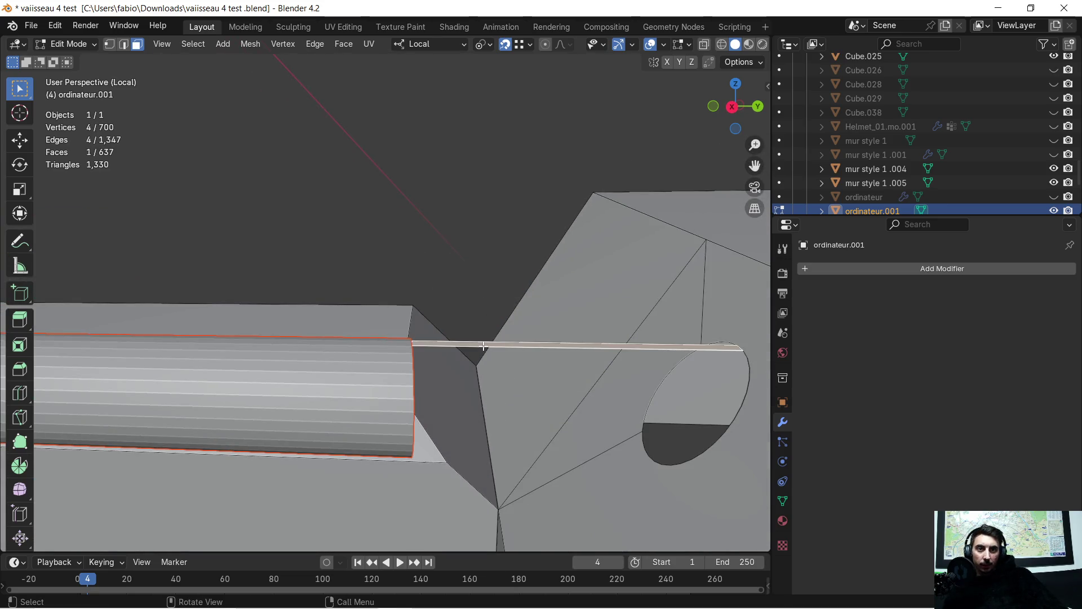
key(x)
click(483, 346)
mouse_move(483, 346)
middle_down()
mouse_move(521, 351)
mouse_move(474, 355)
middle_up()
key(Tab)
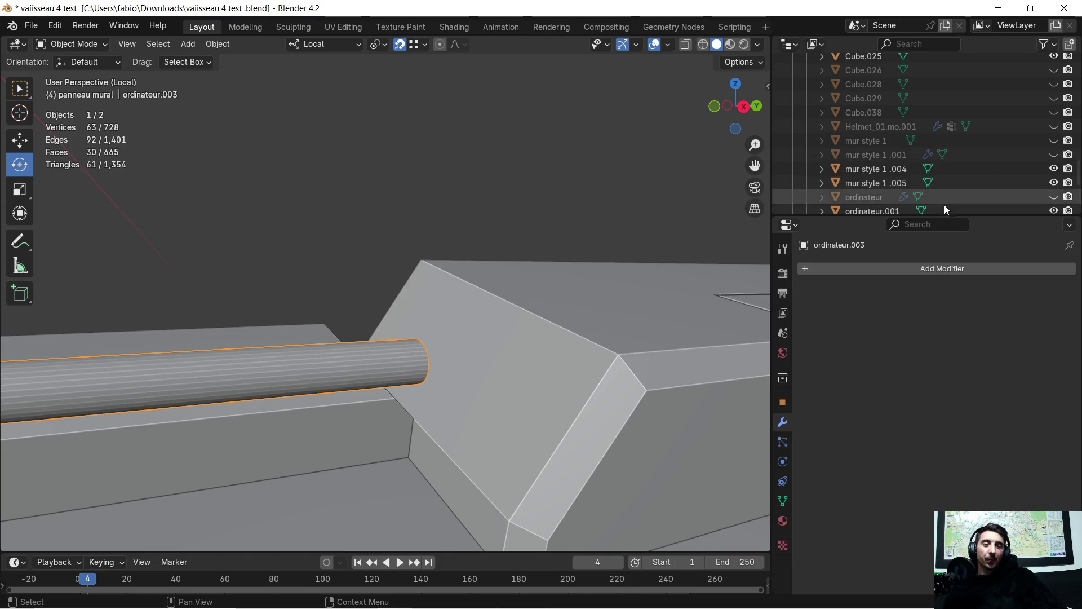
scroll(488, 327, down, 4)
scroll(488, 327, up, 3)
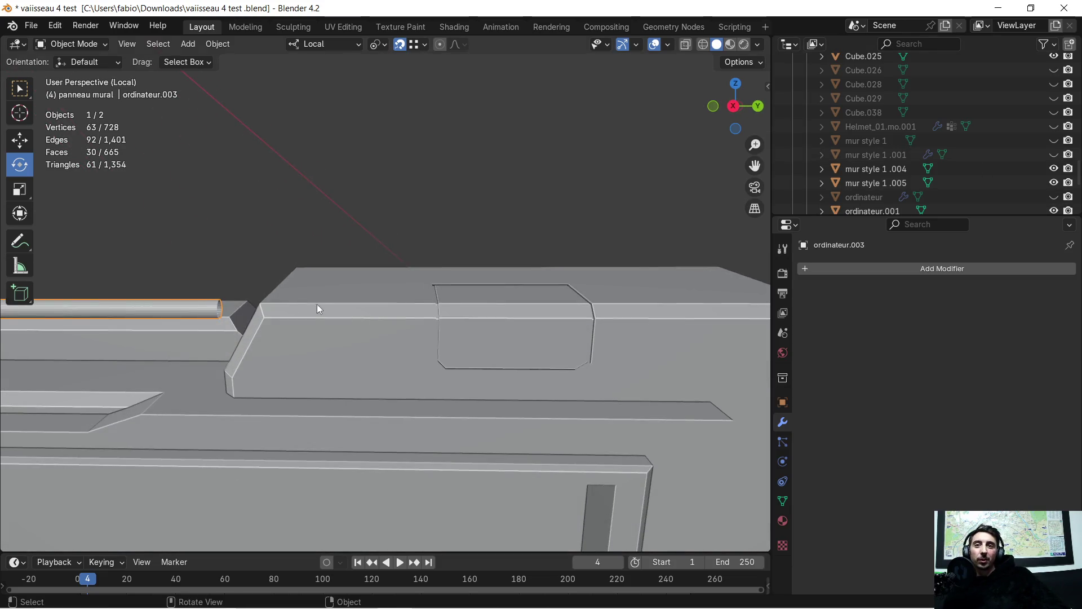
scroll(317, 303, up, 3)
Step: Pan and orbit along the separated ordinateur.003 cylinder to where it meets the panel block
mouse_move(232, 298)
shift+middle_down()
mouse_move(506, 307)
mouse_move(559, 292)
shift+middle_up()
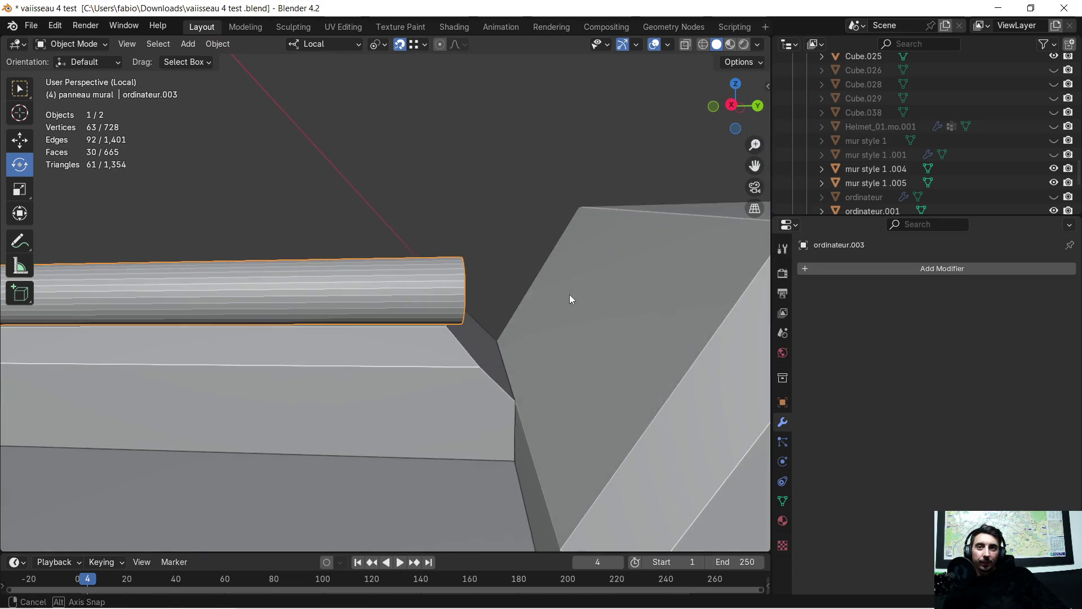
middle_drag(559, 292, 197, 113)
Step: Move the rod's end vertices along local Y so it extends into the angled block
key(Tab)
scroll(471, 259, up, 4)
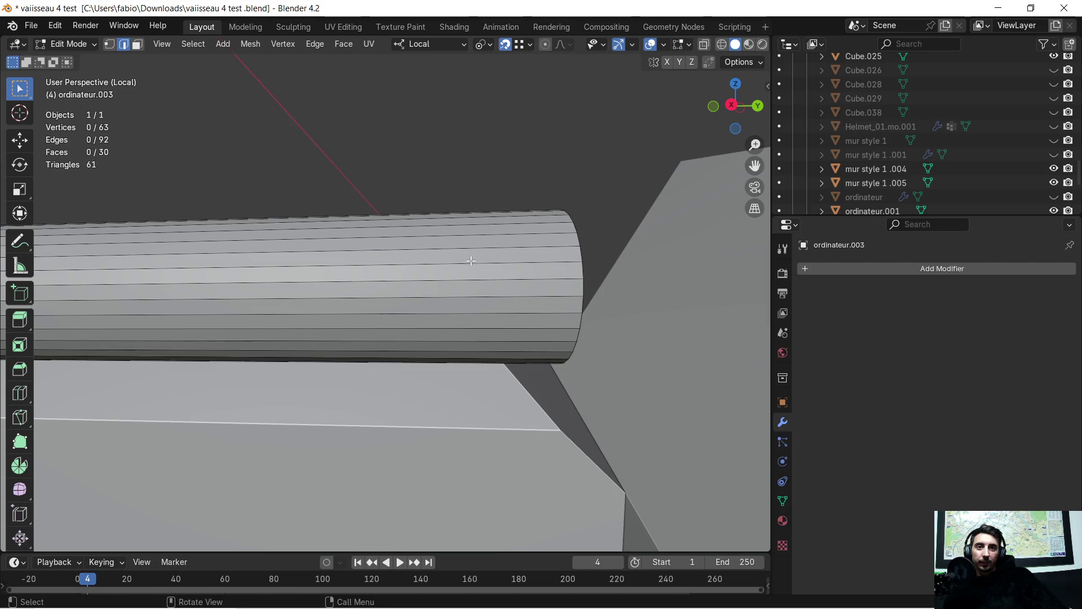
scroll(465, 259, down, 2)
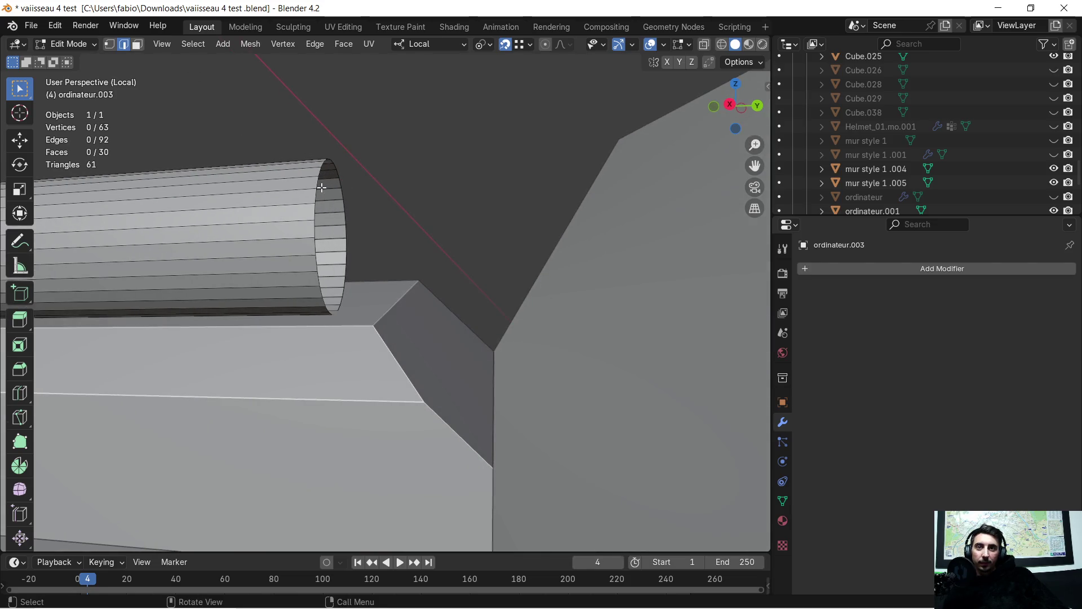
scroll(346, 196, down, 3)
scroll(372, 213, down, 2)
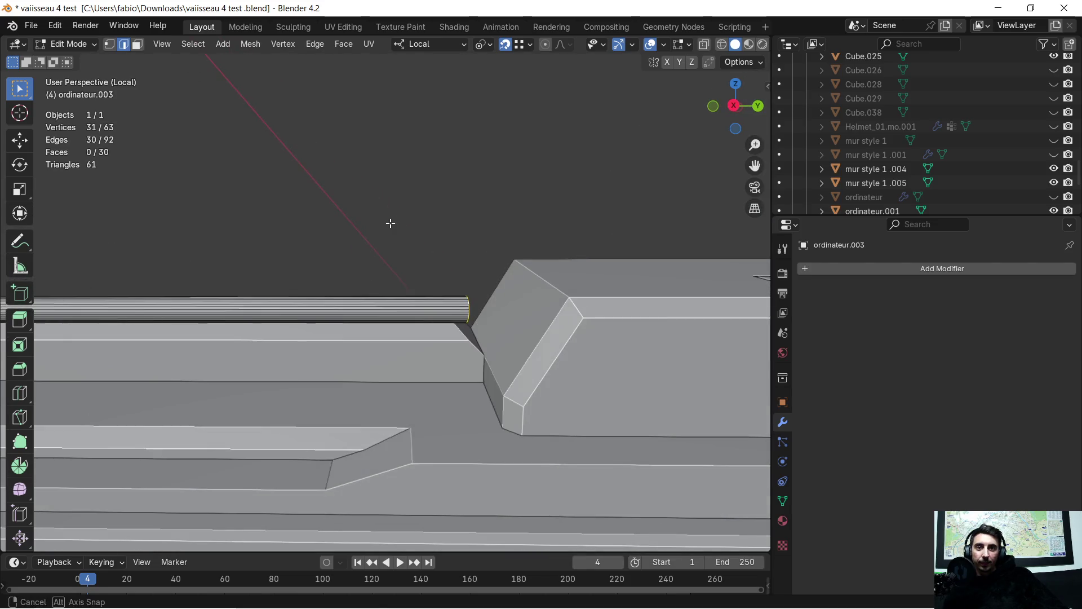
key(g)
key(y)
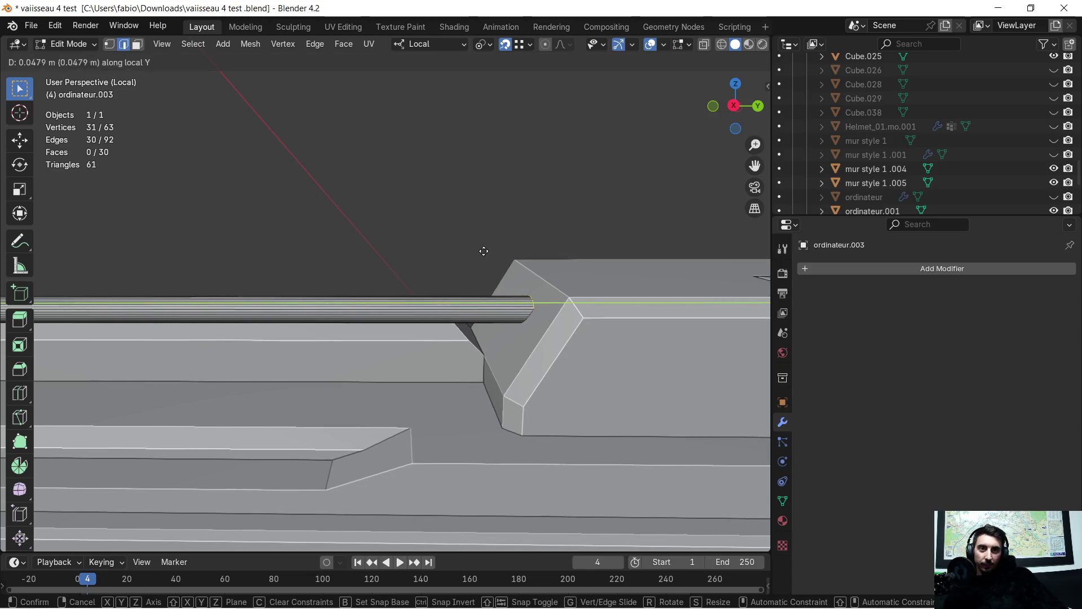
click(496, 248)
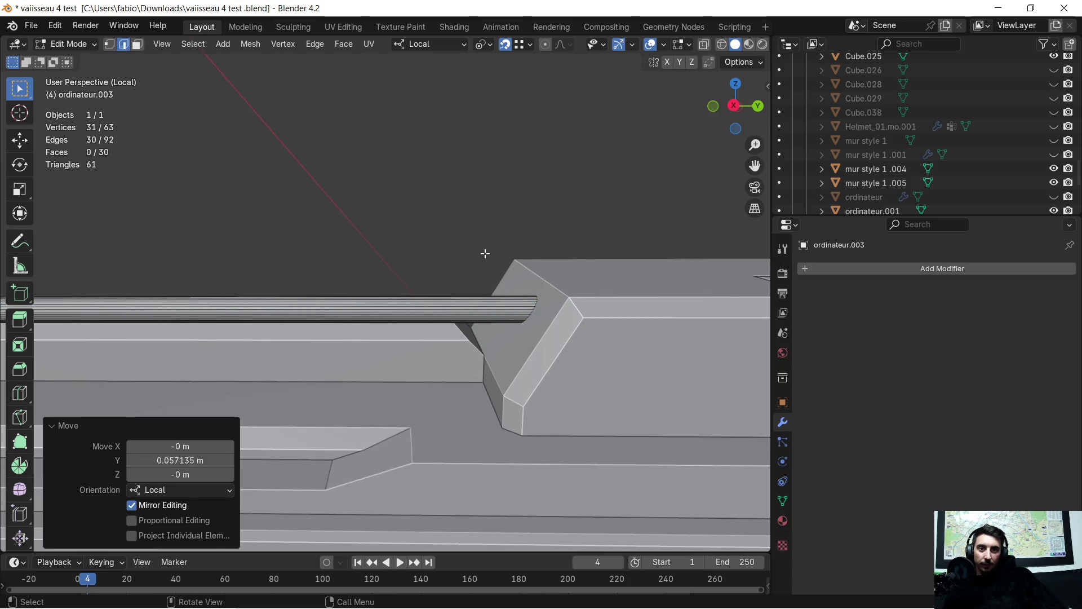
middle_drag(484, 253, 84, 247)
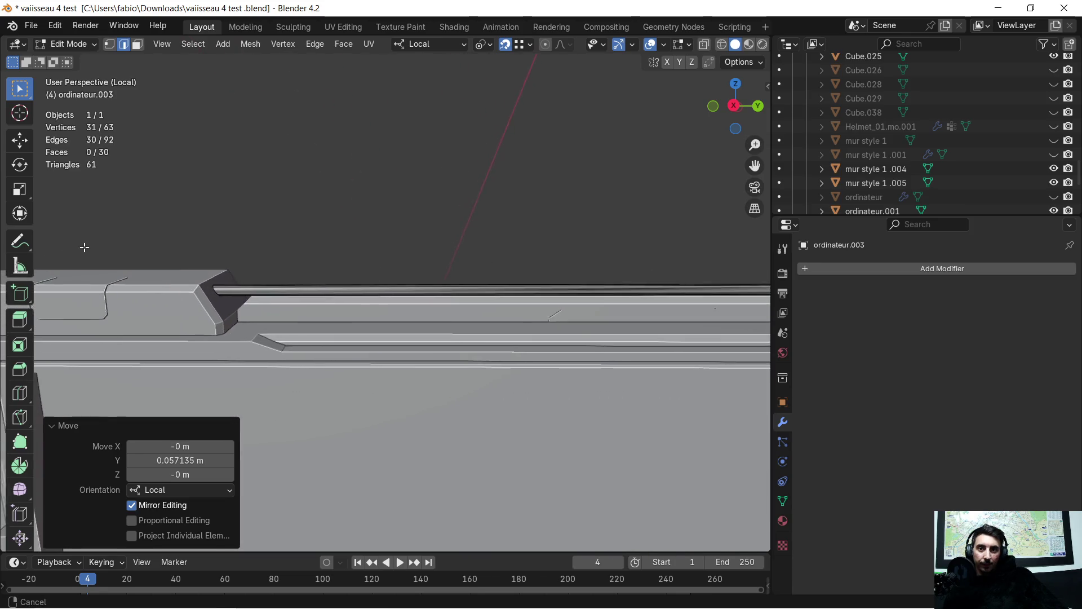
middle_drag(84, 247, 479, 303)
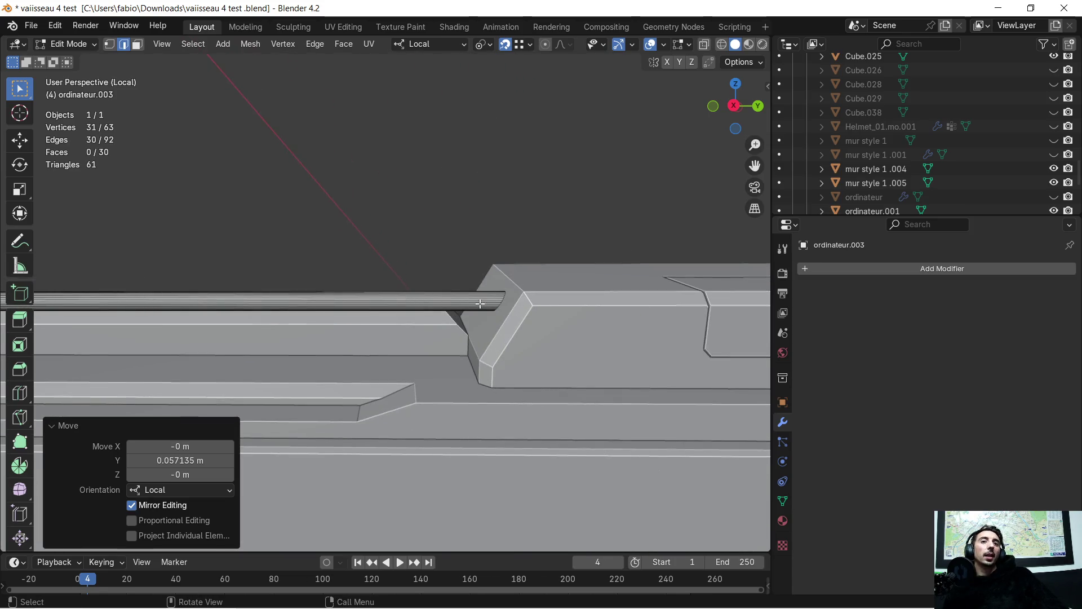
scroll(526, 304, up, 2)
key(Tab)
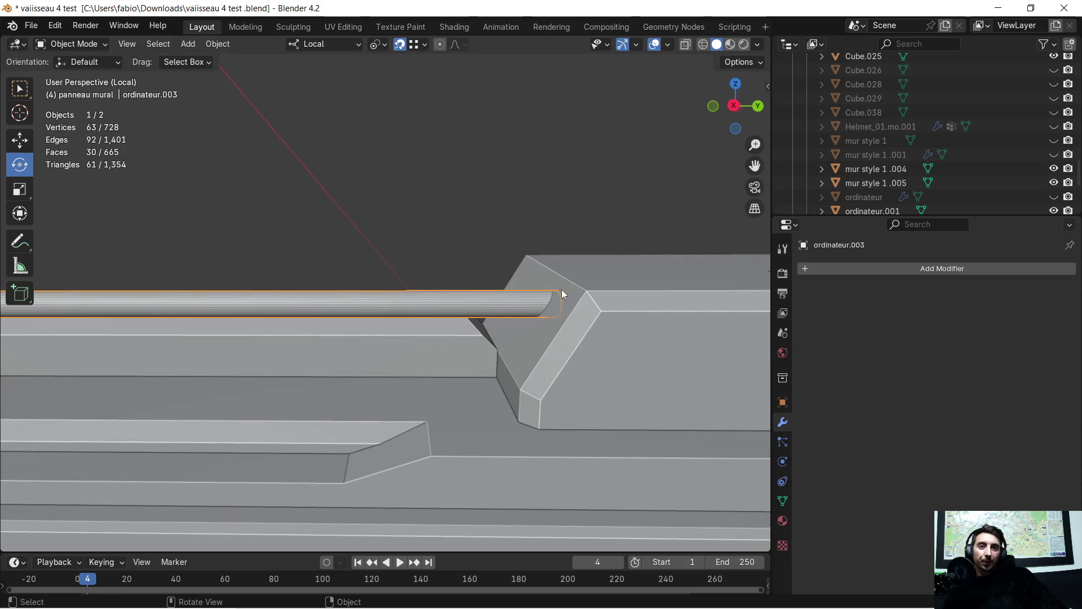
Step: Add a Boolean modifier to the ordinateur.001 block
click(632, 324)
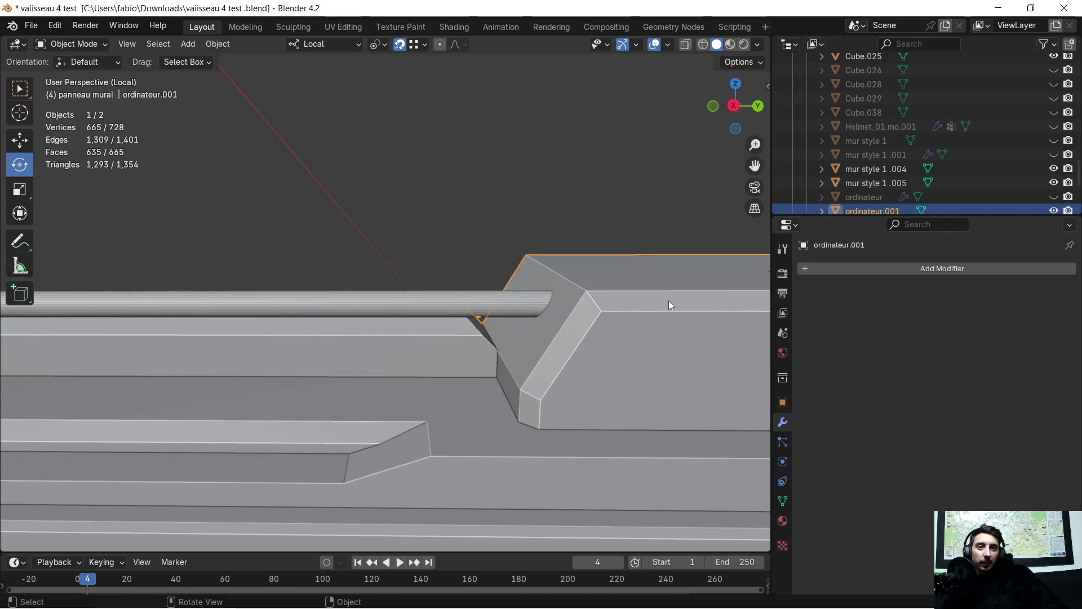
click(810, 274)
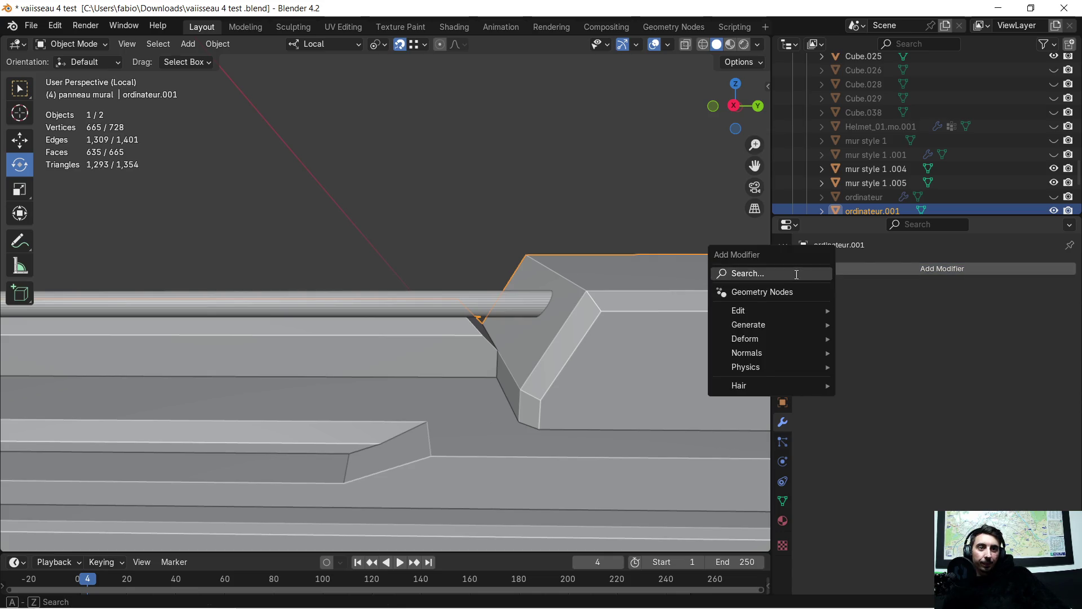
click(813, 274)
click(832, 302)
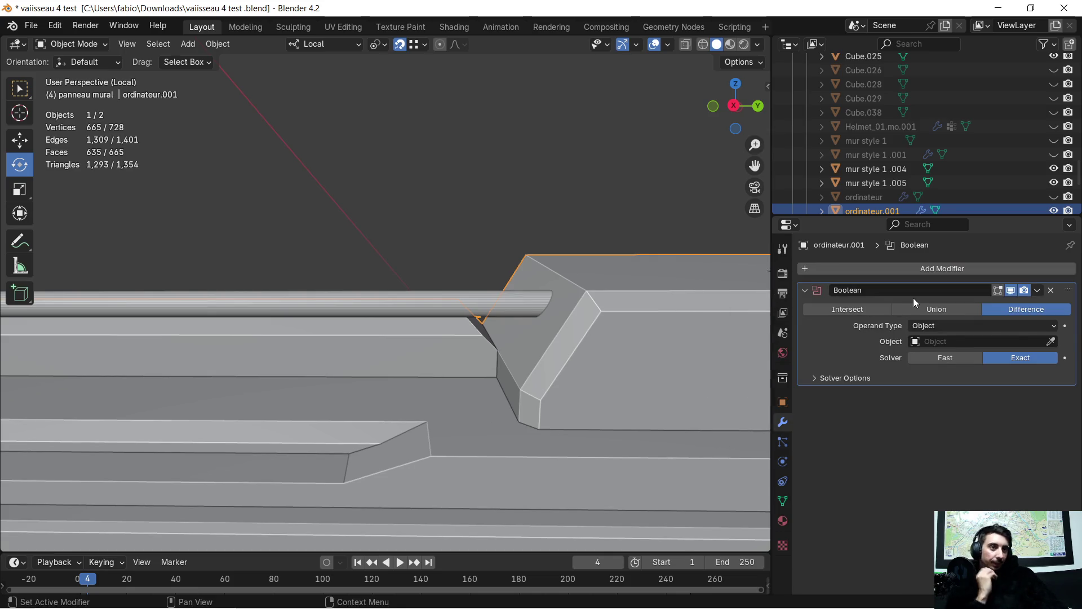
Step: Set ordinateur.003 as the Boolean target in Union mode and apply the modifier
click(1051, 341)
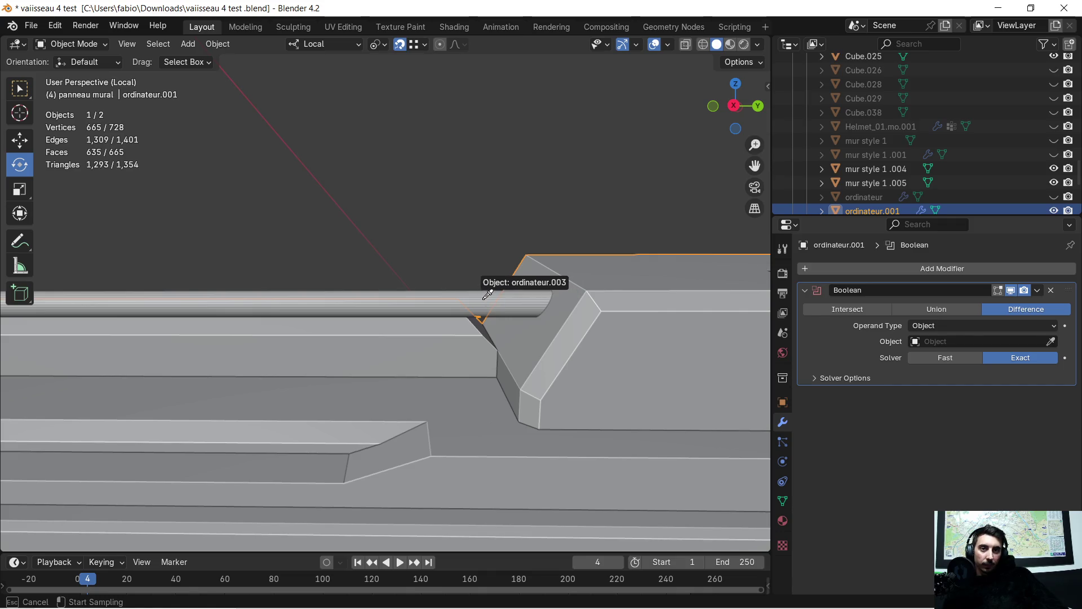
click(488, 294)
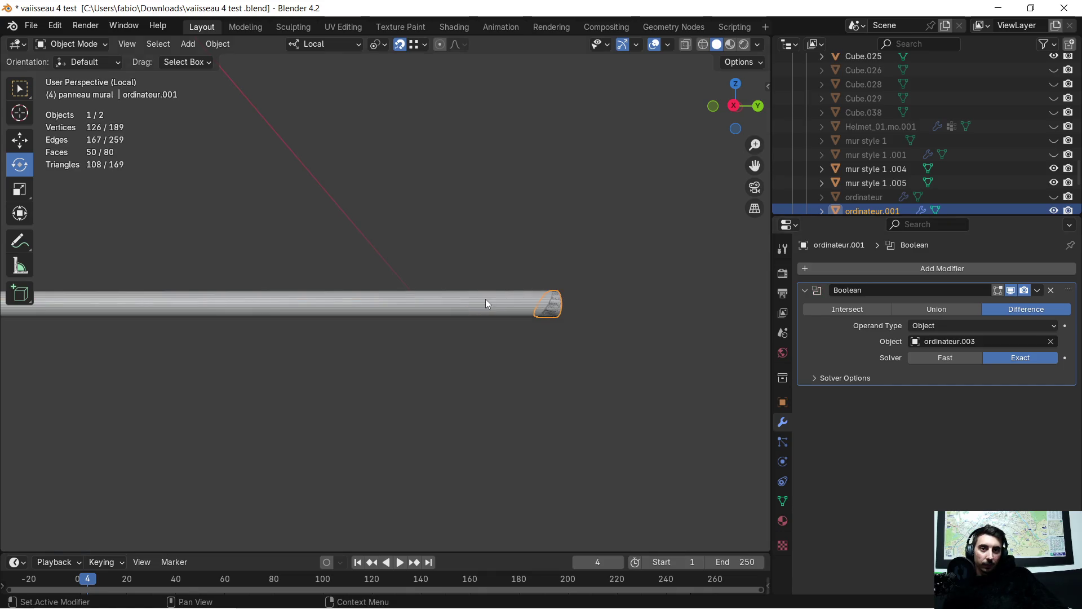
click(924, 314)
scroll(612, 300, up, 3)
scroll(579, 310, down, 4)
middle_drag(489, 316, 520, 319)
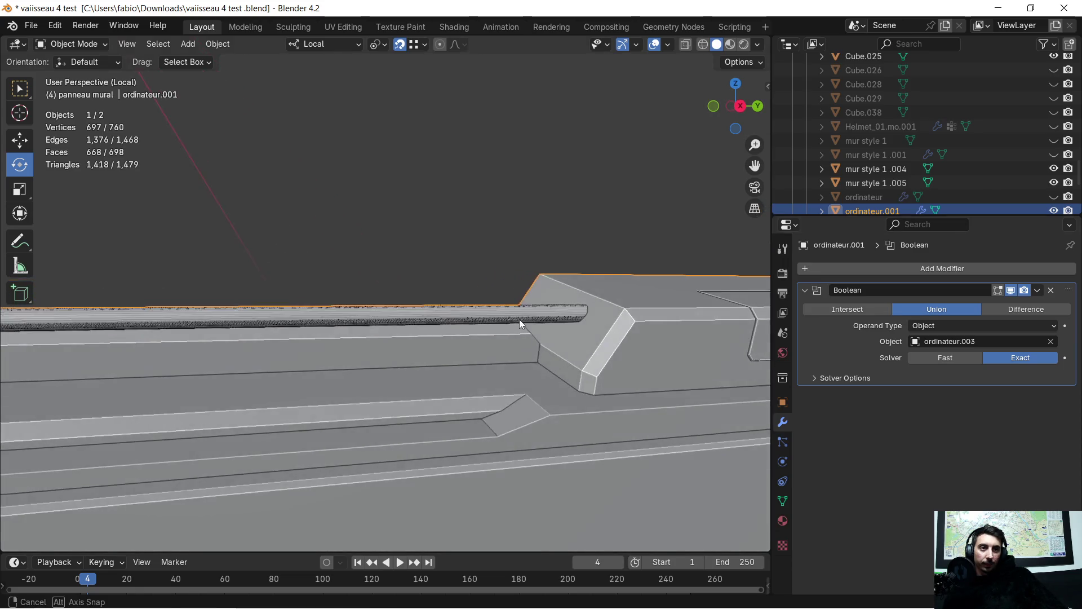
click(1037, 291)
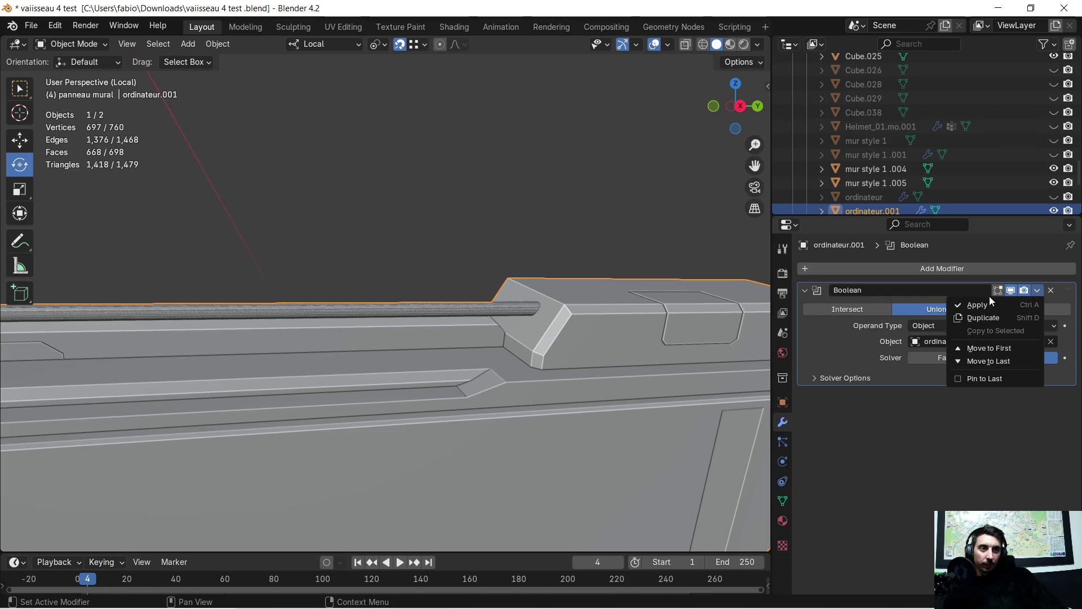
click(966, 307)
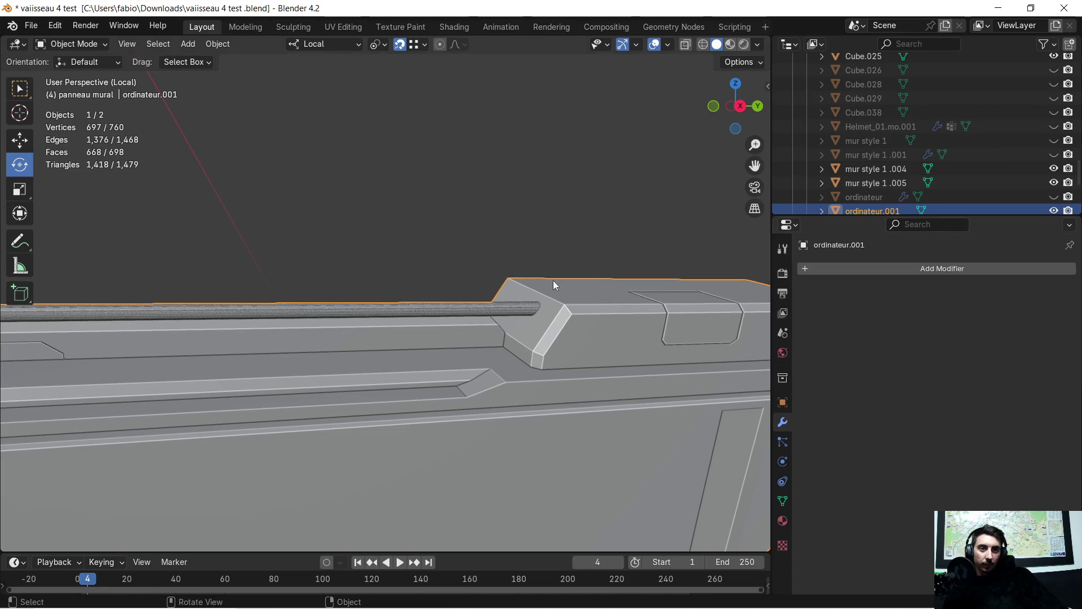
scroll(519, 286, up, 2)
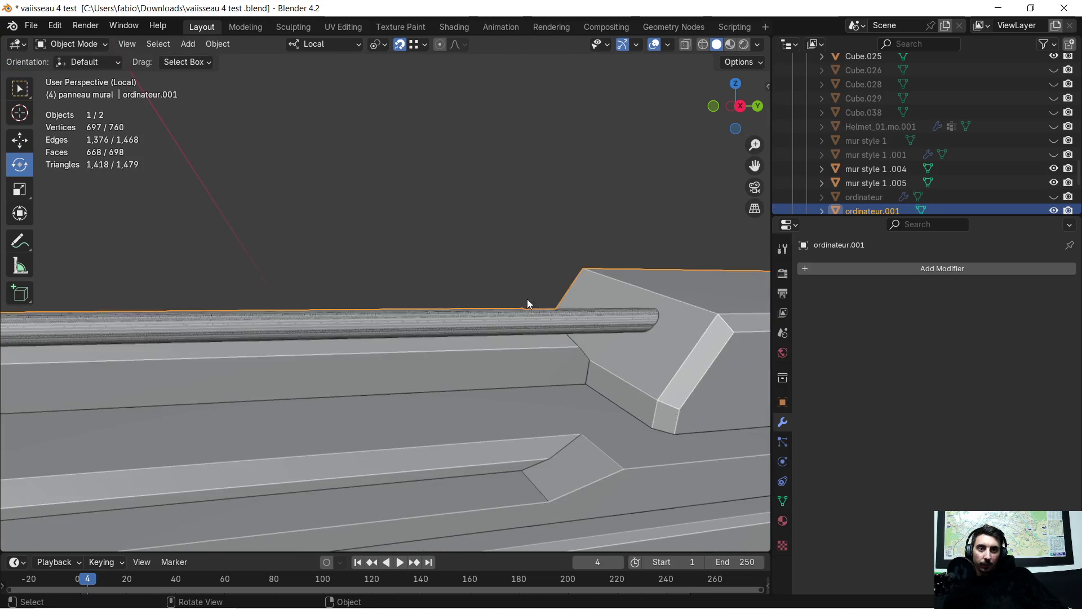
Step: Delete the separate ordinateur.003 rod and start editing the merged ordinateur.001 mesh
click(552, 318)
key(Delete)
scroll(541, 268, down, 2)
scroll(529, 268, down, 2)
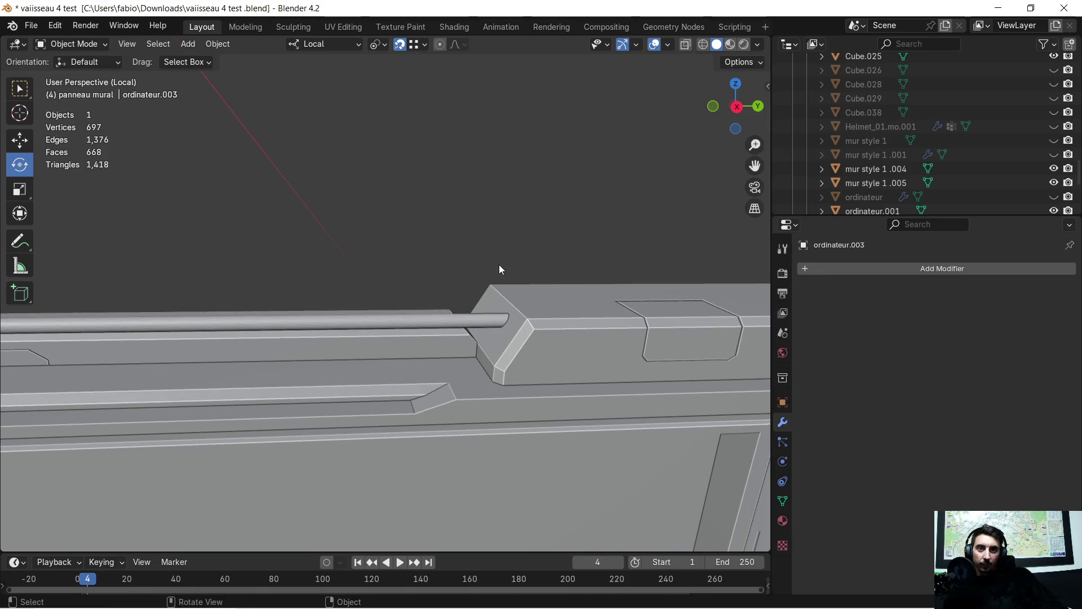
click(543, 317)
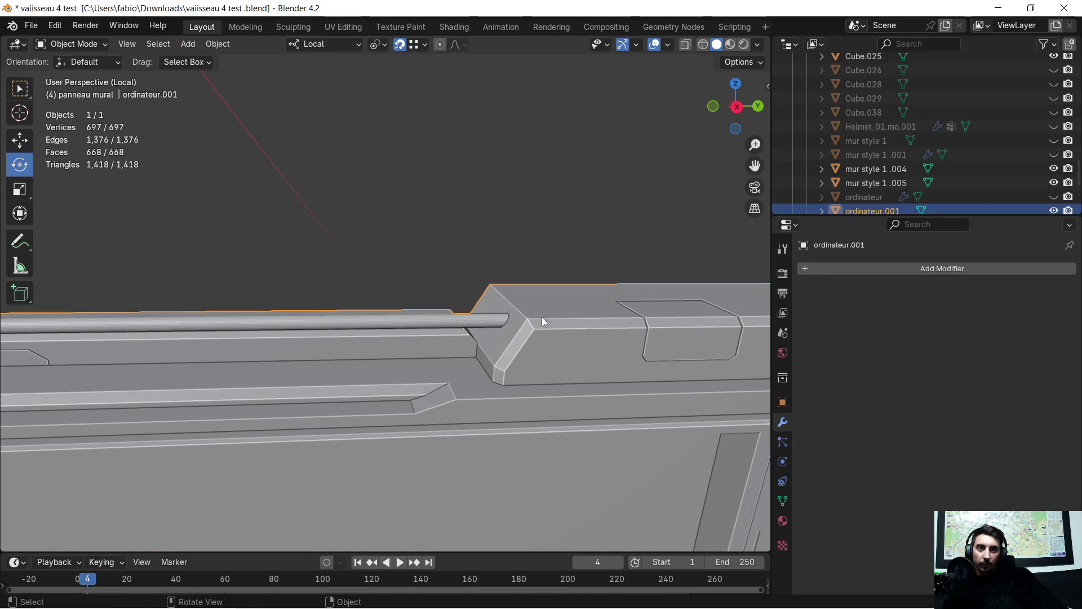
key(Tab)
scroll(551, 321, up, 3)
scroll(607, 351, down, 1)
middle_drag(608, 352, 528, 313)
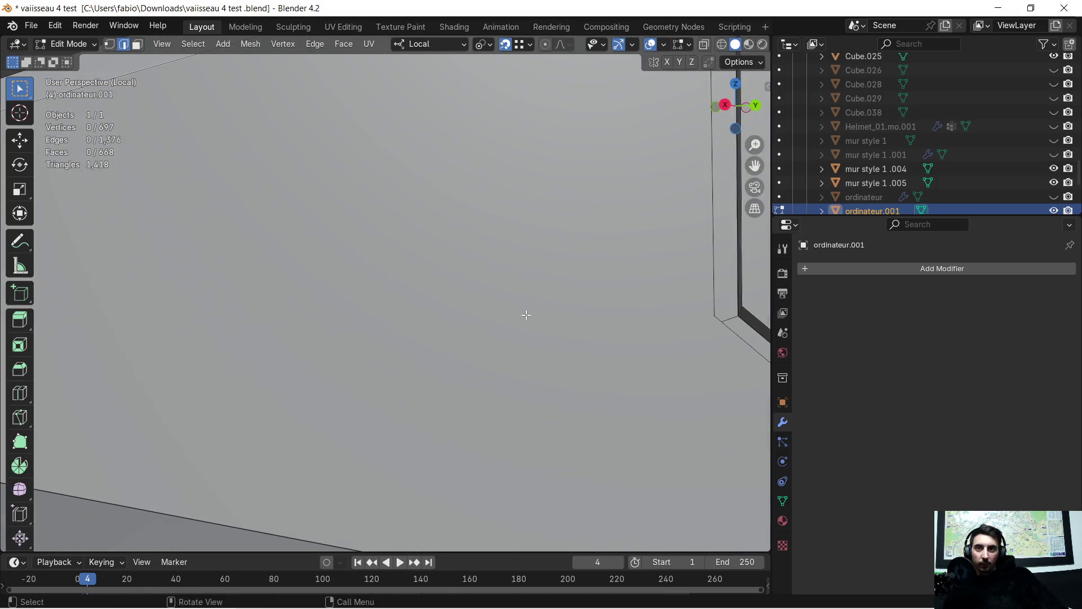
scroll(527, 338, down, 2)
scroll(612, 373, up, 1)
scroll(612, 373, up, 2)
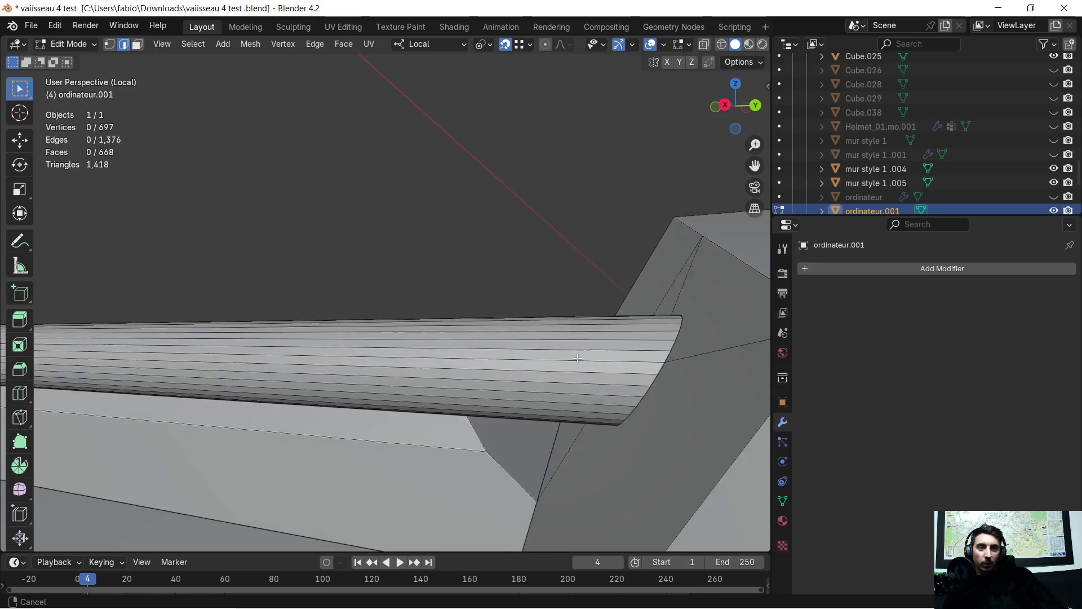
scroll(551, 345, up, 2)
scroll(552, 333, up, 2)
scroll(449, 299, up, 1)
scroll(450, 300, down, 2)
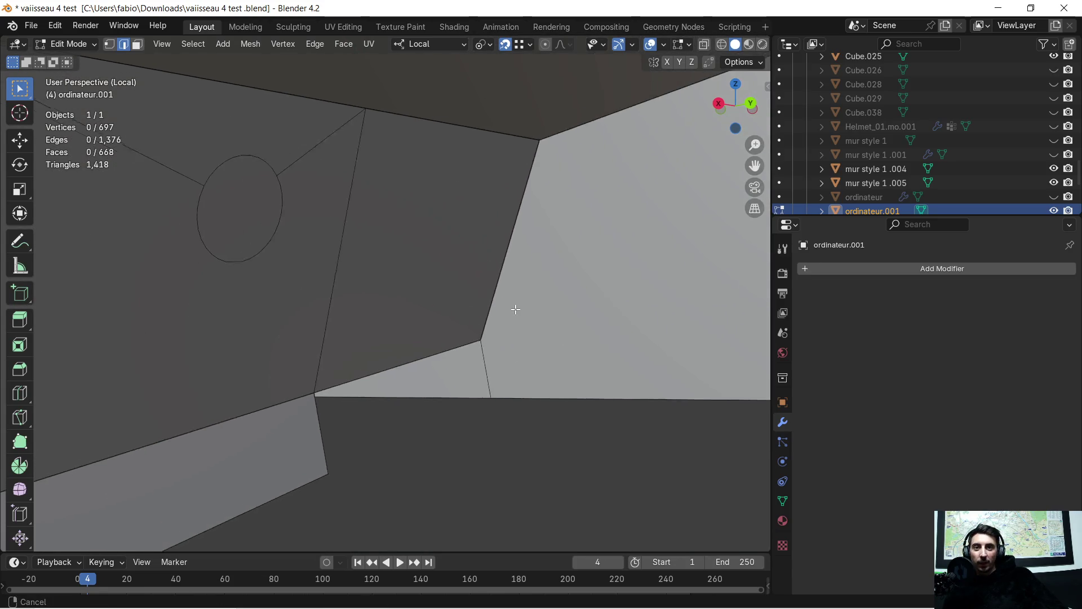
scroll(512, 307, up, 1)
Step: Delete the leftover circular rod face inside the merged mesh
middle_drag(505, 307, 411, 271)
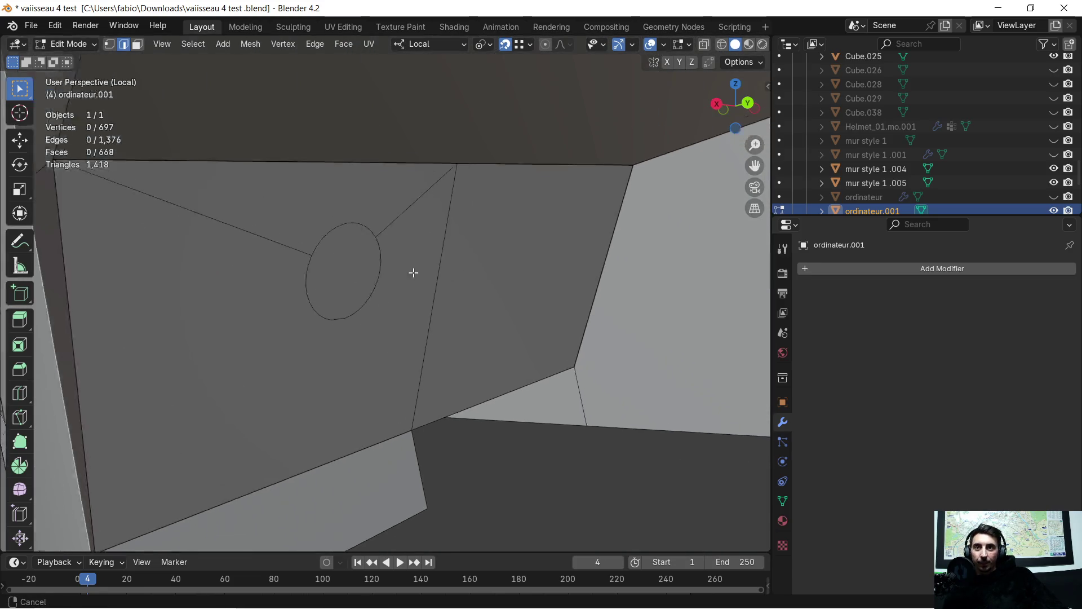
click(145, 45)
click(364, 267)
key(x)
click(349, 270)
mouse_move(349, 271)
middle_down()
mouse_move(458, 281)
mouse_move(474, 268)
mouse_move(563, 309)
middle_up()
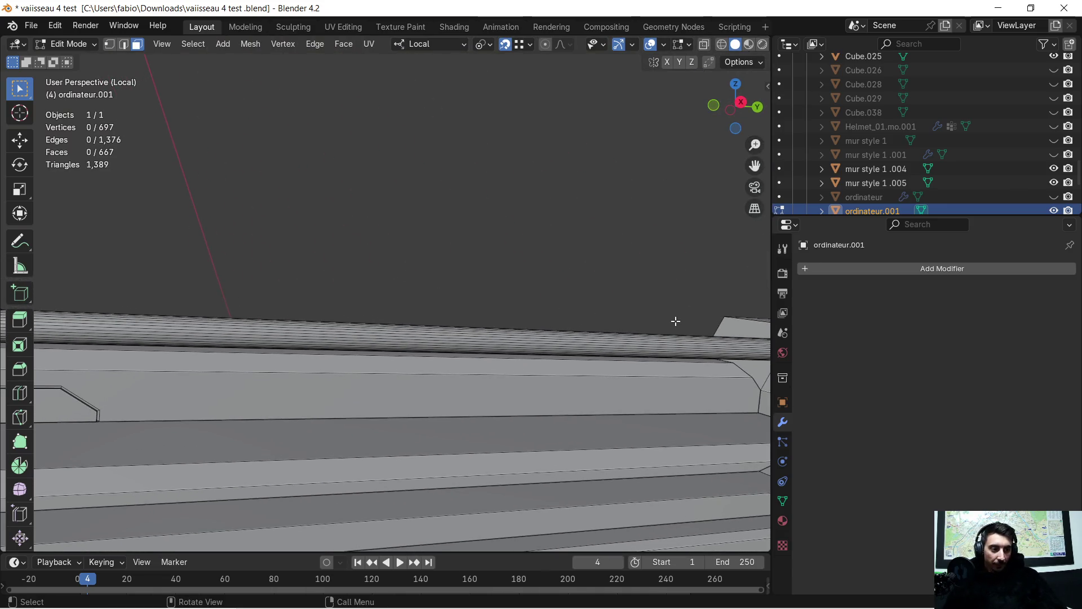
Step: Orbit and pan along the rod to review its joint with the block
mouse_move(673, 317)
middle_down()
mouse_move(635, 307)
mouse_move(575, 324)
middle_up()
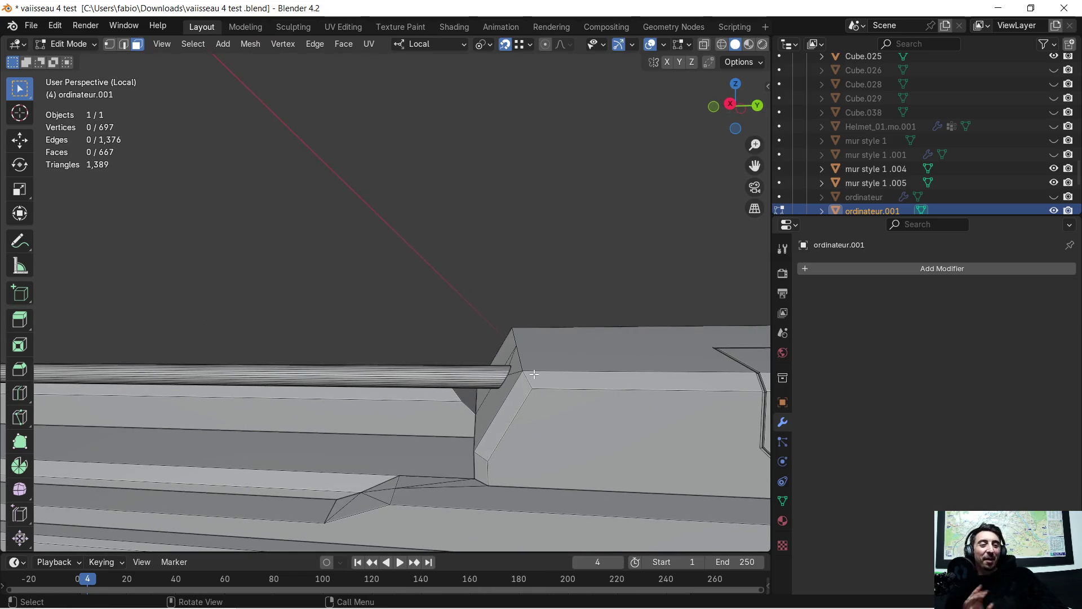
mouse_move(556, 363)
middle_down()
mouse_move(370, 370)
mouse_move(428, 377)
mouse_move(421, 325)
mouse_move(290, 295)
mouse_move(200, 245)
mouse_move(396, 296)
mouse_move(271, 296)
mouse_move(382, 299)
mouse_move(356, 316)
mouse_move(470, 321)
mouse_move(2, 320)
middle_up()
mouse_move(180, 287)
shift+middle_down()
mouse_move(607, 316)
mouse_move(3, 313)
shift+middle_up()
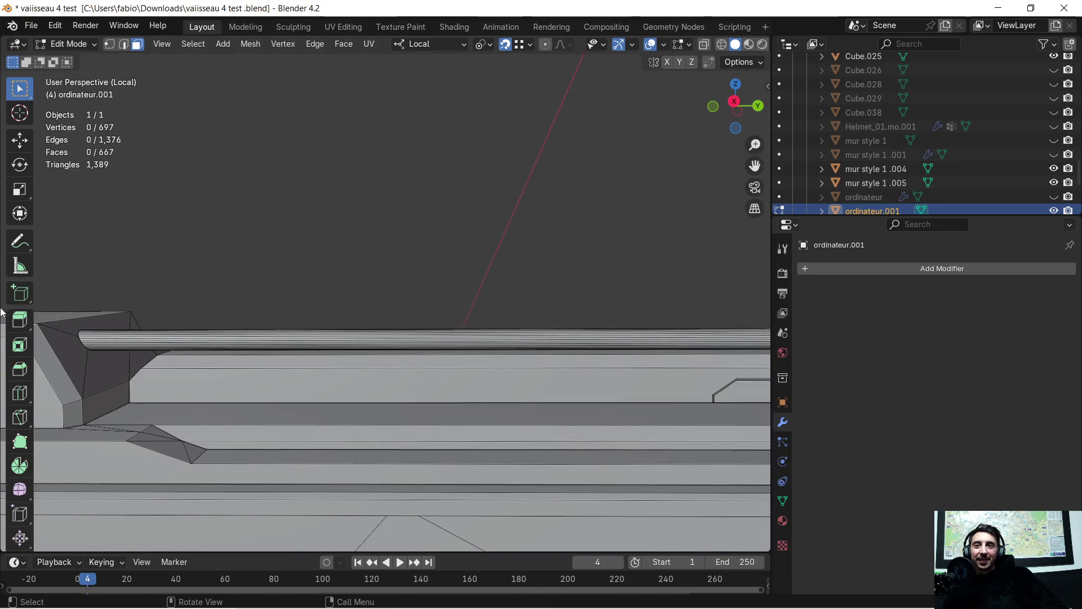
mouse_move(266, 355)
middle_down()
mouse_move(172, 318)
mouse_move(236, 324)
mouse_move(216, 334)
mouse_move(253, 344)
mouse_move(346, 338)
mouse_move(232, 358)
mouse_move(160, 353)
middle_up()
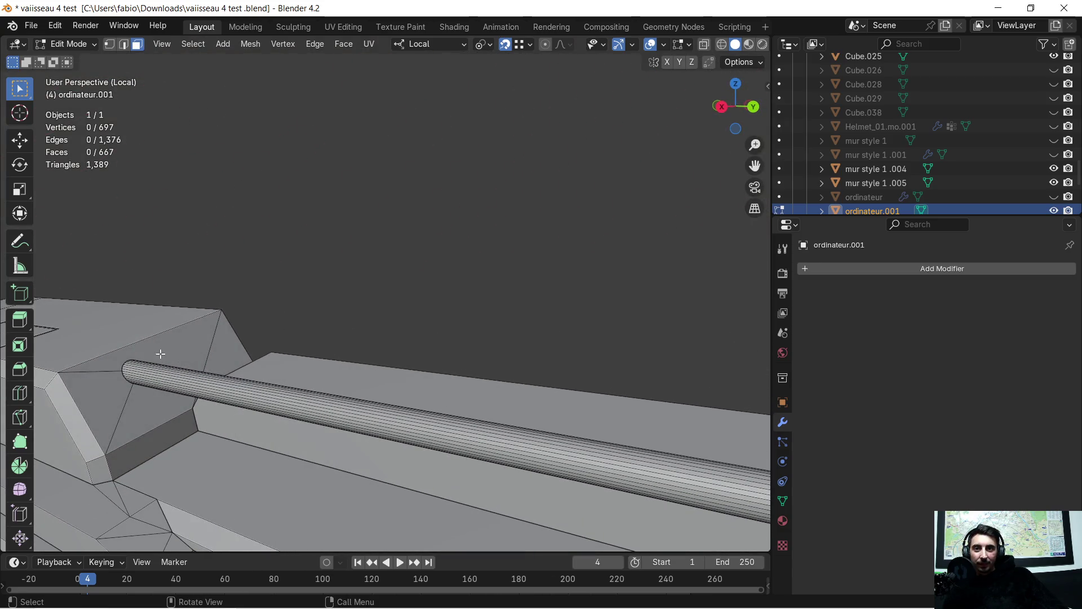
Step: Triangulate the angled face where the rod meets the block
click(159, 353)
right_click(165, 351)
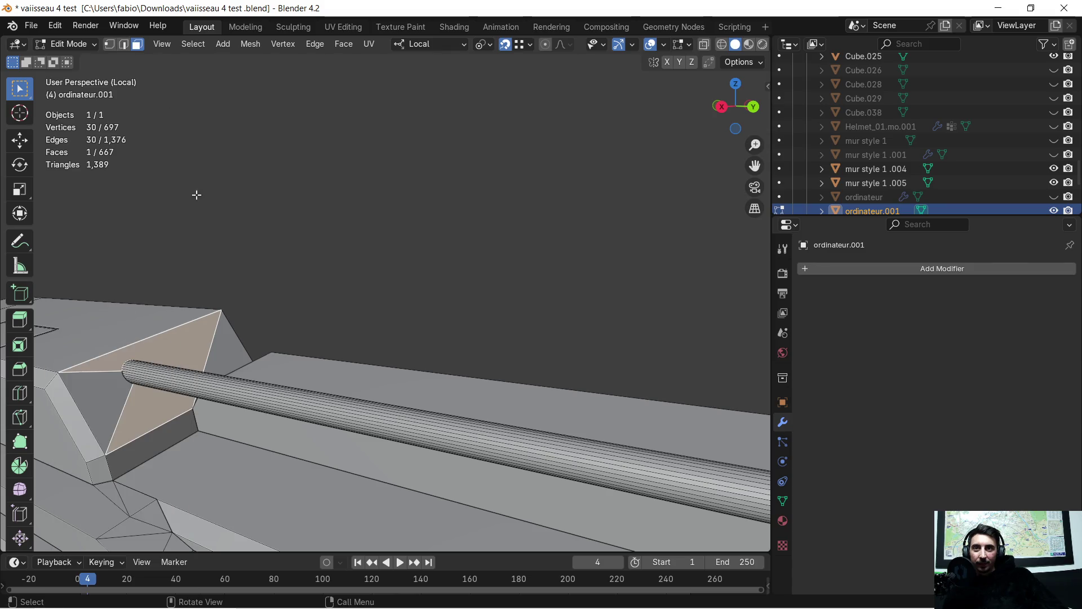
right_click(184, 339)
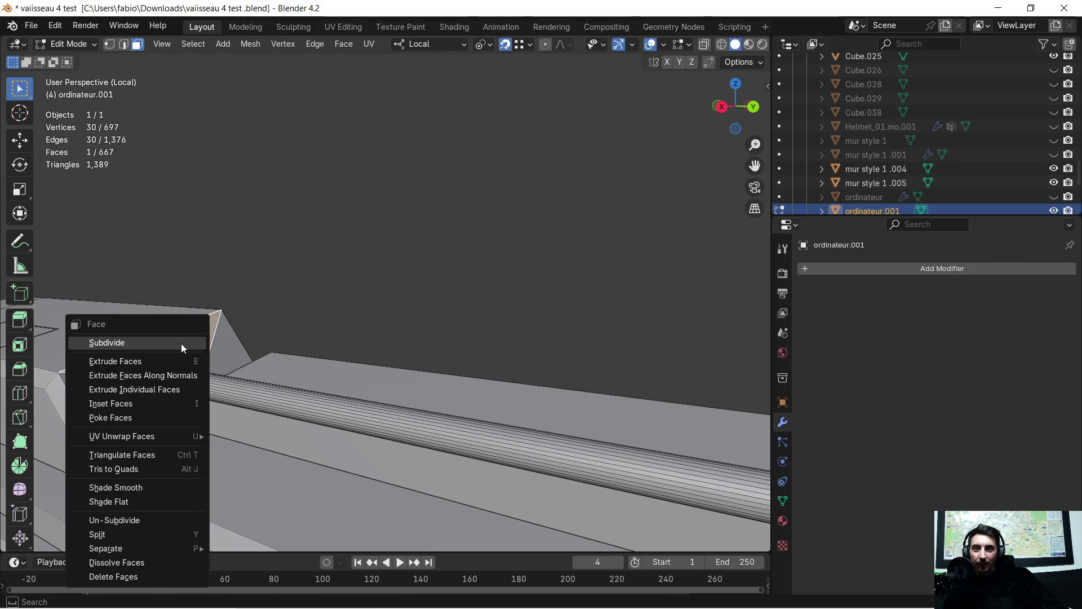
click(139, 453)
mouse_move(193, 361)
middle_down()
mouse_move(439, 242)
mouse_move(405, 222)
middle_up()
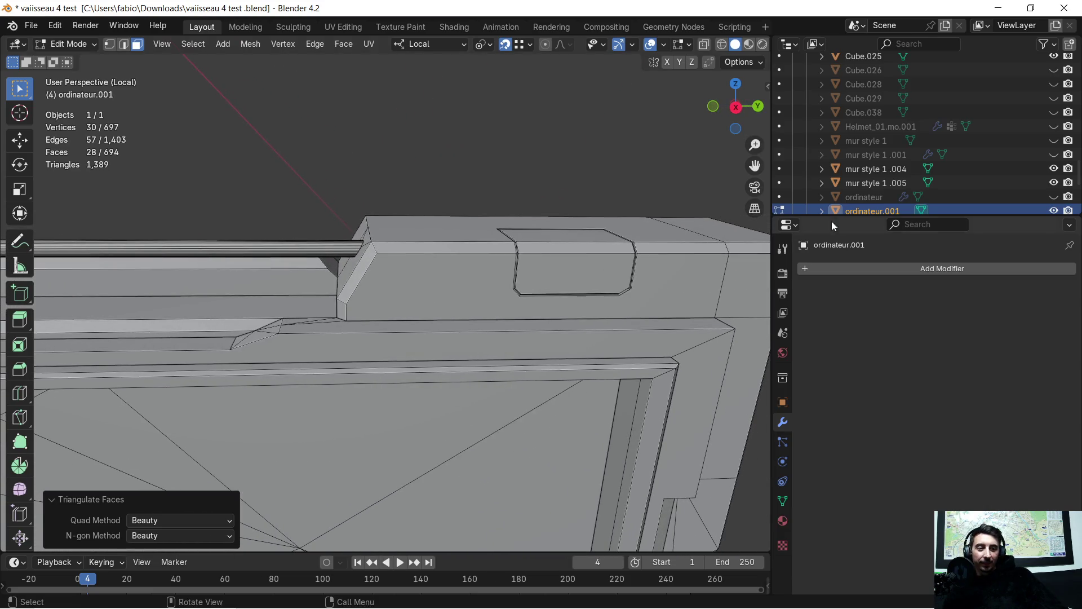
Step: Triangulate the other joint face via Ctrl+F and return to Object Mode
mouse_move(405, 223)
middle_down()
mouse_move(387, 255)
mouse_move(573, 221)
mouse_move(474, 284)
middle_up()
key(ctrl+f)
click(380, 237)
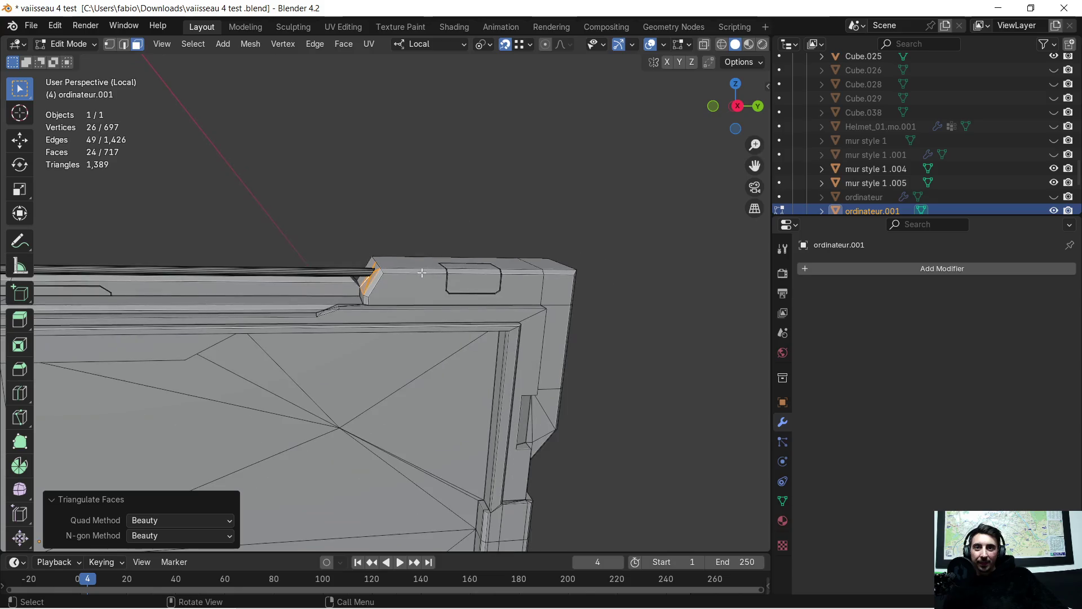
scroll(475, 284, down, 2)
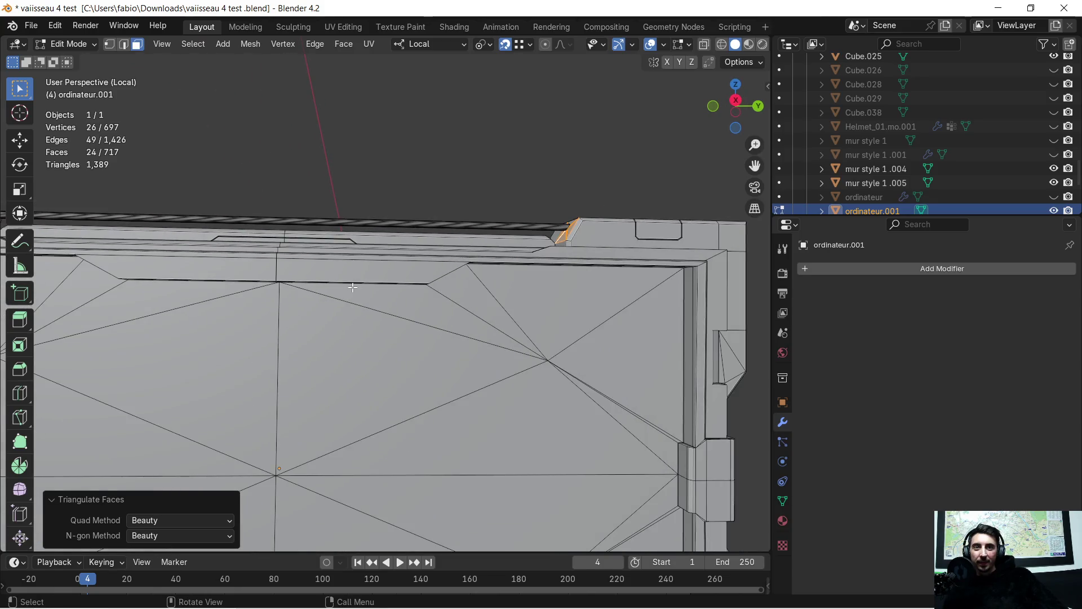
scroll(318, 299, down, 5)
scroll(358, 302, up, 4)
scroll(358, 303, down, 2)
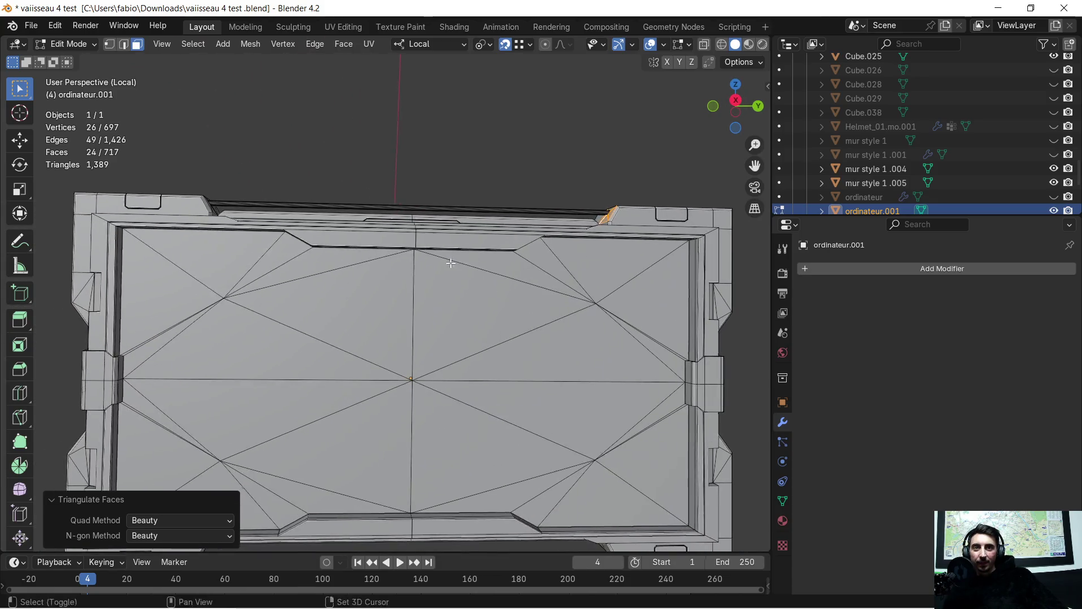
key(Tab)
scroll(464, 273, down, 1)
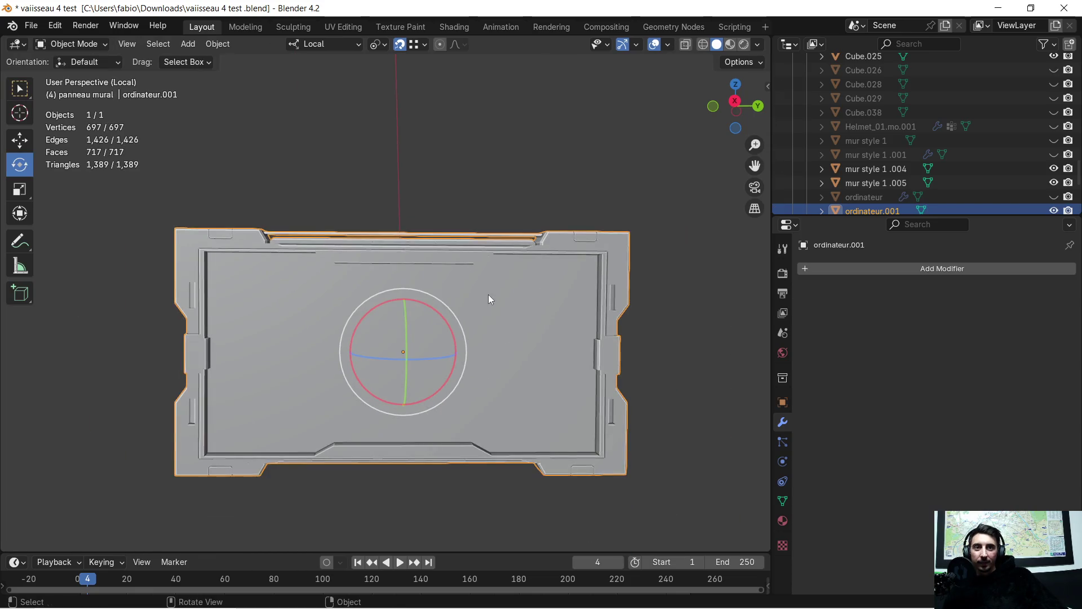
scroll(488, 294, down, 1)
Step: Leave Local View to show the full ship scene and select the ordinateur.001 panel
click(484, 145)
scroll(484, 148, up, 1)
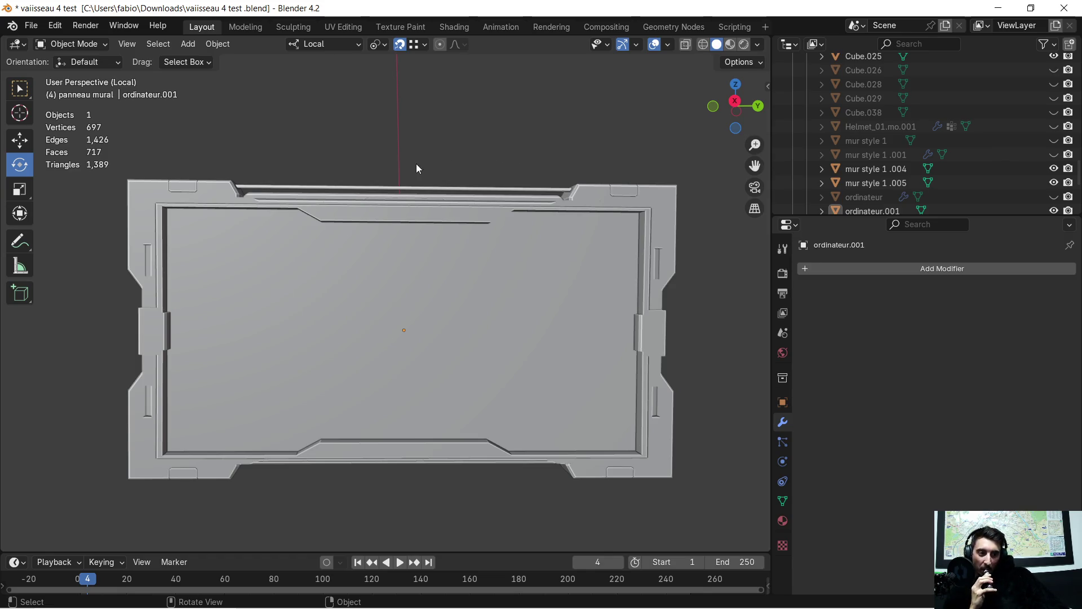
mouse_move(431, 165)
middle_down()
mouse_move(530, 255)
mouse_move(575, 242)
mouse_move(556, 244)
mouse_move(459, 197)
mouse_move(459, 163)
mouse_move(458, 185)
mouse_move(515, 271)
mouse_move(485, 250)
mouse_move(490, 235)
mouse_move(399, 398)
mouse_move(421, 288)
mouse_move(440, 262)
mouse_move(434, 289)
mouse_move(471, 277)
mouse_move(505, 320)
mouse_move(417, 282)
mouse_move(511, 327)
mouse_move(616, 318)
mouse_move(451, 318)
mouse_move(405, 288)
middle_up()
key(KP_Divide)
click(407, 288)
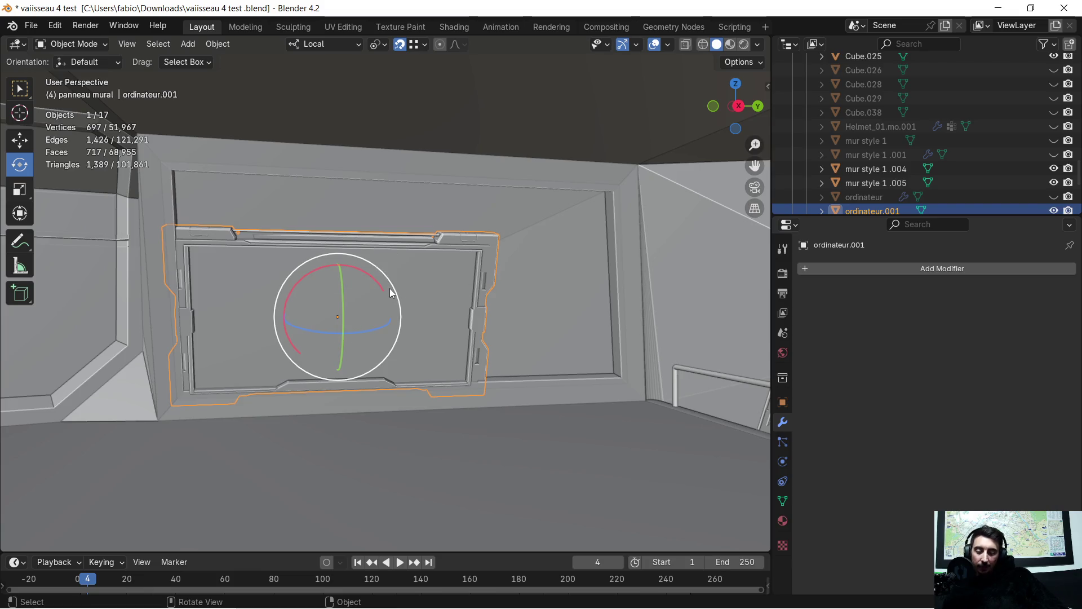
Step: Scale the panel to about 0.433 and slide it along local Y and Z into place on the wall
key(s)
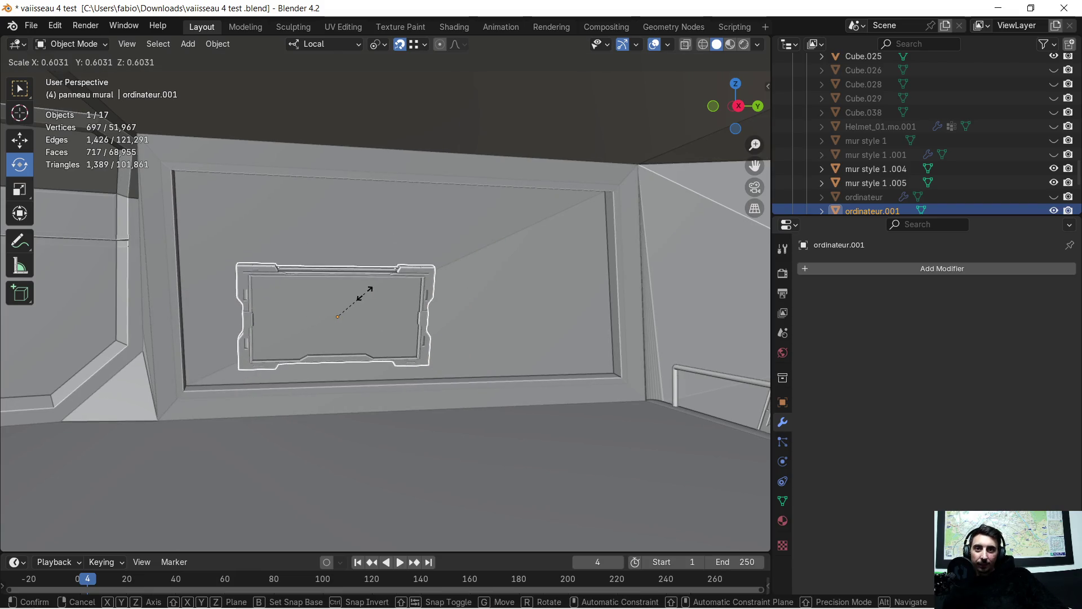
click(355, 299)
mouse_move(357, 297)
middle_down()
mouse_move(436, 313)
mouse_move(429, 324)
mouse_move(412, 319)
middle_up()
key(g)
key(y)
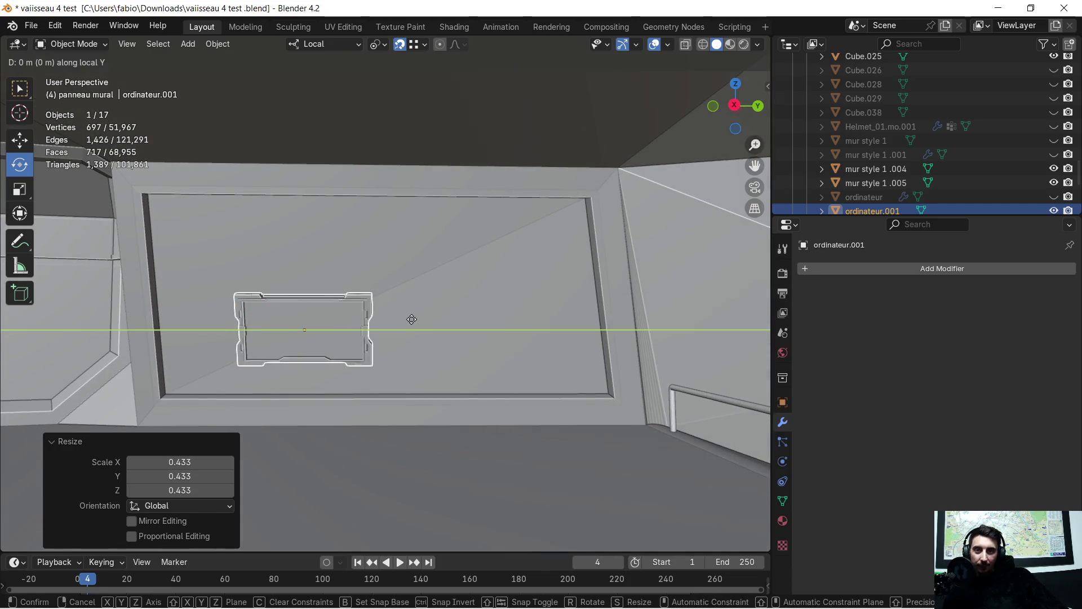
click(470, 327)
key(g)
key(z)
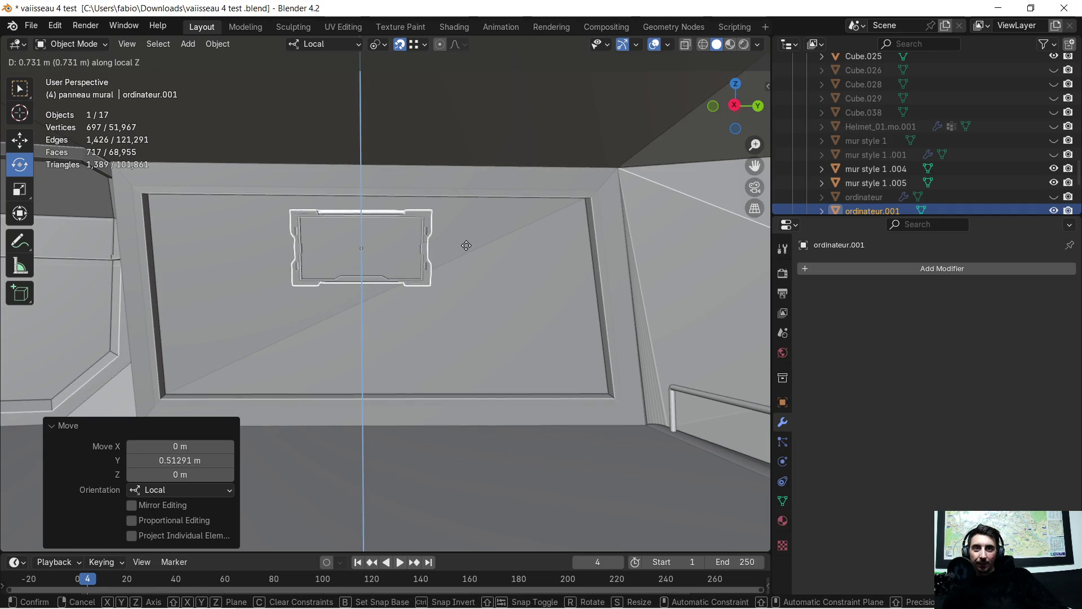
click(466, 246)
scroll(319, 302, up, 3)
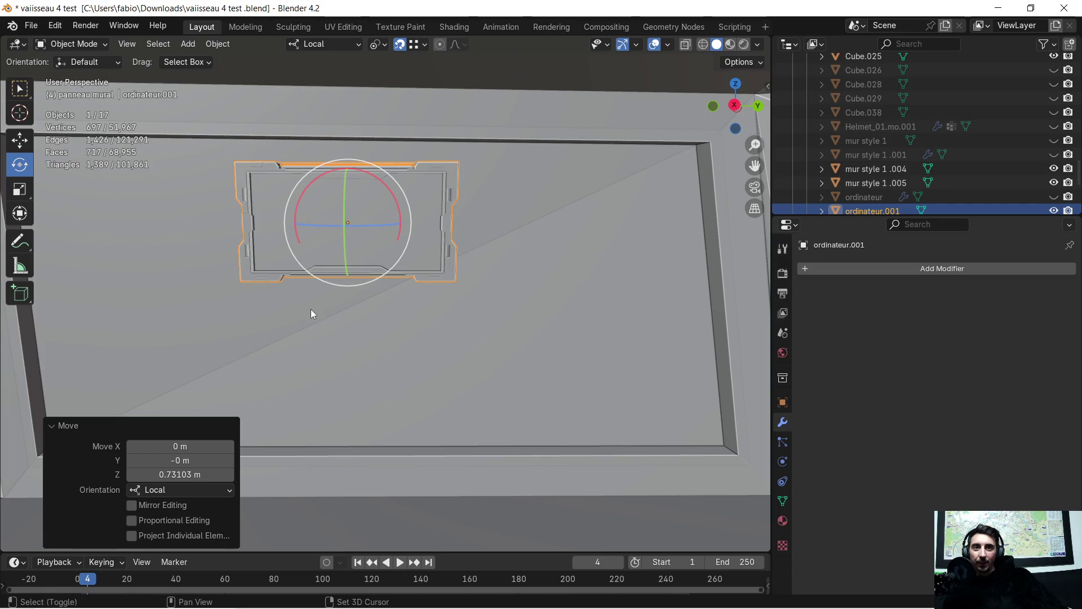
shift+middle_drag(310, 309, 349, 330)
key(g)
key(y)
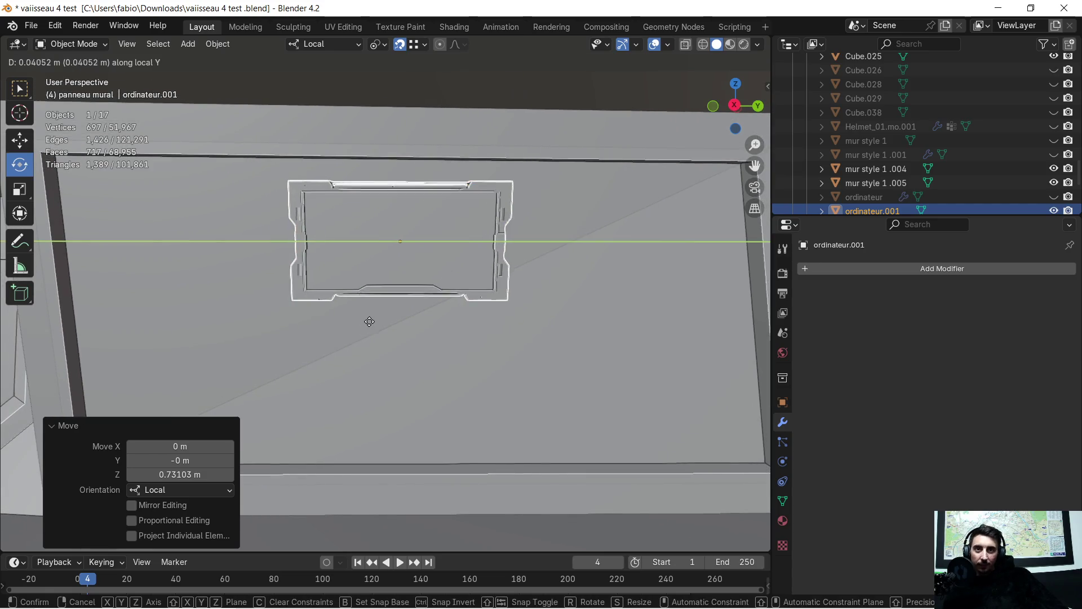
click(381, 323)
Step: Tilt the panel about 18.5° to match the wall angle and turn it 90° about local Y
mouse_move(382, 323)
middle_down()
mouse_move(364, 362)
mouse_move(493, 360)
mouse_move(462, 371)
mouse_move(481, 368)
middle_up()
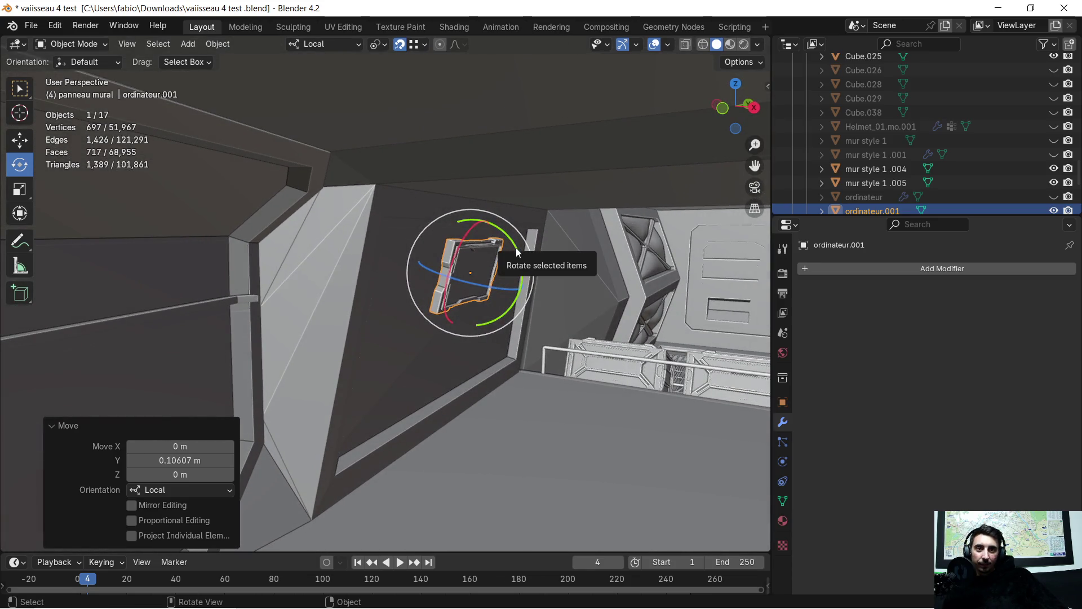
drag(518, 251, 517, 269)
middle_drag(497, 361, 531, 375)
middle_drag(492, 369, 465, 356)
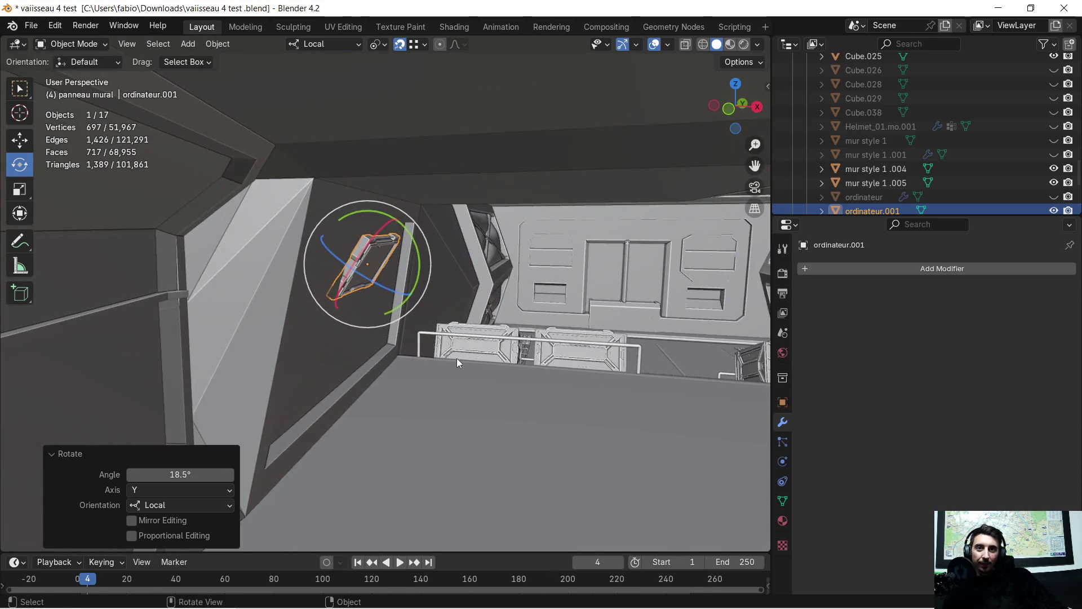
text(ry)
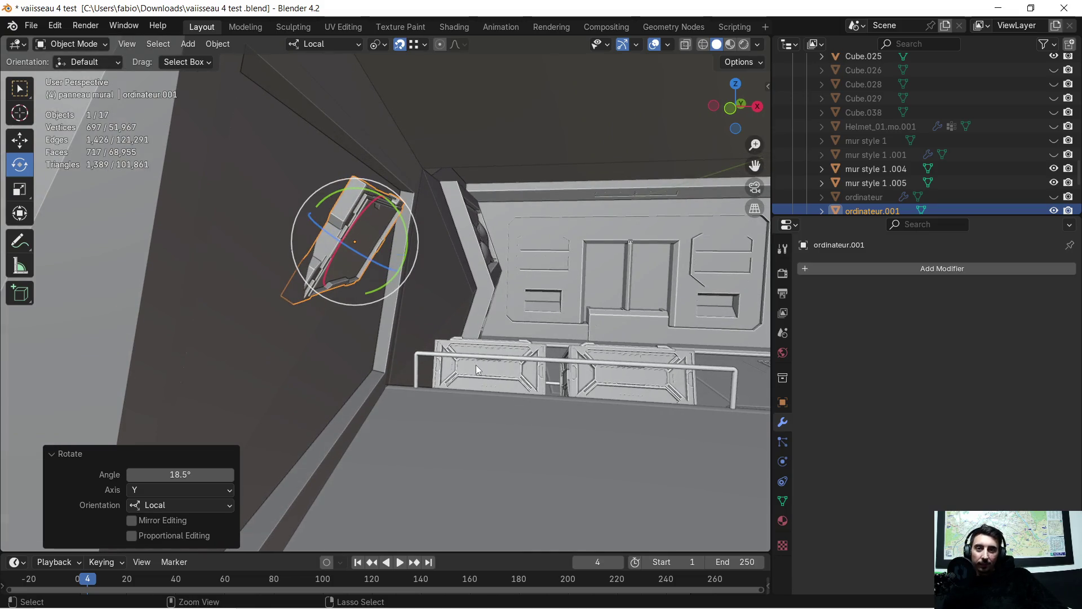
text(90)
key(Return)
middle_drag(475, 364, 347, 361)
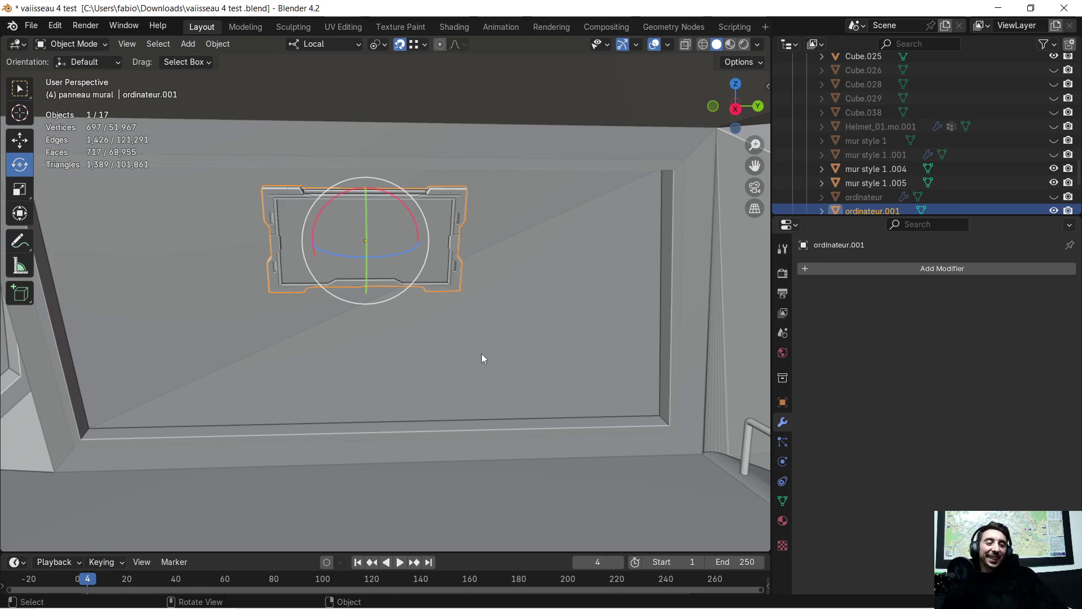
mouse_move(529, 345)
middle_down()
mouse_move(485, 322)
mouse_move(603, 319)
middle_up()
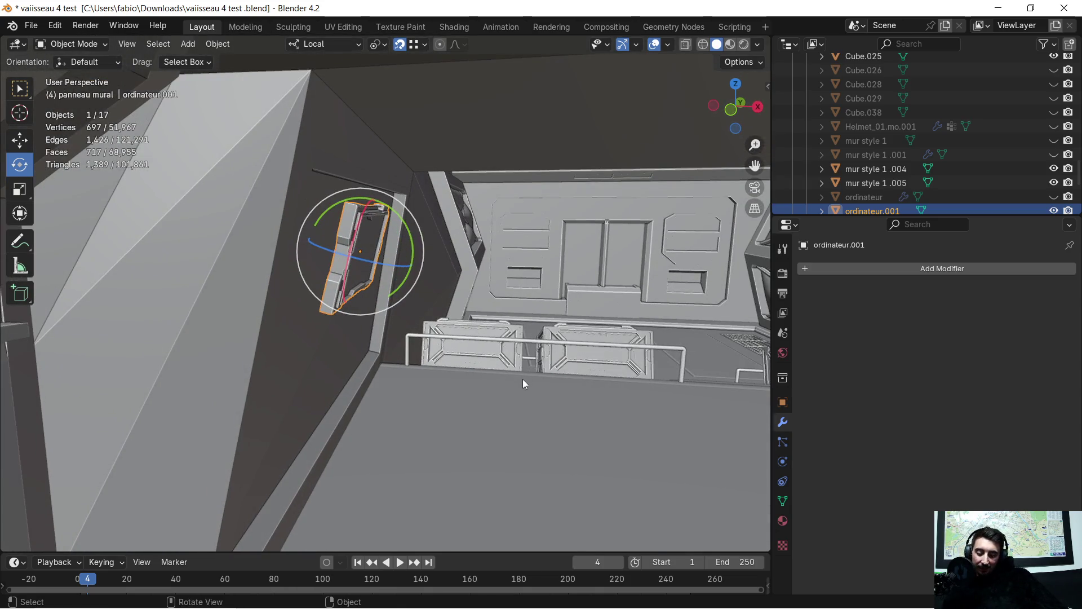
Step: Push the panel flat into the recess along local Z and X, then isolate it in Local View
key(g)
key(z)
key(z)
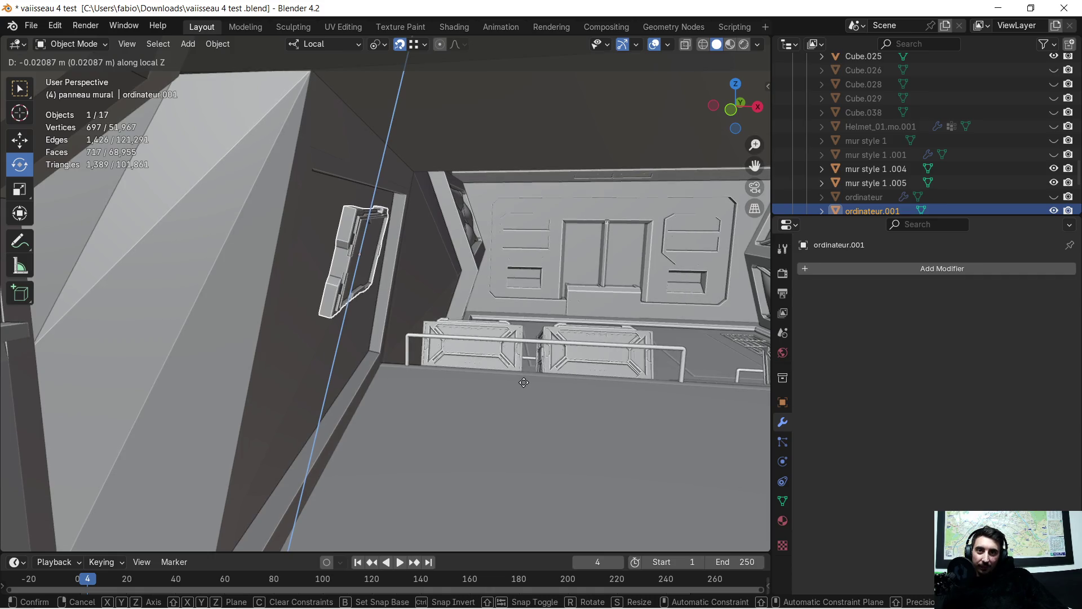
click(524, 382)
key(g)
key(x)
click(528, 385)
mouse_move(527, 389)
middle_down()
mouse_move(396, 332)
mouse_move(412, 342)
mouse_move(389, 345)
mouse_move(515, 306)
mouse_move(513, 341)
mouse_move(367, 327)
mouse_move(388, 323)
mouse_move(353, 343)
mouse_move(300, 330)
mouse_move(420, 357)
middle_up()
key(KP_Divide)
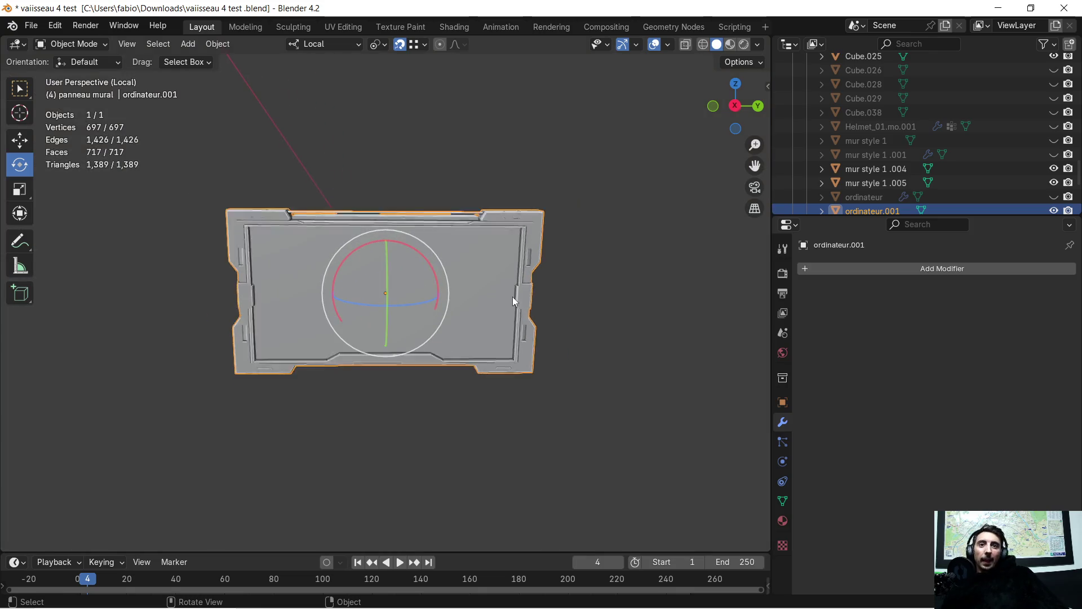
scroll(492, 314, down, 3)
Step: Bring the Chrome window with the Pinterest terminal pin in beside Blender
middle_drag(451, 354, 415, 407)
key(super)
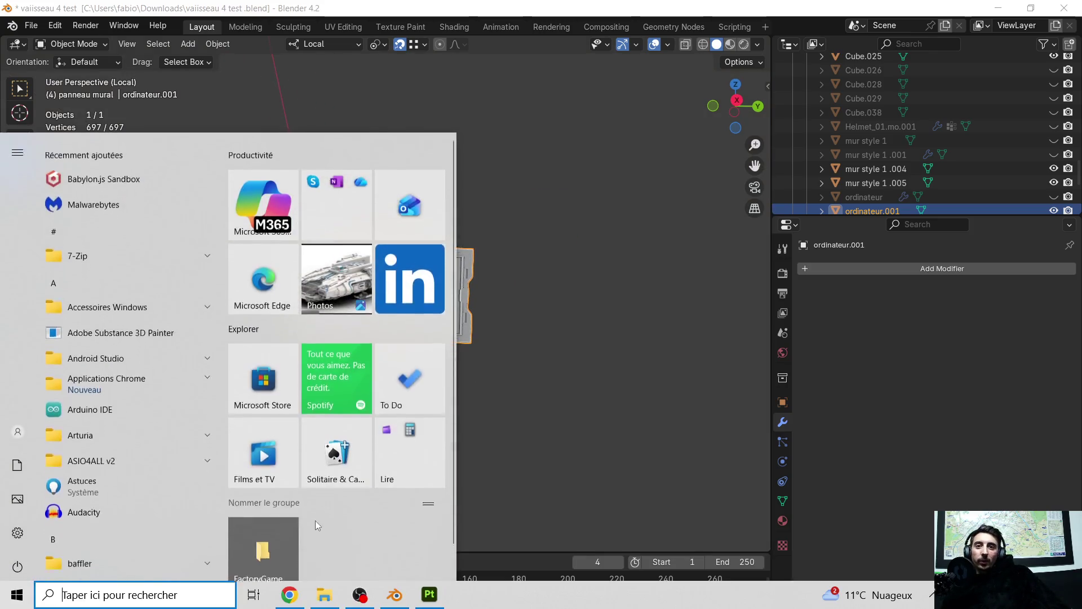
key(super)
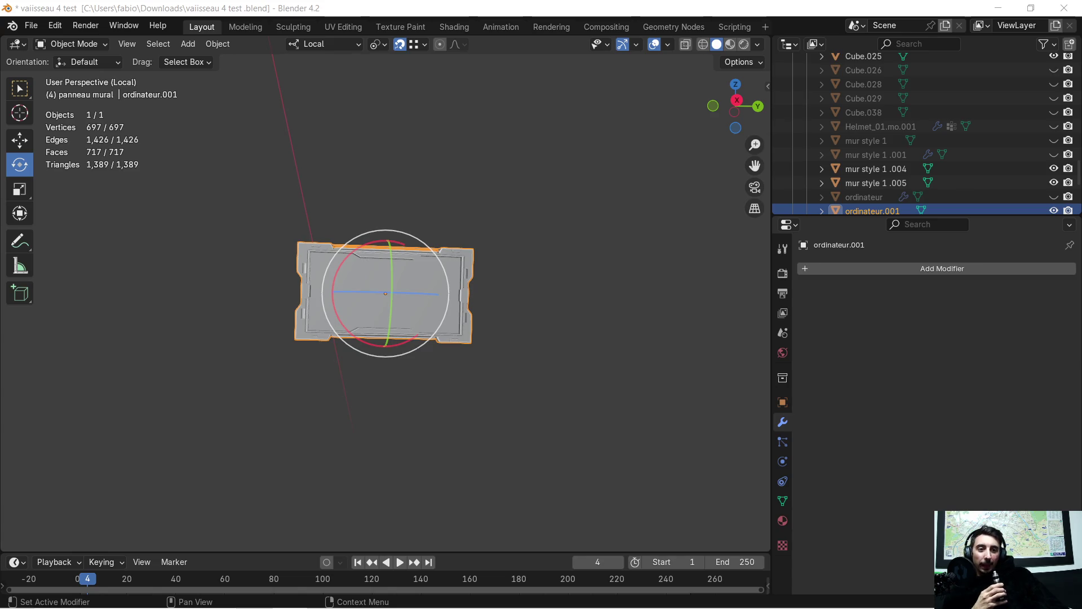
drag(1081, 55, 1081, 47)
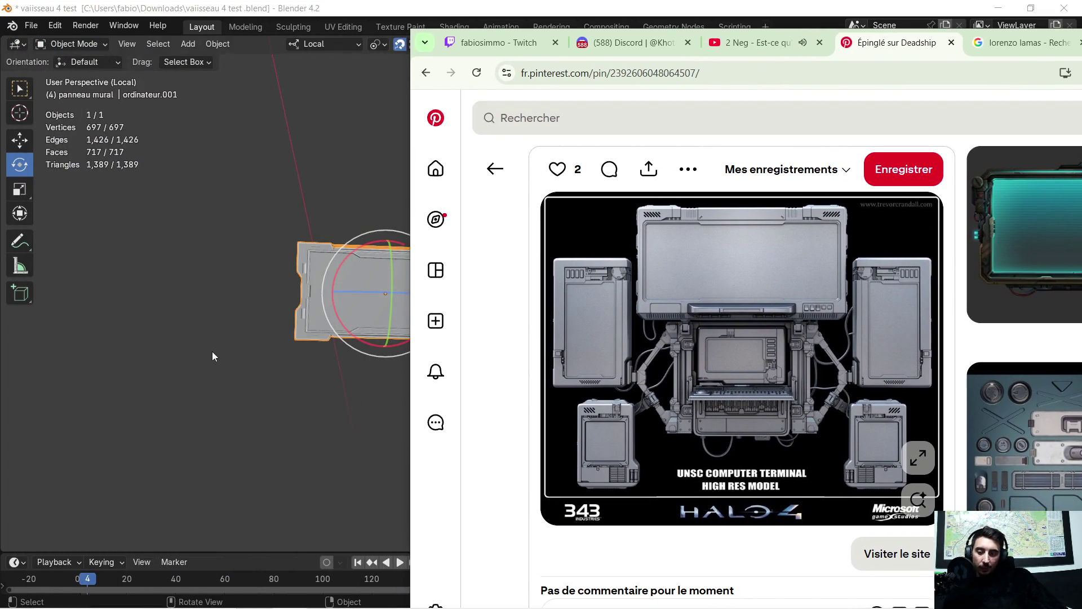
Step: Study the UNSC terminal reference in Chrome, then hide it and return to Blender alone
click(222, 369)
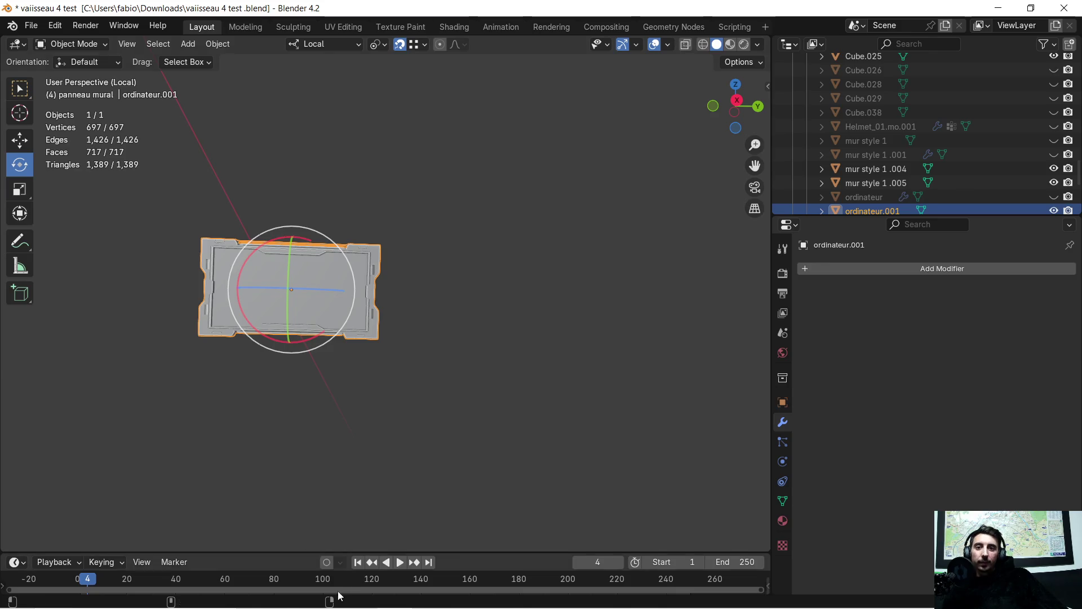
key(super)
click(337, 597)
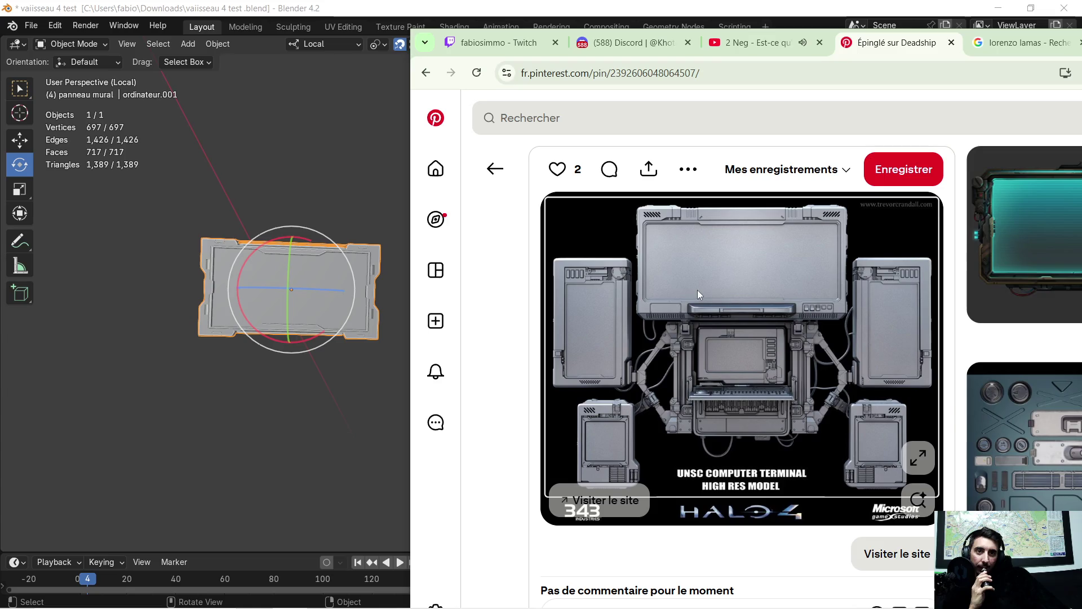
mouse_move(742, 346)
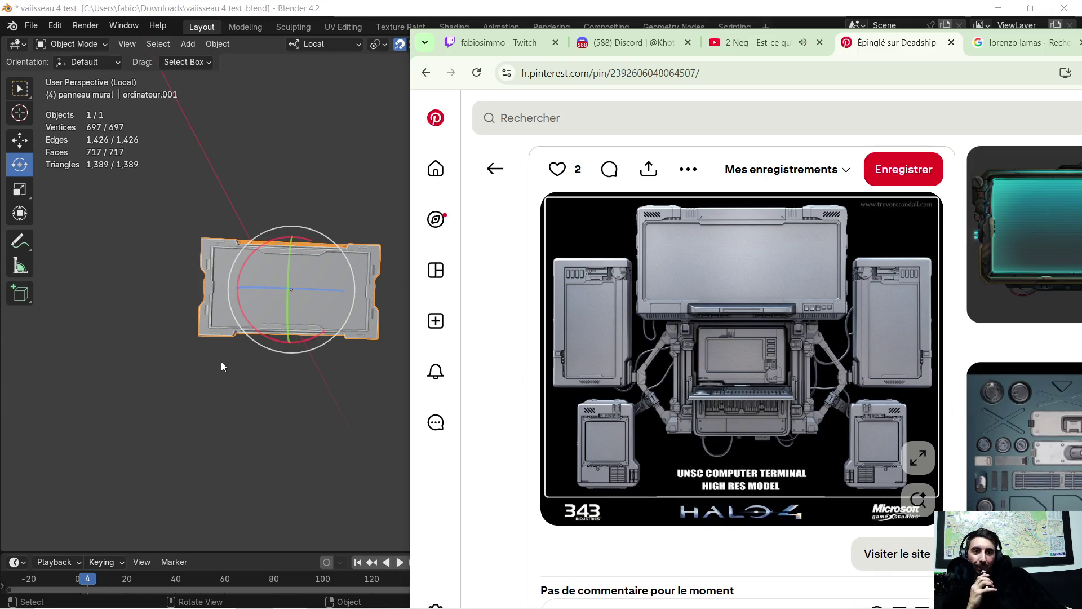
middle_drag(221, 360, 236, 357)
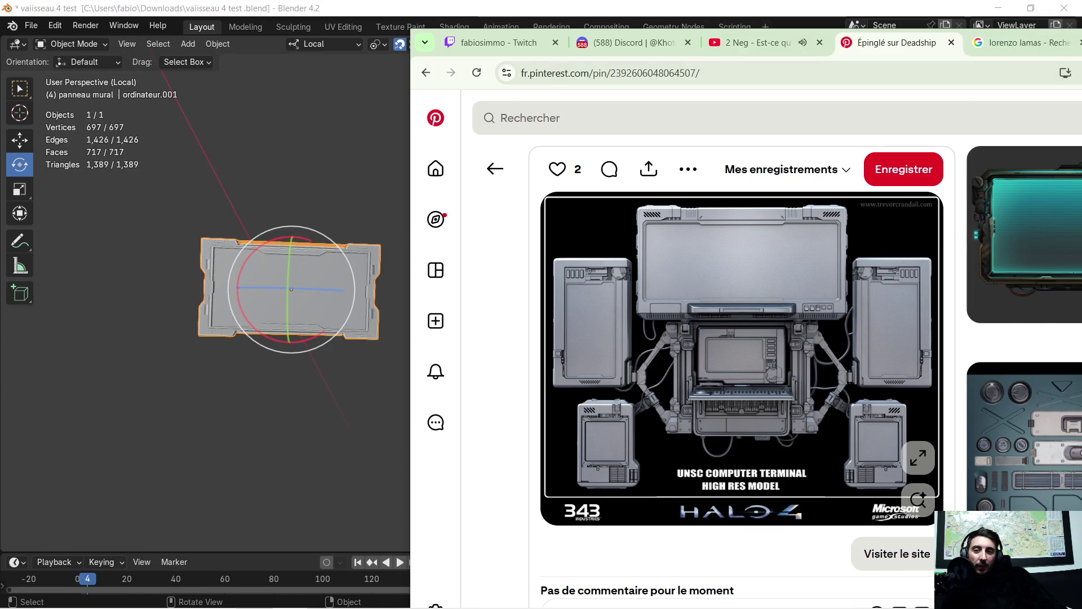
key(alt+Tab)
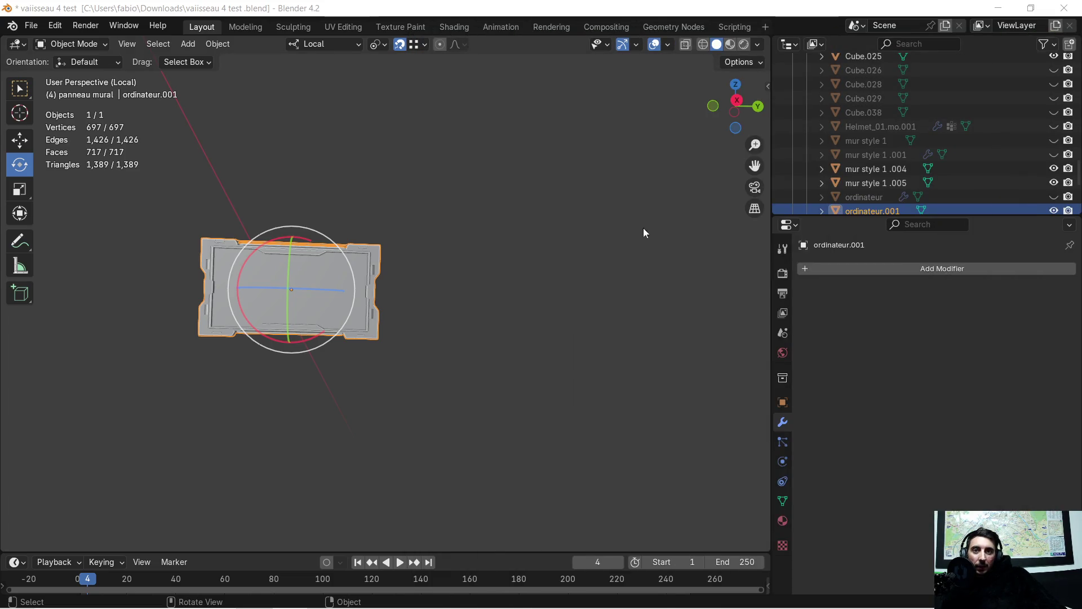
Step: Leave Local View and shift the panel about 0.28 m along its local X on the wall
mouse_move(502, 259)
middle_down()
mouse_move(452, 327)
mouse_move(557, 315)
middle_up()
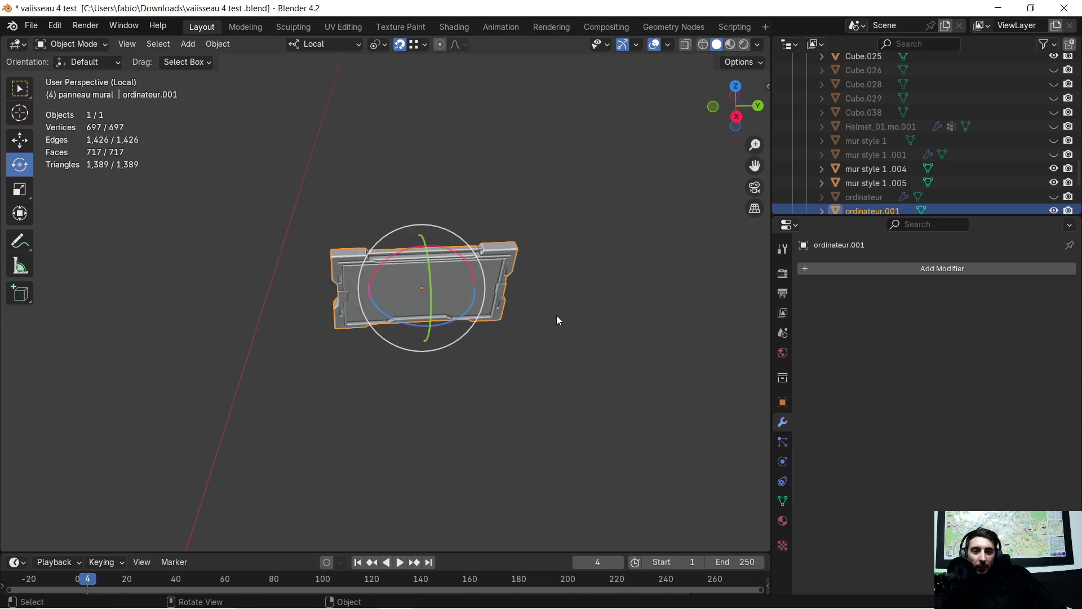
key(KP_Divide)
middle_drag(541, 364, 513, 321)
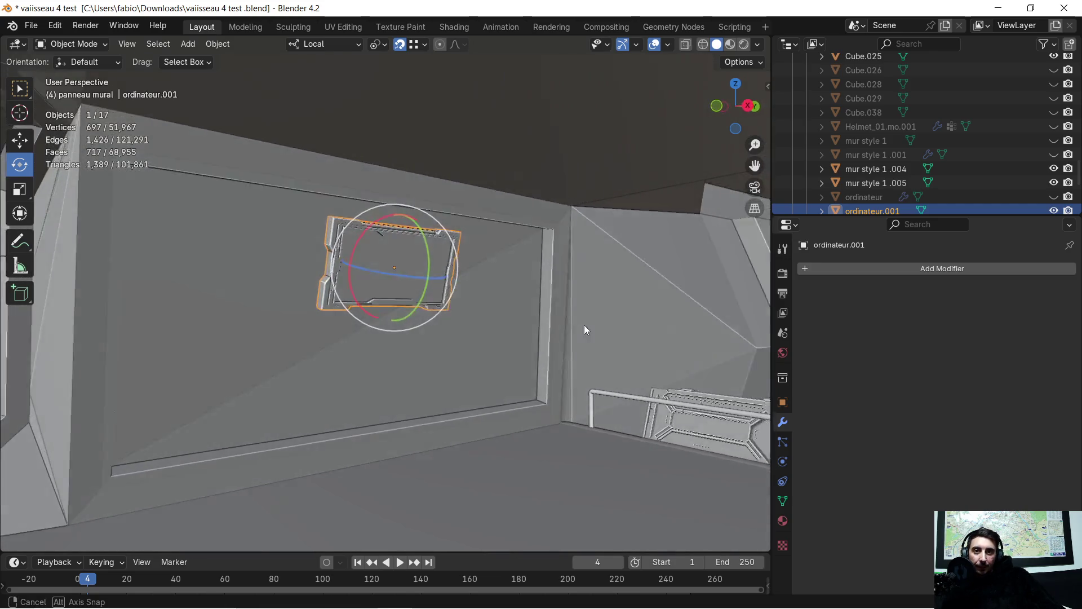
mouse_move(514, 320)
middle_down()
mouse_move(612, 324)
mouse_move(576, 327)
middle_up()
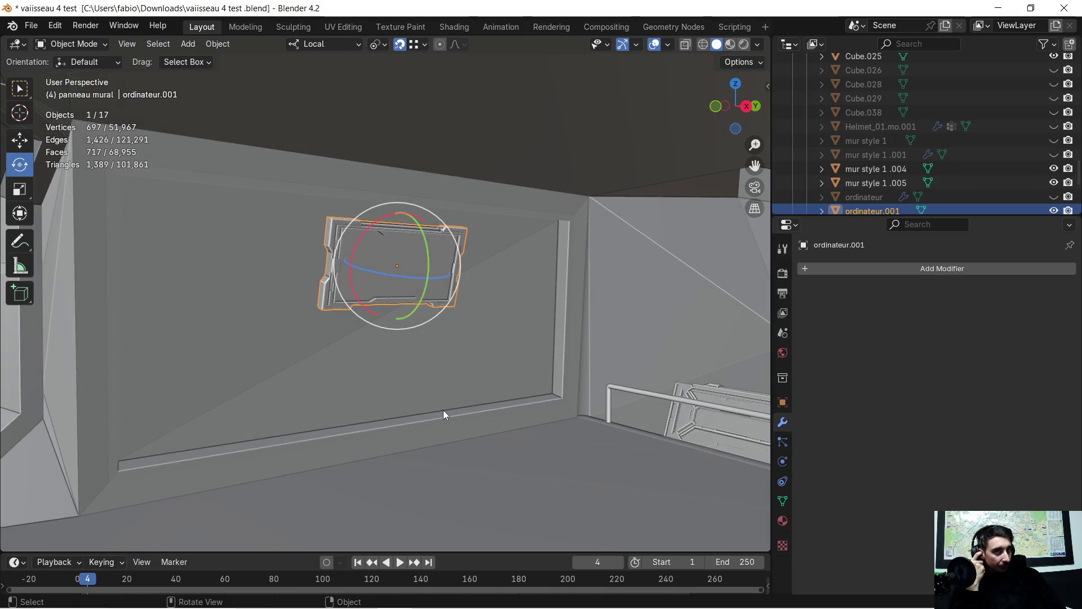
mouse_move(479, 351)
middle_down()
mouse_move(402, 353)
mouse_move(555, 366)
middle_up()
key(g)
key(x)
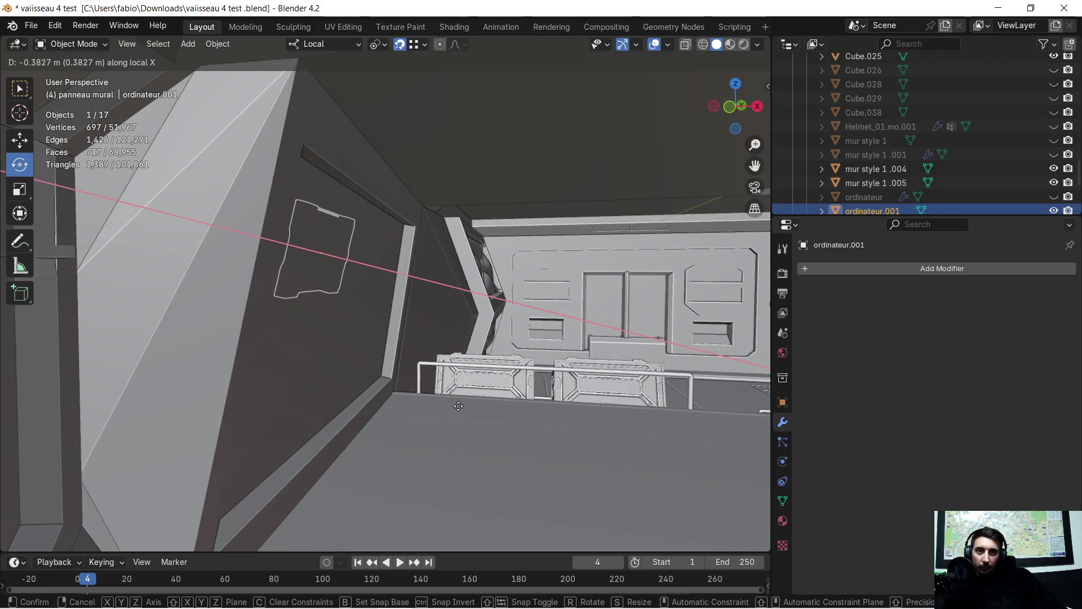
click(533, 456)
Step: Turn the panel about 2.34° around its local Z to align it with the wall
mouse_move(532, 456)
middle_down()
mouse_move(495, 393)
mouse_move(431, 407)
mouse_move(339, 386)
mouse_move(340, 366)
middle_up()
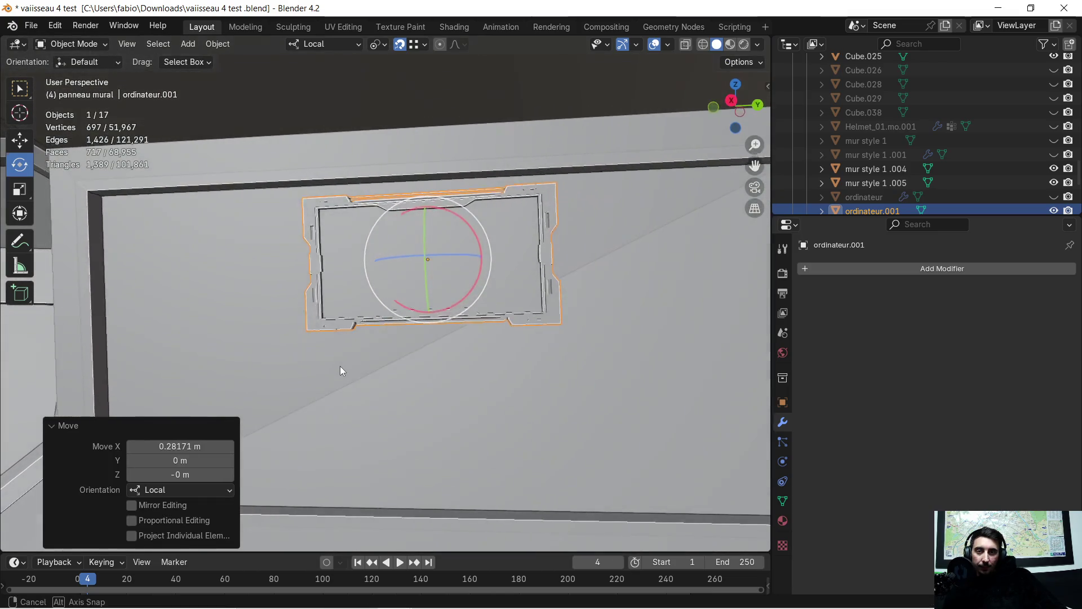
mouse_move(457, 434)
middle_down()
mouse_move(449, 394)
mouse_move(533, 423)
mouse_move(618, 428)
mouse_move(562, 432)
mouse_move(585, 464)
mouse_move(612, 470)
mouse_move(610, 486)
mouse_move(604, 397)
mouse_move(574, 418)
mouse_move(522, 399)
mouse_move(445, 318)
mouse_move(447, 146)
mouse_move(464, 181)
mouse_move(553, 250)
middle_up()
mouse_move(566, 200)
shift+middle_down()
mouse_move(534, 265)
mouse_move(552, 244)
mouse_move(535, 243)
shift+middle_up()
key(r)
key(z)
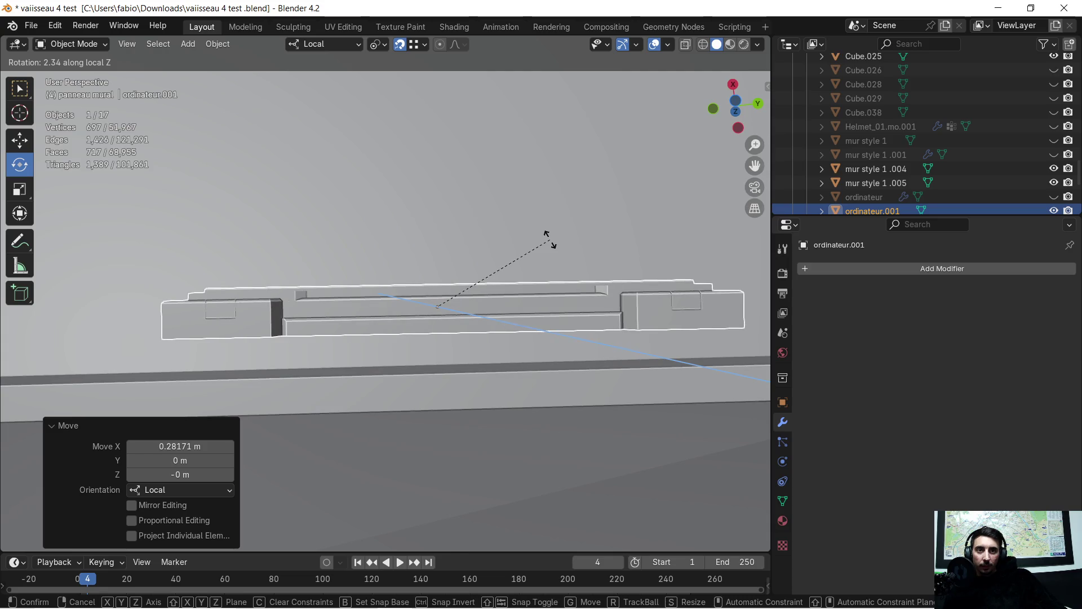
click(549, 240)
scroll(550, 239, up, 3)
mouse_move(550, 240)
middle_down()
mouse_move(565, 310)
mouse_move(407, 431)
mouse_move(481, 390)
mouse_move(494, 418)
mouse_move(443, 407)
mouse_move(473, 398)
mouse_move(492, 410)
mouse_move(482, 391)
middle_up()
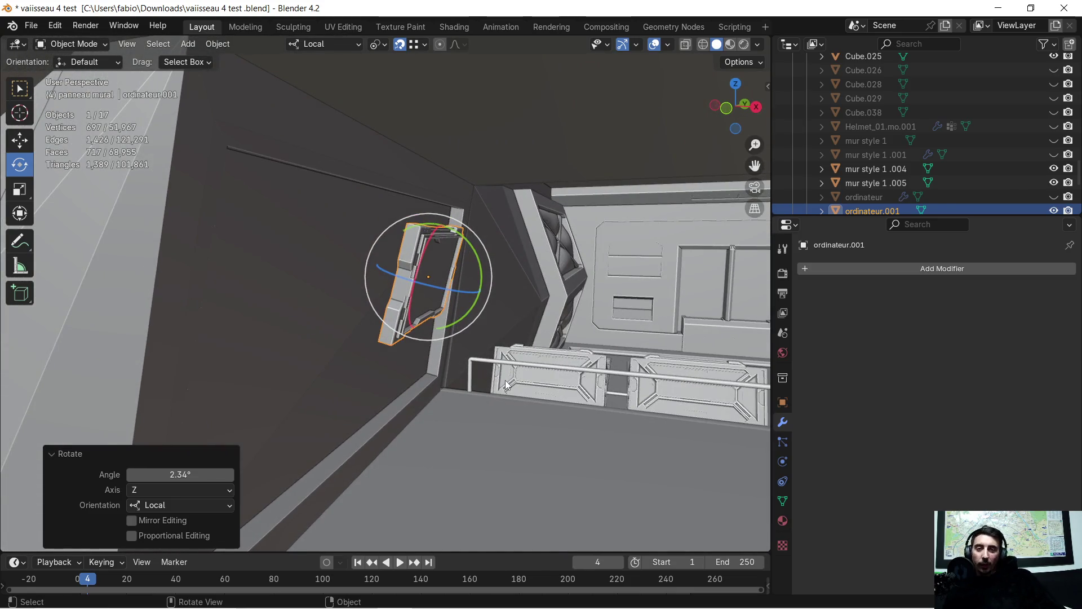
Step: Isolate the panel again and enter Edit Mode on its mesh, selecting the top rim face
key(KP_Divide)
mouse_move(458, 336)
middle_down()
mouse_move(328, 290)
mouse_move(321, 309)
mouse_move(437, 356)
mouse_move(510, 317)
mouse_move(517, 280)
mouse_move(446, 289)
mouse_move(404, 253)
mouse_move(492, 262)
mouse_move(610, 242)
mouse_move(525, 251)
mouse_move(454, 125)
mouse_move(389, 177)
middle_up()
key(Tab)
click(451, 125)
Step: Extrude a single rim edge of the panel into a new face
click(130, 46)
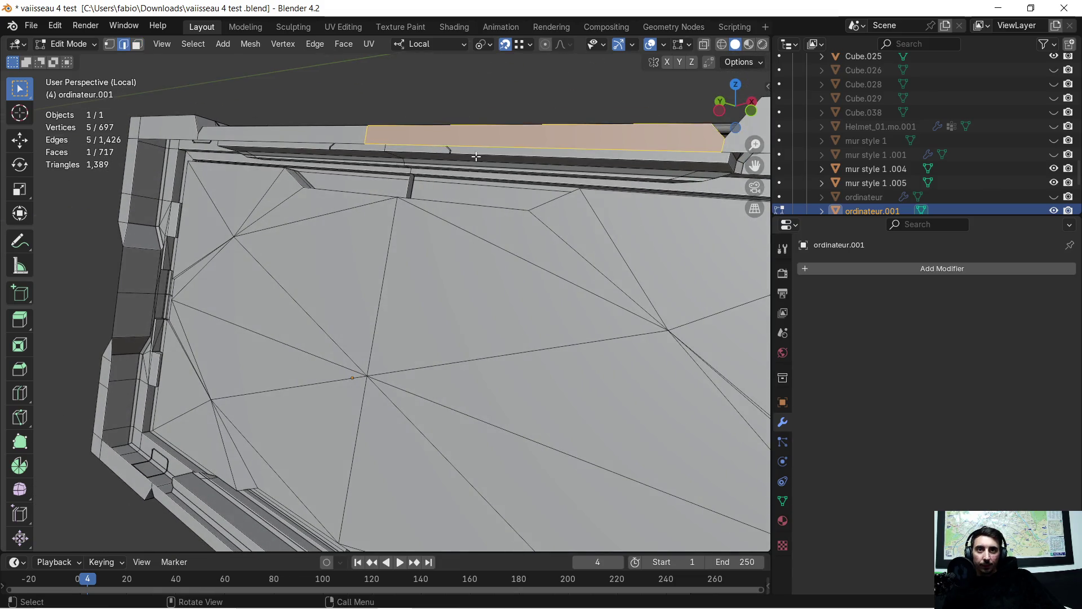
click(501, 147)
mouse_move(501, 148)
middle_down()
mouse_move(486, 191)
mouse_move(447, 221)
mouse_move(462, 252)
middle_up()
key(e)
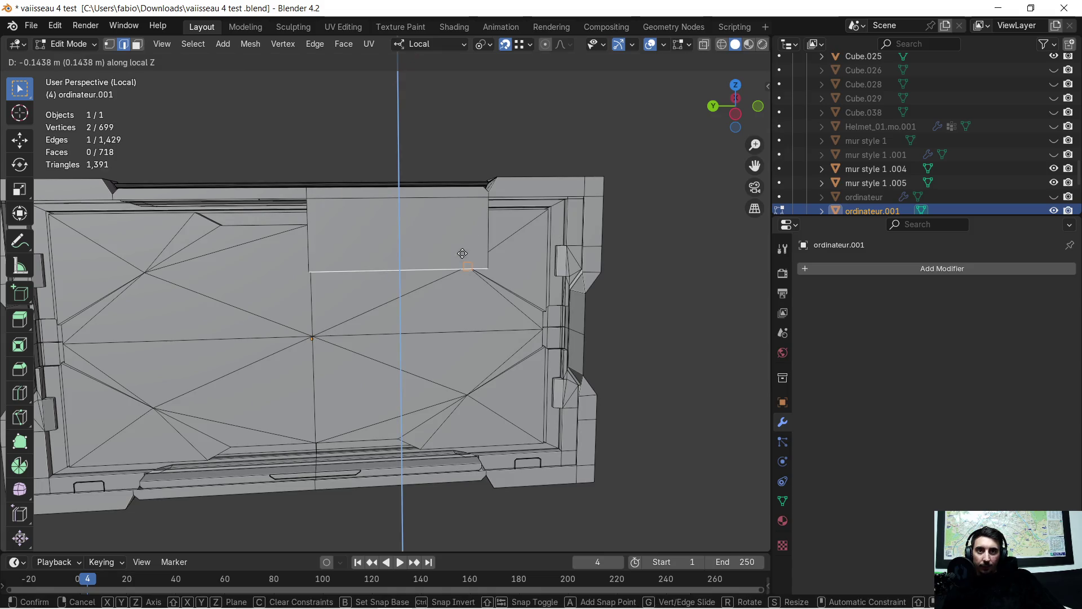
click(583, 336)
scroll(584, 337, up, 3)
mouse_move(416, 314)
middle_down()
mouse_move(423, 260)
mouse_move(457, 253)
middle_up()
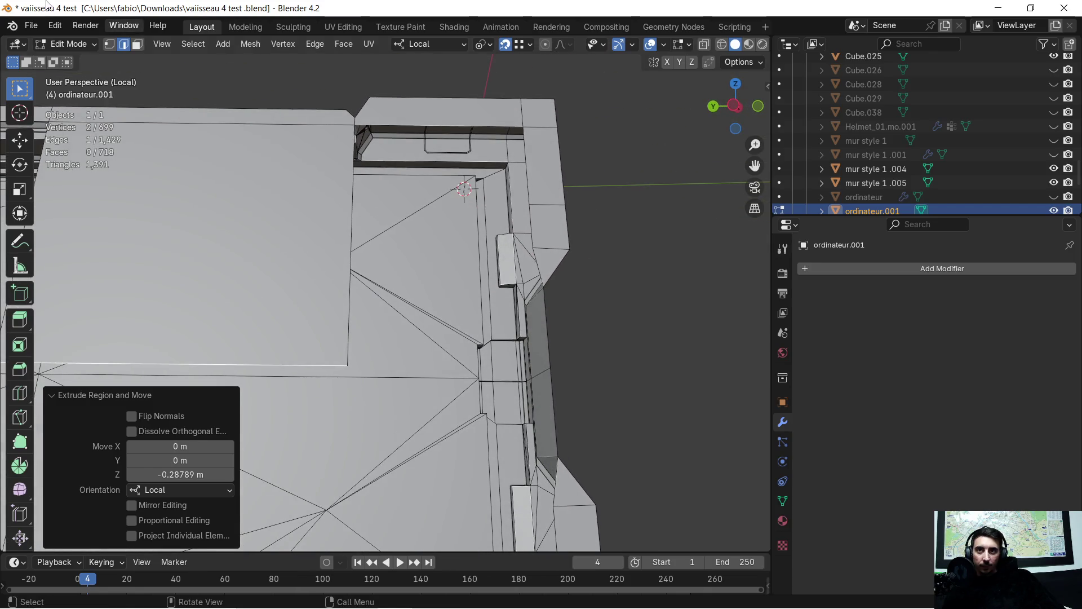
Step: Select the corner vertices around the side gap and triangulate the resulting face
click(109, 45)
shift+click(363, 125)
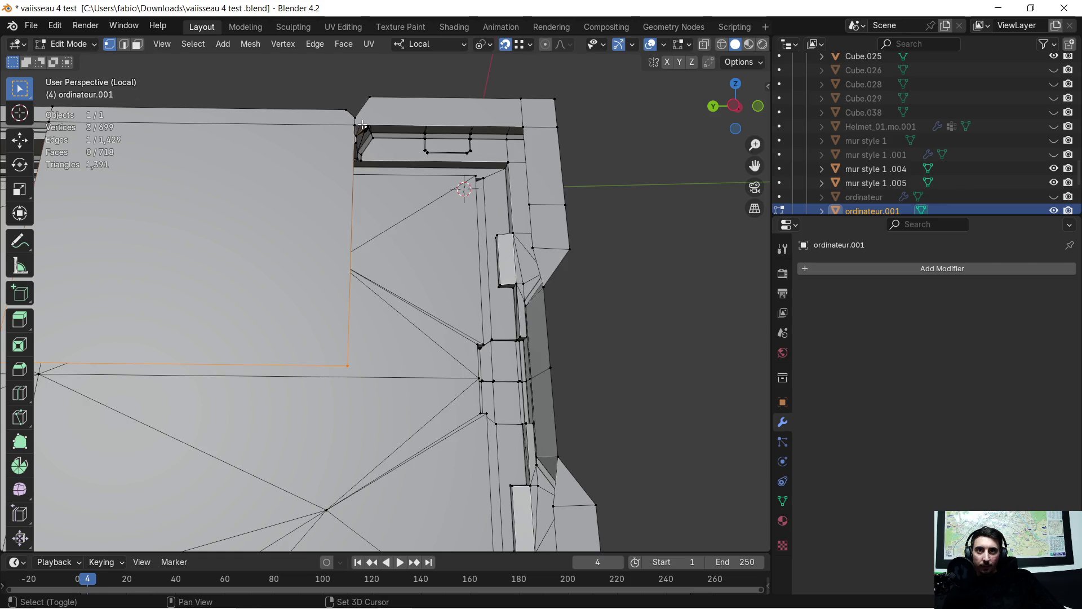
click(356, 126)
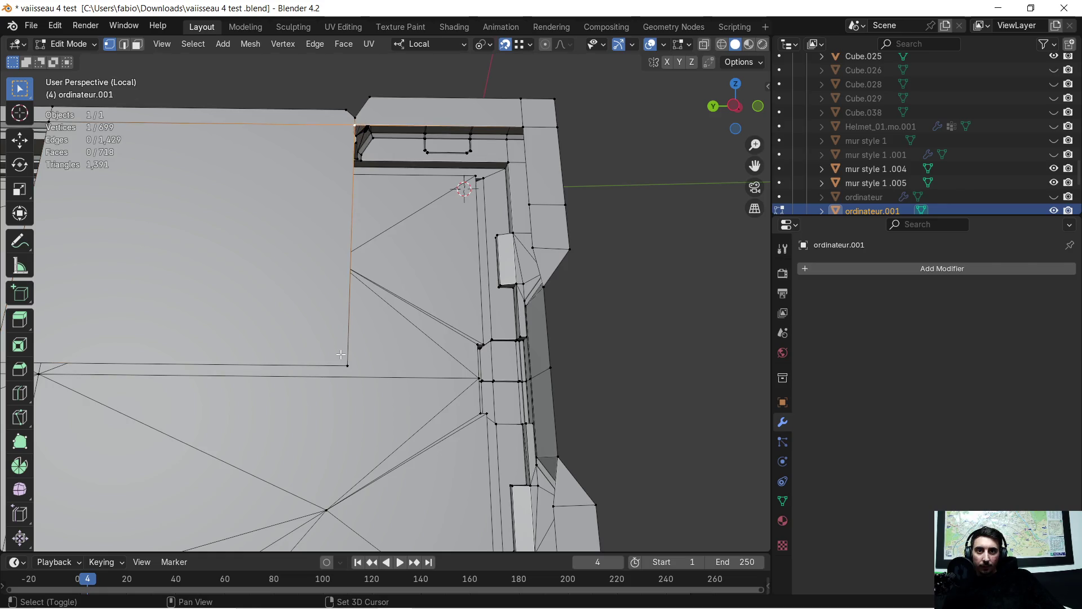
middle_drag(490, 152, 520, 140)
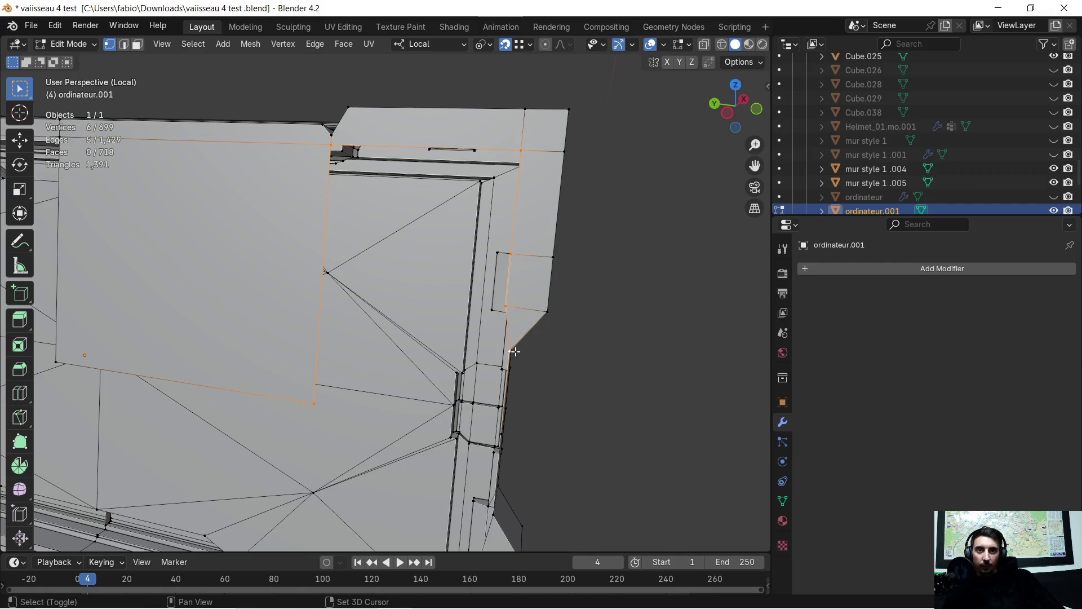
middle_drag(514, 350, 440, 393)
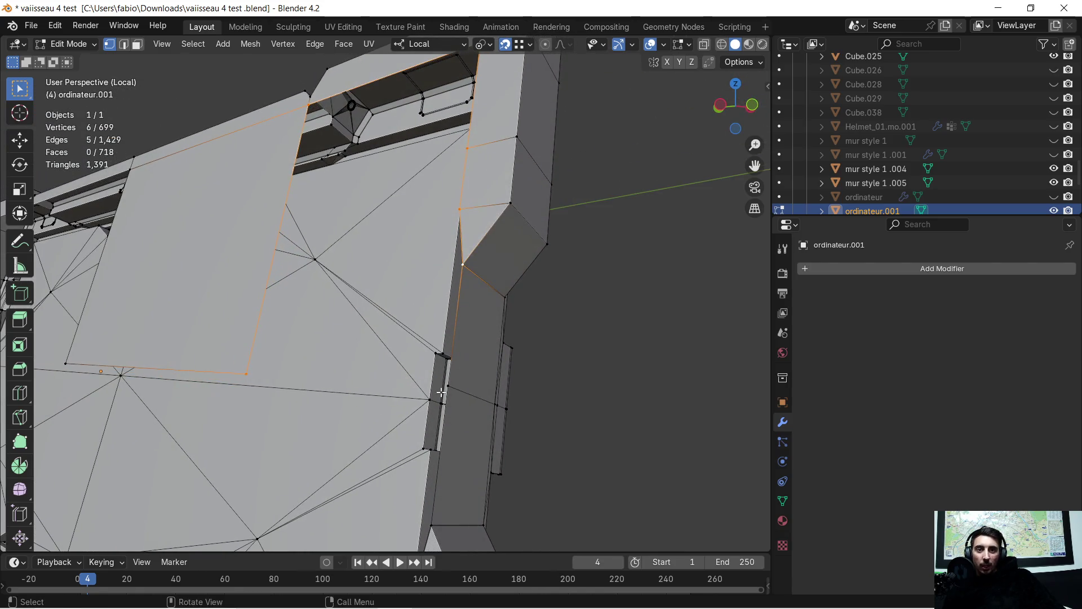
mouse_move(451, 385)
middle_down()
mouse_move(387, 299)
mouse_move(432, 311)
mouse_move(423, 302)
middle_up()
shift+click(386, 300)
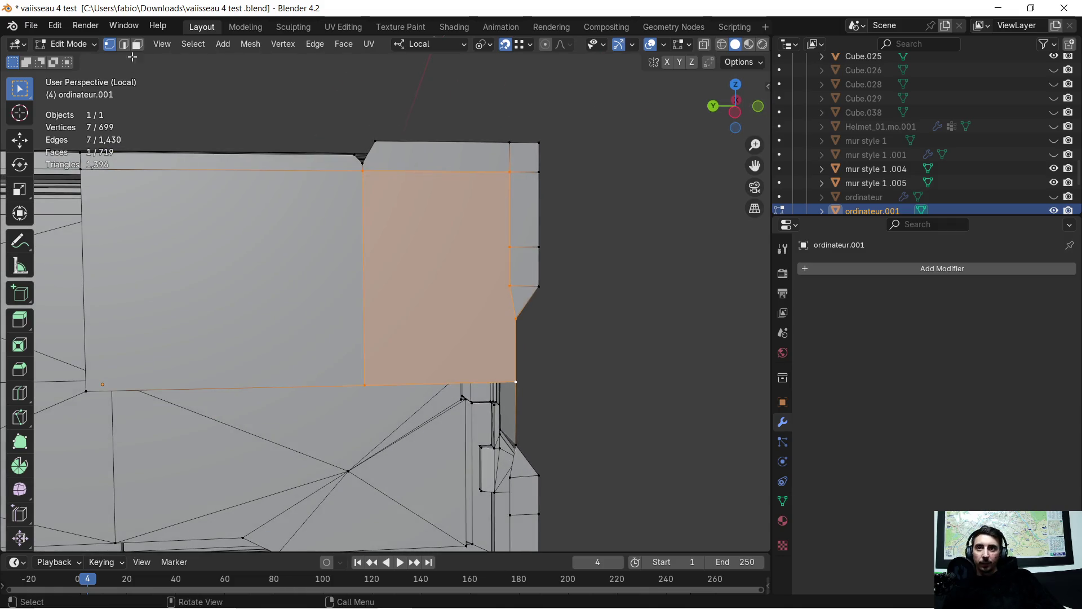
key(ctrl+f)
click(460, 309)
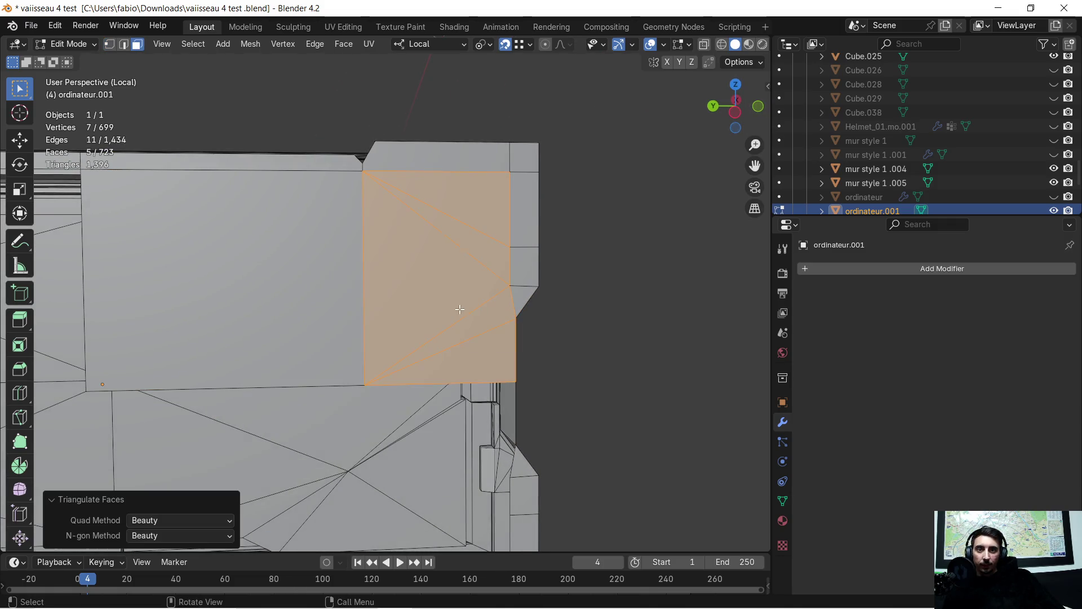
middle_drag(460, 306, 462, 286)
scroll(462, 286, up, 1)
scroll(431, 321, up, 1)
shift+middle_drag(415, 358, 435, 234)
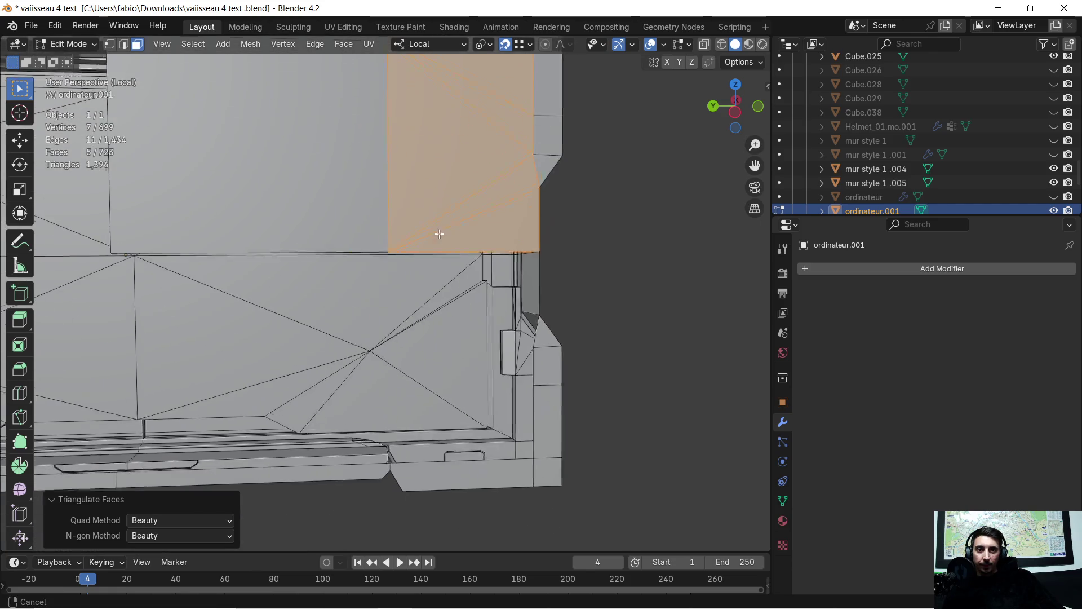
middle_drag(355, 222, 209, 31)
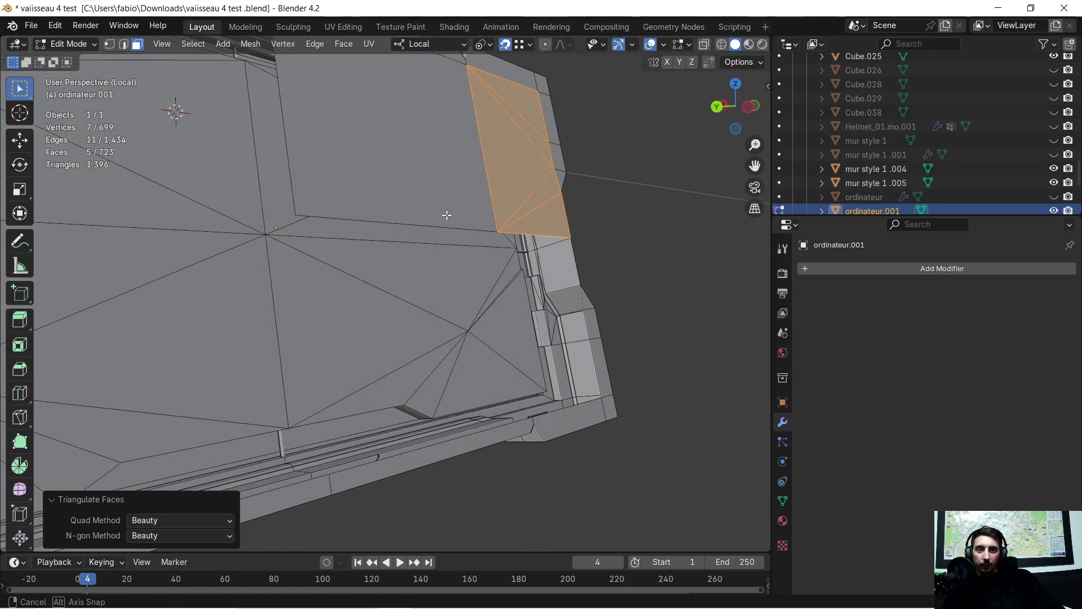
Step: Extrude another panel edge about 0.29 m along local Z into a new strip
click(123, 44)
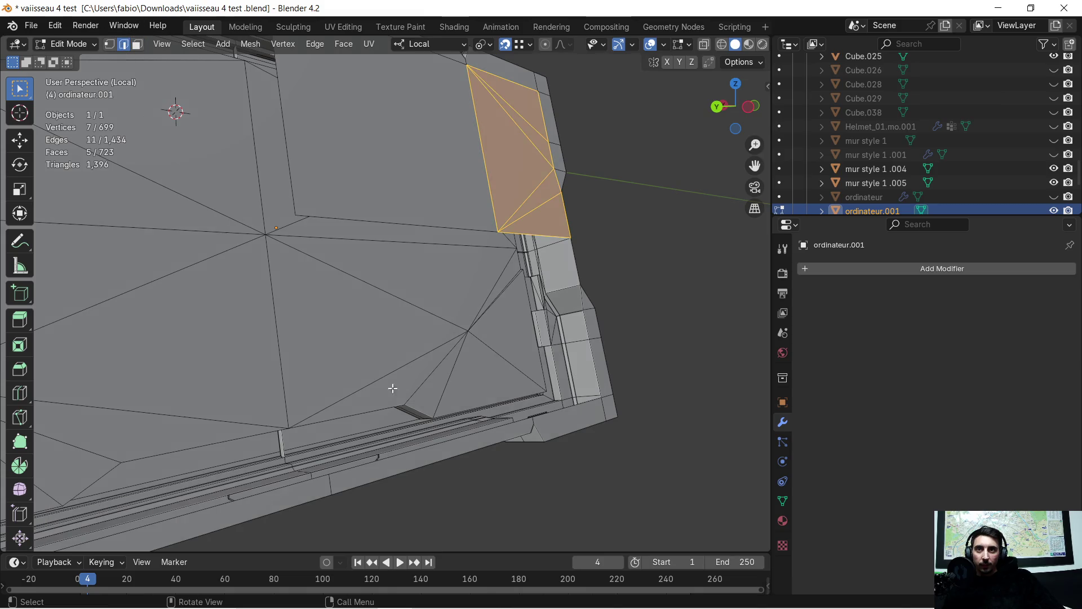
click(456, 435)
middle_drag(408, 313, 411, 364)
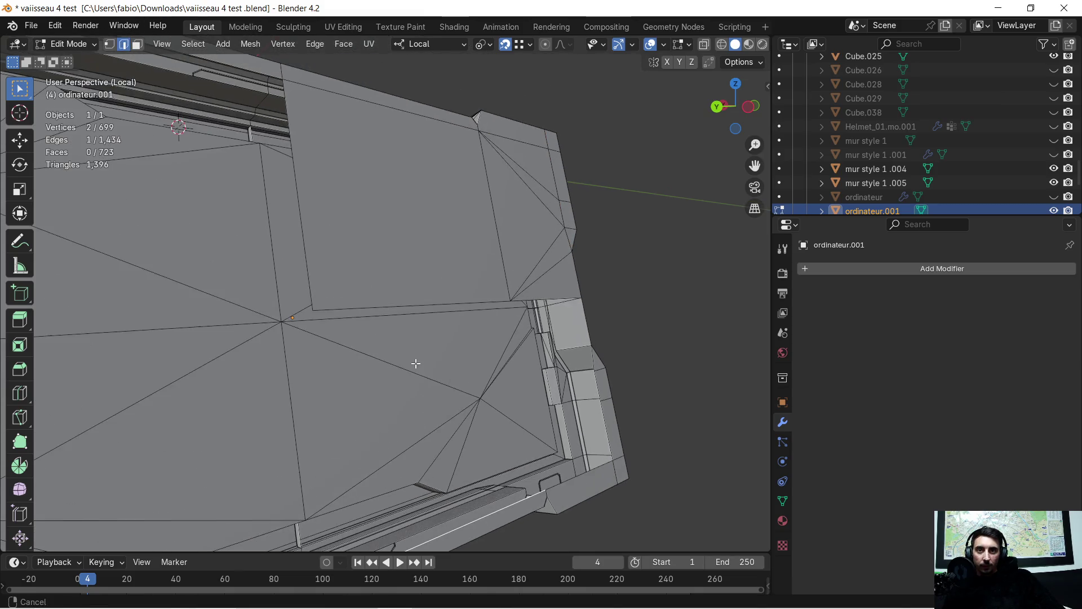
key(e)
click(306, 306)
Step: Select the vertices around the second gap and fill it with a face, then undo the bad fill
mouse_move(610, 307)
middle_down()
mouse_move(531, 362)
mouse_move(500, 349)
middle_up()
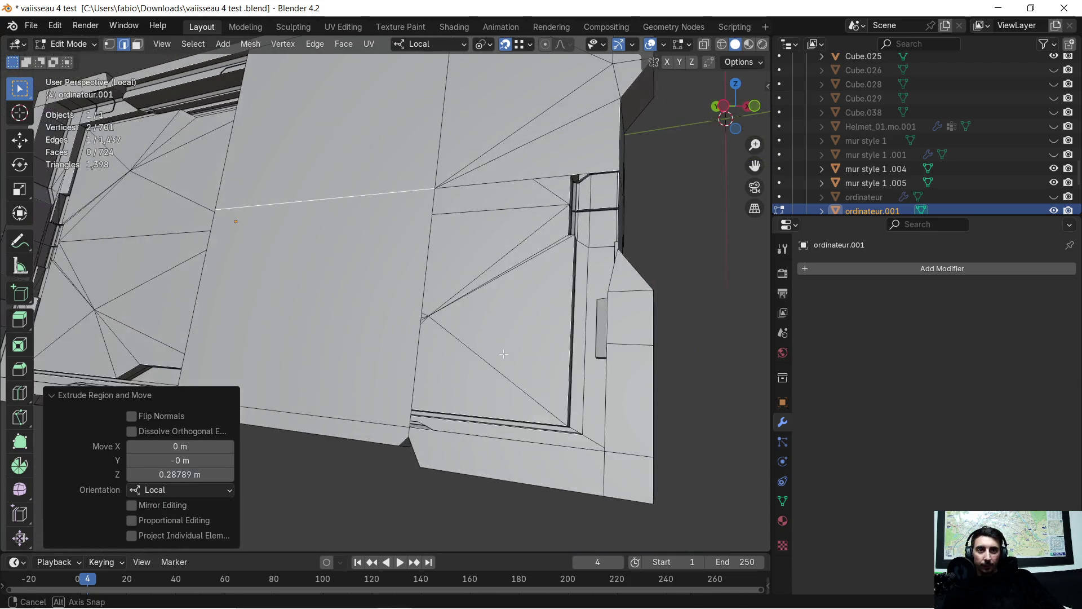
click(109, 44)
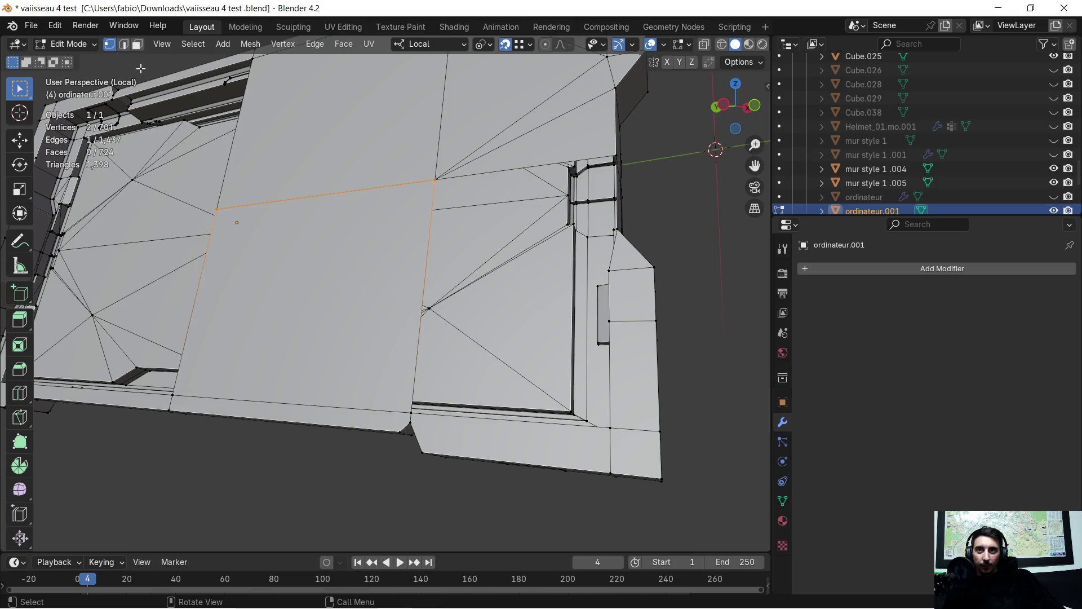
click(432, 176)
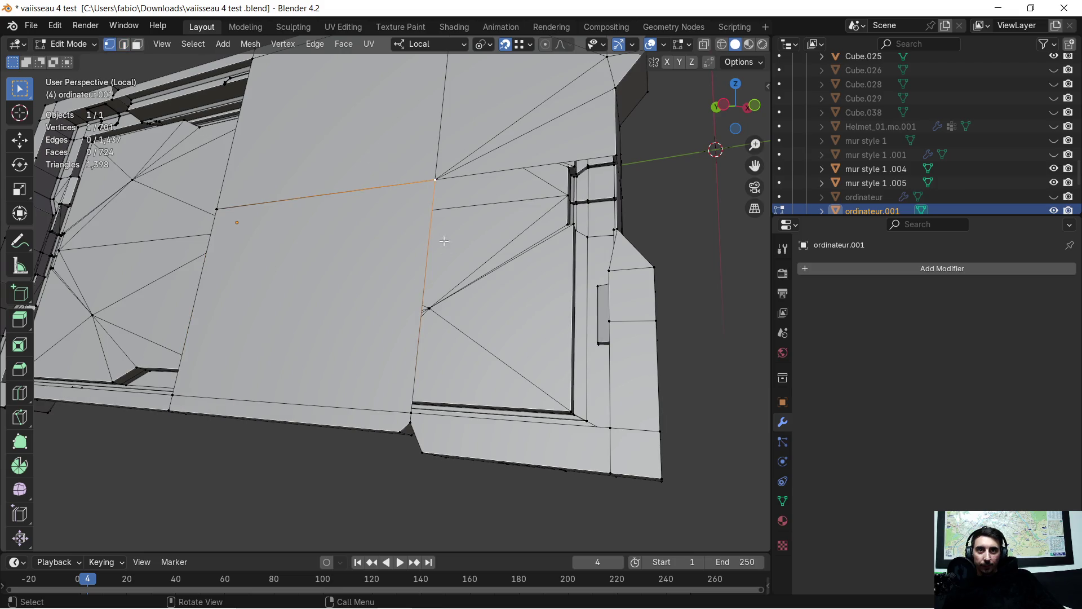
shift+click(412, 415)
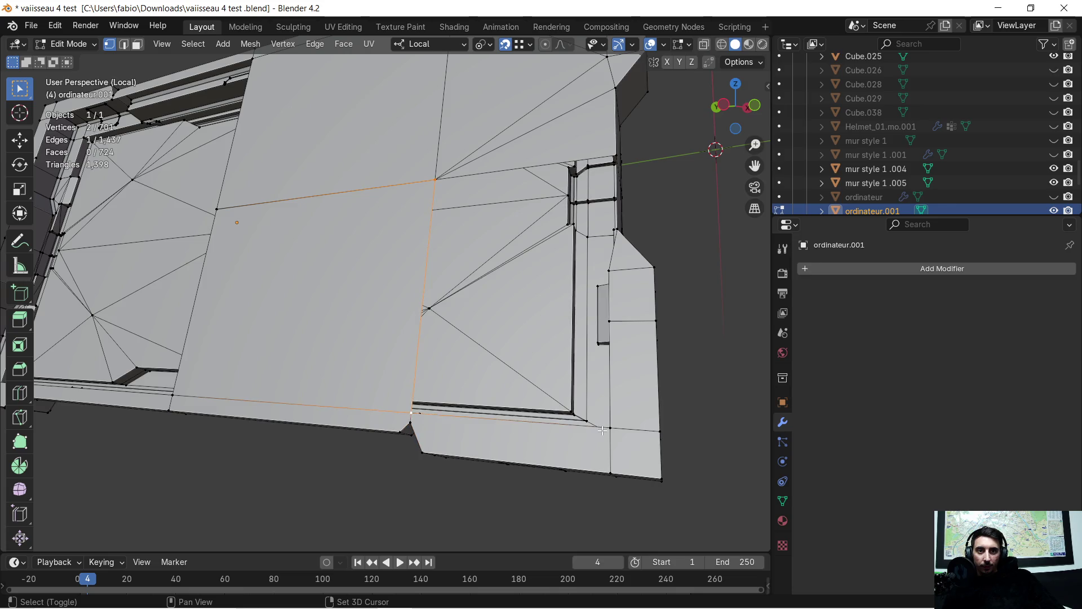
shift+click(609, 430)
middle_drag(608, 429, 592, 352)
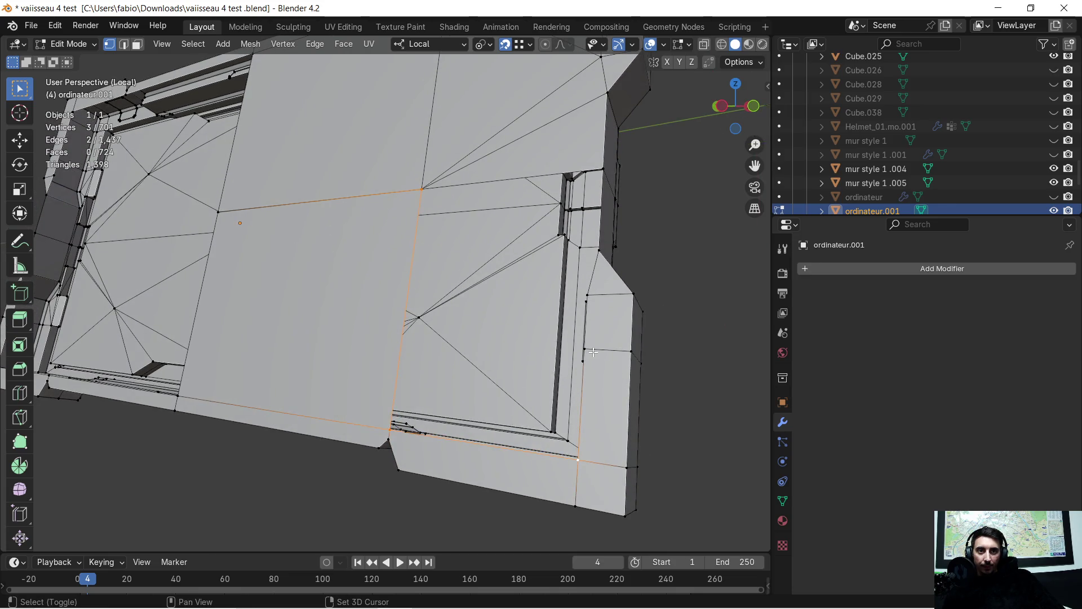
shift+click(596, 305)
middle_drag(596, 306, 573, 285)
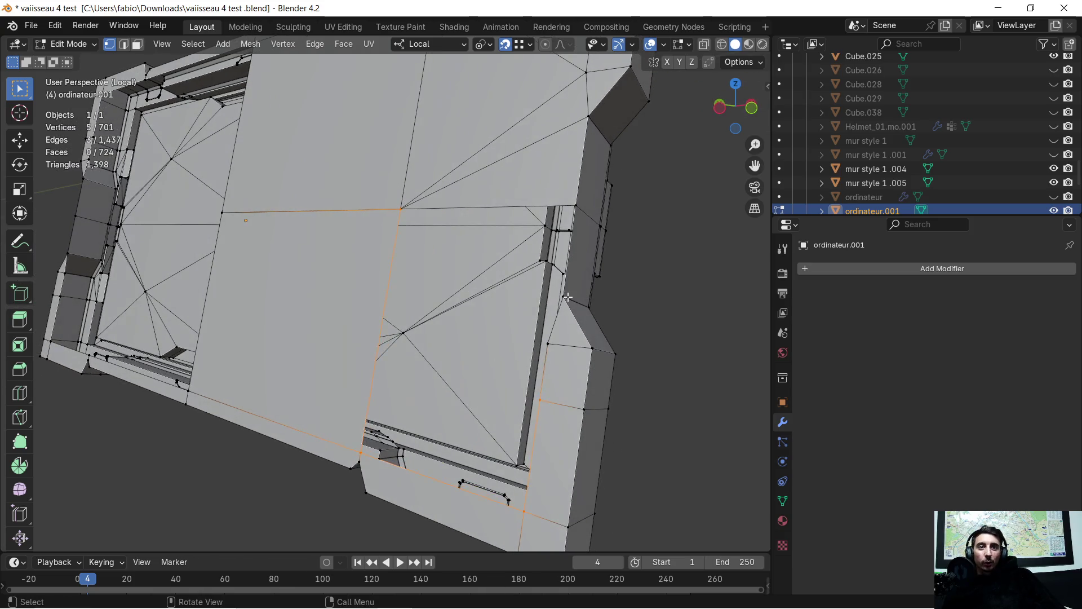
shift+click(576, 204)
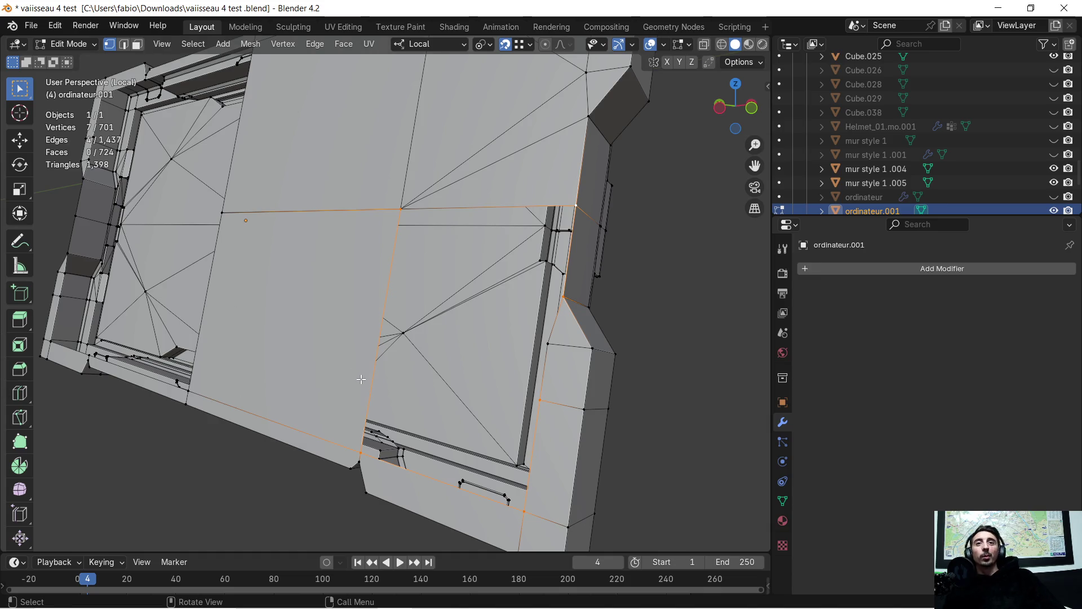
middle_drag(361, 379, 479, 346)
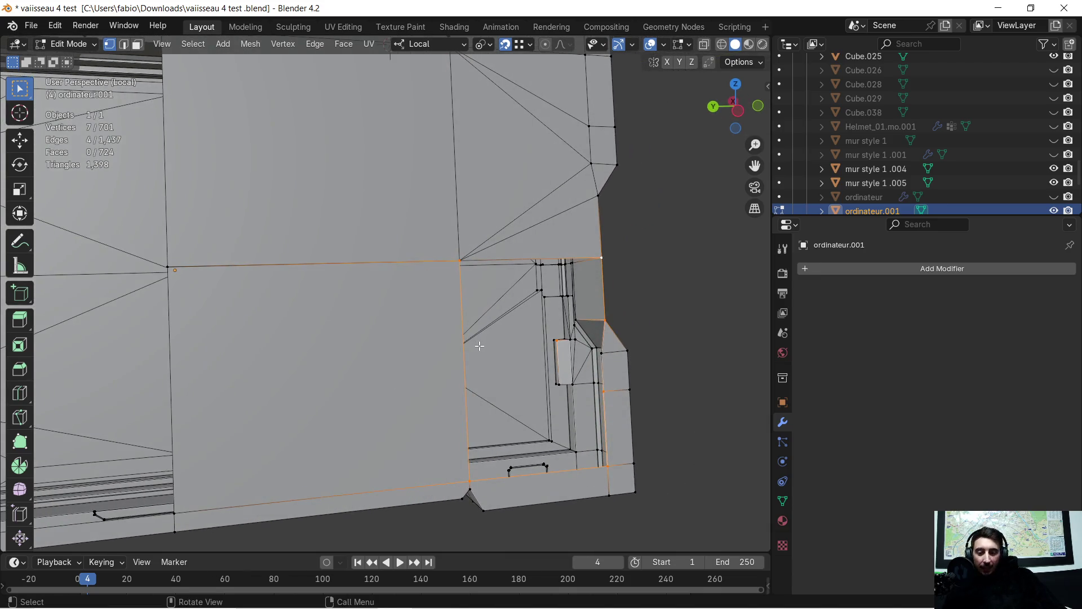
key(f)
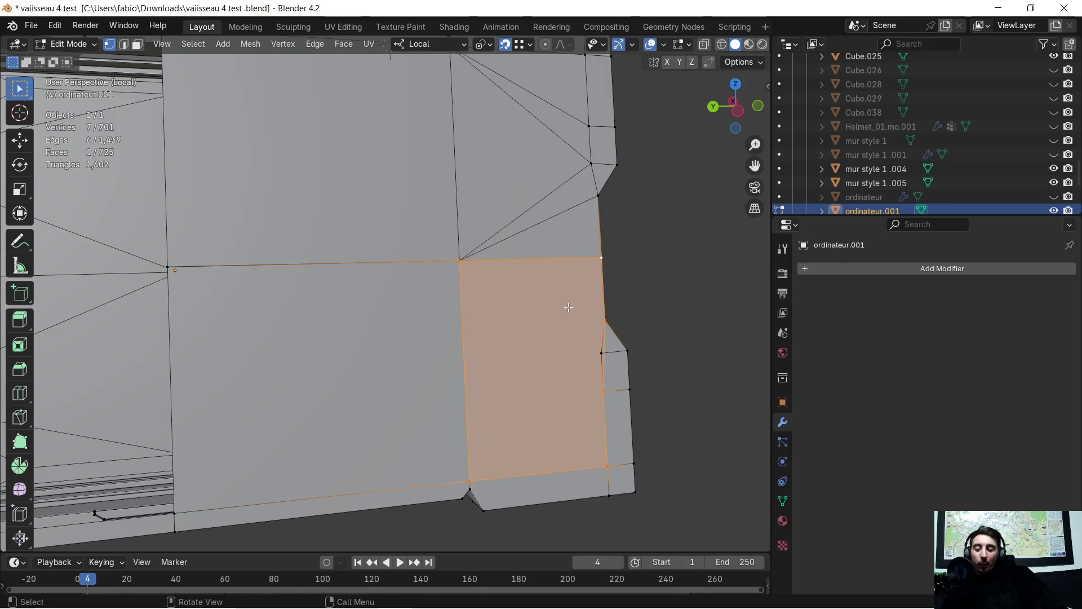
key(ctrl+z)
scroll(611, 346, up, 1)
Step: Add the missing corner vertex, fill the gap with a face and triangulate it
middle_drag(610, 345, 592, 347)
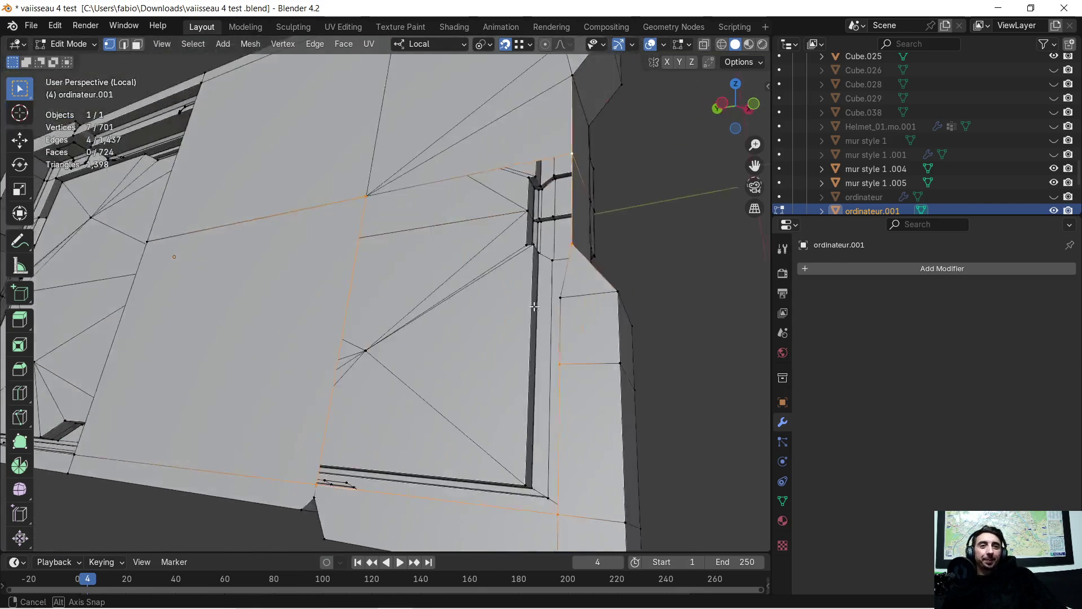
shift+click(600, 341)
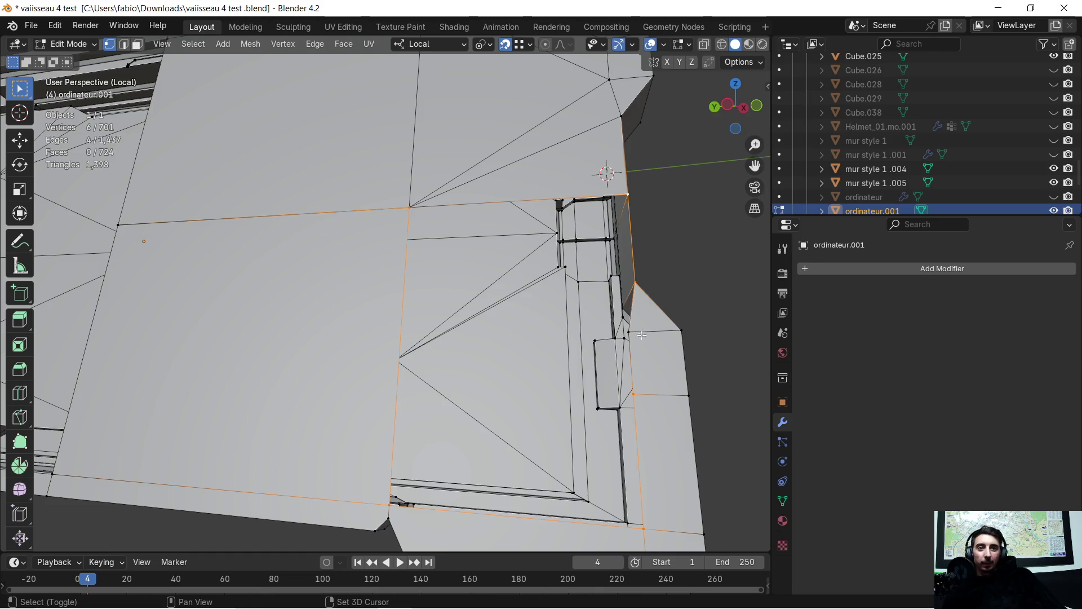
mouse_move(600, 340)
middle_down()
mouse_move(554, 346)
mouse_move(519, 305)
mouse_move(423, 280)
middle_up()
key(f)
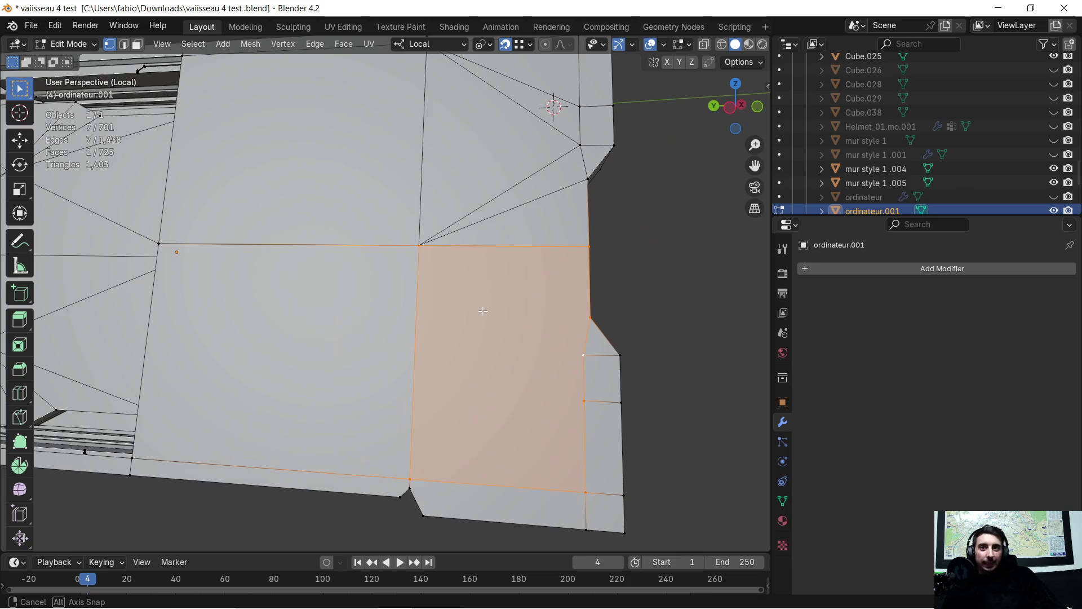
click(138, 44)
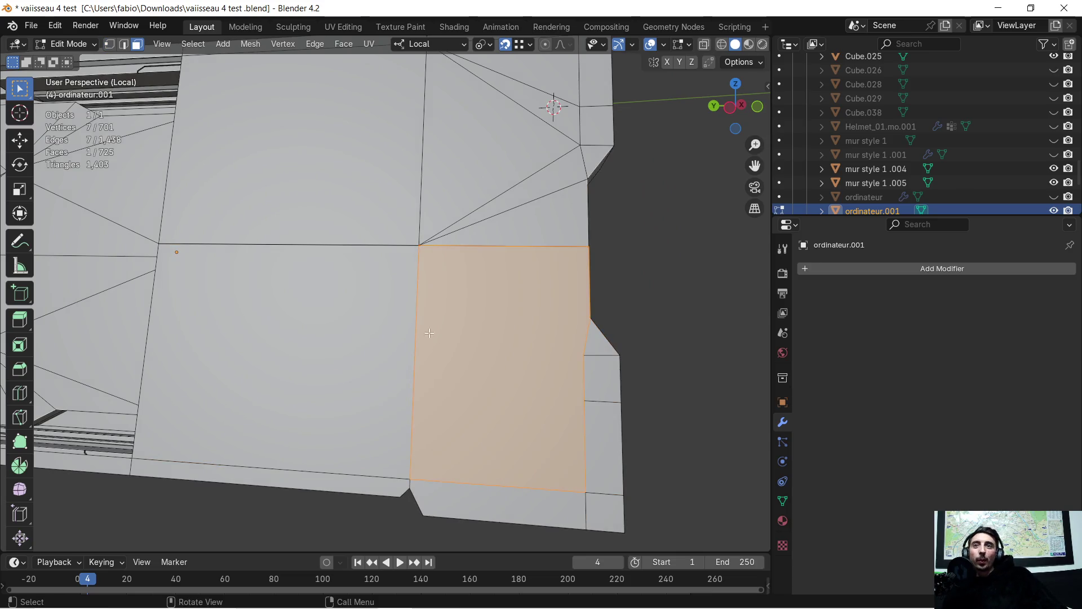
right_click(475, 307)
click(472, 307)
mouse_move(472, 307)
middle_down()
mouse_move(545, 303)
mouse_move(440, 245)
middle_up()
scroll(439, 245, up, 3)
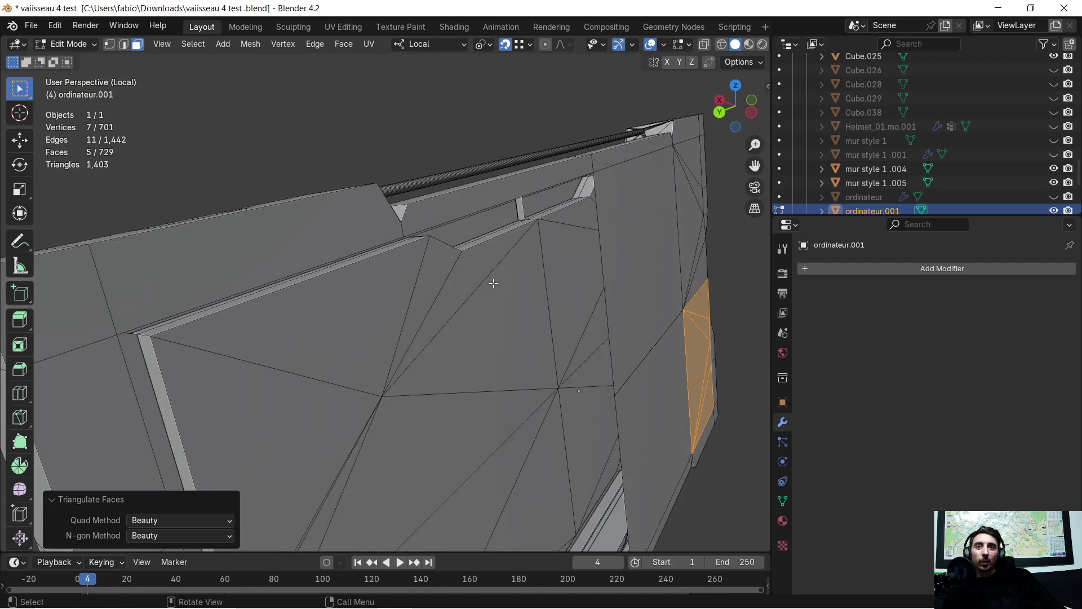
scroll(440, 245, up, 3)
Step: Extrude a panel edge twice along local Z to build out the side strip
key(2)
click(507, 145)
scroll(443, 133, down, 2)
middle_drag(443, 133, 536, 293)
key(e)
key(z)
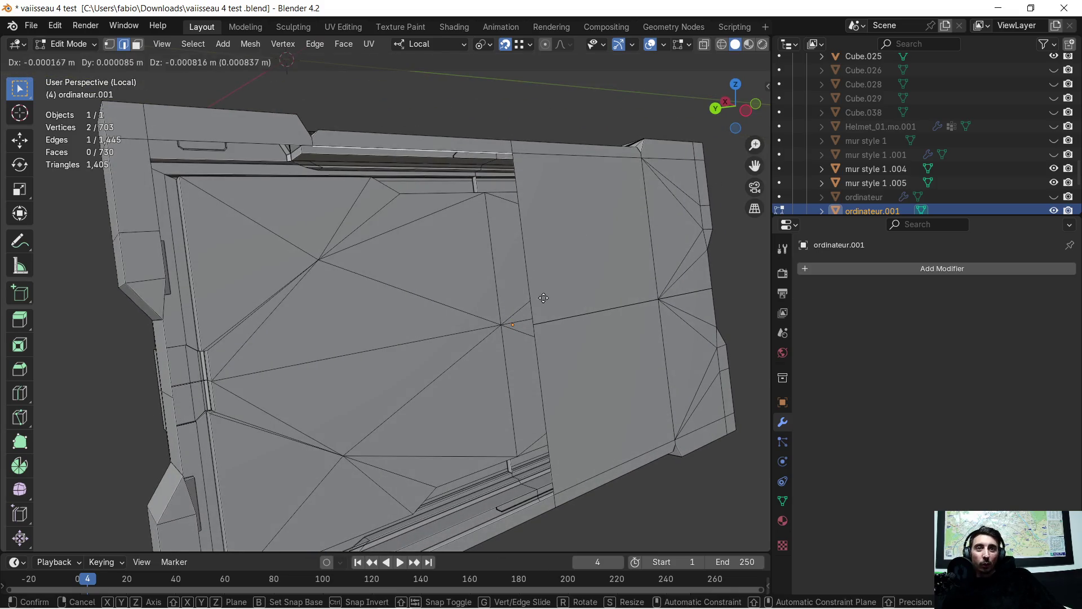
click(548, 362)
scroll(546, 362, up, 2)
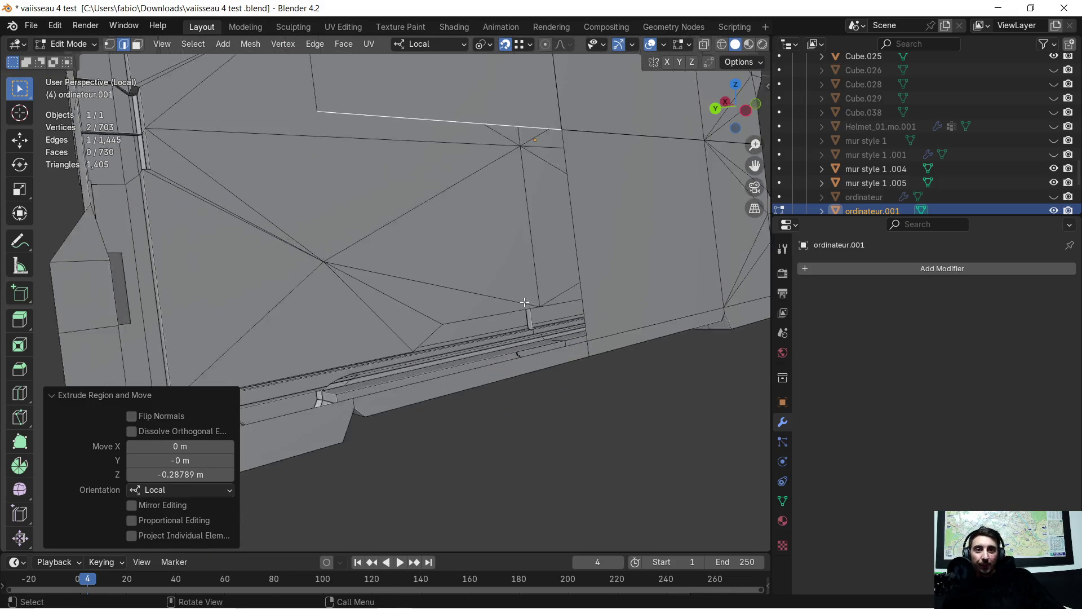
scroll(542, 355, up, 3)
scroll(533, 350, up, 2)
mouse_move(533, 351)
middle_down()
mouse_move(536, 212)
mouse_move(523, 290)
mouse_move(482, 254)
mouse_move(416, 249)
mouse_move(427, 279)
mouse_move(500, 258)
middle_up()
key(e)
key(z)
click(474, 247)
scroll(413, 290, up, 1)
scroll(413, 291, down, 2)
Step: Select the six vertices around the first opening on the panel side and fill it with a face
click(113, 45)
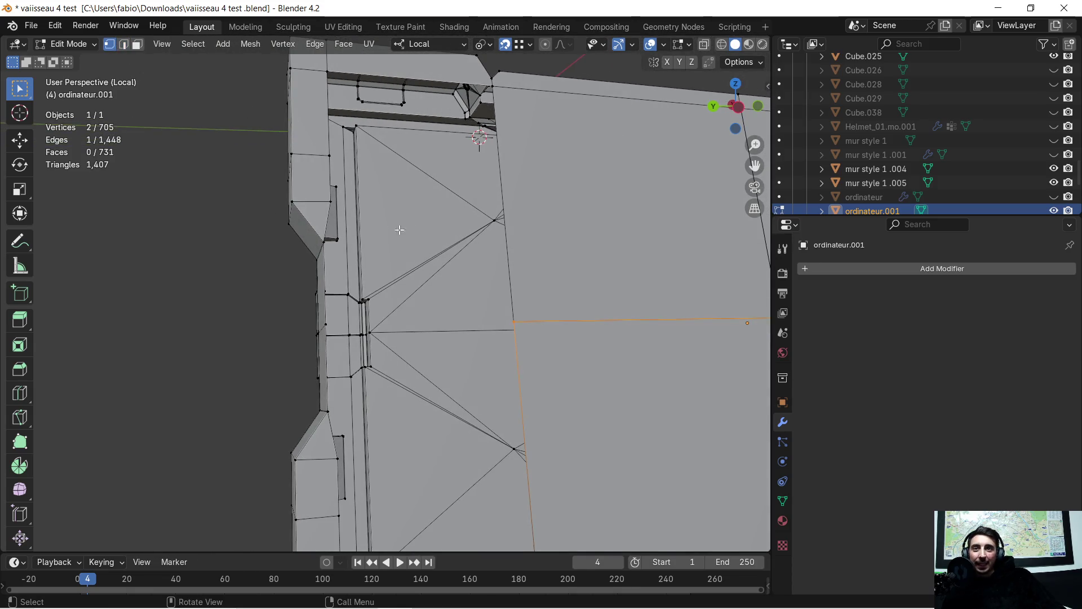
mouse_move(500, 278)
middle_down()
mouse_move(541, 285)
mouse_move(502, 310)
middle_up()
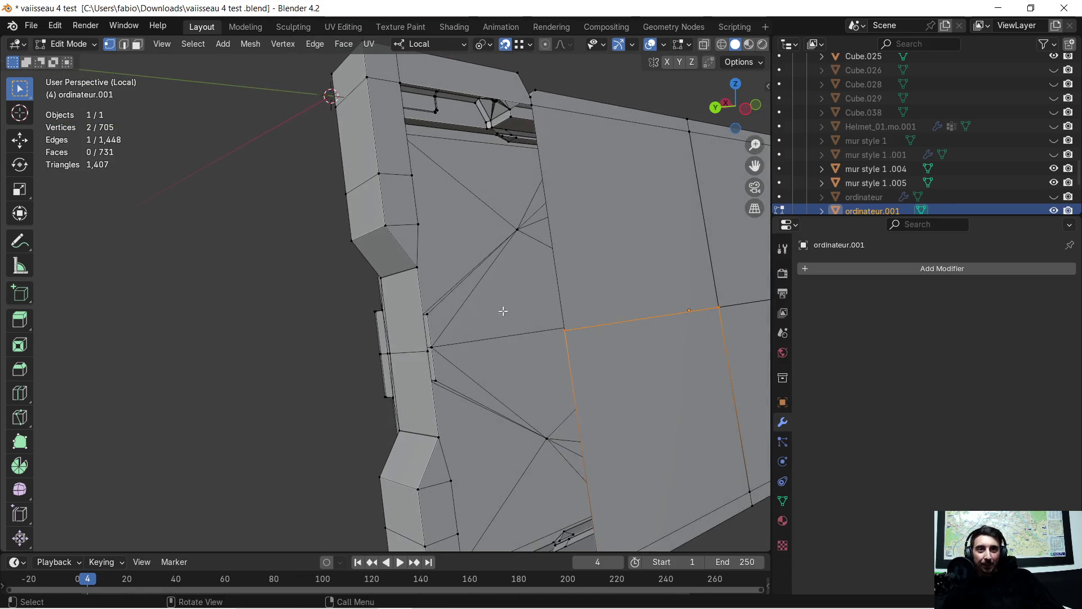
click(425, 349)
shift+click(563, 330)
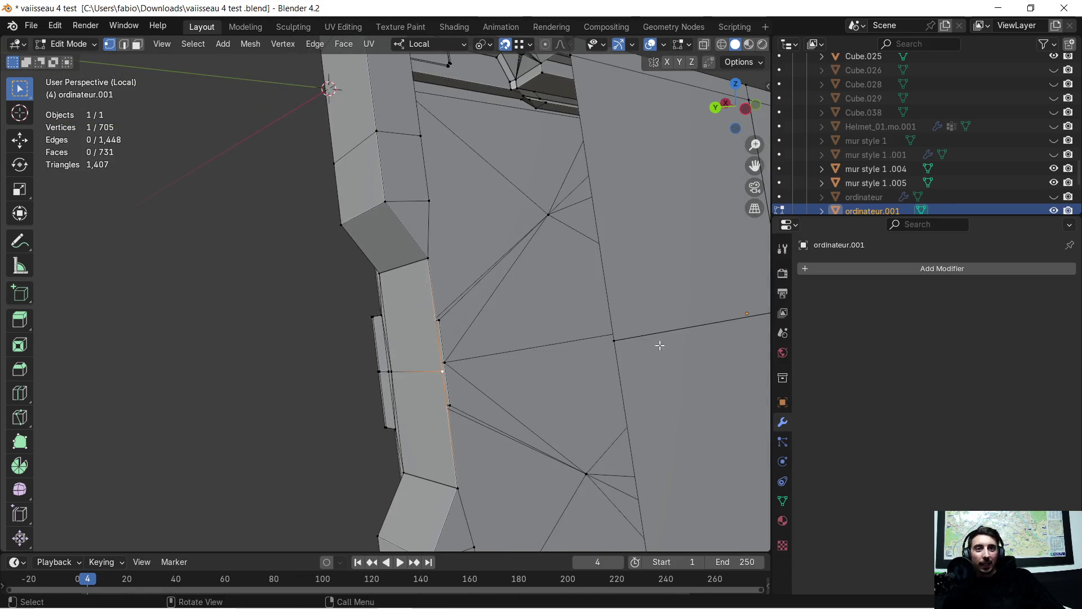
middle_drag(598, 239, 583, 257)
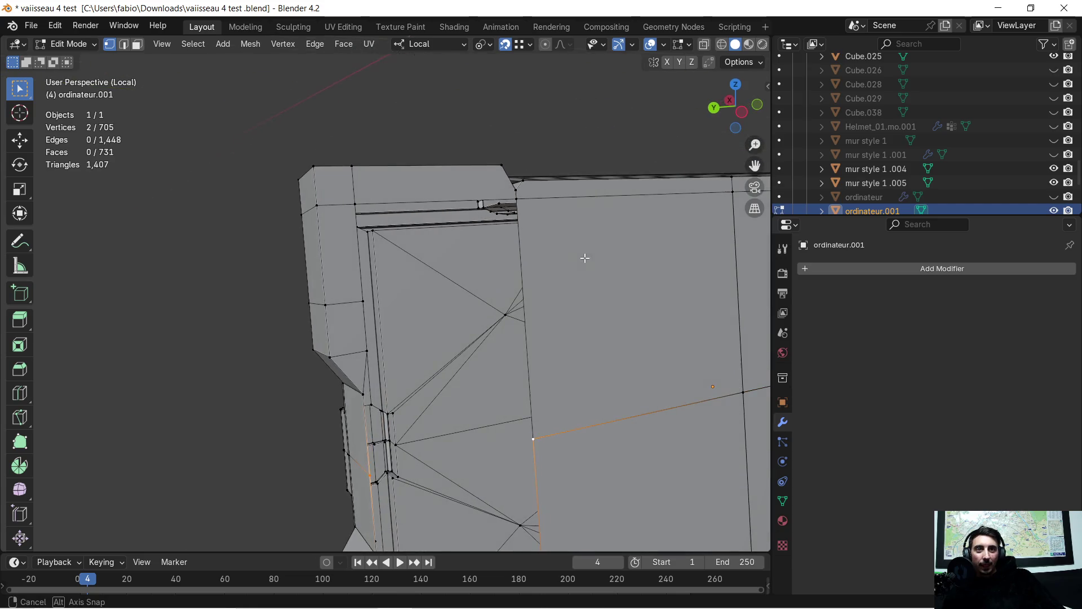
shift+click(519, 201)
shift+click(355, 204)
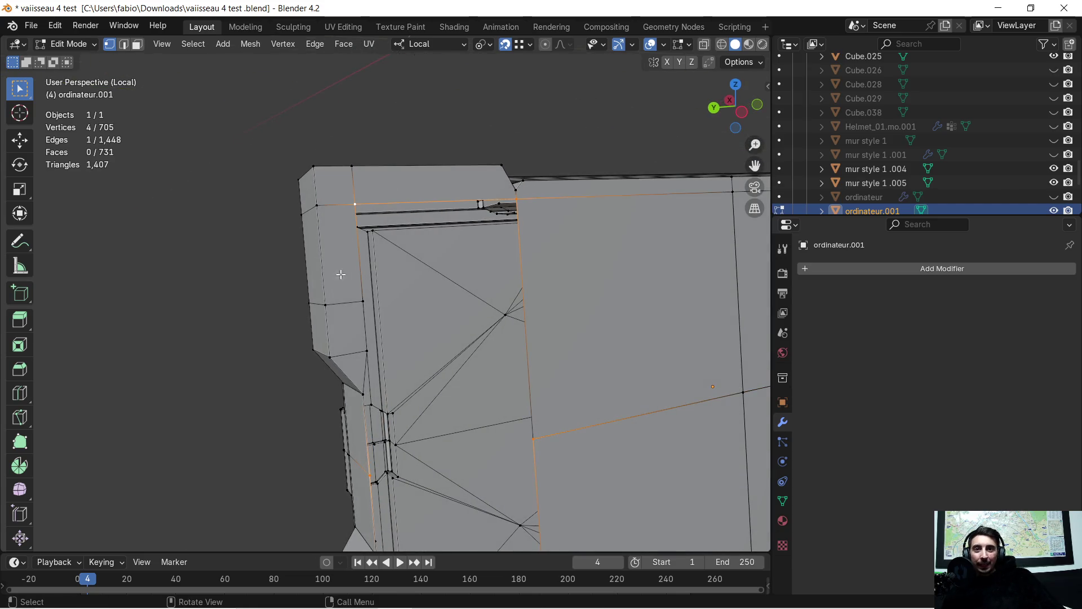
shift+click(356, 350)
mouse_move(356, 350)
middle_down()
mouse_move(360, 321)
mouse_move(437, 228)
middle_up()
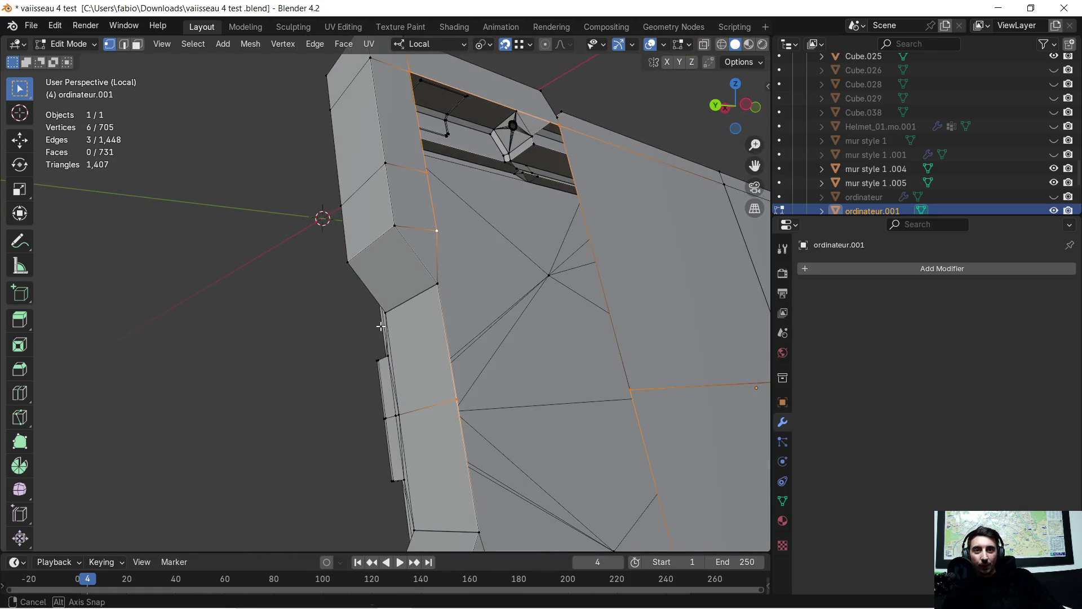
shift+click(447, 283)
middle_drag(466, 273, 437, 300)
key(f)
scroll(437, 299, down, 2)
scroll(436, 424, up, 3)
Step: Select the vertex loop around the second side opening and fill it with a face
middle_drag(436, 424, 511, 372)
click(520, 330)
middle_drag(513, 332, 476, 332)
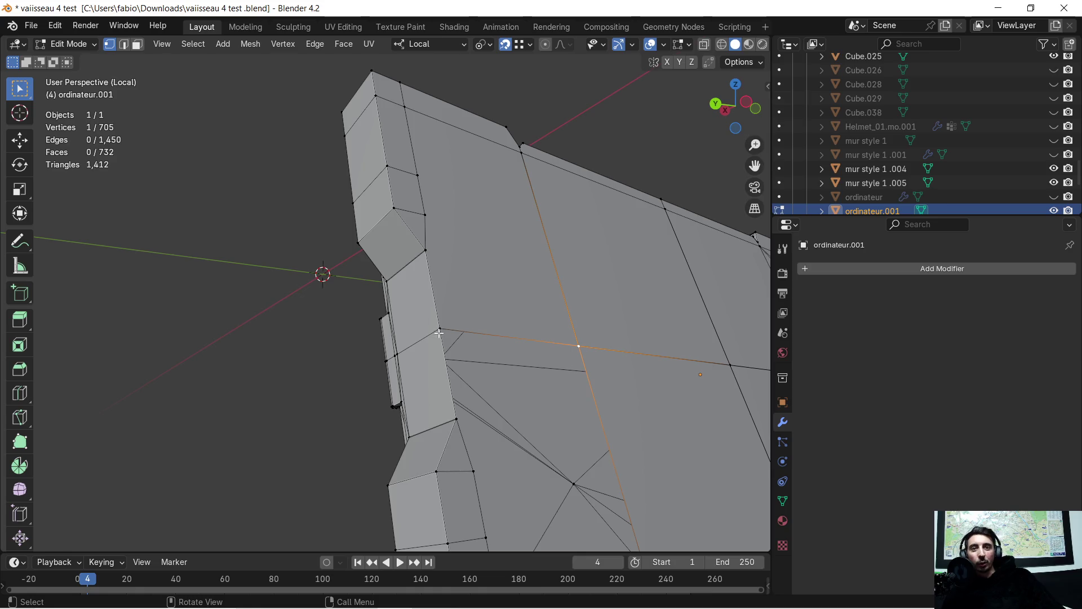
shift+click(439, 329)
shift+click(455, 418)
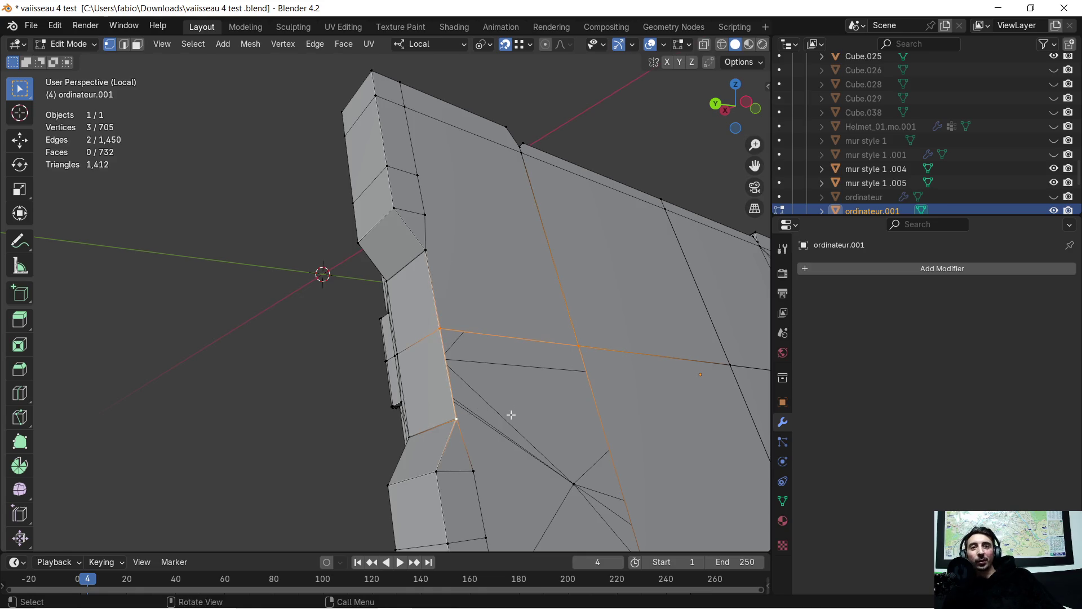
middle_drag(510, 414, 380, 320)
shift+click(382, 321)
shift+click(401, 523)
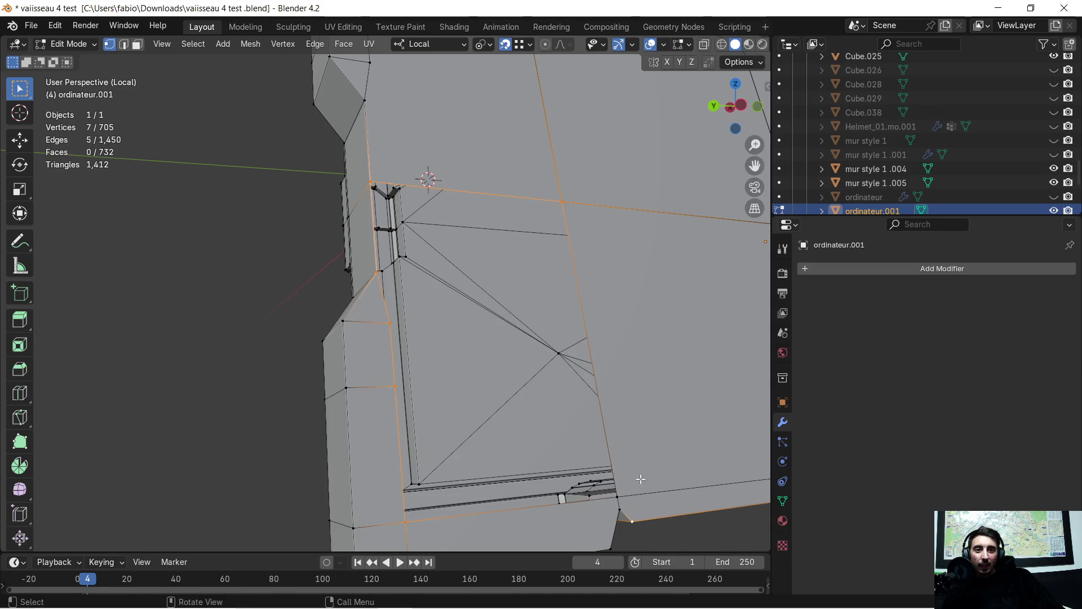
shift+click(618, 495)
middle_drag(632, 413, 587, 345)
key(f)
scroll(558, 300, down, 3)
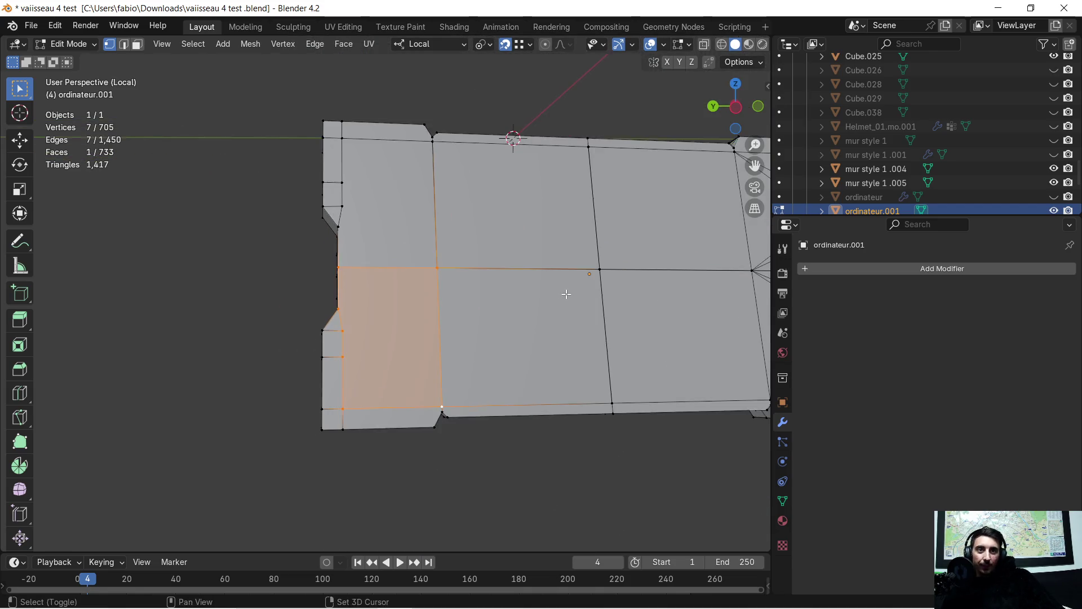
scroll(558, 300, down, 2)
Step: Triangulate the upper-left and lower-left faces of the panel in face select mode
middle_drag(558, 301, 305, 210)
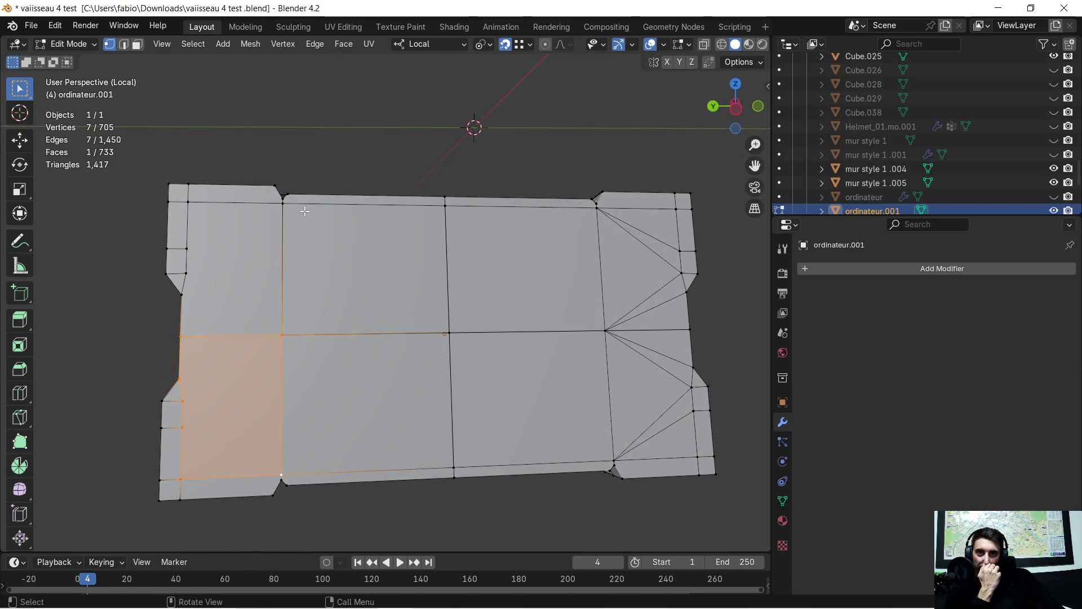
click(137, 45)
click(234, 259)
right_click(233, 259)
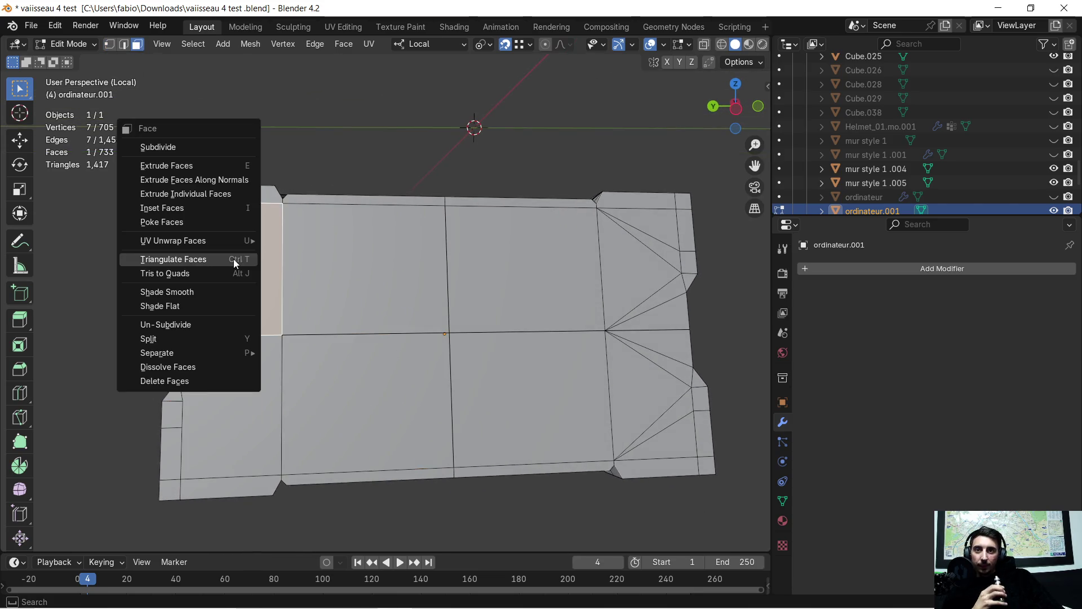
click(234, 259)
click(243, 394)
right_click(243, 393)
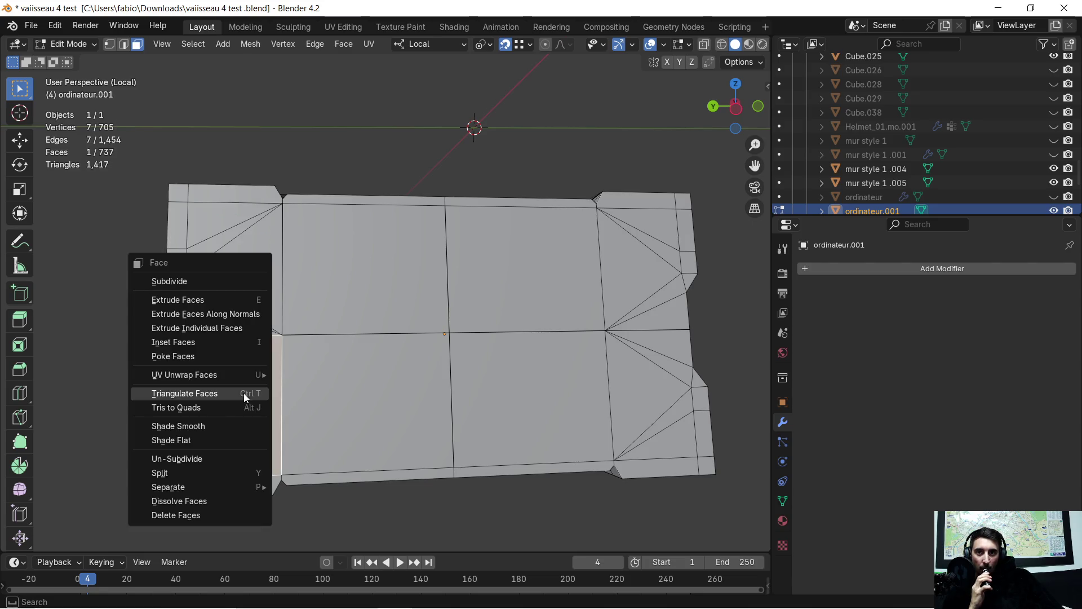
click(244, 393)
Step: Select the upper-left centre face from a near-frontal view, then bring up the Windows Start menu
mouse_move(258, 386)
middle_down()
mouse_move(387, 338)
mouse_move(507, 341)
mouse_move(490, 355)
mouse_move(475, 322)
mouse_move(423, 321)
mouse_move(332, 271)
mouse_move(201, 249)
mouse_move(343, 293)
mouse_move(273, 296)
mouse_move(423, 327)
middle_up()
click(385, 286)
scroll(341, 302, up, 3)
key(super)
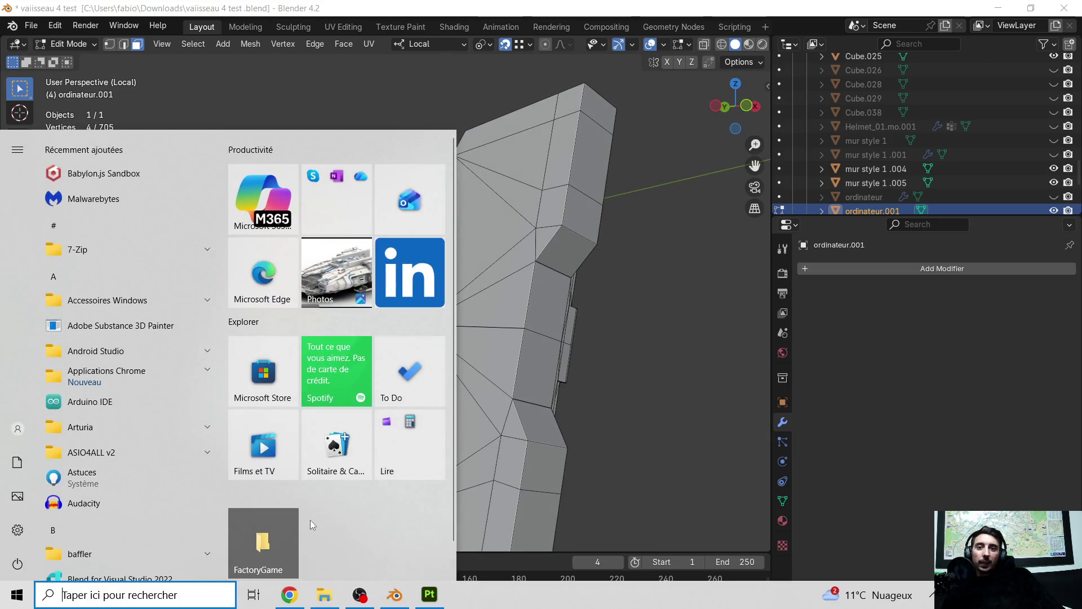
key(super)
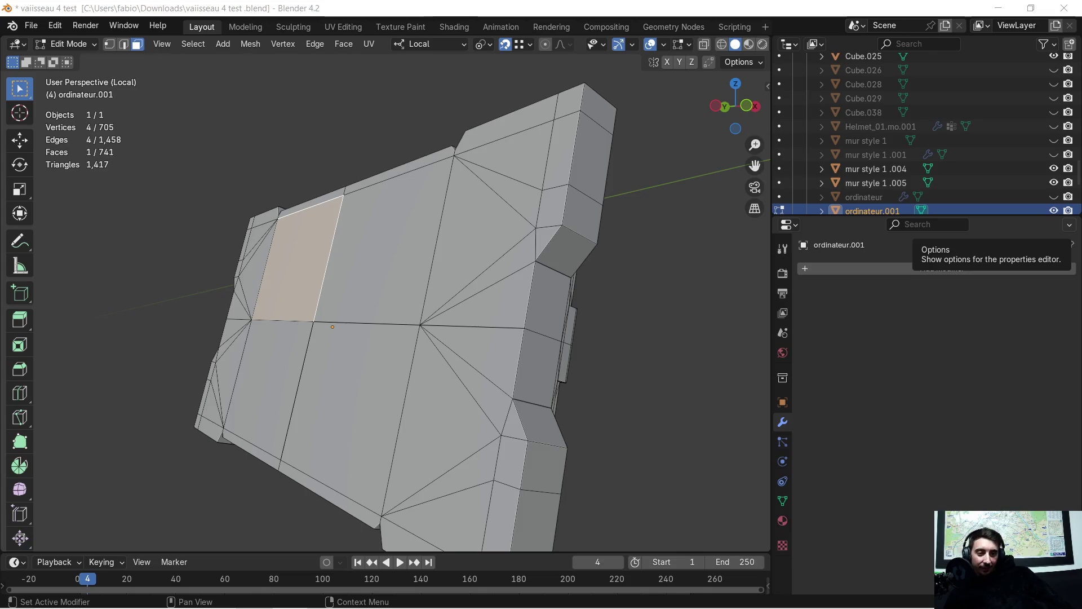
scroll(367, 222, up, 3)
mouse_move(367, 222)
middle_down()
mouse_move(482, 254)
mouse_move(485, 242)
middle_up()
scroll(487, 241, up, 1)
scroll(493, 233, up, 2)
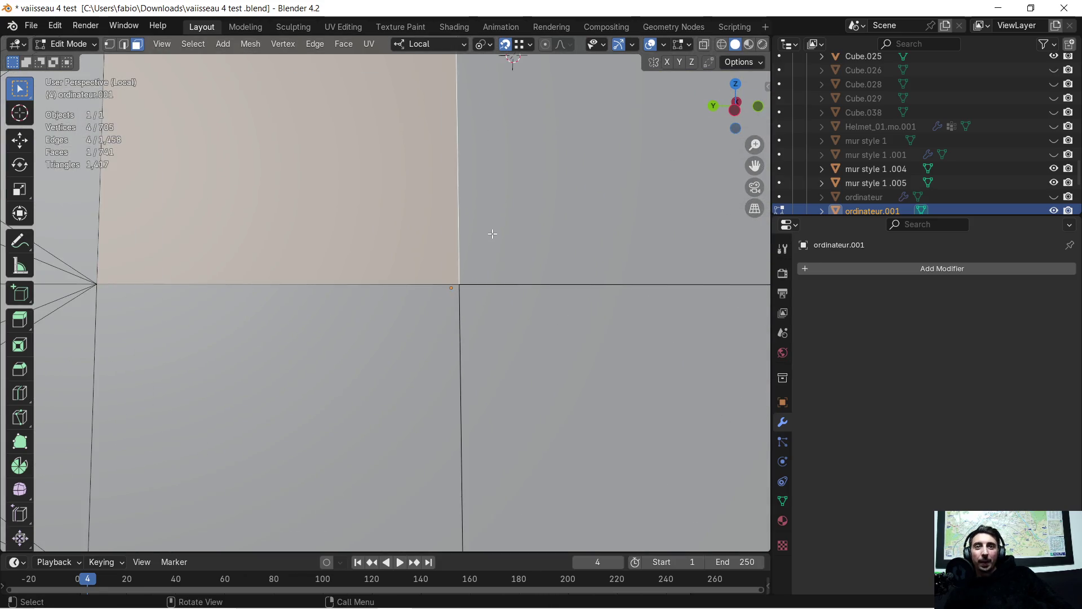
scroll(490, 231, down, 5)
scroll(488, 229, up, 2)
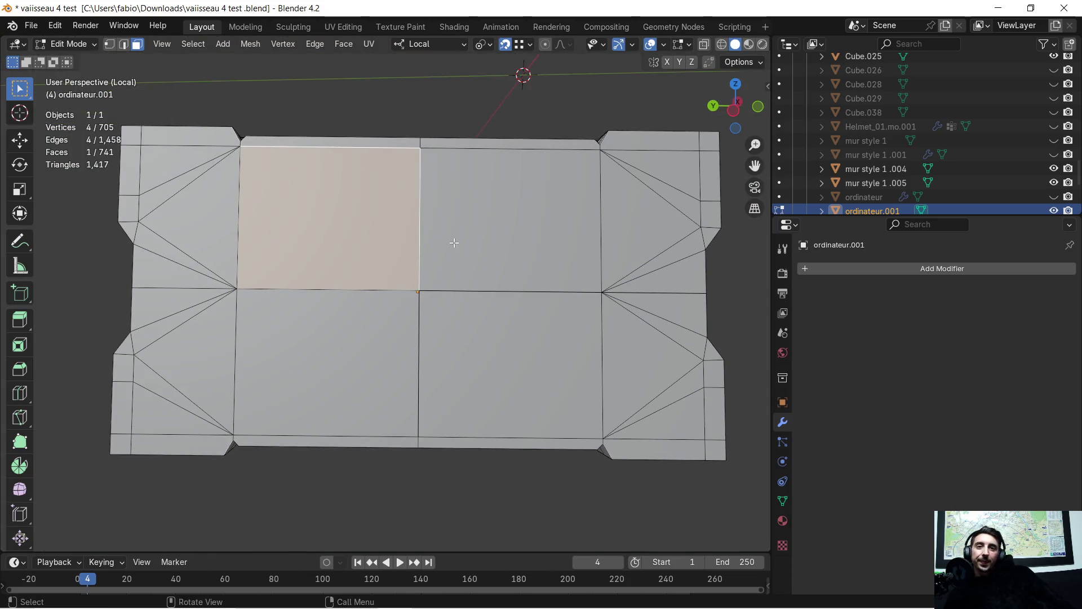
Step: Leave mesh editing of ordinateur.001 and return to Object Mode
mouse_move(483, 200)
middle_down()
mouse_move(209, 188)
mouse_move(483, 226)
middle_up()
scroll(447, 263, up, 3)
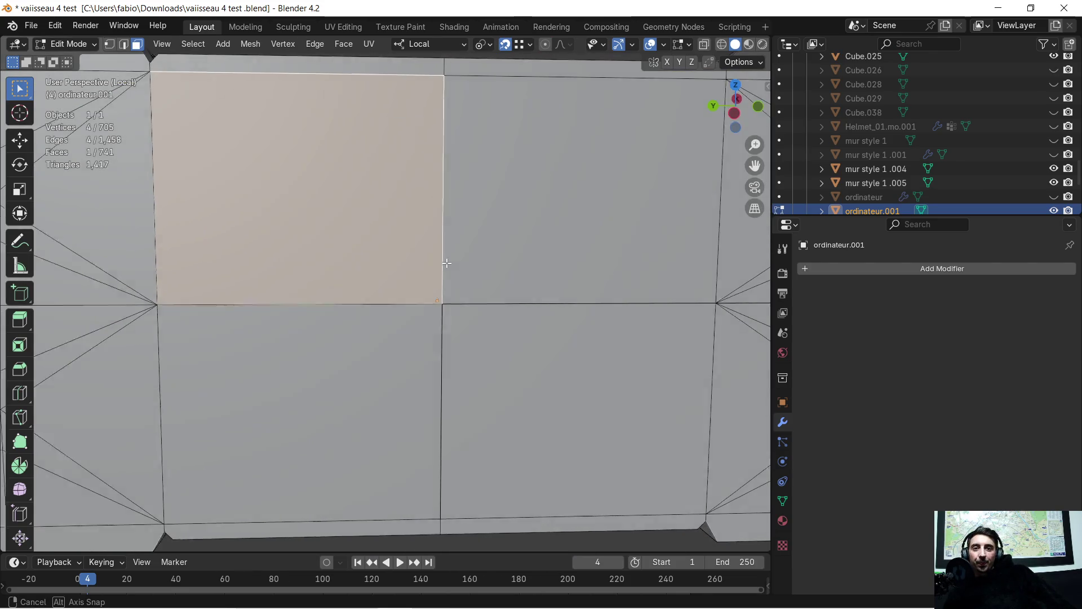
mouse_move(440, 256)
middle_down()
mouse_move(550, 285)
mouse_move(464, 330)
mouse_move(457, 303)
middle_up()
scroll(551, 285, down, 6)
scroll(463, 328, up, 4)
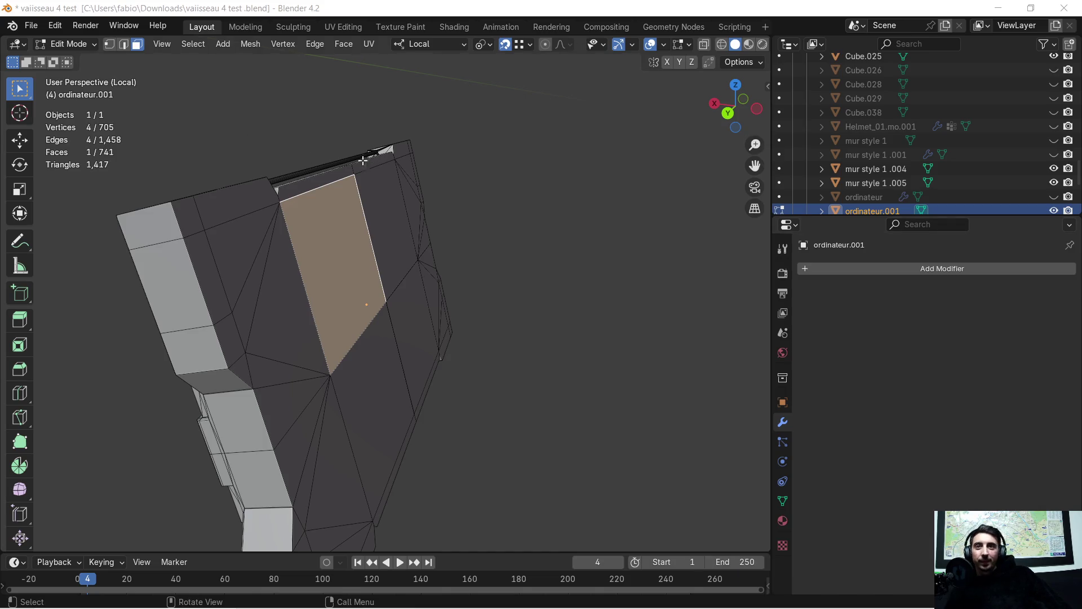
key(Tab)
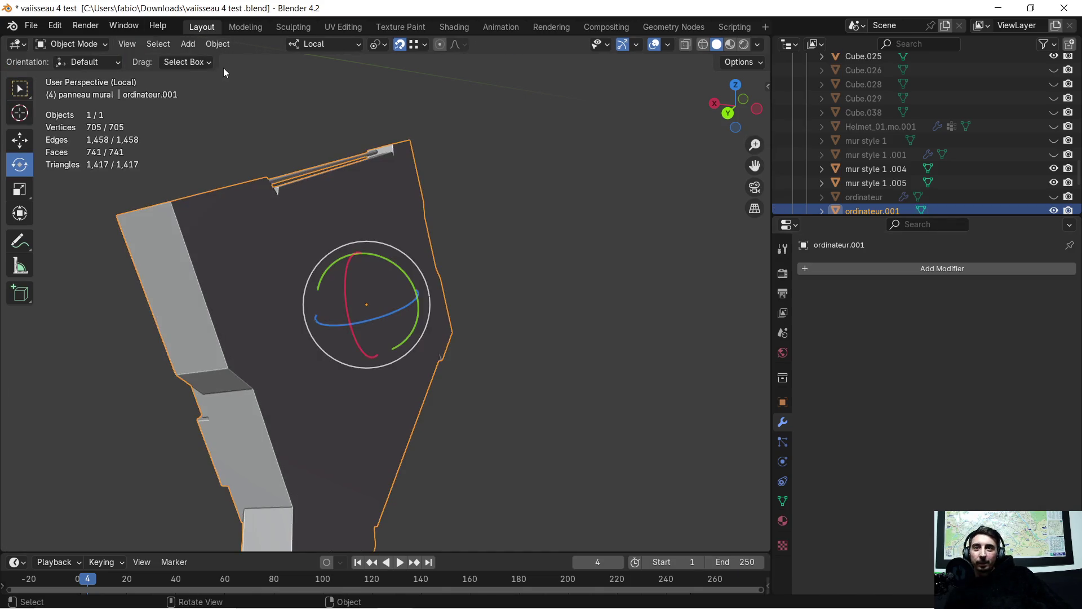
Step: Add a cube to the scene and shrink it to under half size
click(185, 44)
mouse_move(221, 60)
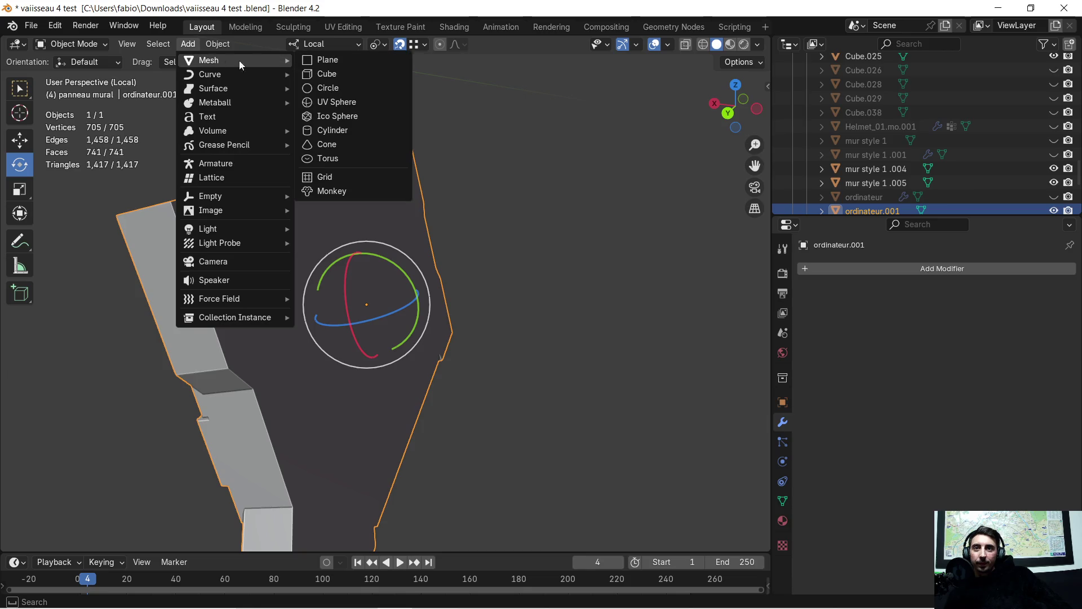
click(340, 76)
scroll(418, 158, down, 3)
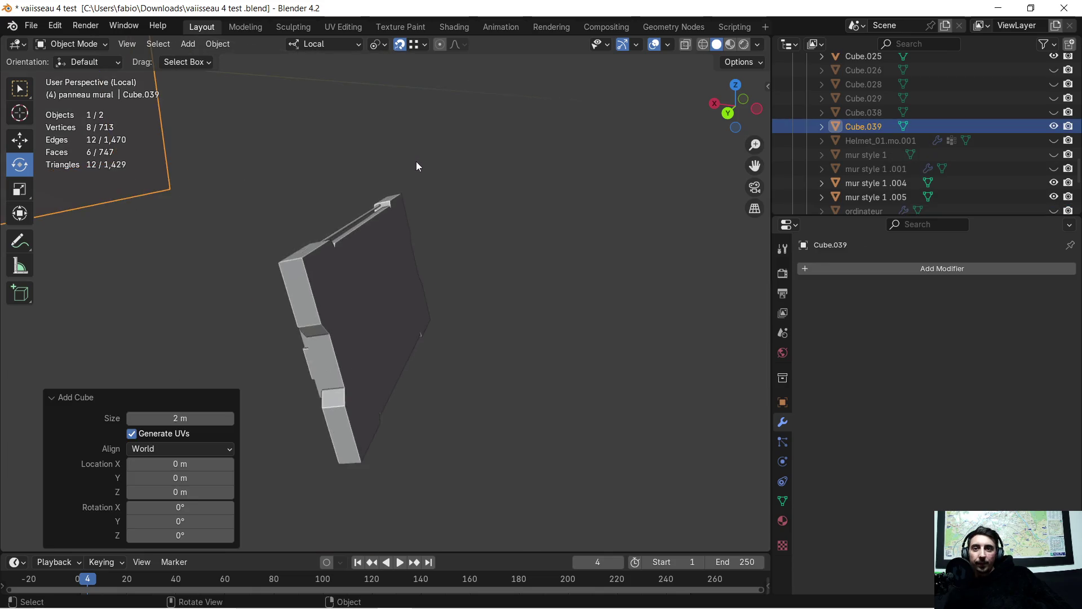
scroll(416, 161, down, 2)
key(s)
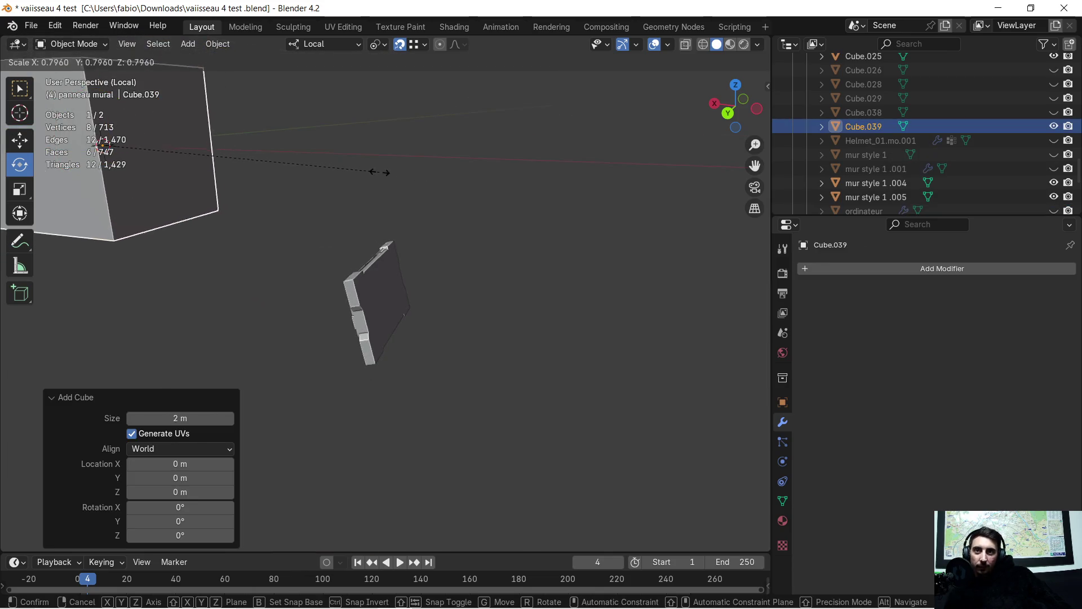
click(250, 169)
middle_drag(249, 169, 273, 165)
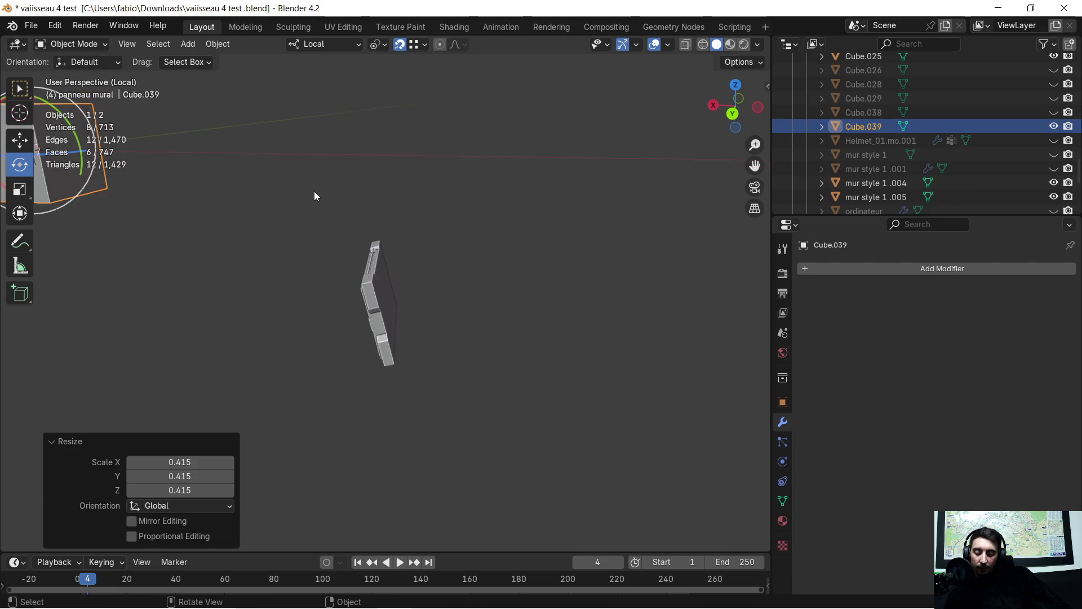
Step: Move the cube along local X and lower it along local Z toward the panel
key(g)
key(x)
key(x)
click(634, 223)
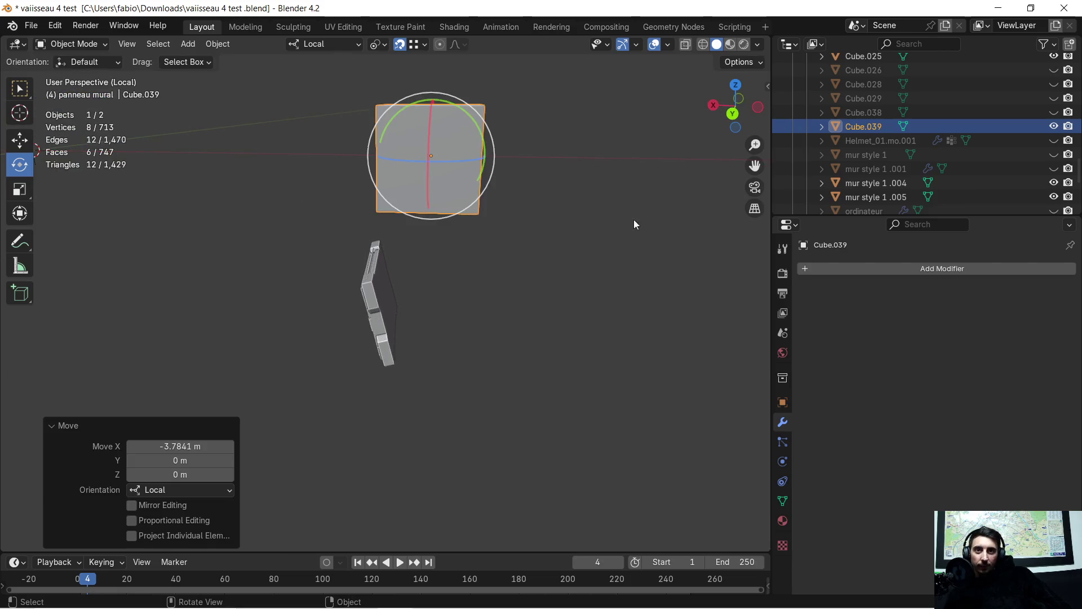
key(g)
key(z)
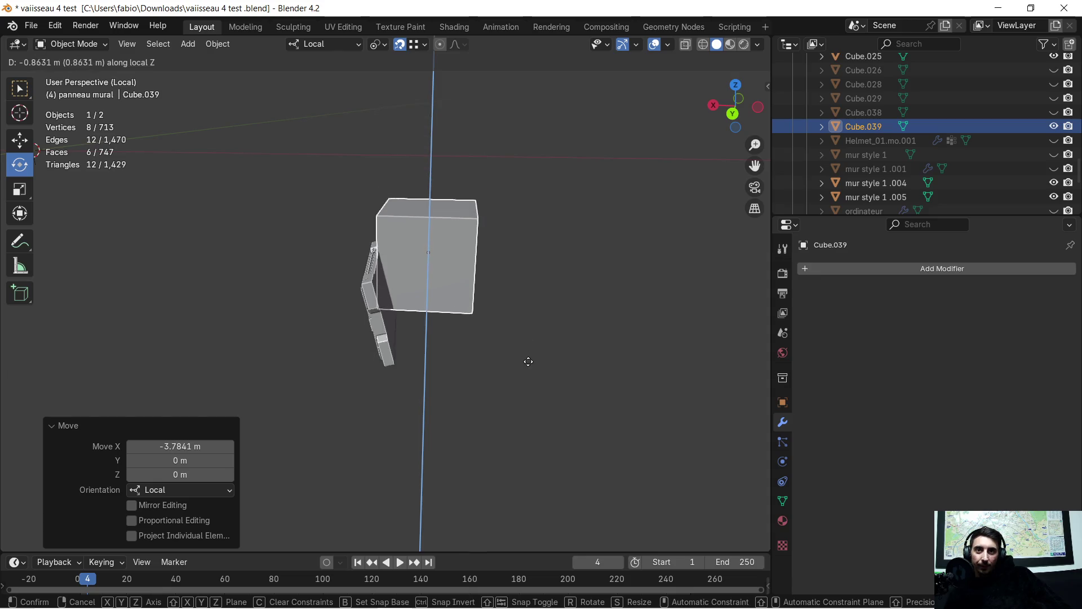
click(522, 372)
scroll(539, 295, up, 2)
scroll(547, 271, up, 2)
middle_drag(547, 266, 382, 346)
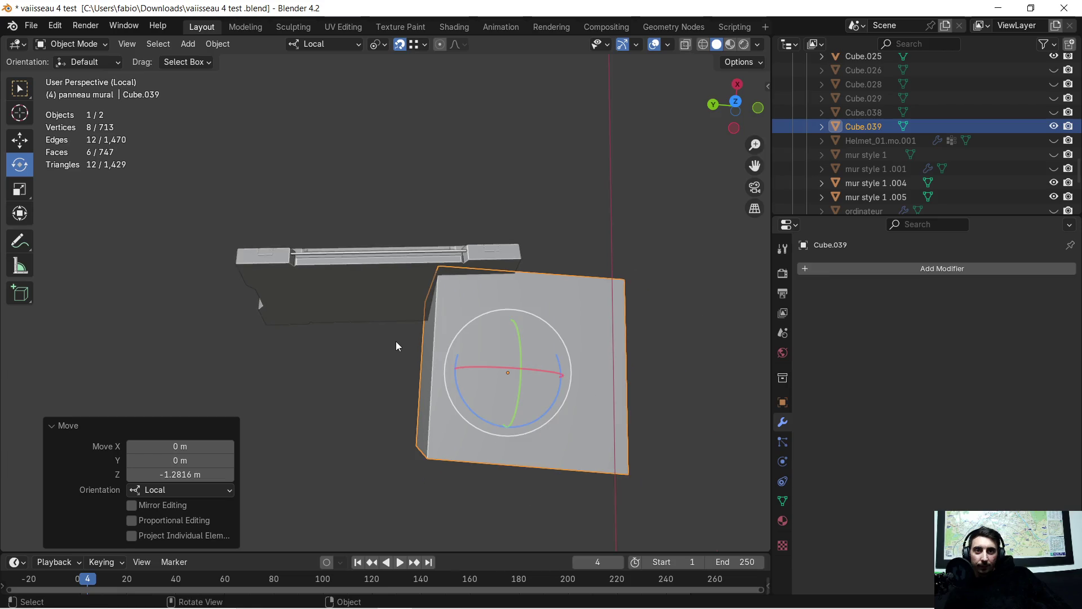
Step: Rotate the cube about 5.7° on local Z, nudge it on X and slide it 0.62 m along local Y
key(r)
key(z)
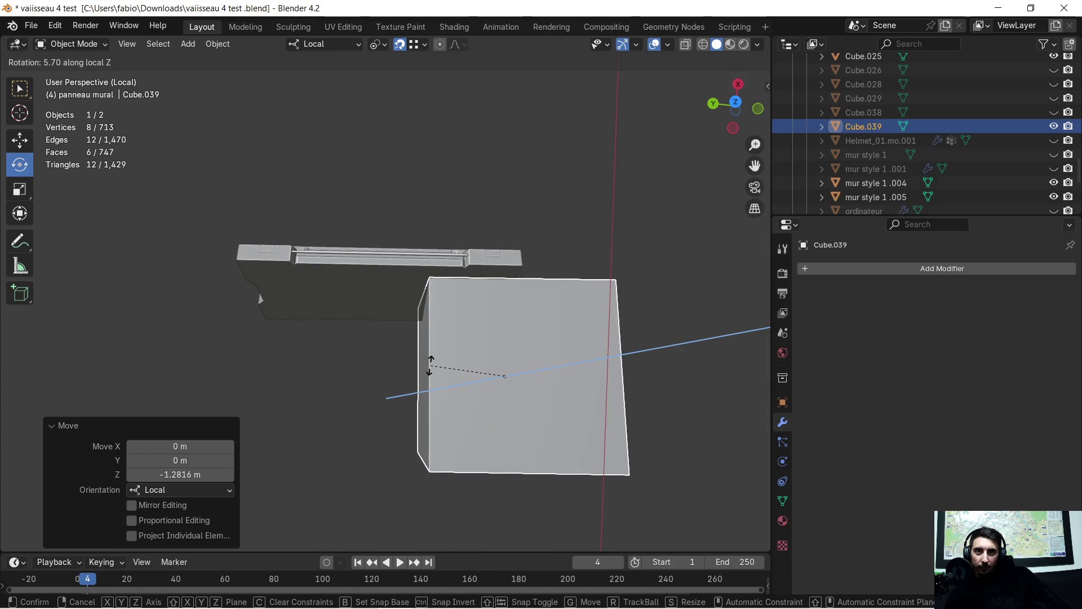
click(417, 372)
key(g)
key(x)
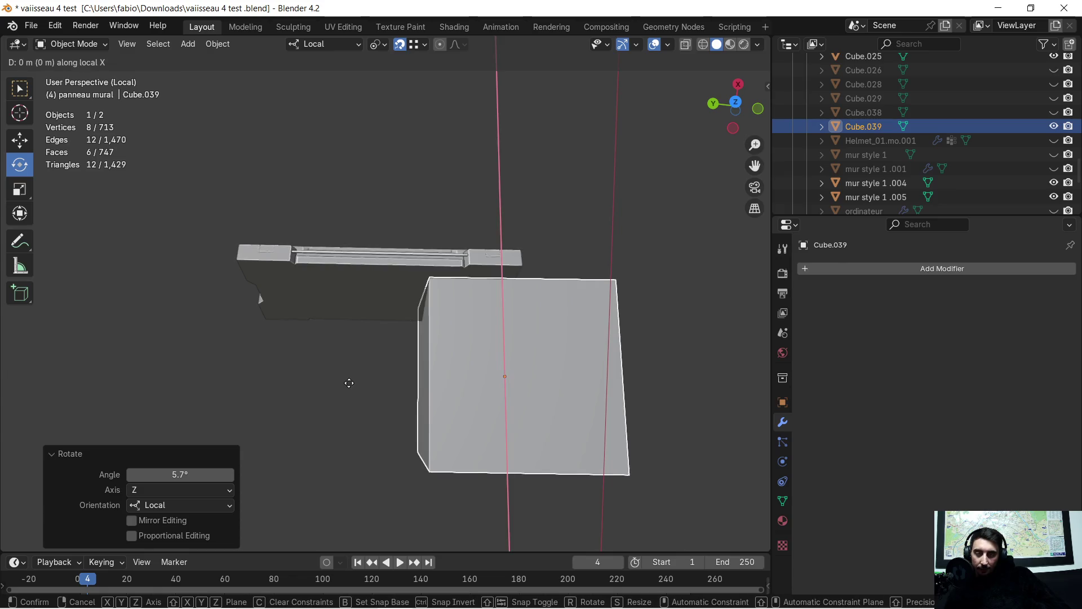
click(303, 397)
key(g)
key(y)
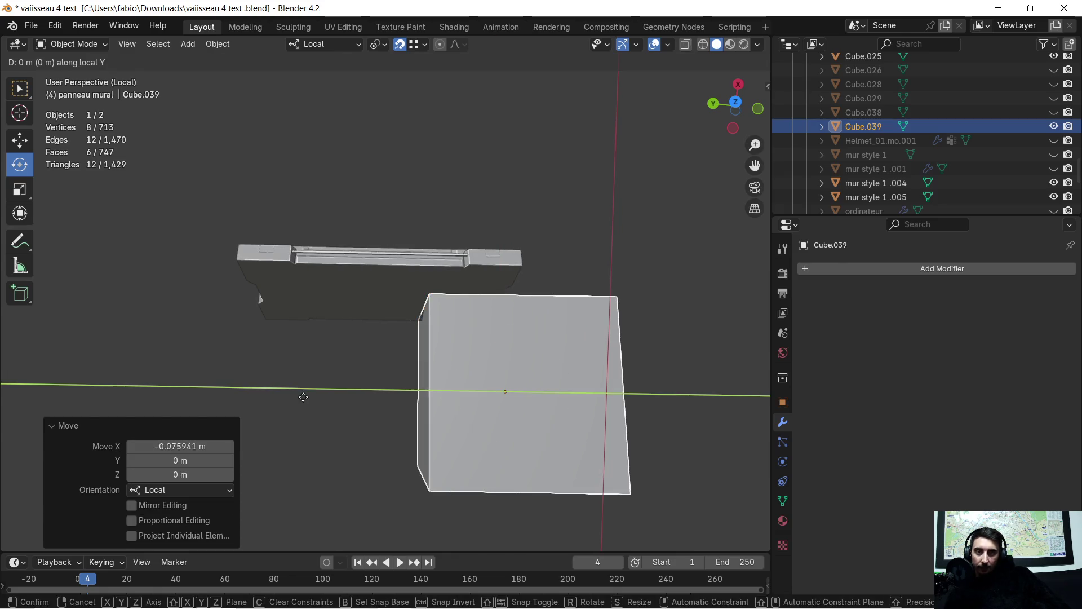
click(190, 393)
middle_drag(205, 387, 334, 258)
key(super)
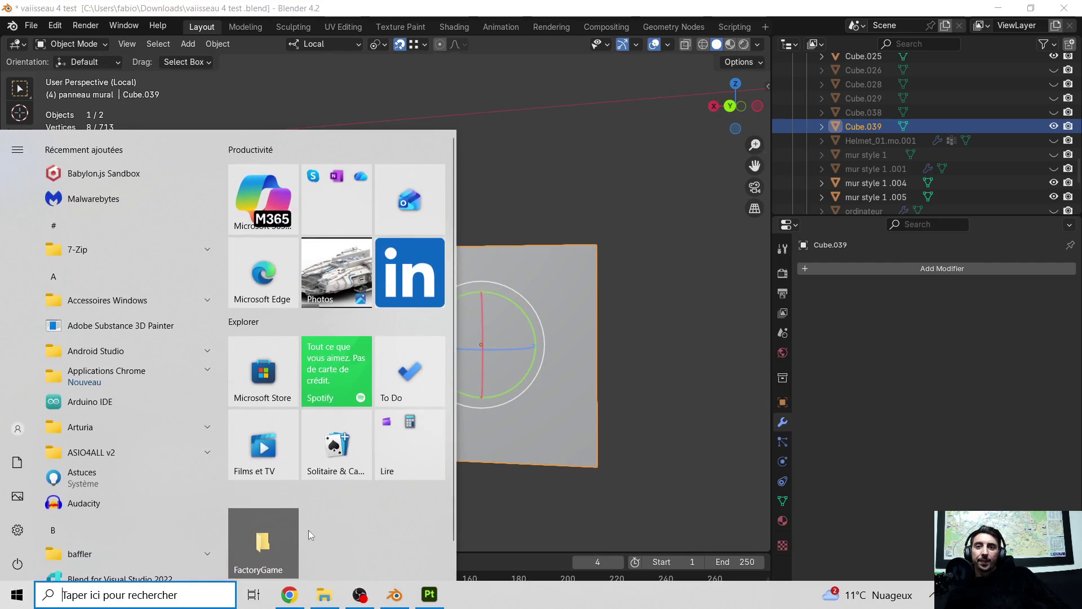
key(super)
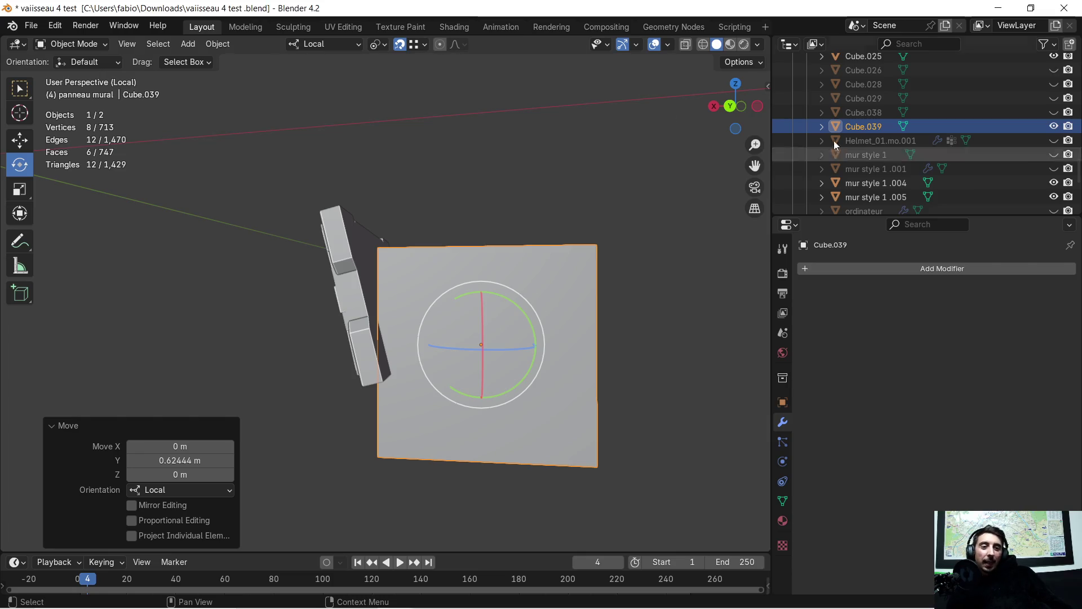
scroll(402, 270, up, 2)
Step: Shrink the cube and move it along local Z and X toward the panel surface
mouse_move(468, 274)
middle_down()
mouse_move(492, 290)
mouse_move(478, 296)
mouse_move(481, 252)
mouse_move(463, 261)
middle_up()
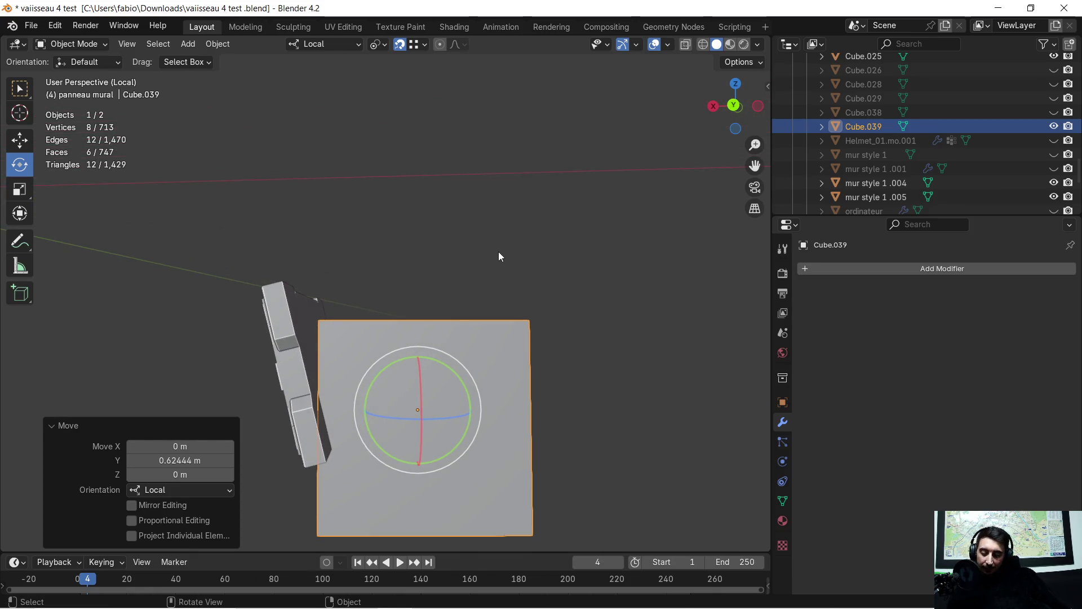
key(s)
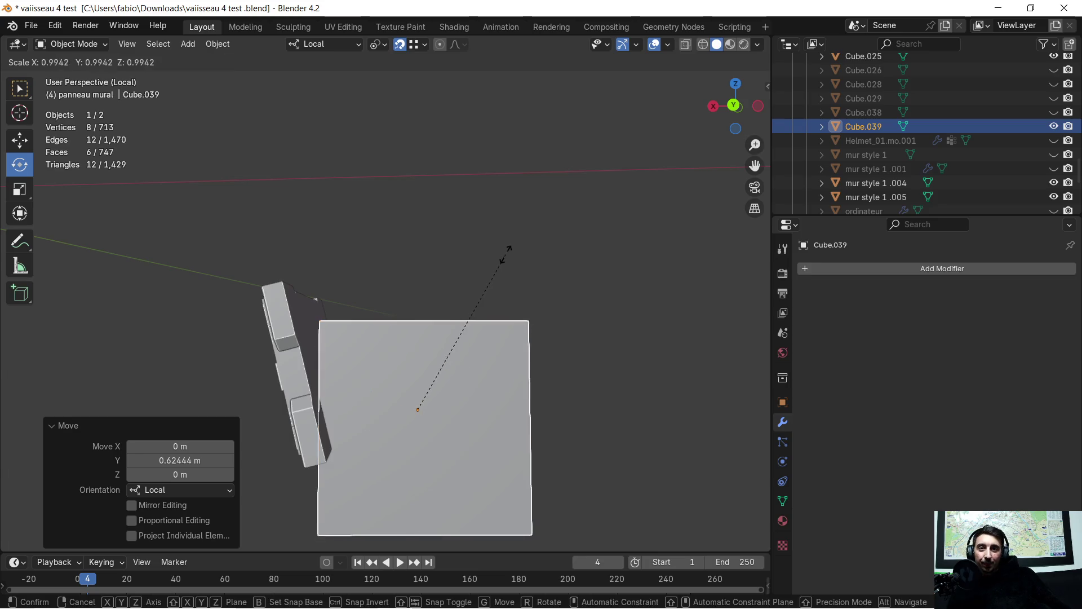
click(390, 311)
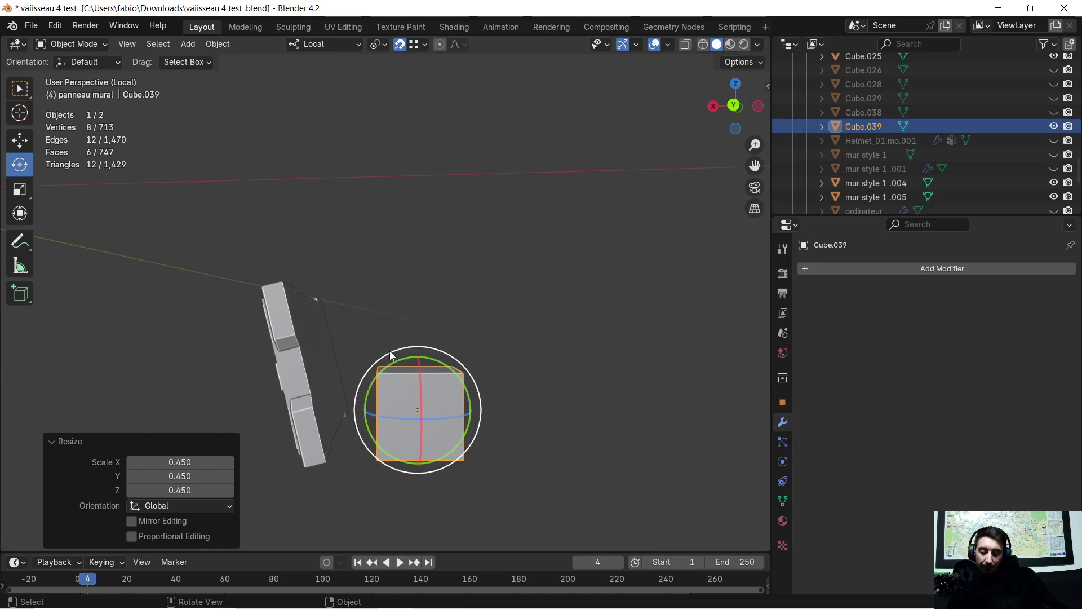
key(g)
key(z)
key(z)
click(399, 307)
middle_drag(485, 348, 488, 354)
key(g)
key(x)
click(423, 359)
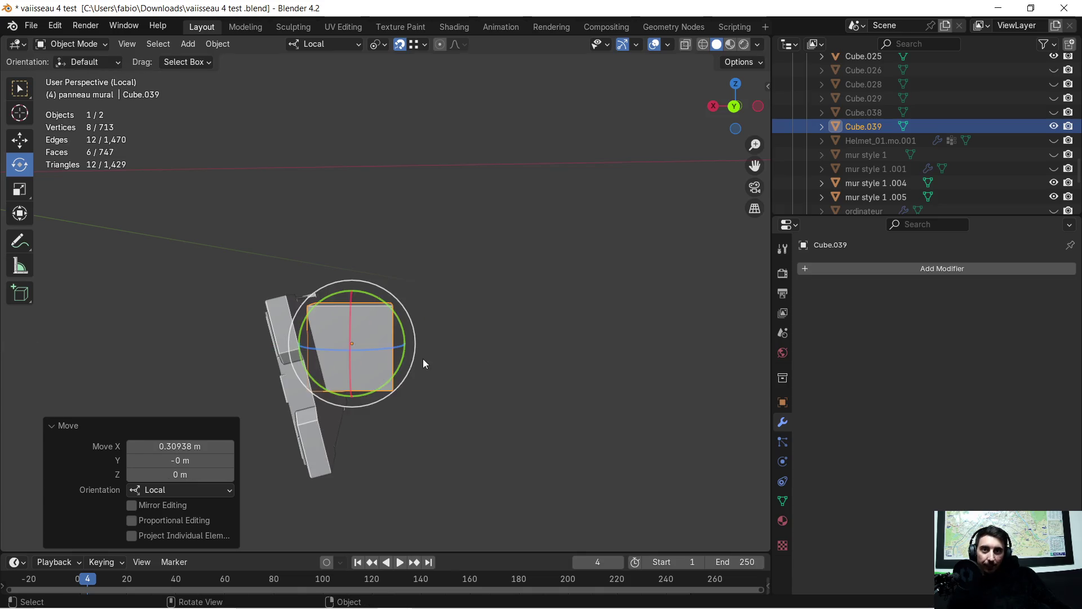
scroll(444, 338, up, 3)
Step: Resize the cube and tilt it on local Y to match the panel, checking from a back view
mouse_move(445, 337)
middle_down()
mouse_move(371, 351)
mouse_move(310, 348)
mouse_move(282, 332)
middle_up()
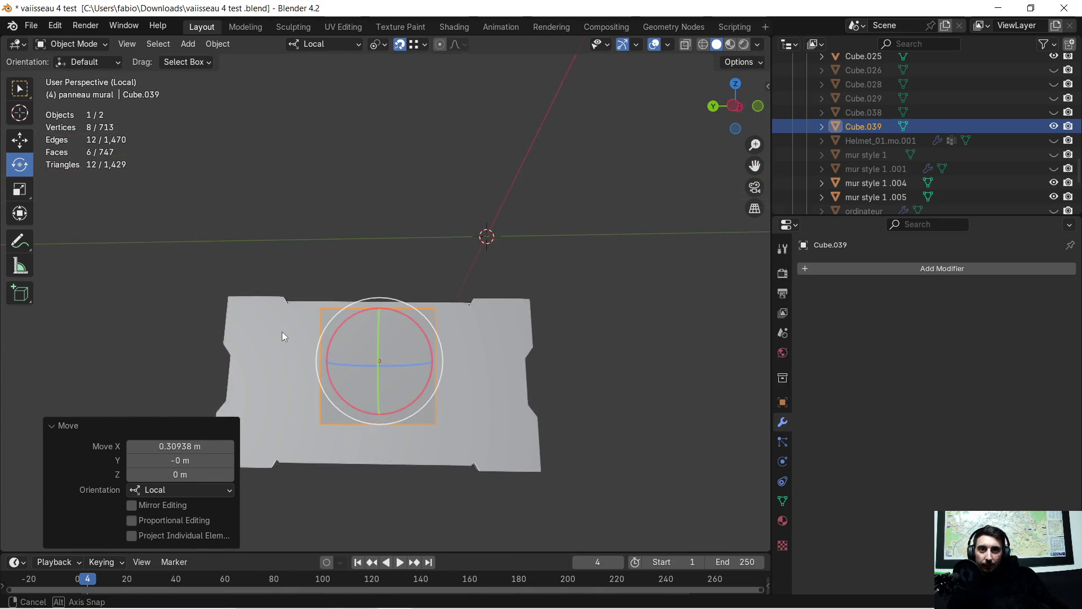
key(s)
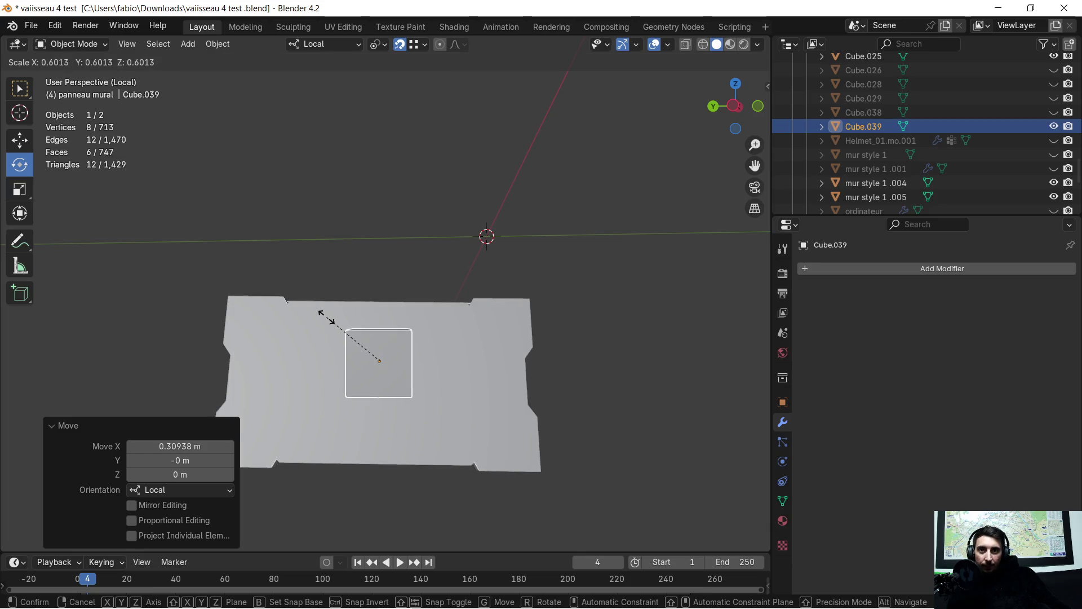
click(326, 314)
scroll(327, 314, up, 2)
mouse_move(339, 339)
middle_down()
mouse_move(390, 378)
mouse_move(470, 349)
mouse_move(420, 381)
mouse_move(485, 372)
mouse_move(489, 386)
middle_up()
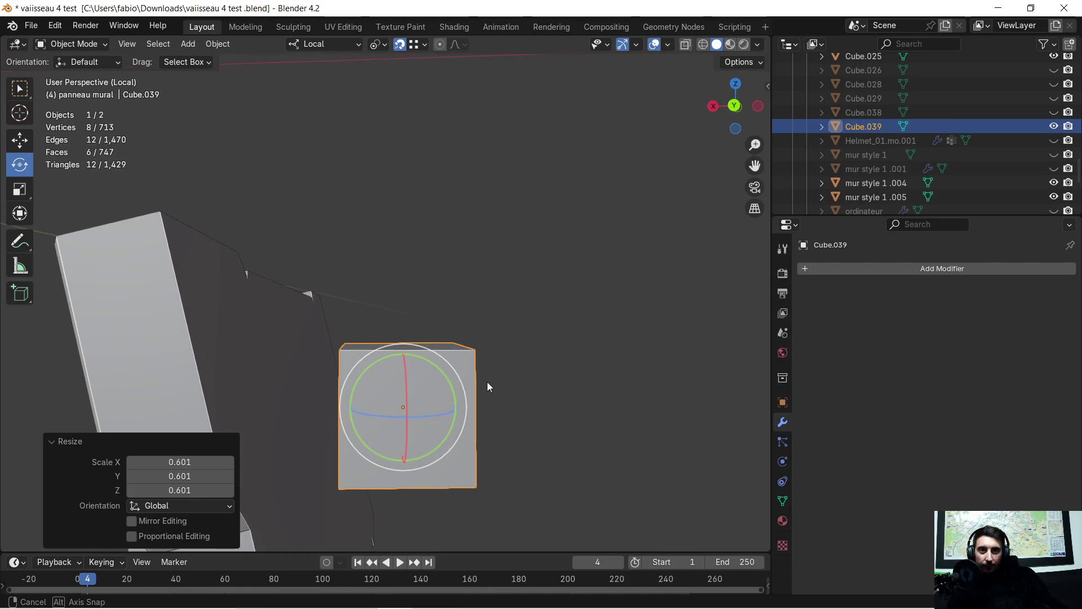
key(r)
key(y)
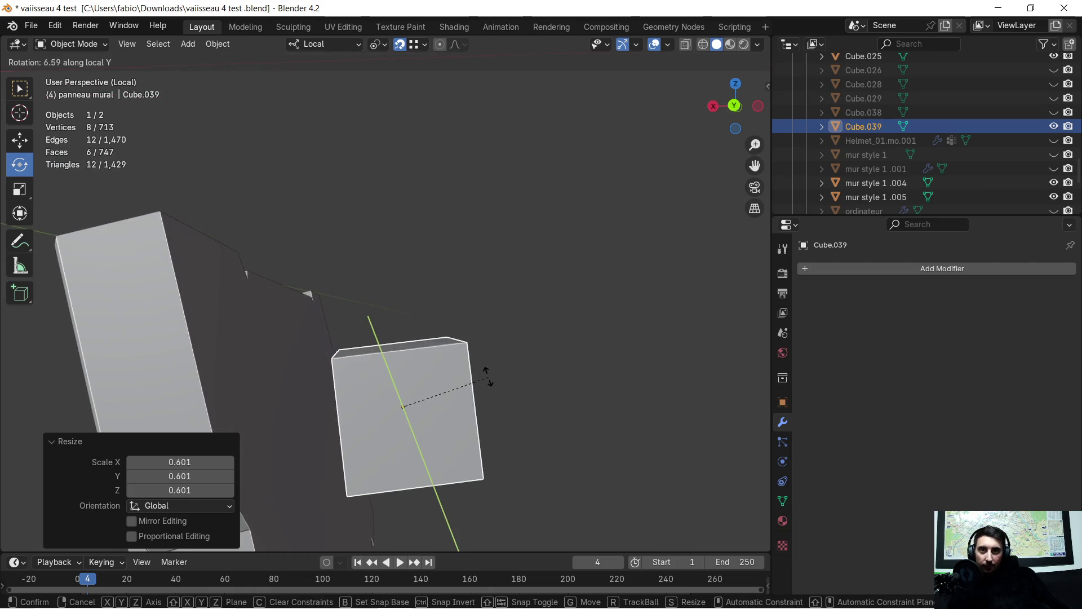
click(479, 368)
mouse_move(442, 442)
middle_down()
mouse_move(375, 457)
mouse_move(446, 347)
mouse_move(439, 356)
middle_up()
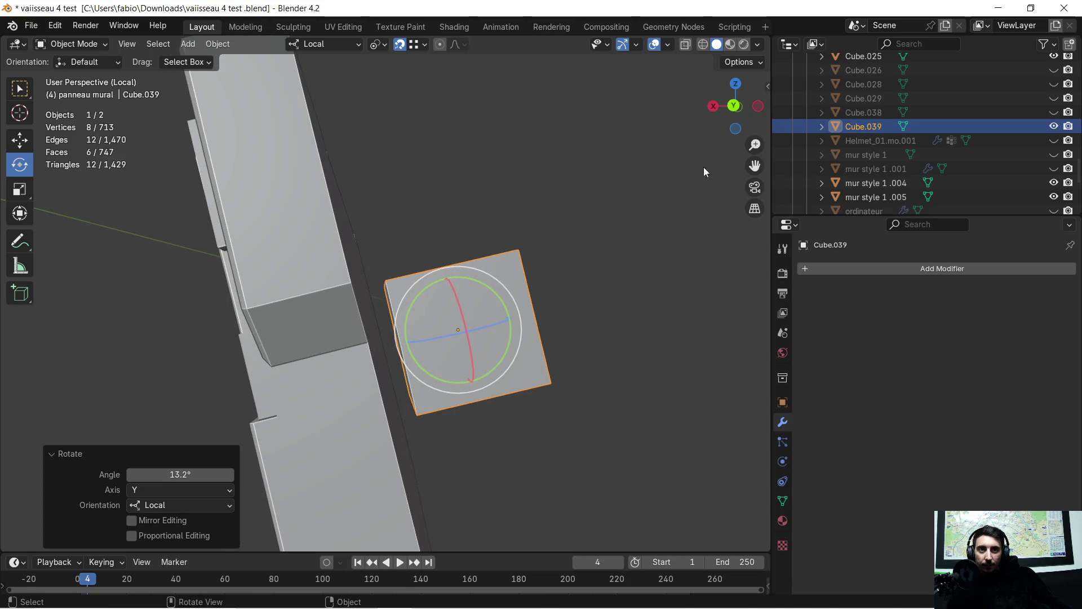
click(734, 106)
mouse_move(477, 307)
middle_down()
mouse_move(508, 303)
mouse_move(494, 305)
mouse_move(488, 252)
middle_up()
Step: Push the cube against the panel on X, refine its Y tilt about 1° and shrink it to roughly 0.68 scale
key(g)
key(x)
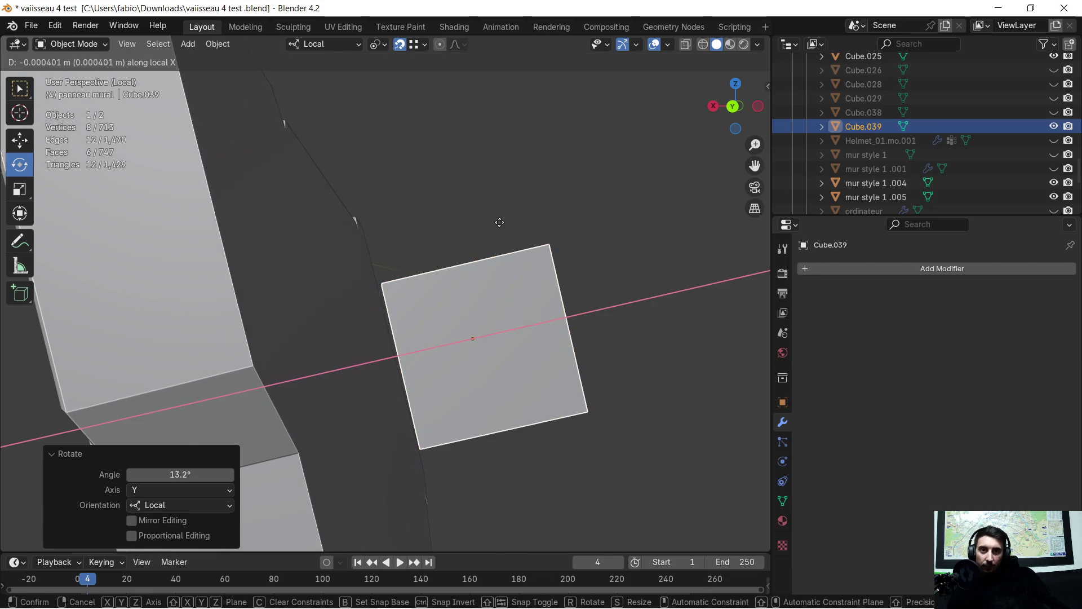
click(474, 237)
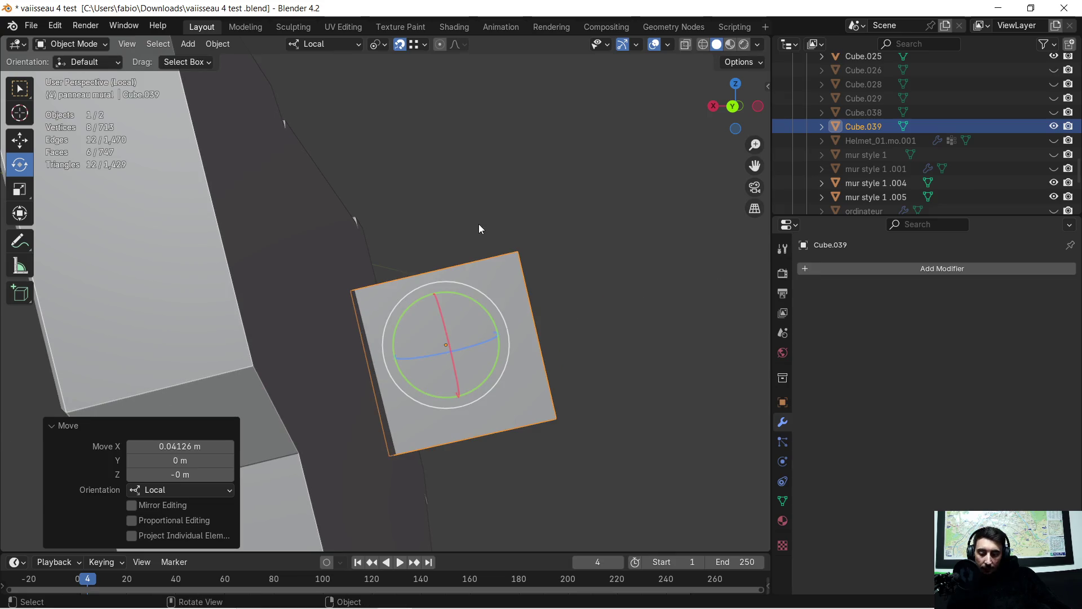
key(r)
key(y)
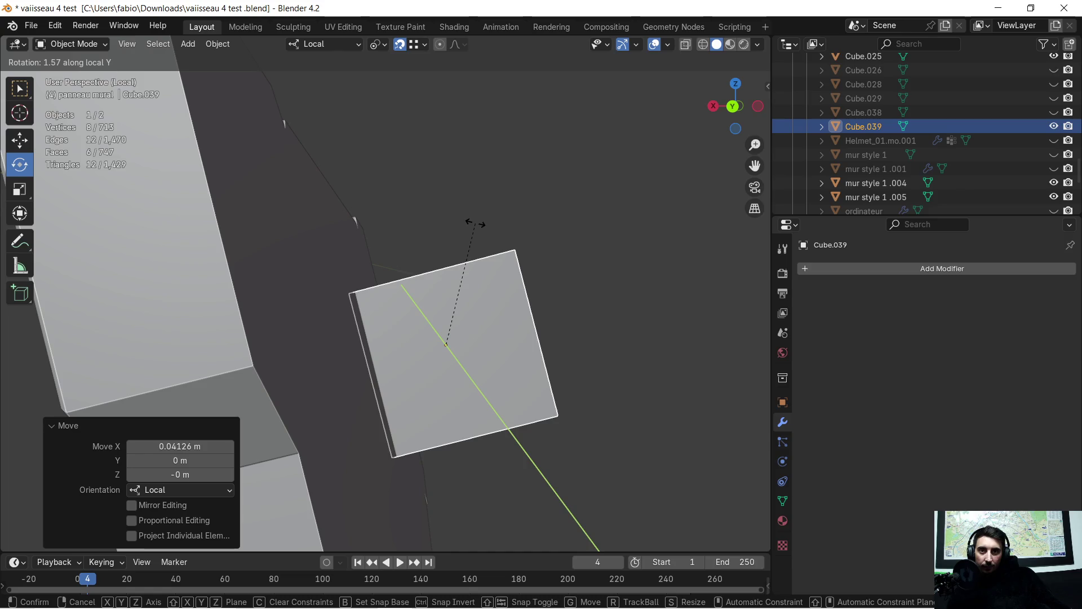
click(475, 223)
mouse_move(492, 220)
middle_down()
mouse_move(547, 244)
mouse_move(519, 298)
mouse_move(390, 193)
mouse_move(417, 226)
mouse_move(508, 224)
mouse_move(408, 196)
middle_up()
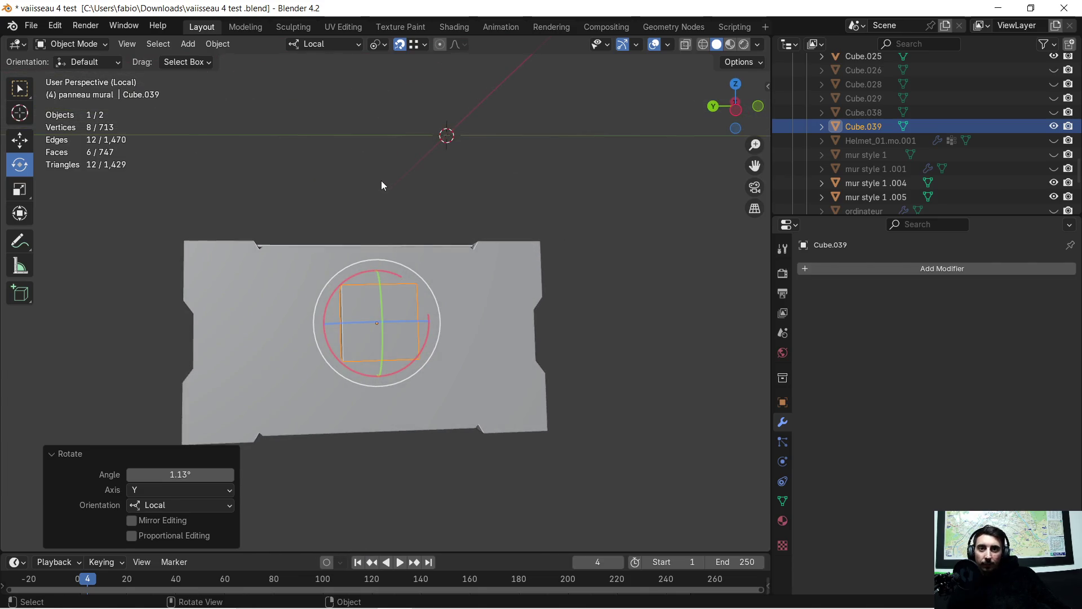
key(s)
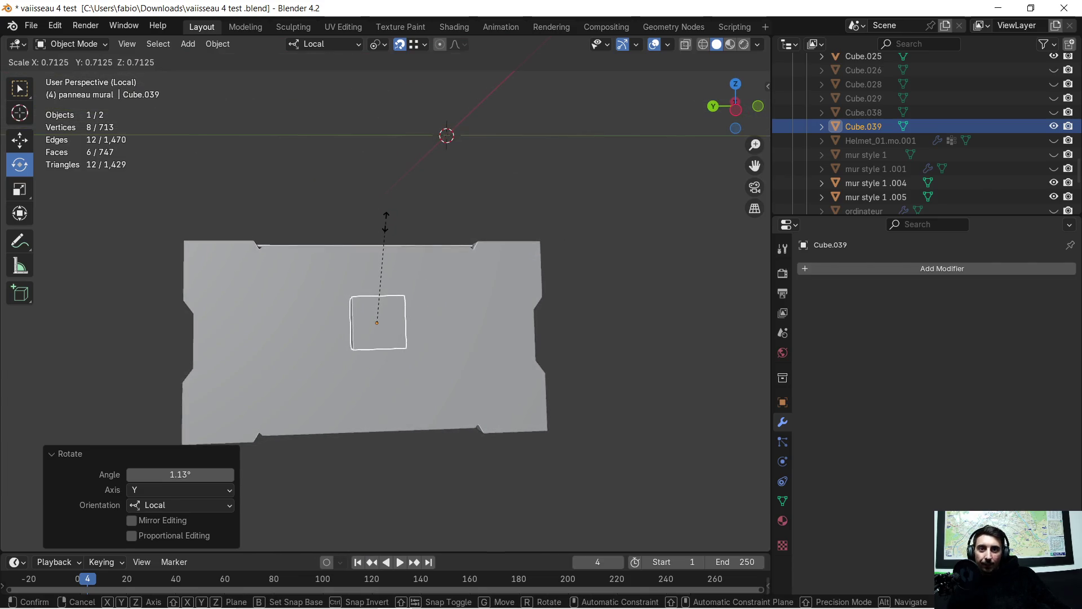
click(387, 223)
scroll(416, 308, up, 4)
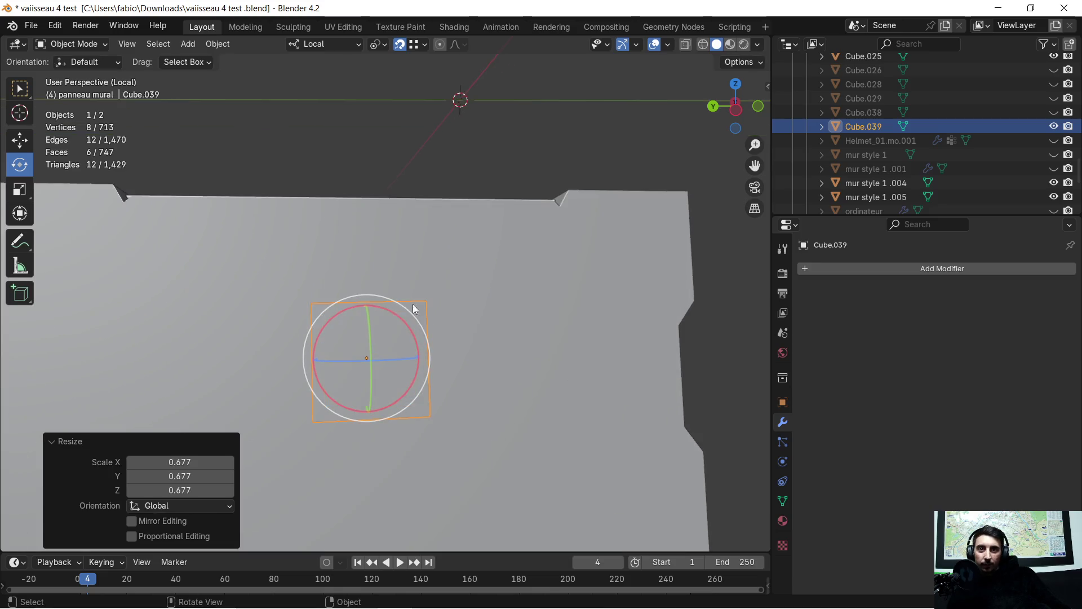
Step: Enter Edit Mode on the cube and select the face to push inward
middle_drag(411, 315, 479, 319)
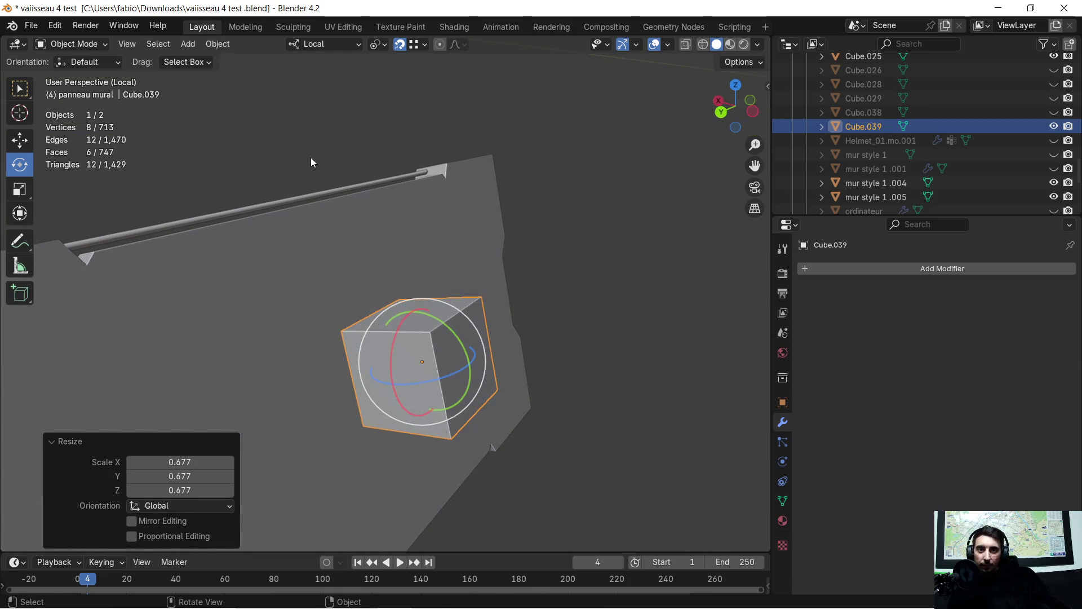
key(Tab)
click(125, 48)
mouse_move(350, 331)
middle_down()
mouse_move(460, 341)
mouse_move(448, 338)
mouse_move(613, 303)
mouse_move(582, 311)
middle_up()
click(469, 344)
click(466, 368)
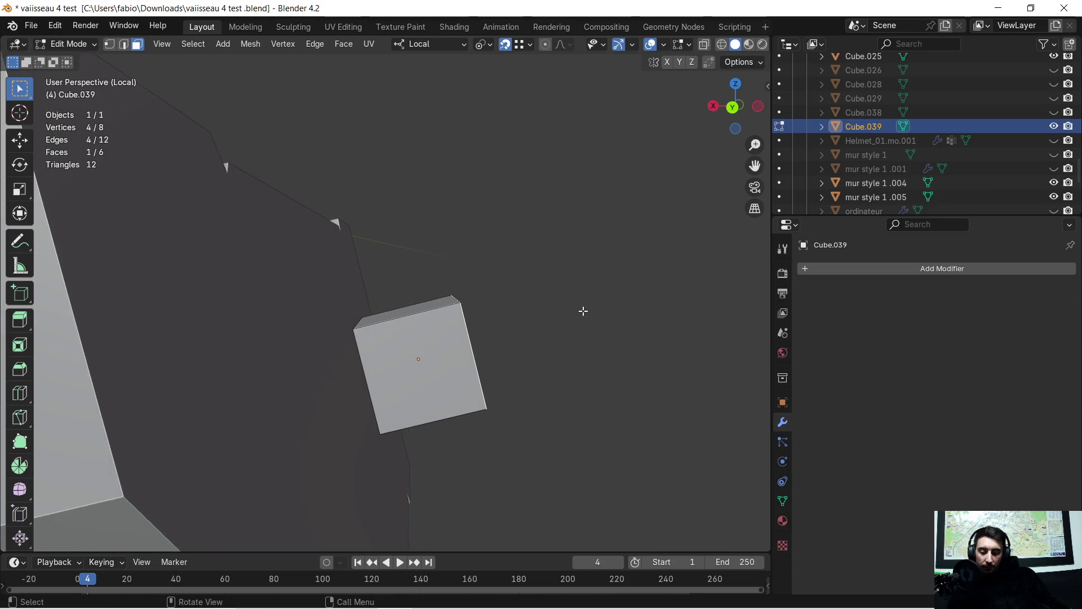
Step: Push the selected face inward along local X to thin the cube into a slab
key(g)
key(x)
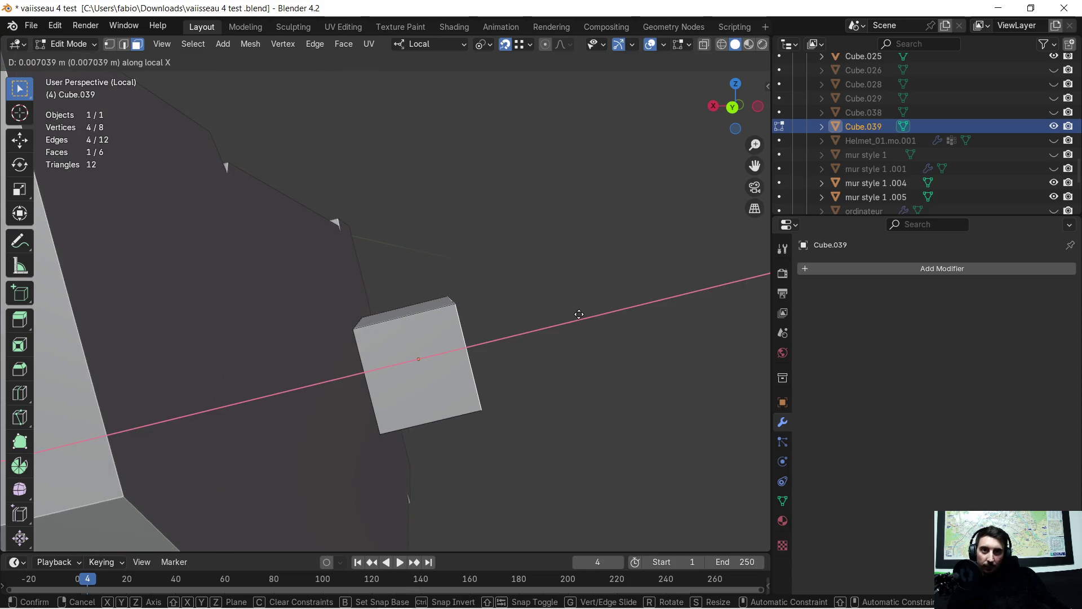
click(524, 328)
mouse_move(525, 323)
middle_down()
mouse_move(410, 333)
mouse_move(155, 71)
middle_up()
Step: Select the slab's four vertical corner edges in edge select mode
click(125, 48)
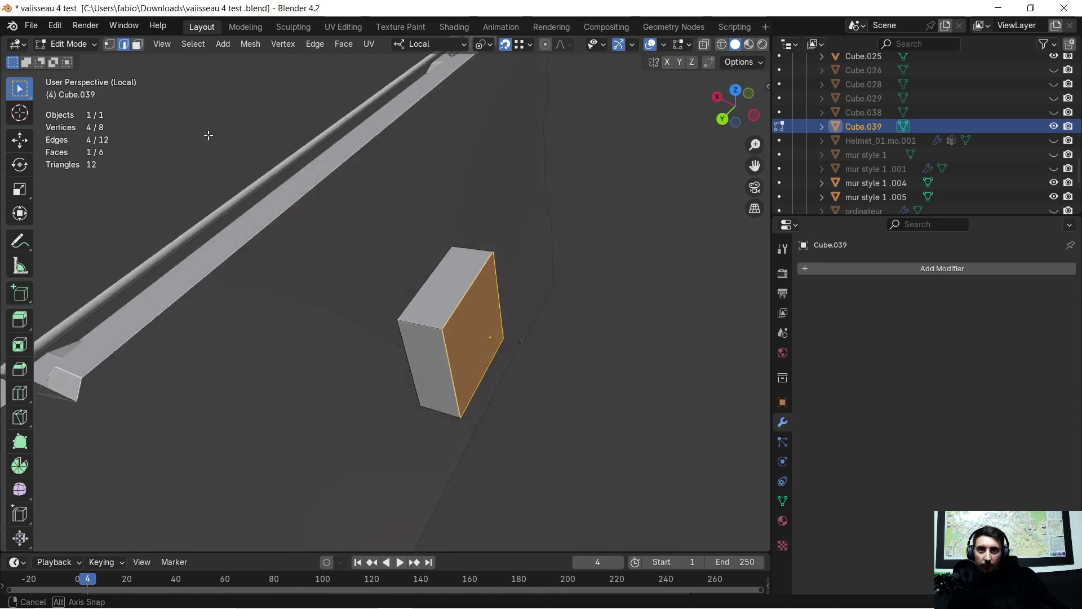
middle_drag(206, 133, 371, 286)
click(425, 318)
middle_drag(426, 317, 372, 341)
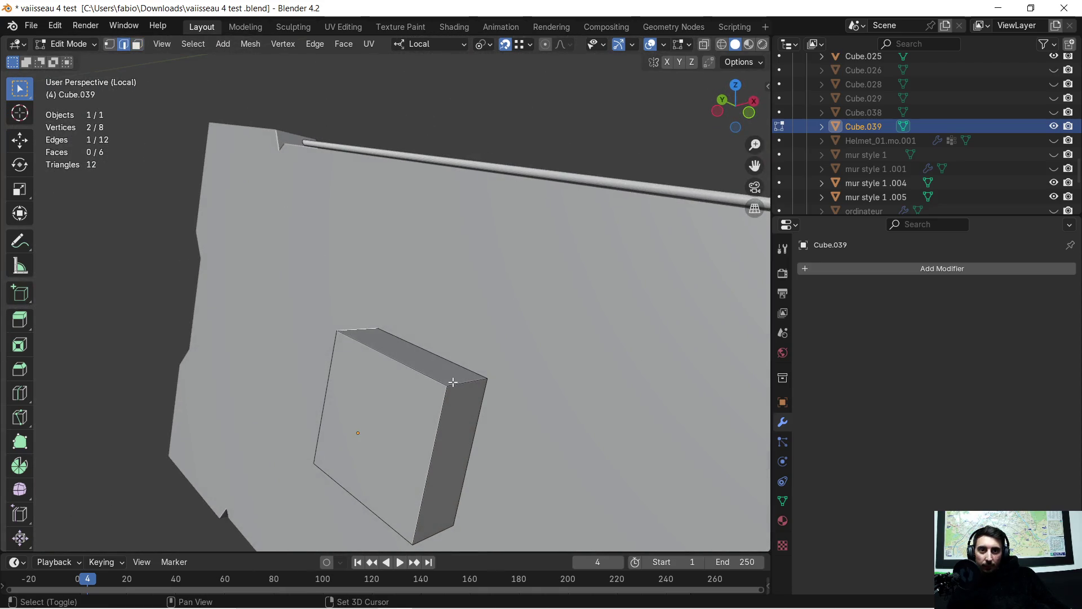
shift+click(453, 382)
mouse_move(453, 383)
middle_down()
mouse_move(400, 431)
mouse_move(431, 382)
mouse_move(375, 316)
mouse_move(509, 394)
middle_up()
shift+click(461, 436)
shift+click(398, 362)
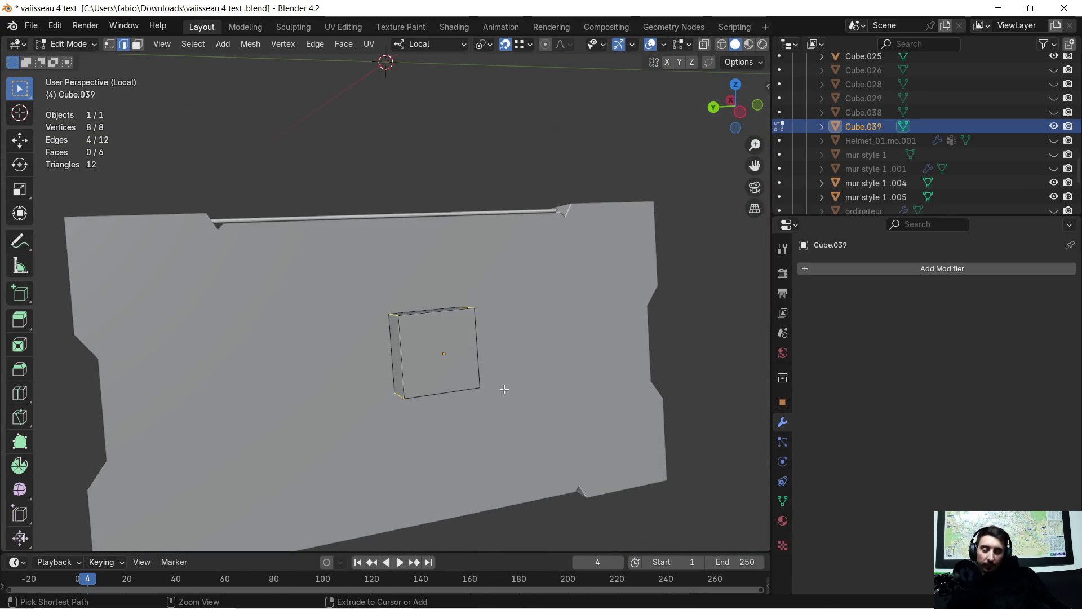
Step: Bevel the four corner edges into rounded corners with four segments, then clear the selection
key(ctrl+b)
scroll(508, 385, up, 4)
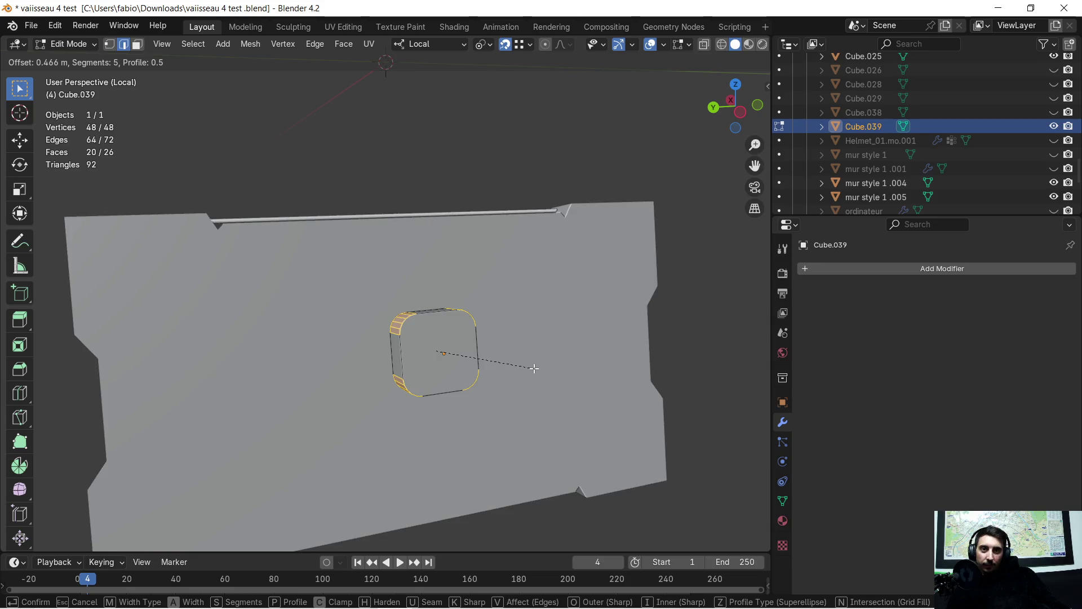
click(541, 365)
middle_drag(527, 367, 507, 358)
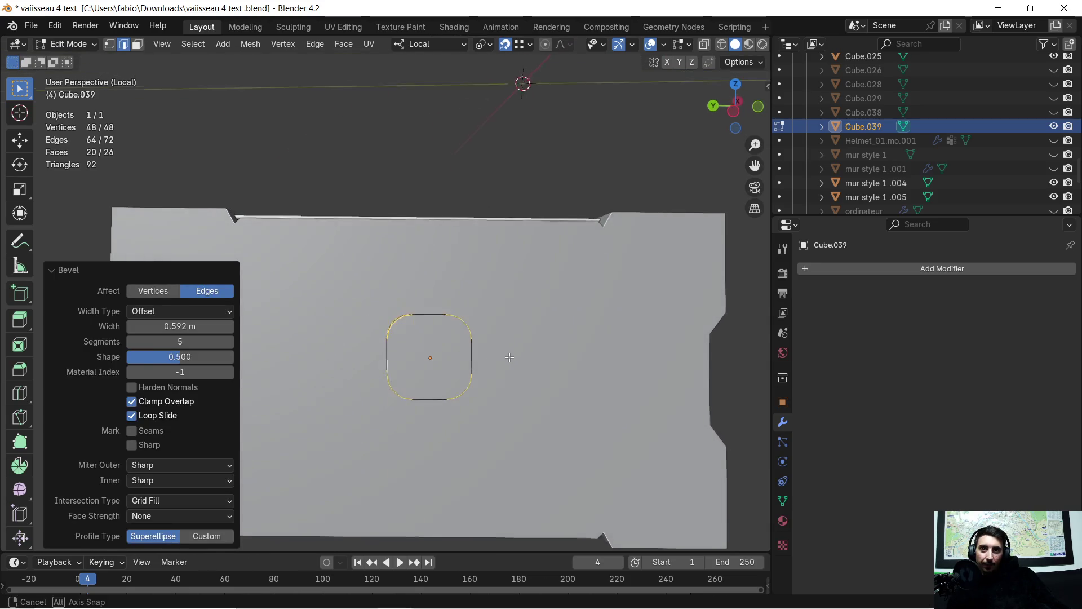
click(134, 341)
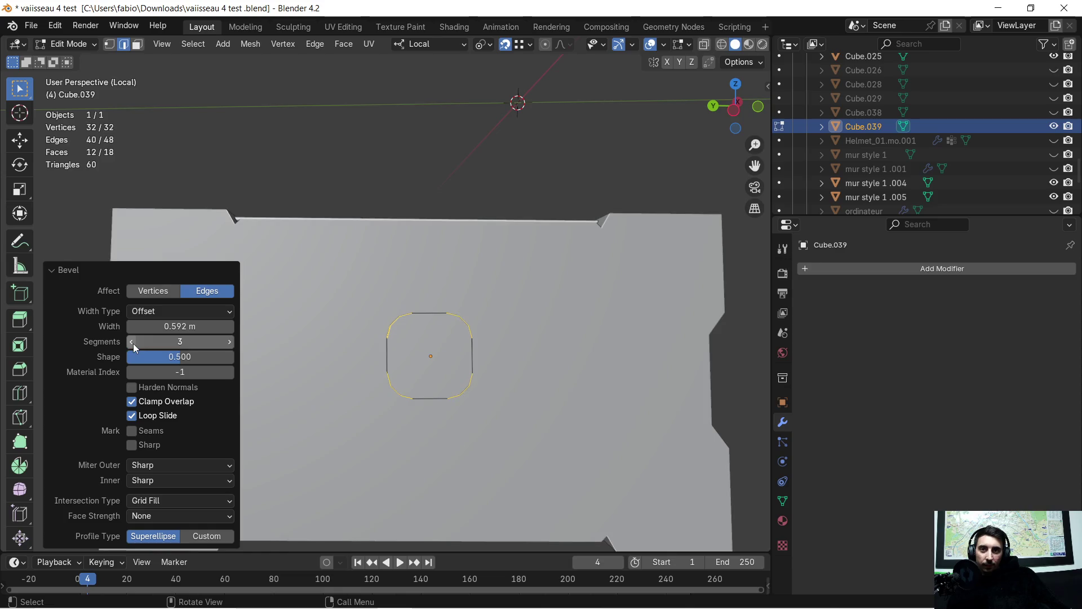
mouse_move(406, 339)
middle_down()
mouse_move(423, 321)
mouse_move(461, 390)
mouse_move(345, 349)
middle_up()
click(230, 342)
click(231, 343)
click(387, 367)
key(super)
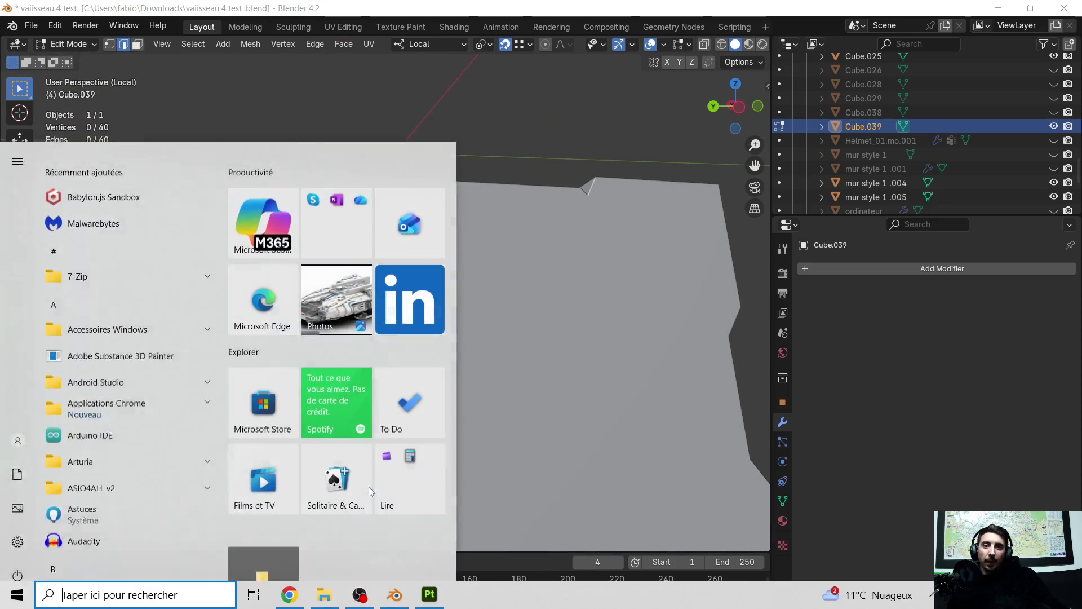
key(super)
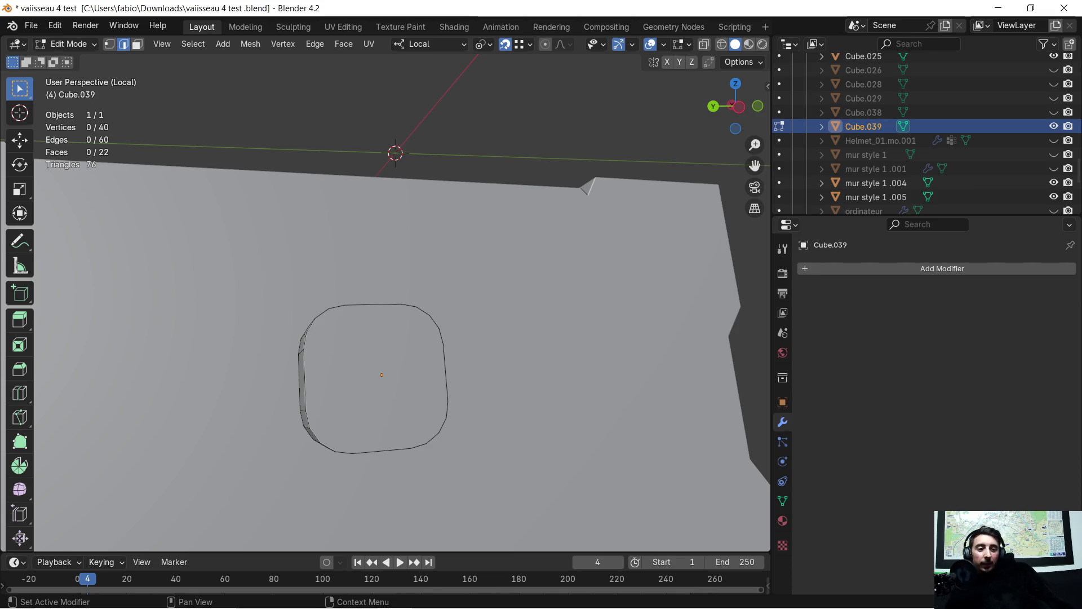
key(super)
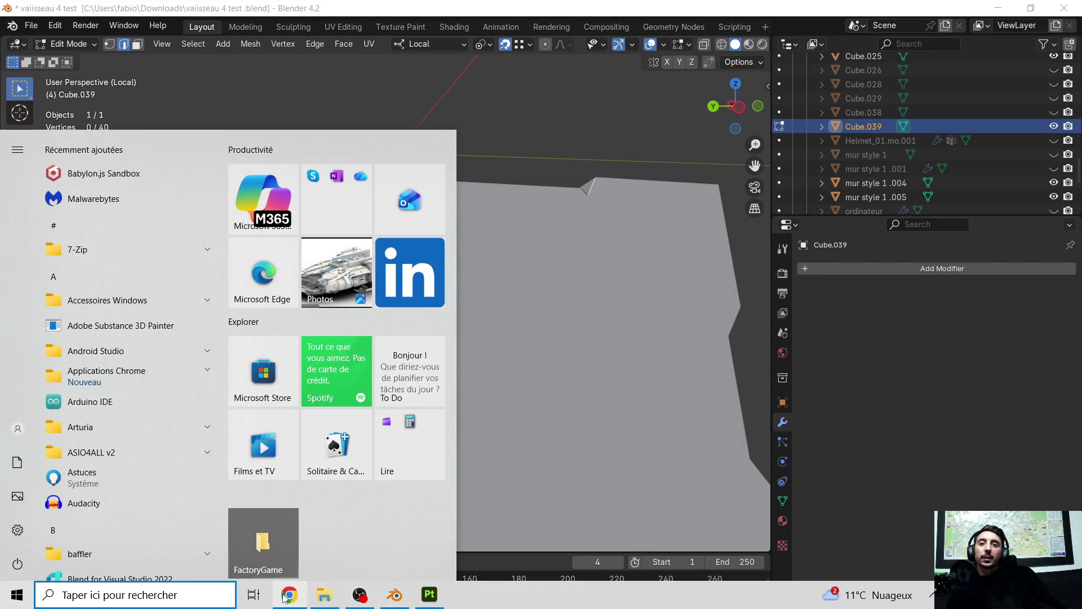
key(super)
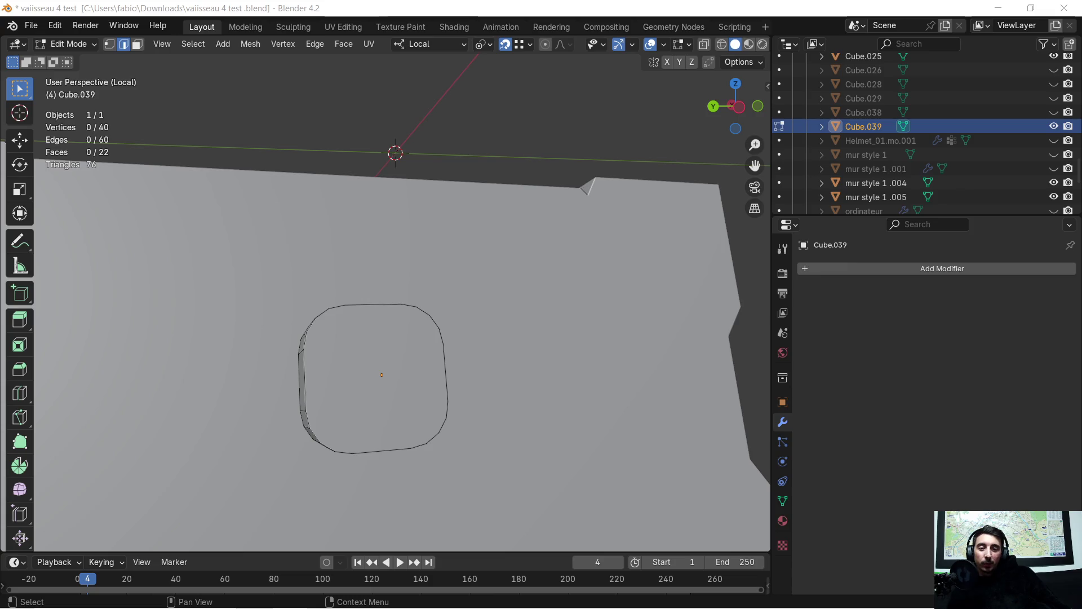
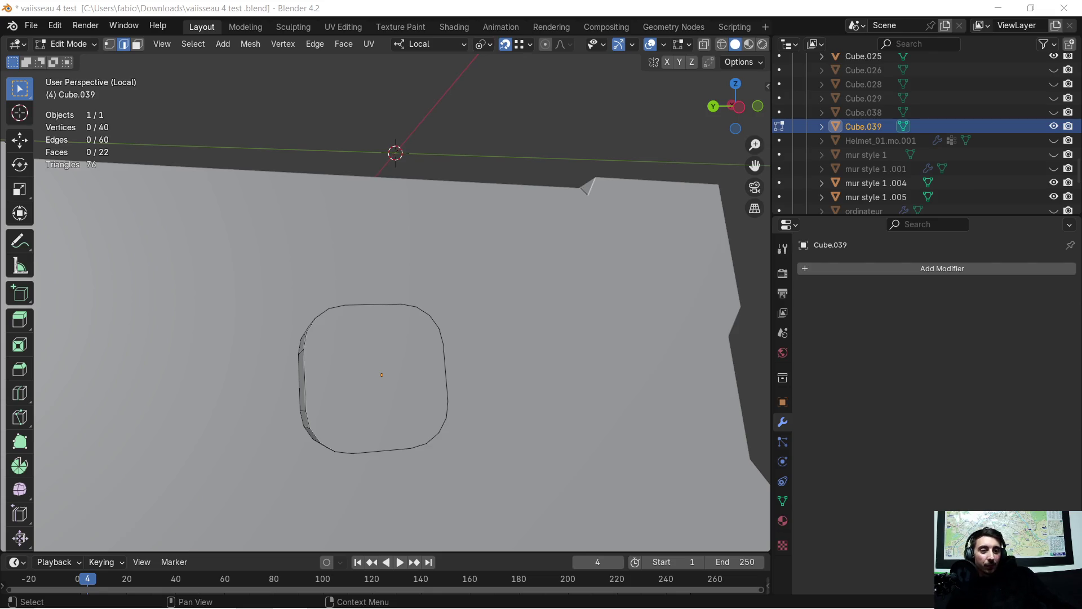
Step: Select the rounded front face of the Cube.039 button block in face mode
mouse_move(362, 398)
middle_down()
mouse_move(394, 378)
mouse_move(388, 361)
middle_up()
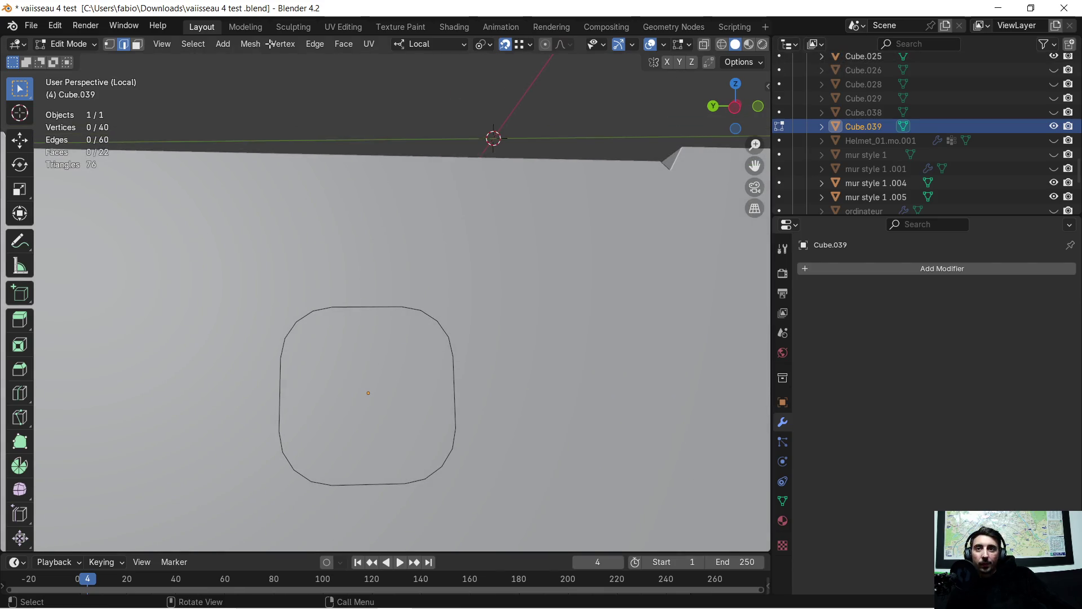
click(368, 359)
scroll(368, 360, down, 3)
mouse_move(386, 338)
middle_down()
mouse_move(435, 344)
mouse_move(439, 330)
mouse_move(424, 323)
middle_up()
scroll(434, 344, up, 3)
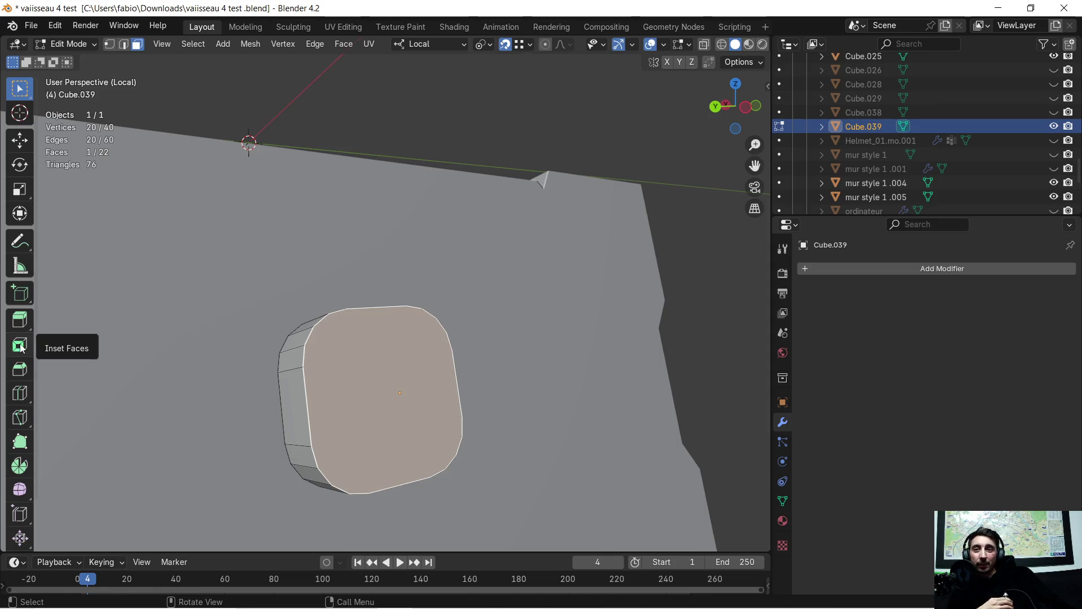
Step: Inset the rounded face twice, the second to about 0.159 m, forming two nested border rings
click(19, 347)
drag(390, 384, 495, 322)
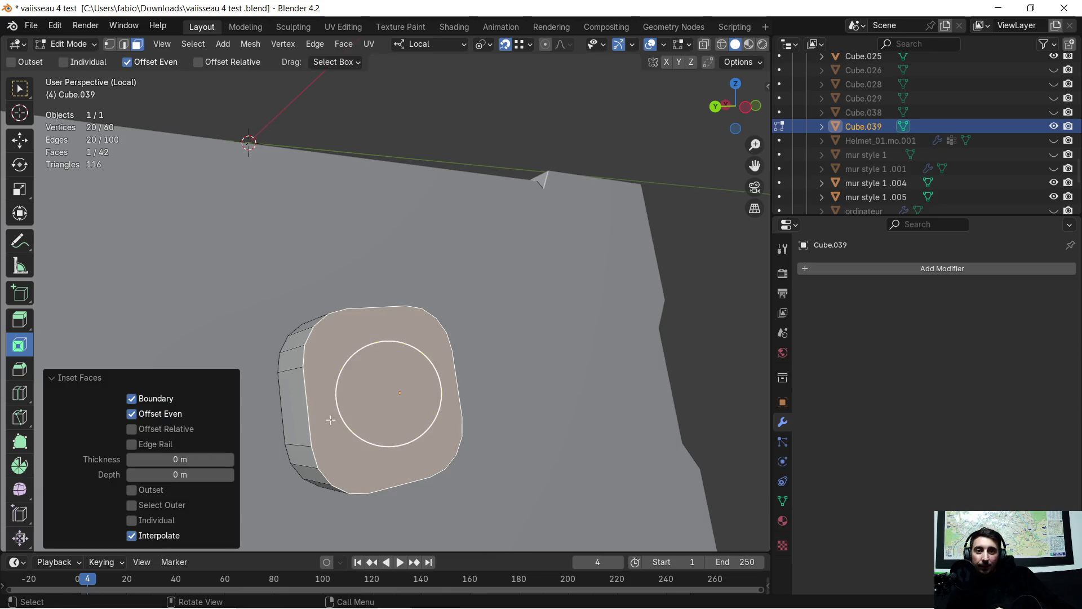
drag(180, 459, 353, 437)
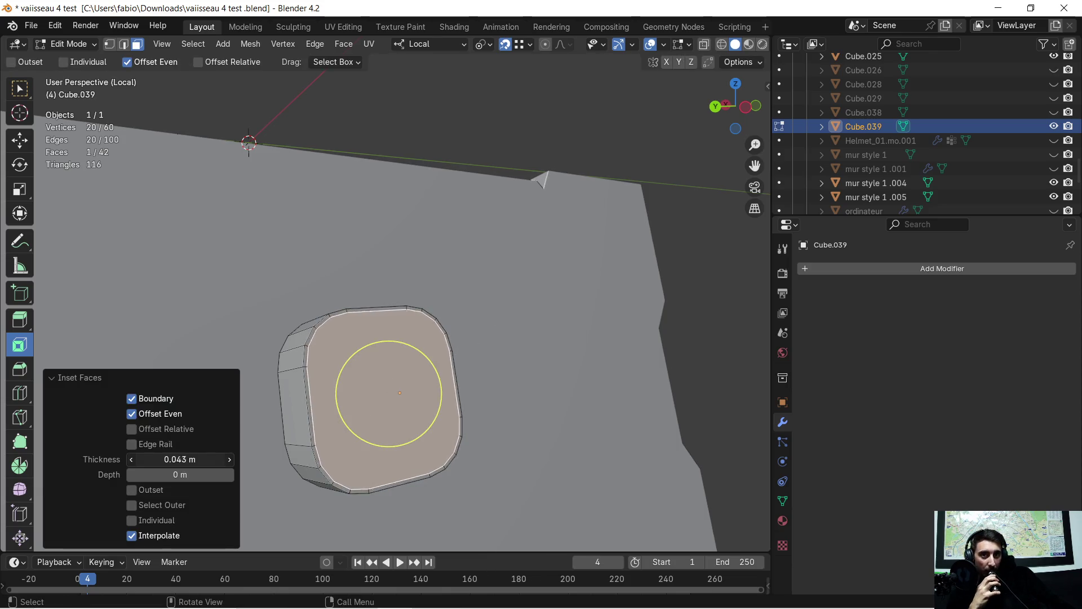
click(420, 384)
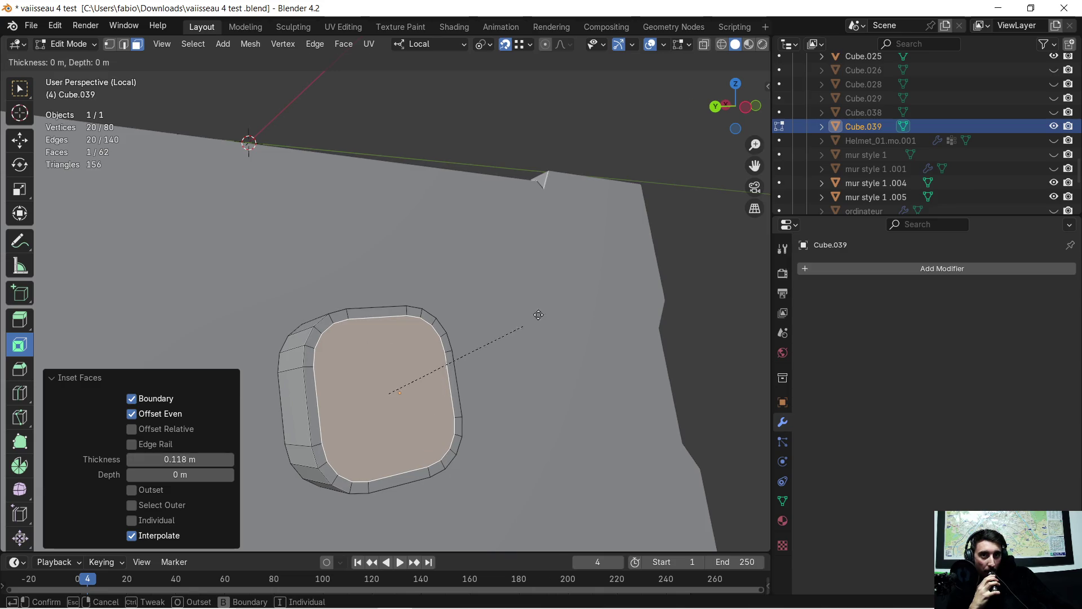
drag(174, 459, 220, 459)
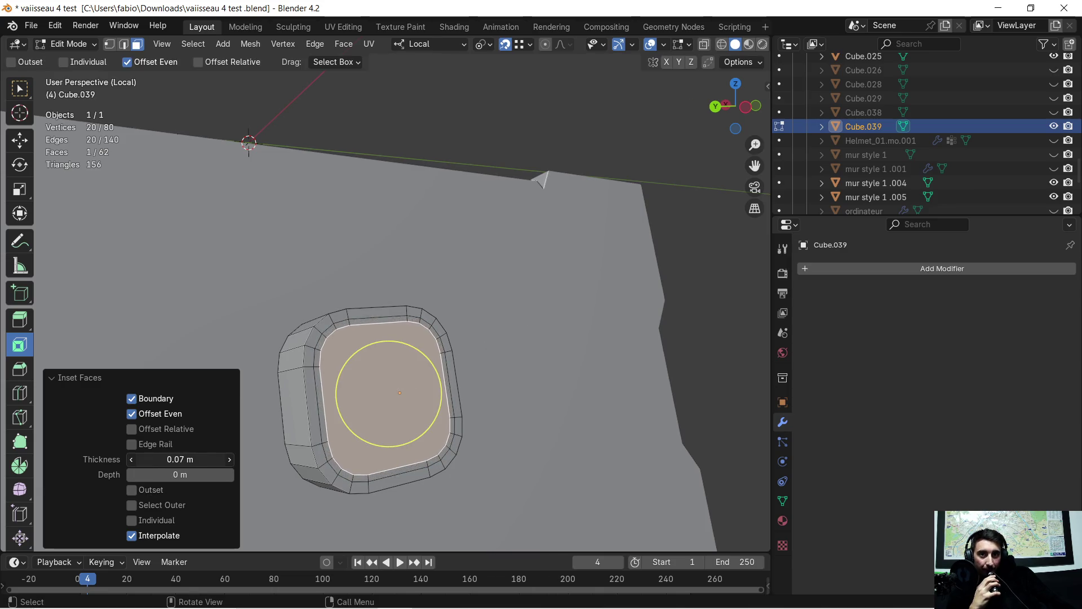
mouse_move(387, 335)
middle_down()
mouse_move(457, 333)
mouse_move(445, 324)
mouse_move(420, 338)
mouse_move(461, 338)
middle_up()
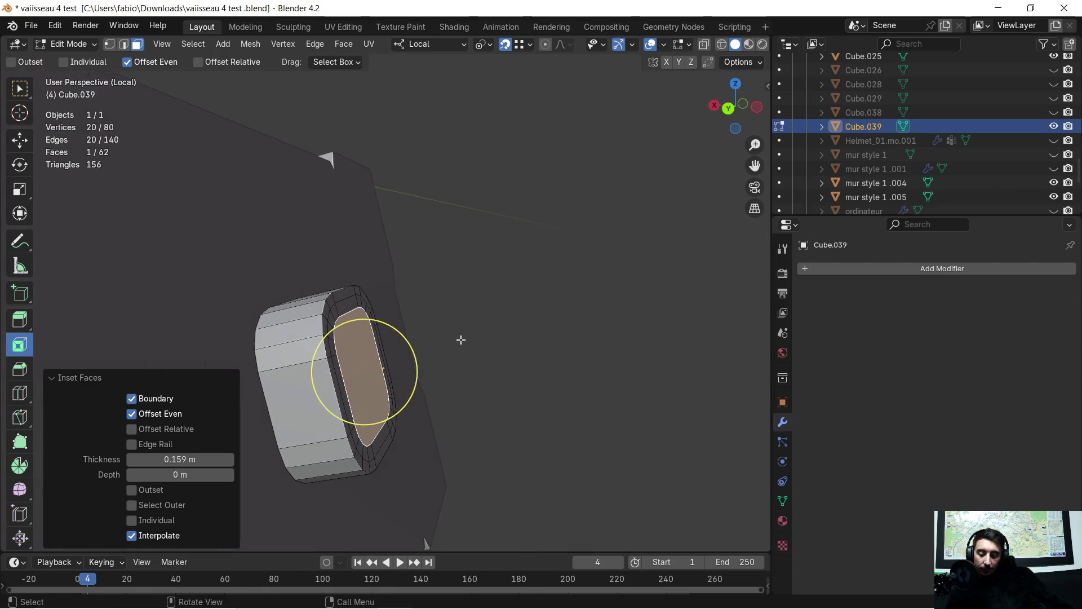
Step: Extrude the inner face along its normal and scale it to about 0.705 into a tapered button cap
key(e)
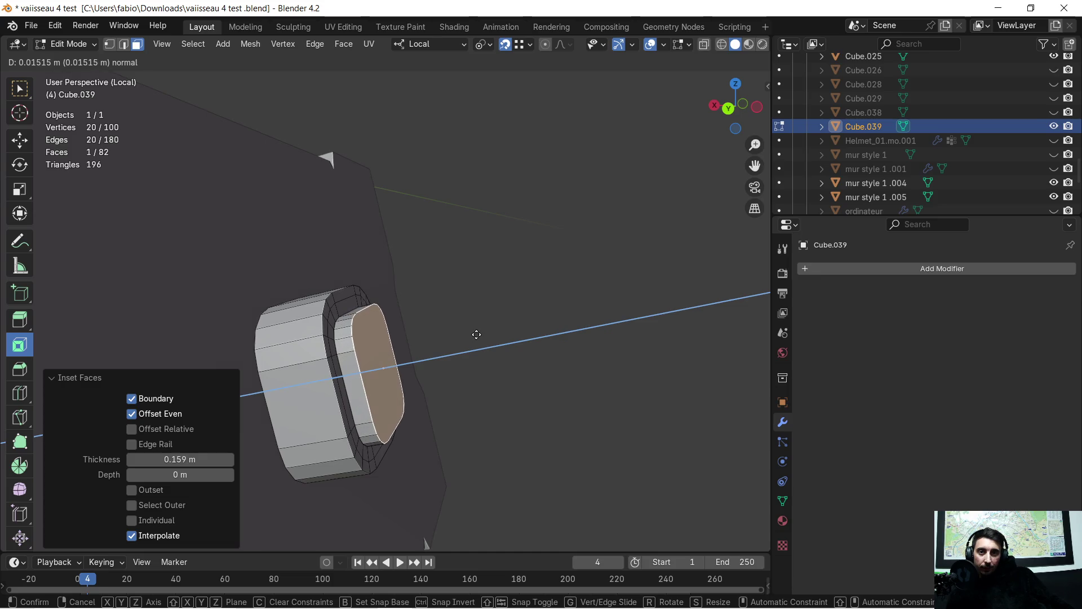
click(491, 326)
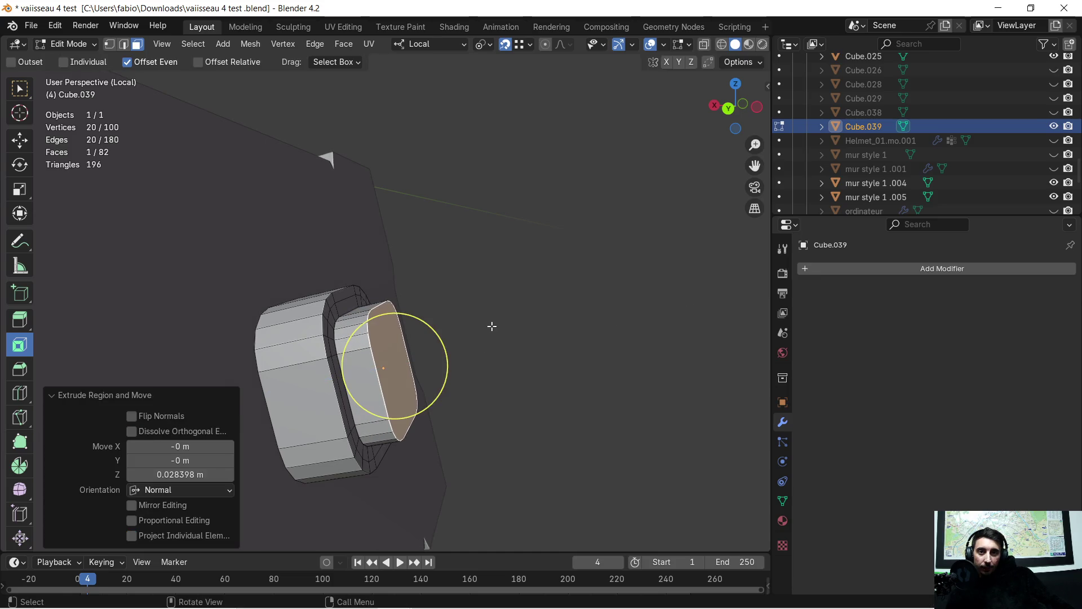
key(s)
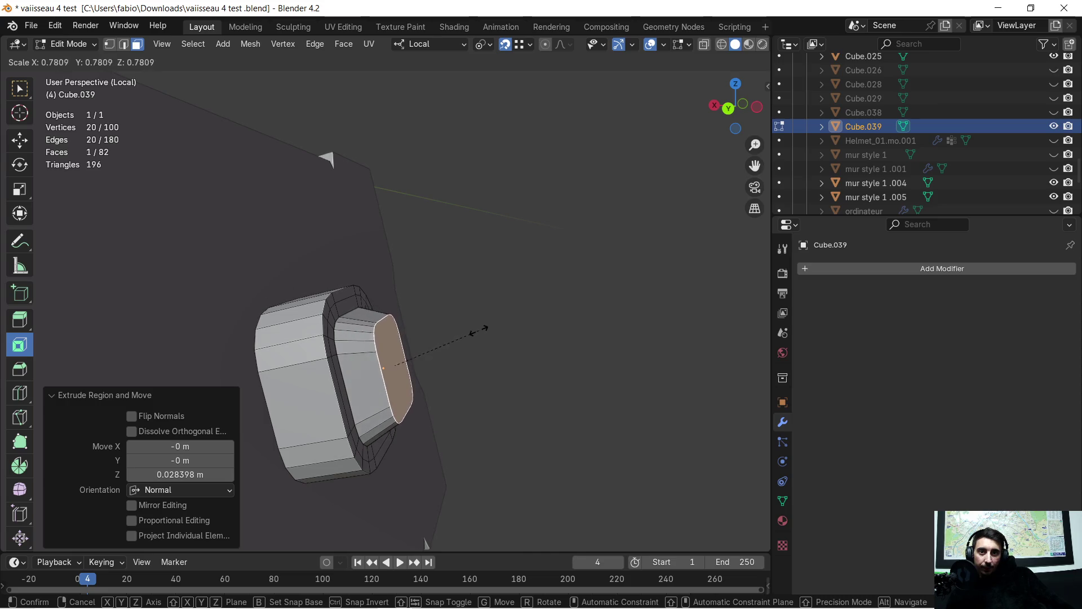
click(470, 331)
mouse_move(471, 331)
middle_down()
mouse_move(336, 326)
mouse_move(404, 327)
mouse_move(447, 306)
mouse_move(372, 290)
mouse_move(405, 295)
mouse_move(270, 314)
mouse_move(400, 297)
middle_up()
scroll(373, 291, down, 2)
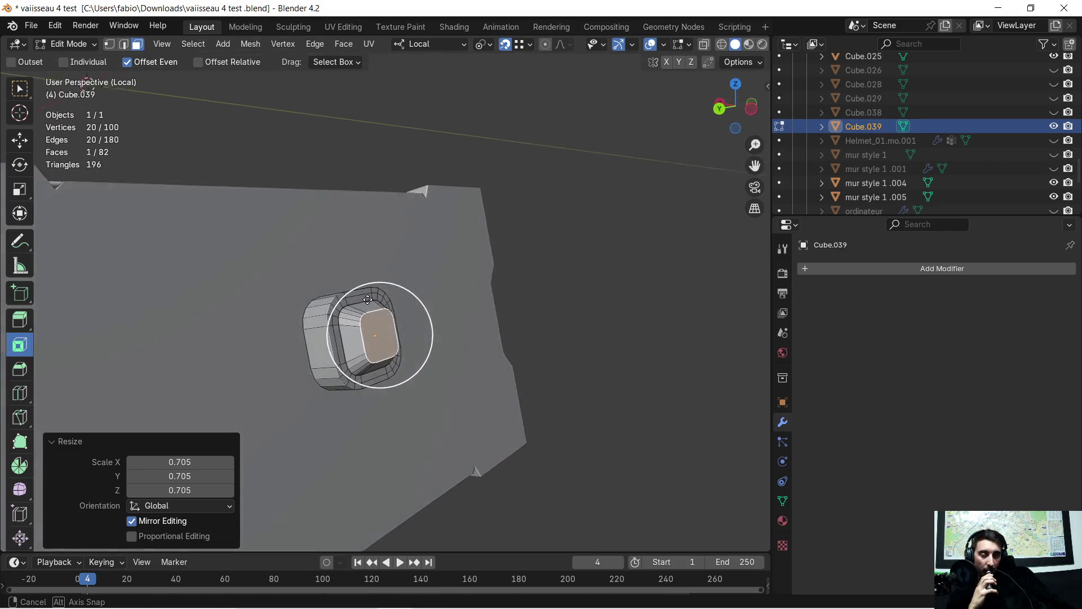
scroll(423, 317, up, 3)
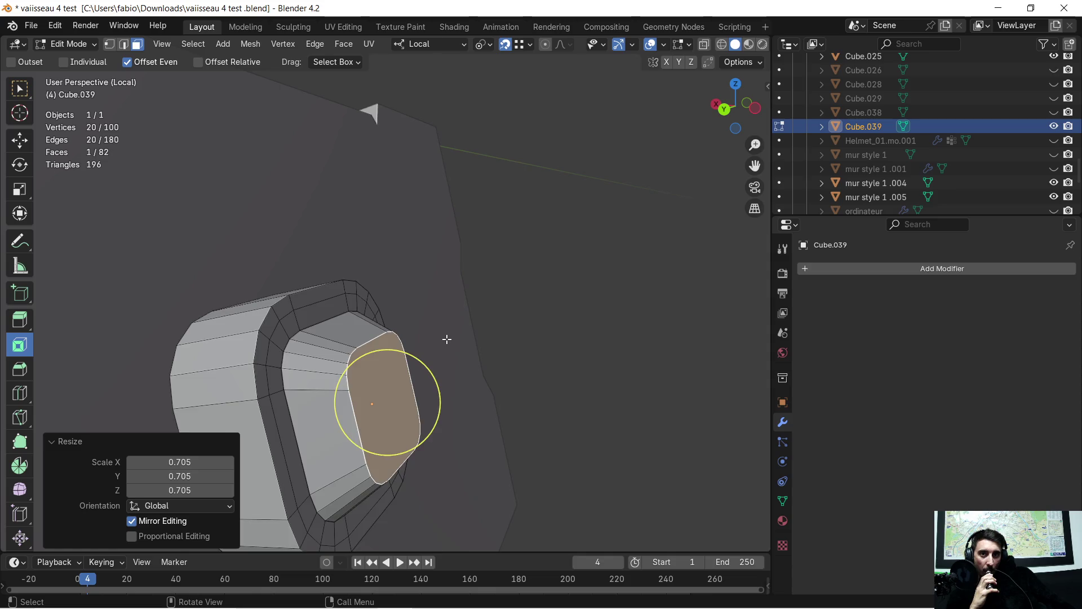
scroll(440, 330, down, 1)
scroll(441, 329, down, 5)
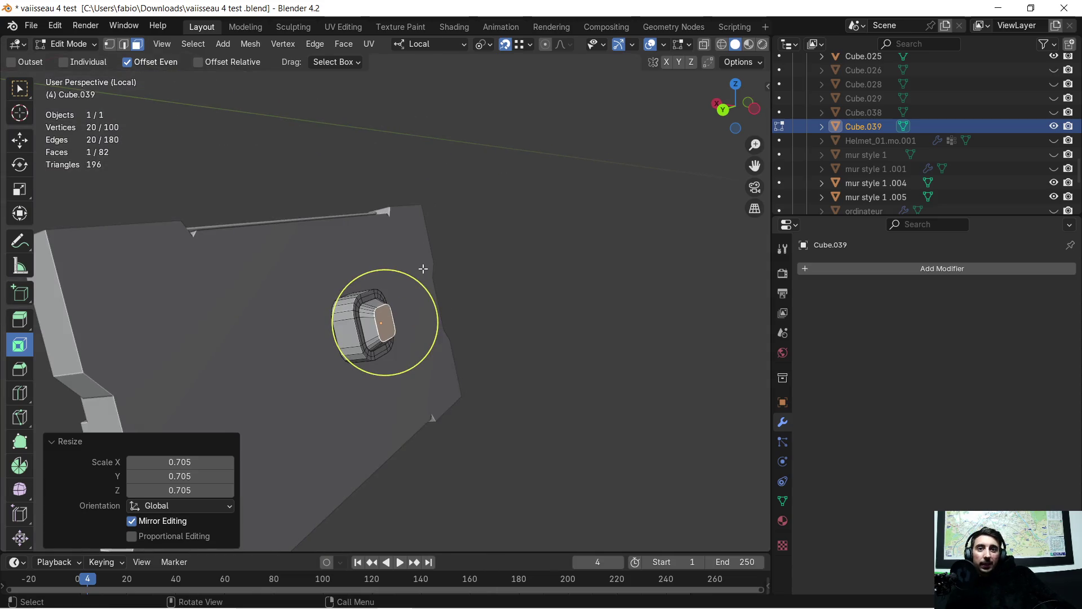
middle_drag(425, 271, 440, 278)
key(Tab)
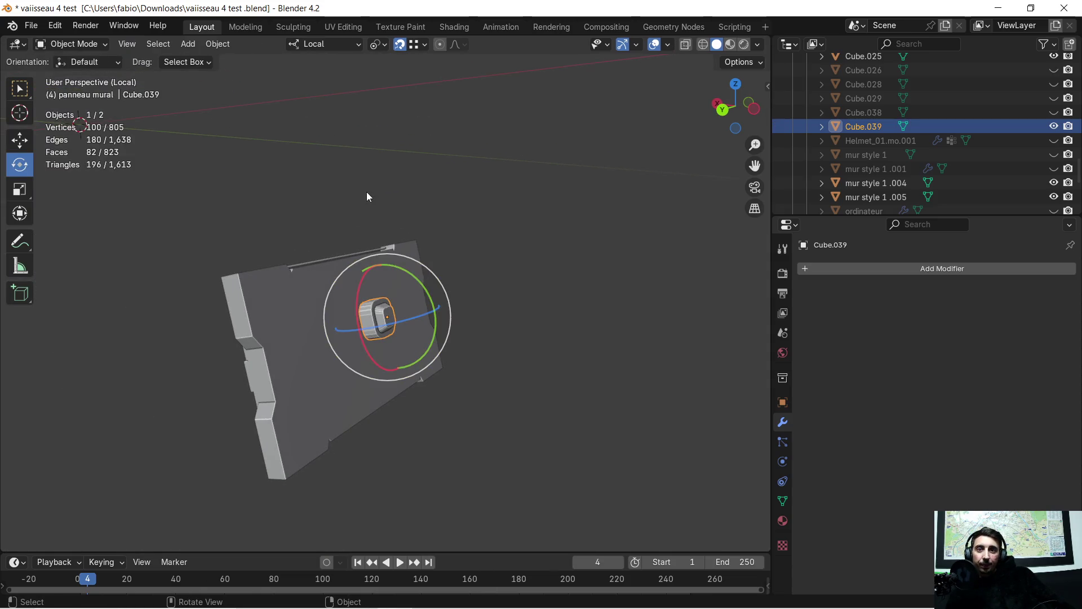
Step: Add a UV sphere (Sphere.002) to the scene and shrink it to about 0.138
click(265, 150)
click(188, 47)
mouse_move(209, 61)
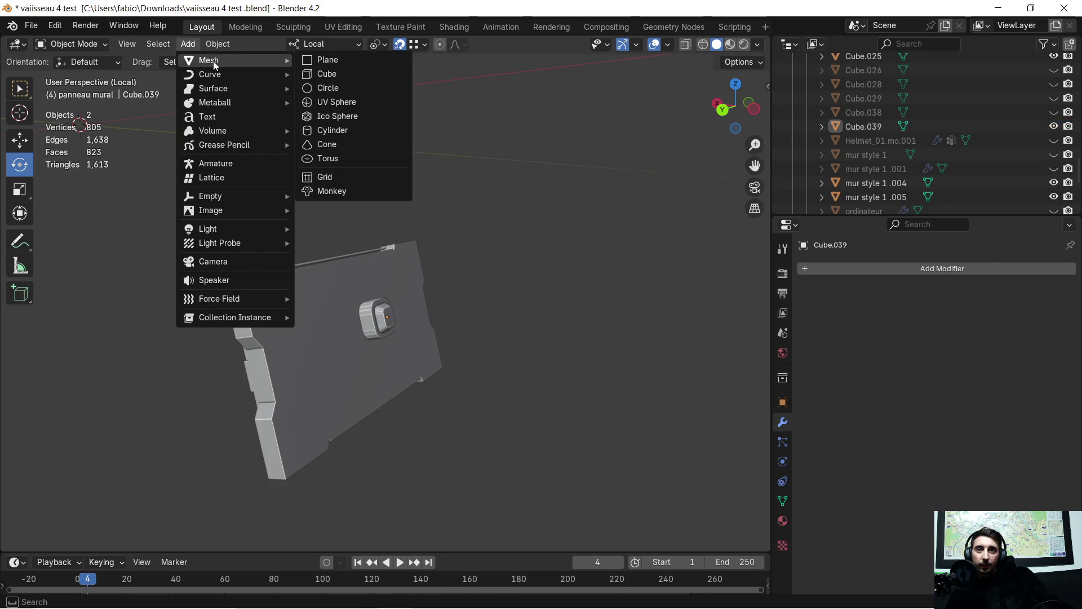
click(337, 101)
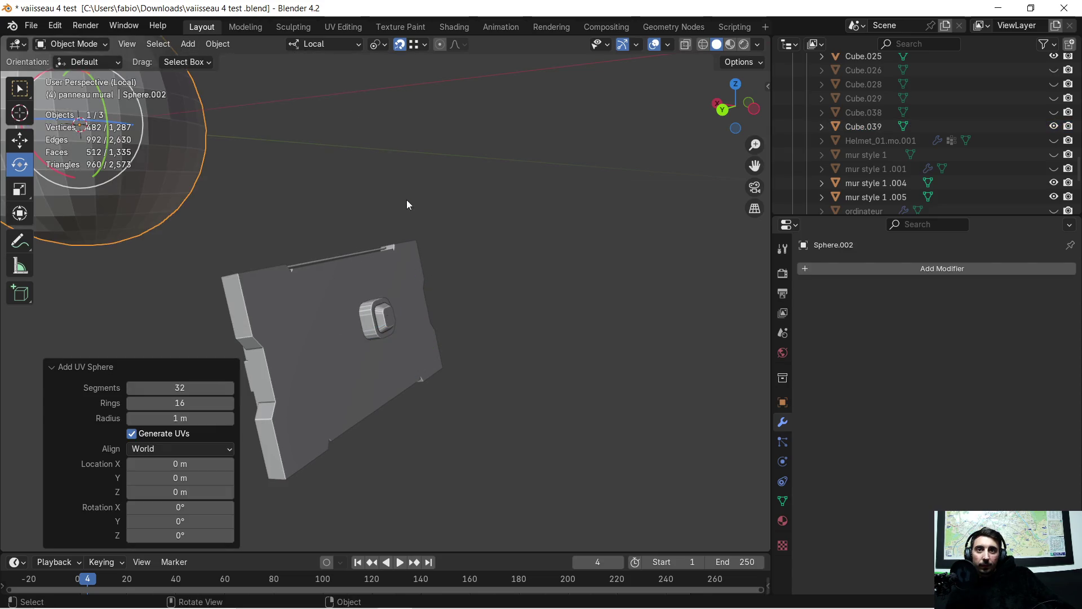
scroll(409, 199, down, 3)
key(s)
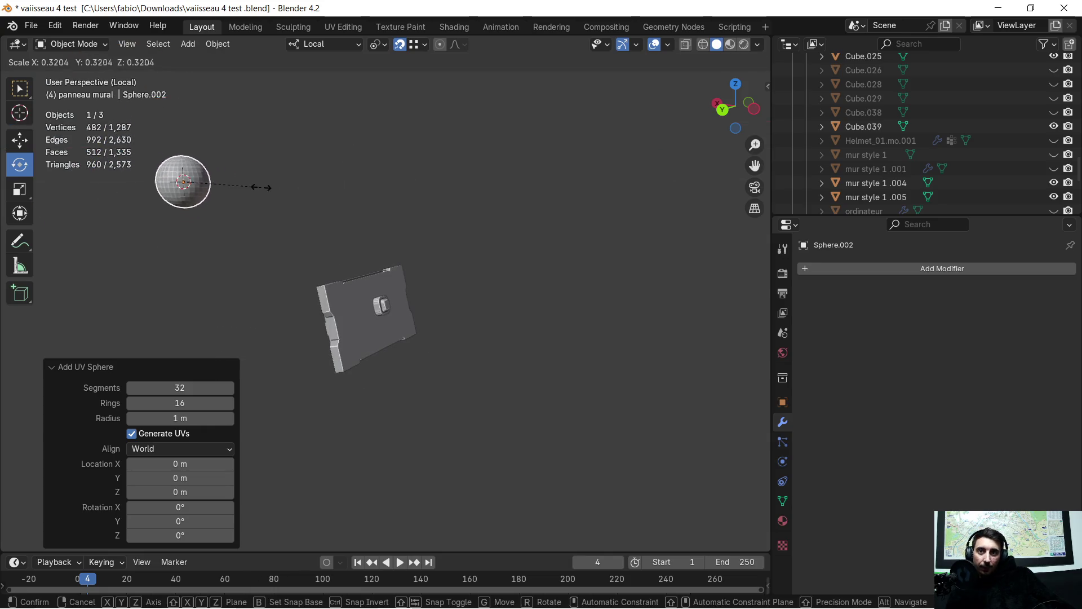
click(220, 192)
Step: Move the sphere along local X and lower it along Z to sit beside the panel's button
middle_drag(219, 191, 264, 197)
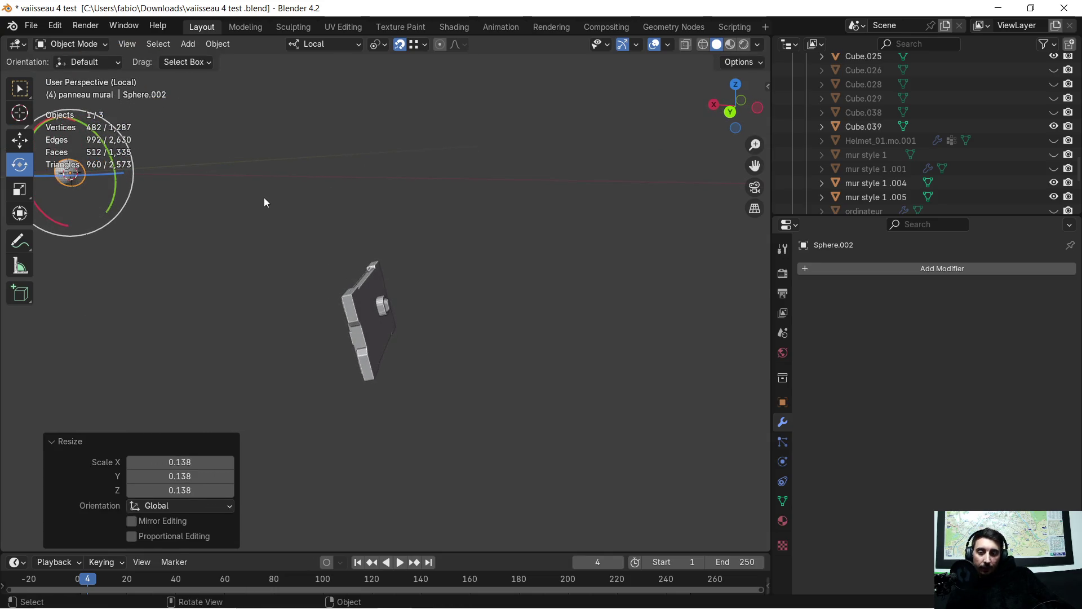
key(g)
key(x)
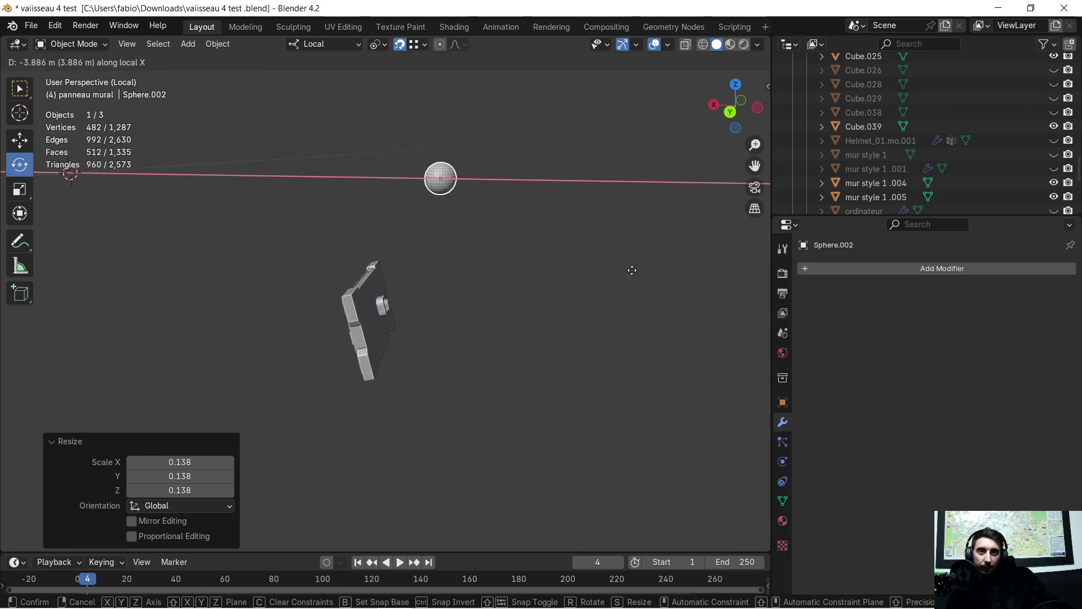
click(614, 269)
key(g)
key(z)
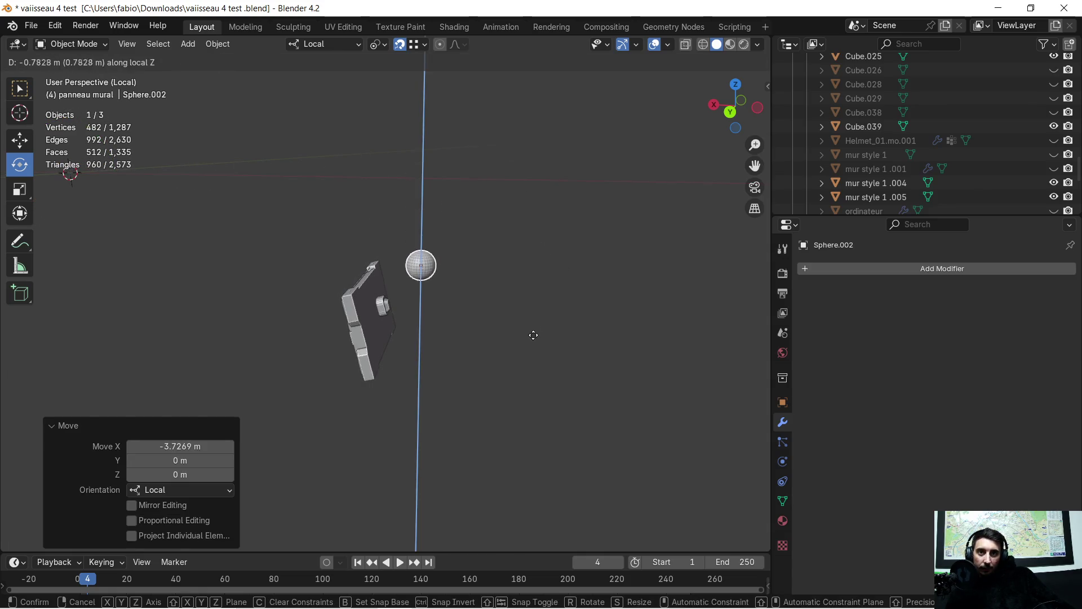
click(512, 357)
scroll(511, 356, up, 2)
scroll(511, 355, up, 2)
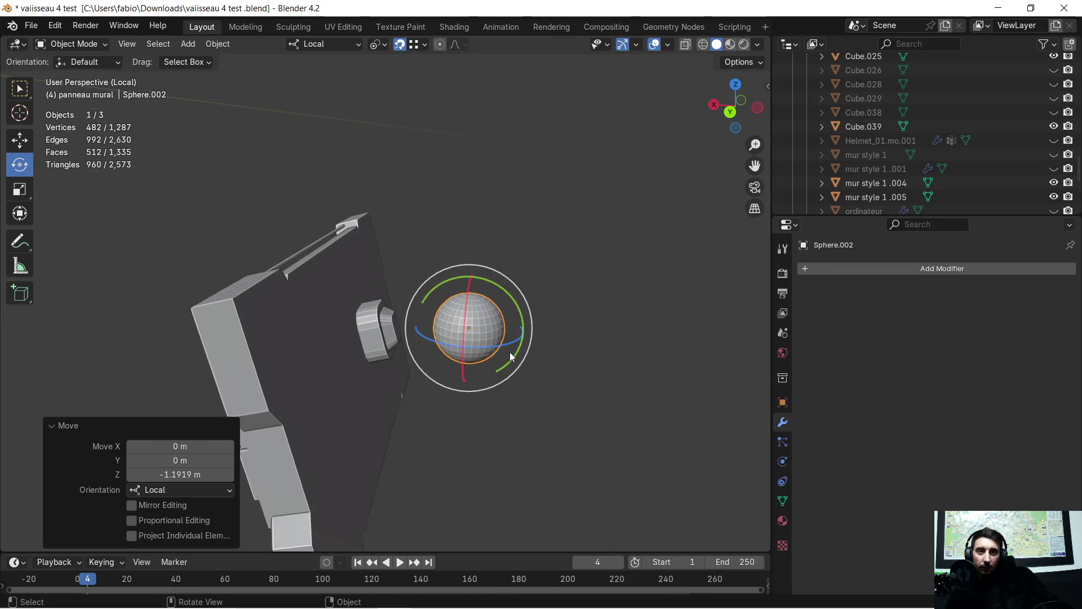
scroll(511, 356, up, 2)
scroll(513, 361, up, 3)
Step: Nudge the sphere along local Y twice and raise it along Z toward the recess
mouse_move(514, 362)
middle_down()
mouse_move(417, 363)
mouse_move(423, 353)
middle_up()
key(g)
key(y)
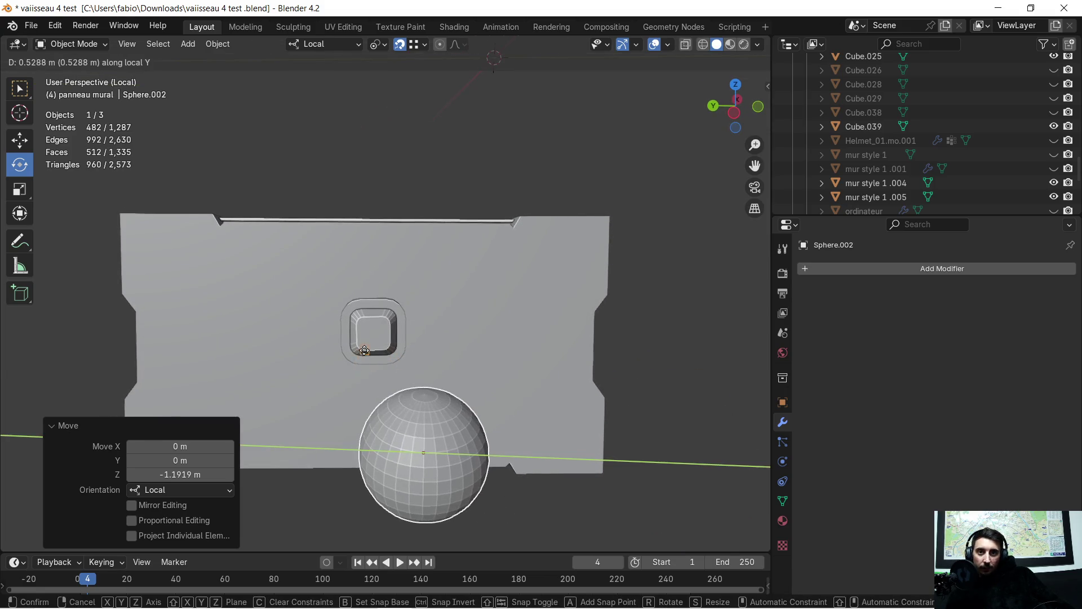
click(356, 333)
scroll(342, 356, down, 3)
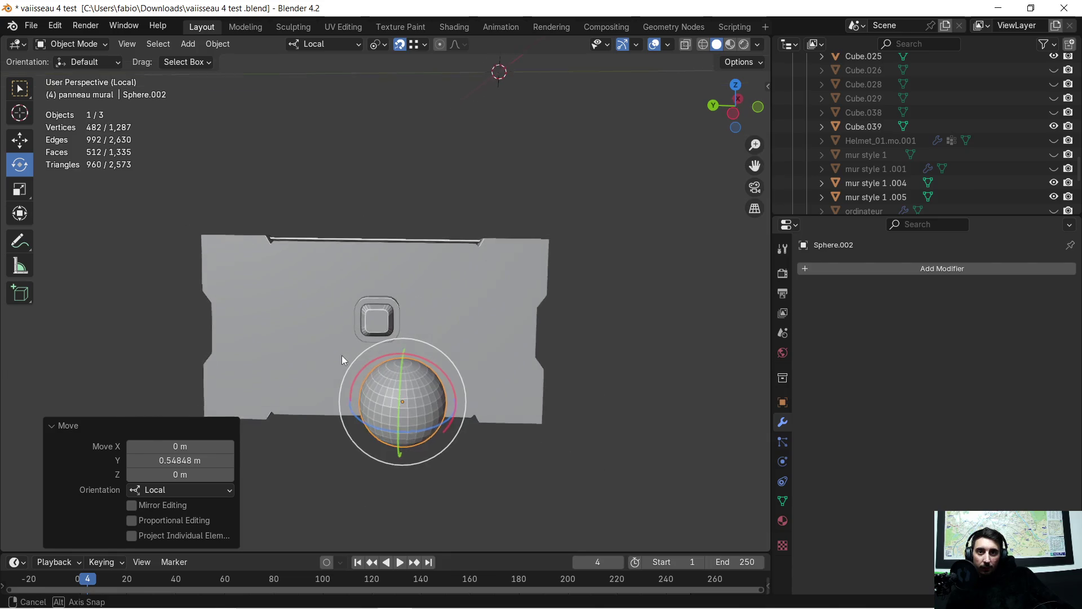
key(g)
key(y)
click(315, 360)
mouse_move(316, 356)
middle_down()
mouse_move(567, 351)
mouse_move(552, 338)
mouse_move(539, 286)
middle_up()
key(g)
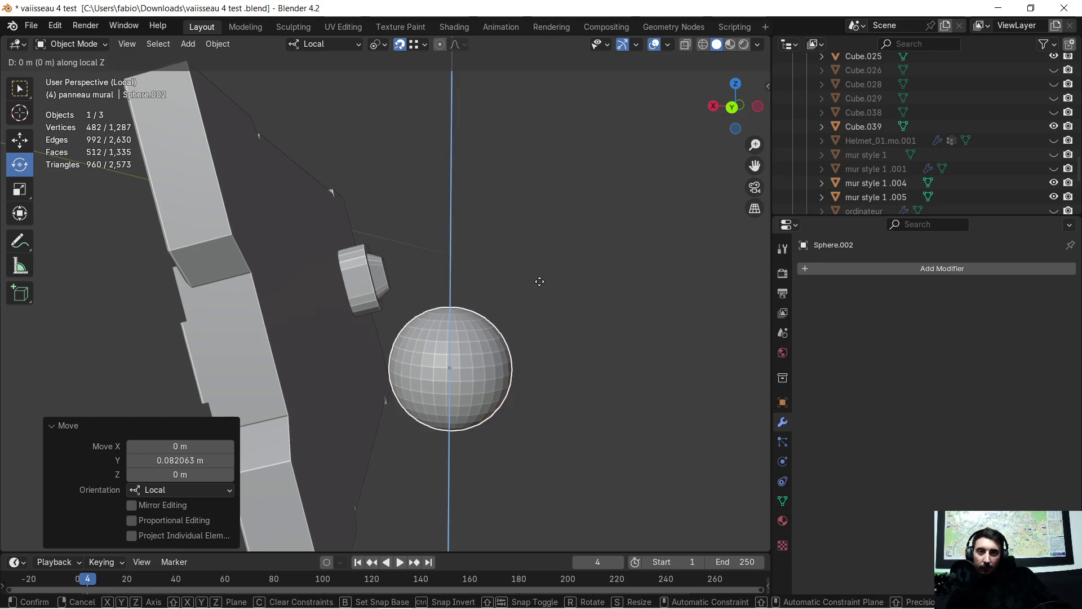
key(z)
click(544, 186)
Step: Shrink the sphere to about 0.2 and slide it along local X toward the button cap
key(s)
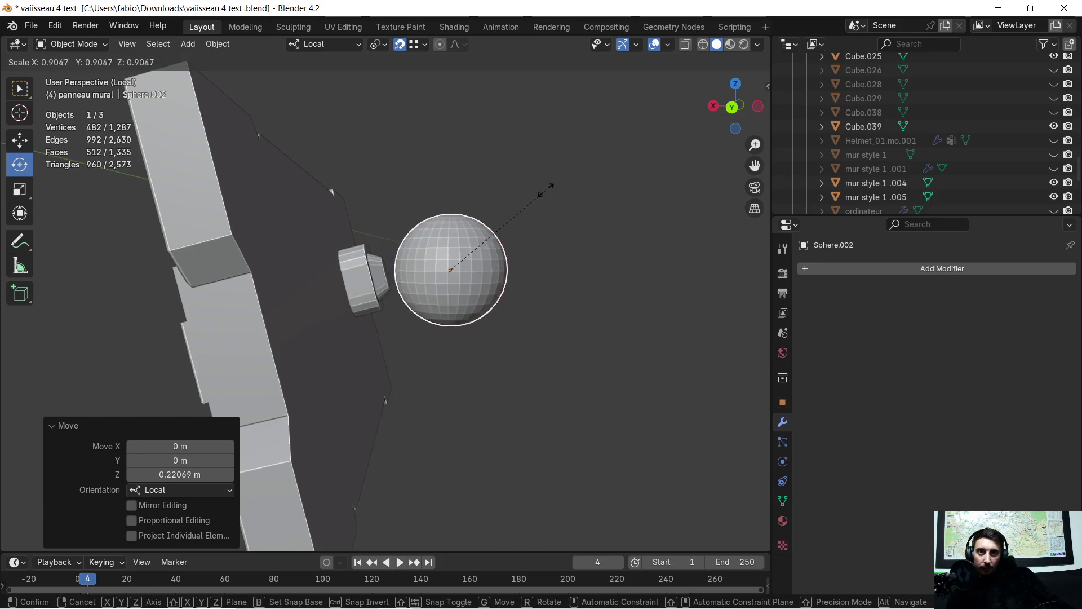
click(460, 246)
scroll(462, 240, up, 3)
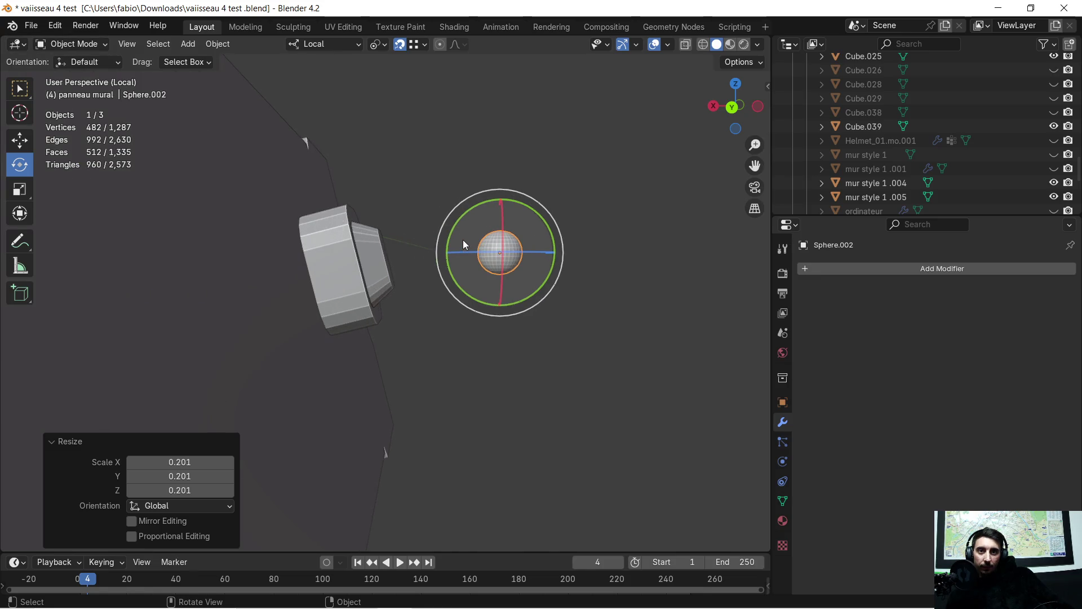
middle_drag(462, 240, 435, 279)
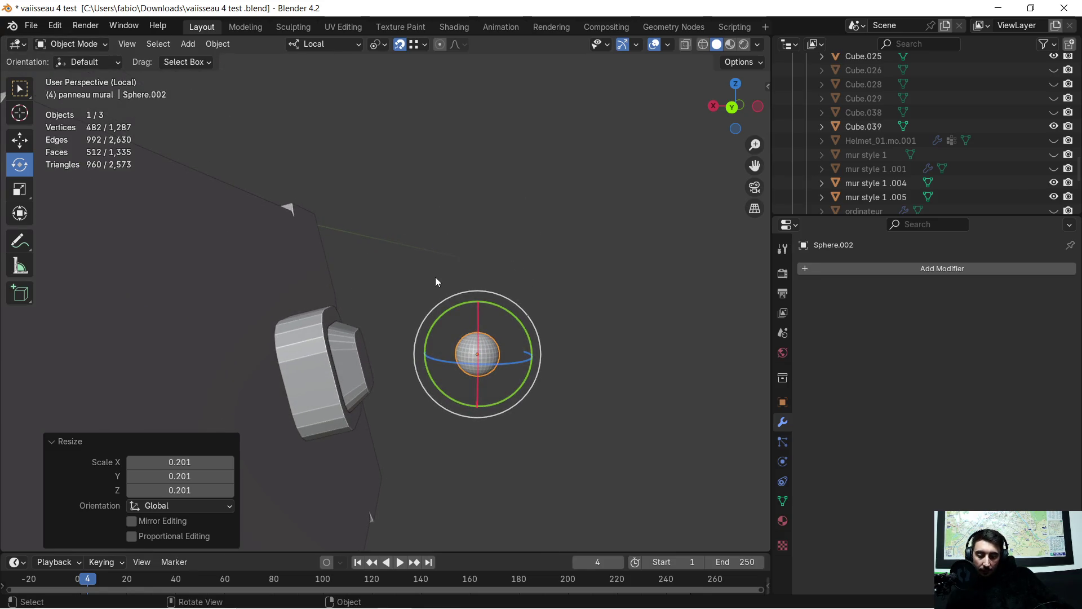
key(g)
key(y)
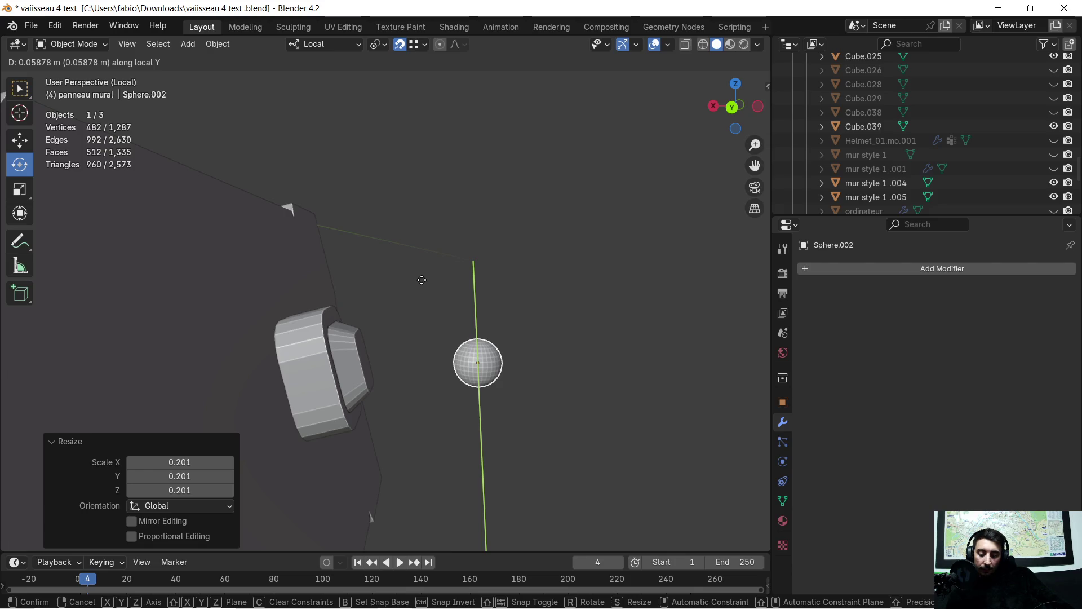
key(x)
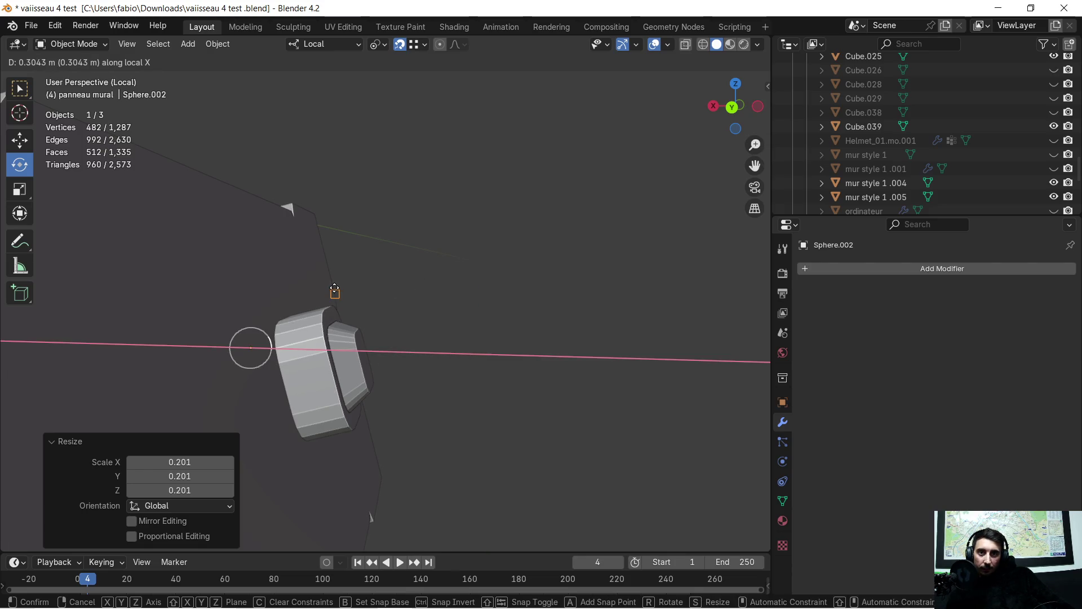
click(405, 282)
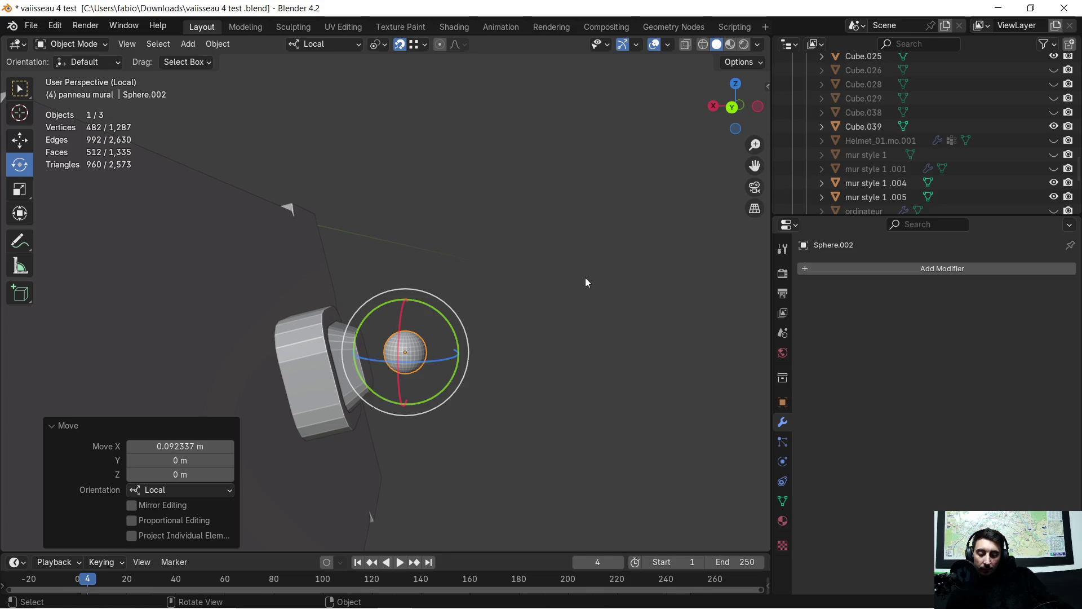
key(g)
key(x)
click(550, 282)
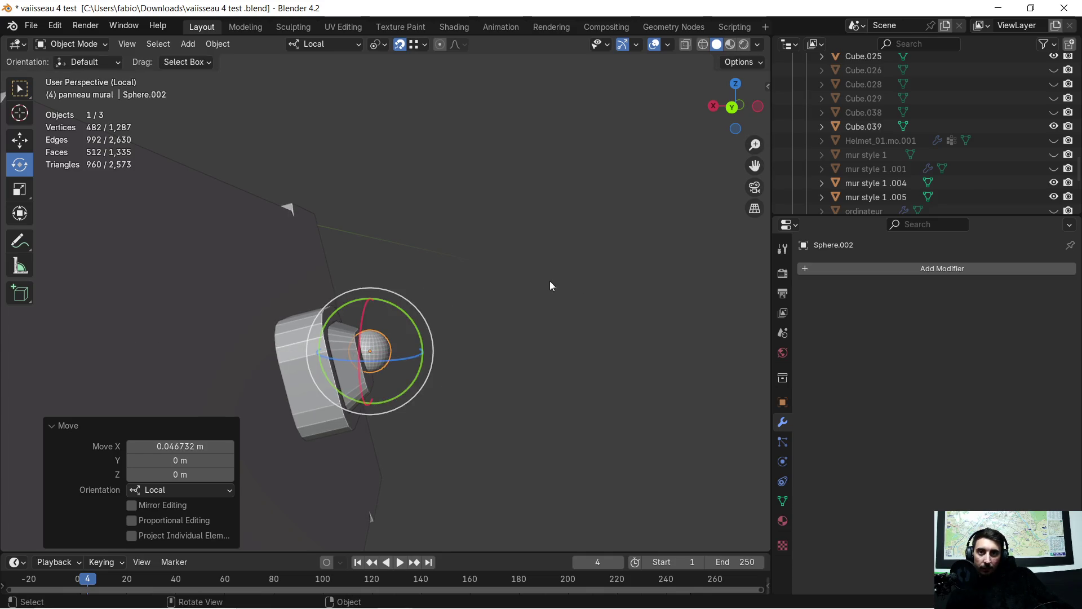
Step: Make final local Y and Z nudges so the sphere sits centred inside the recess
middle_drag(550, 286, 403, 273)
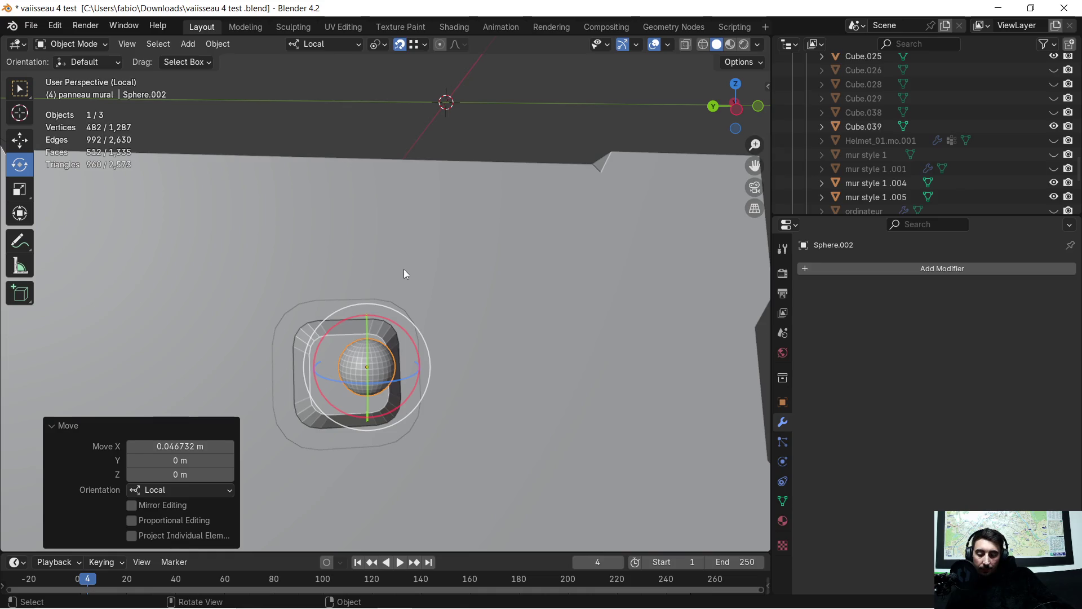
key(g)
key(y)
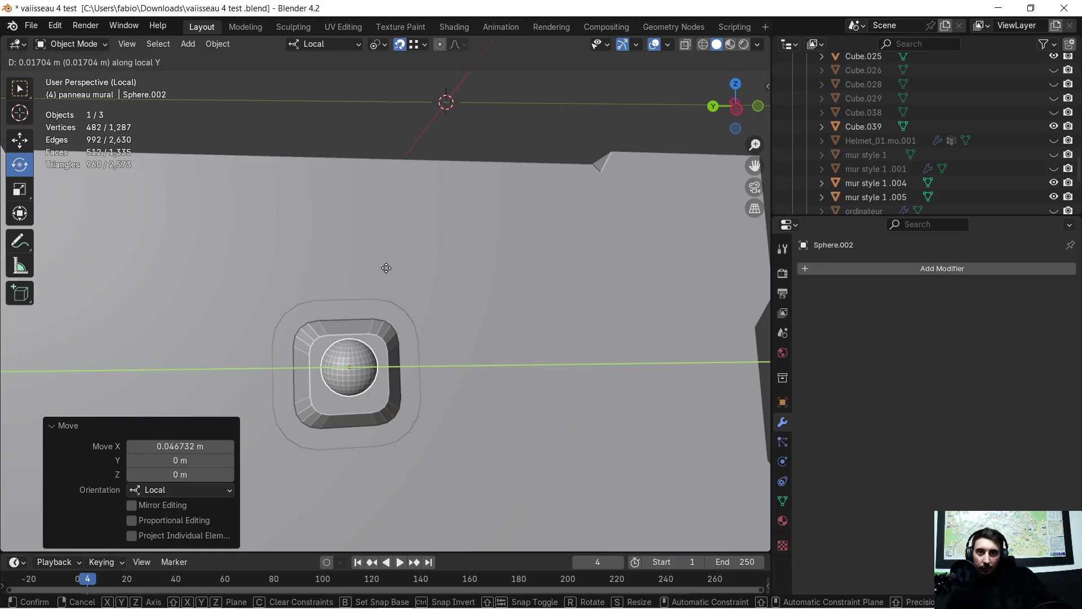
click(387, 268)
middle_drag(387, 268, 389, 267)
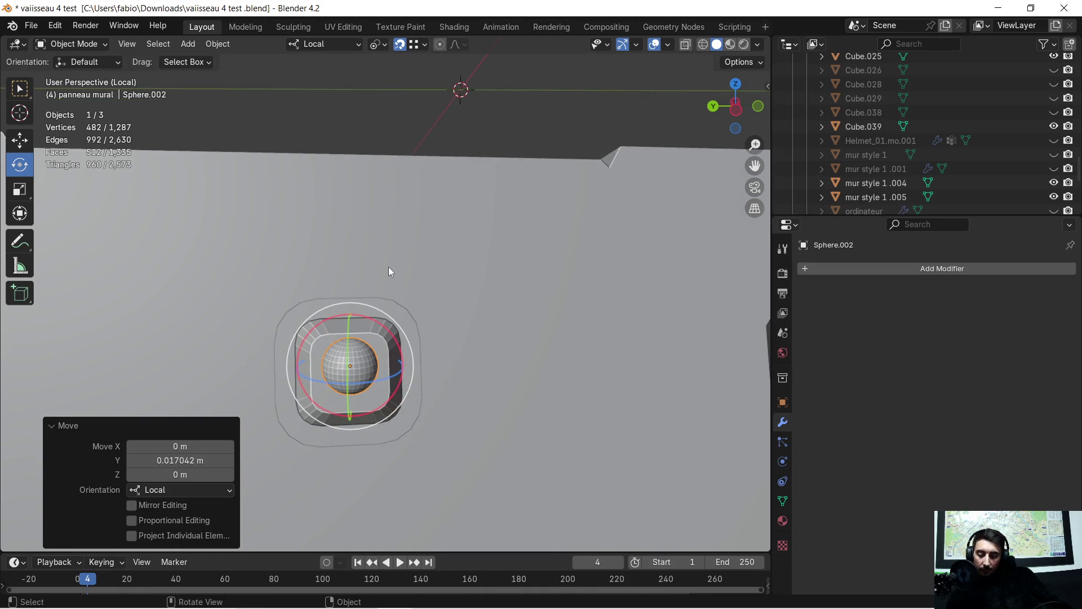
key(g)
key(z)
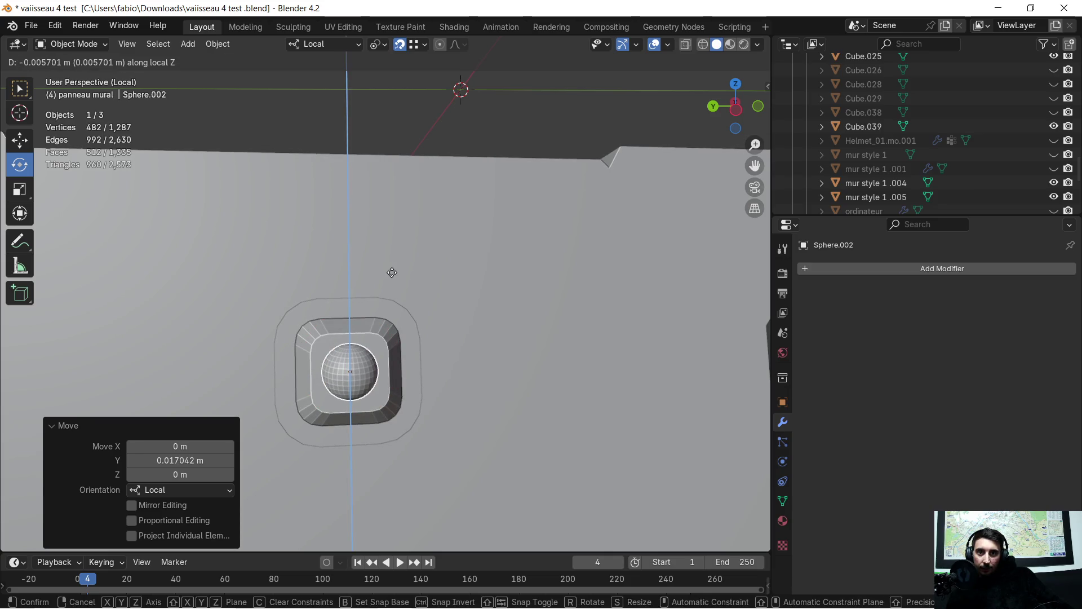
click(380, 287)
scroll(376, 294, up, 3)
mouse_move(358, 312)
middle_down()
mouse_move(461, 318)
mouse_move(549, 170)
mouse_move(586, 232)
mouse_move(593, 187)
mouse_move(533, 173)
mouse_move(372, 177)
mouse_move(487, 204)
mouse_move(496, 187)
mouse_move(456, 265)
mouse_move(500, 253)
middle_up()
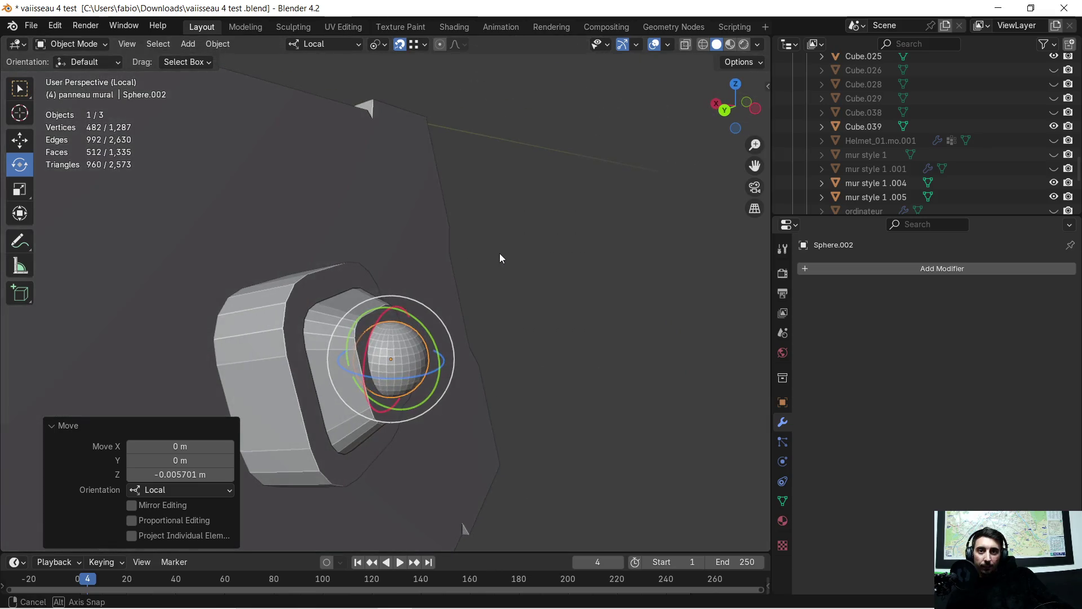
Step: Add a Boolean modifier to Cube.039 with Sphere.002 as its operand
click(280, 361)
click(815, 269)
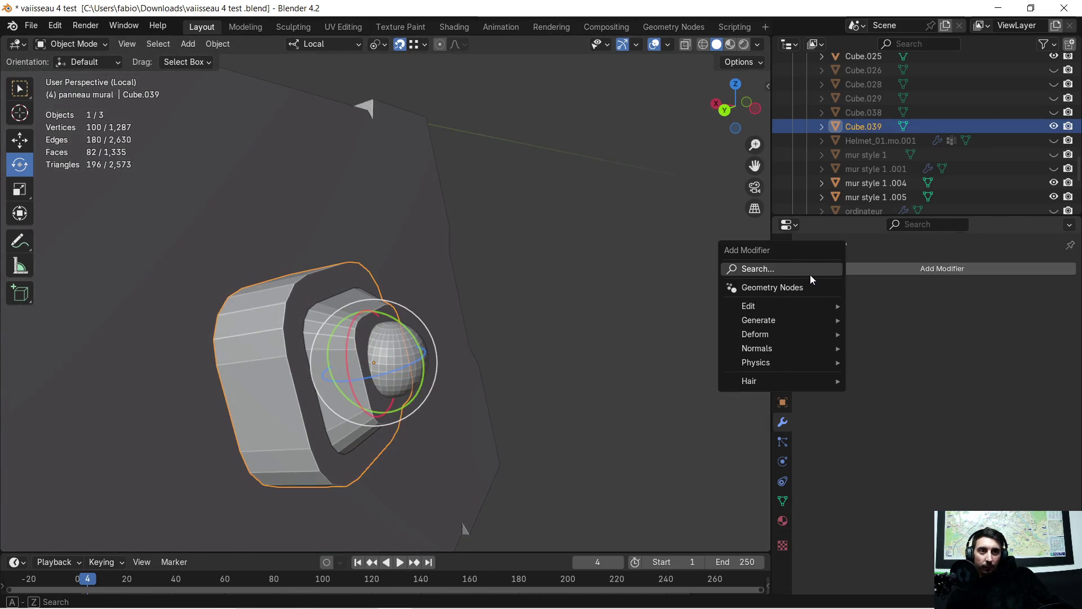
text(boolean)
click(818, 304)
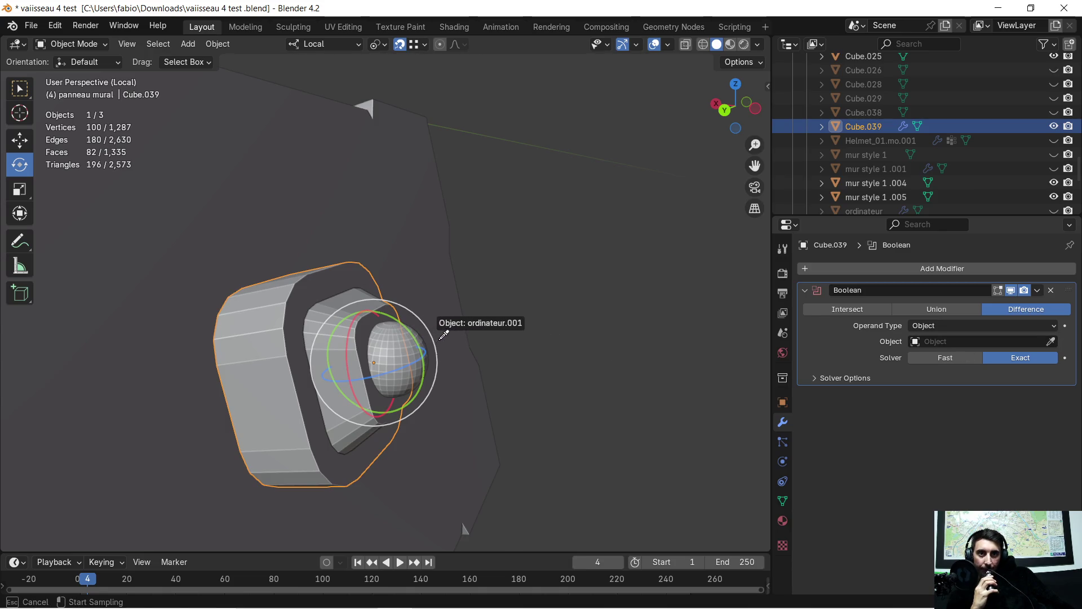
click(411, 342)
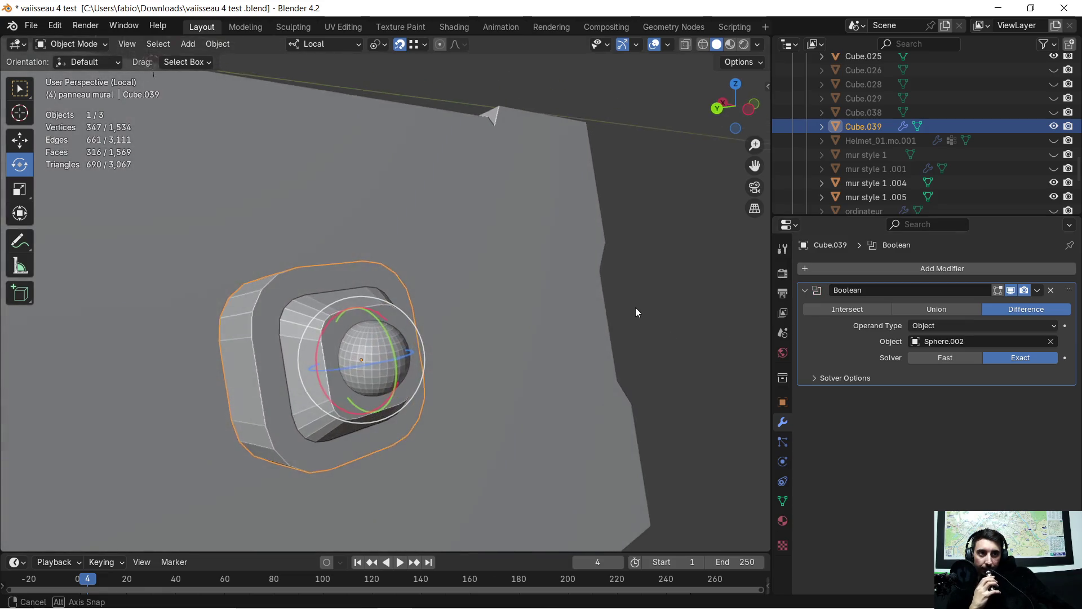
middle_drag(497, 333, 526, 324)
Step: Locate Sphere.002 in the outliner and hide it to reveal the Boolean result
click(348, 343)
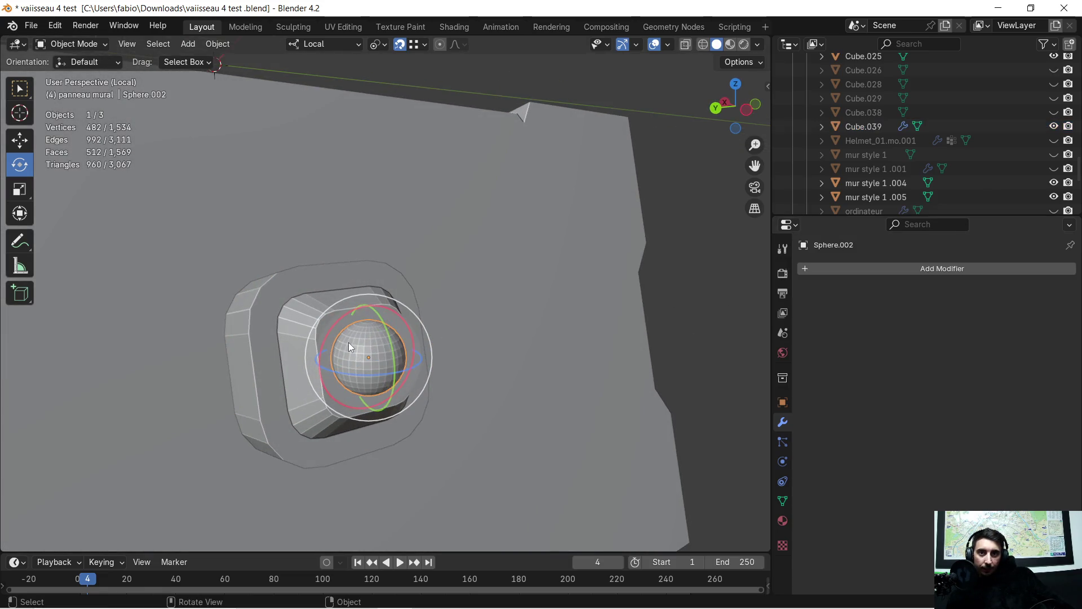
key(KP_Decimal)
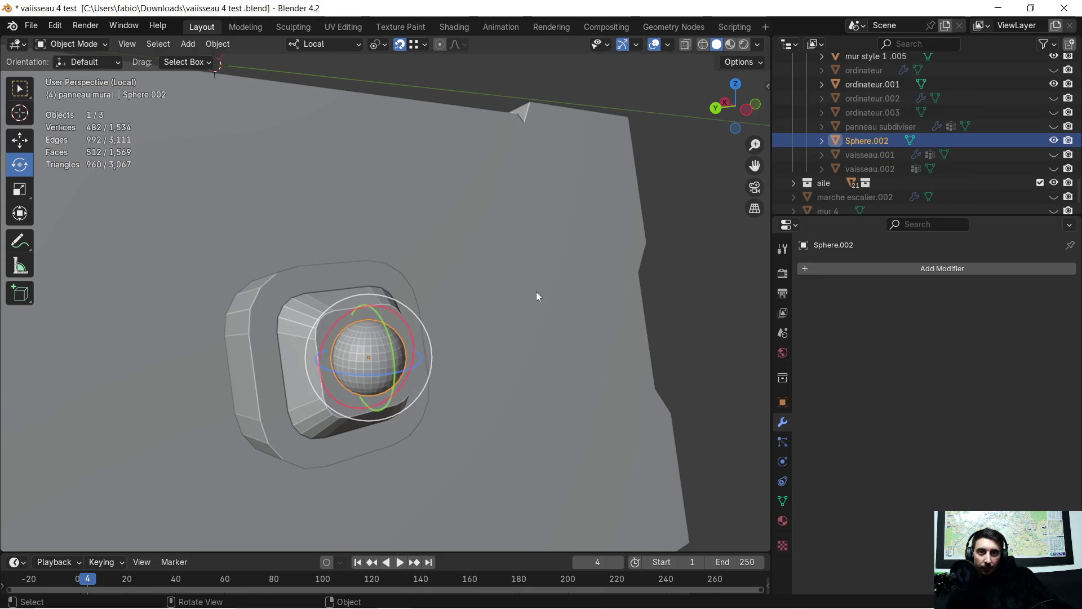
key(h)
mouse_move(500, 311)
middle_down()
mouse_move(417, 312)
mouse_move(504, 224)
mouse_move(552, 244)
mouse_move(547, 227)
mouse_move(425, 320)
mouse_move(403, 325)
mouse_move(420, 316)
middle_up()
scroll(547, 227, up, 2)
scroll(426, 320, up, 2)
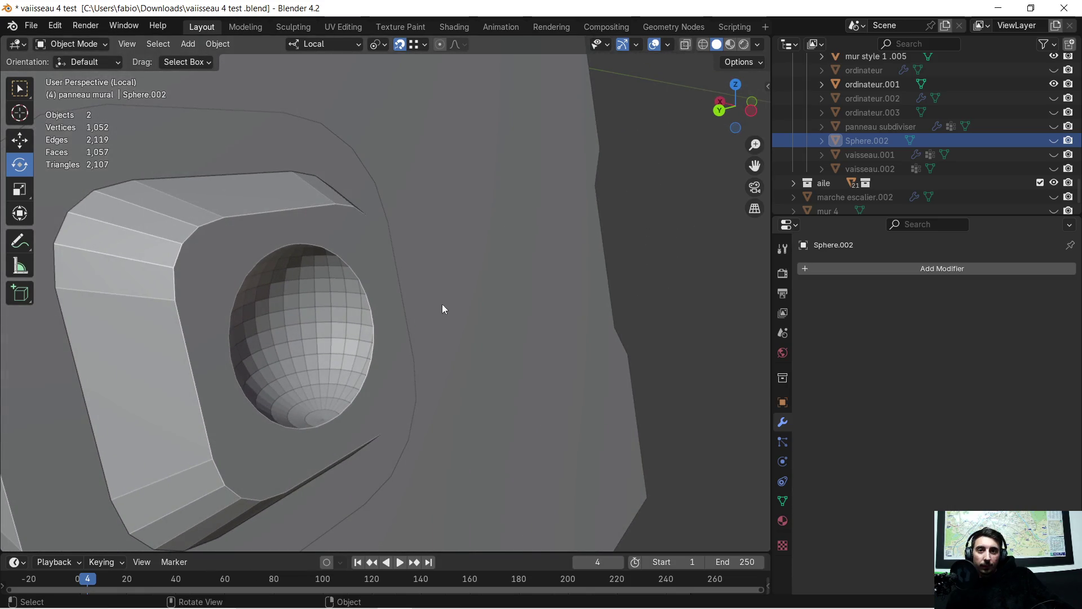
Step: Switch the Boolean to Union and apply it permanently to Cube.039
click(301, 233)
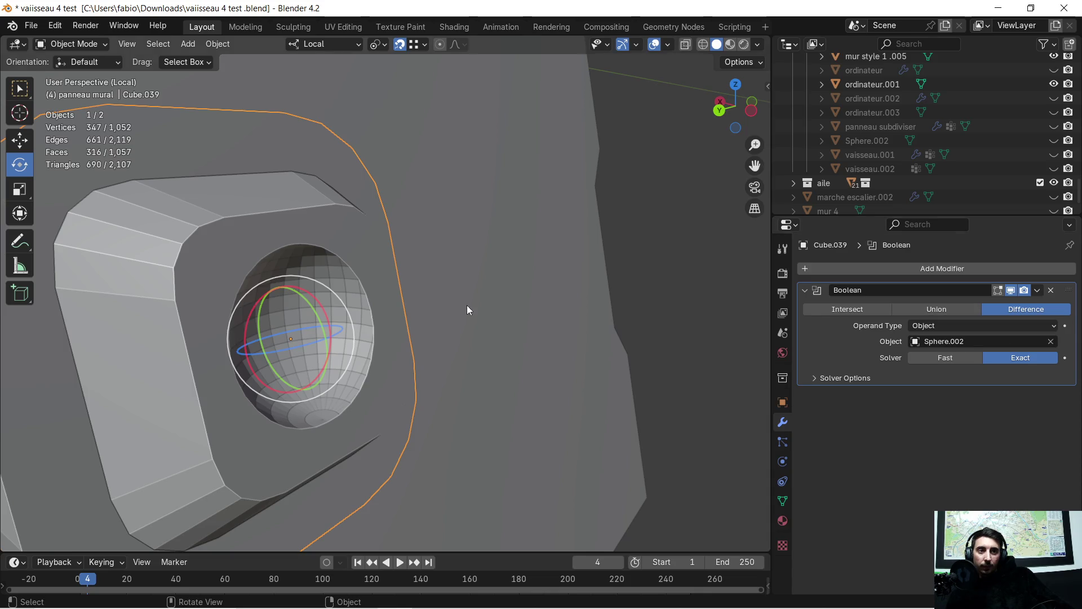
click(932, 311)
scroll(459, 292, down, 3)
mouse_move(458, 291)
middle_down()
mouse_move(364, 270)
mouse_move(493, 275)
mouse_move(407, 281)
middle_up()
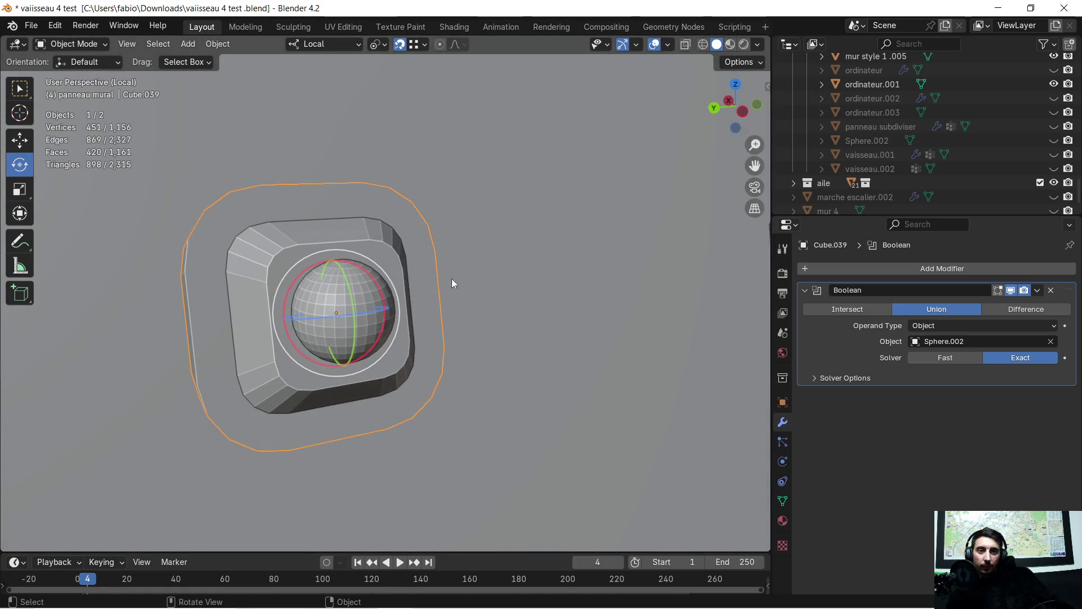
click(1037, 292)
click(976, 306)
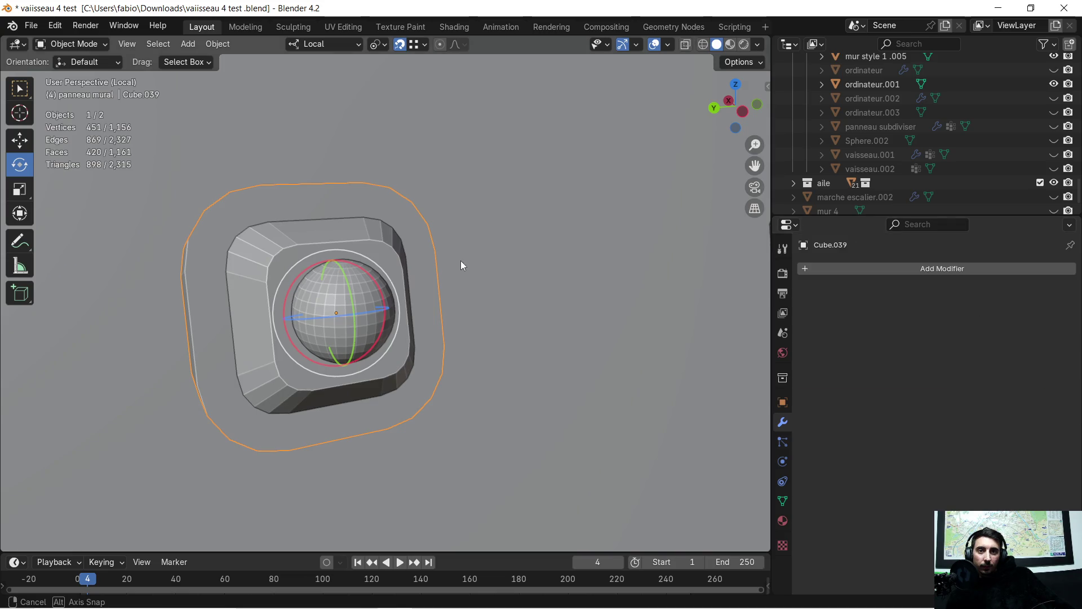
middle_drag(461, 265, 548, 269)
click(508, 268)
click(374, 294)
middle_drag(427, 293, 521, 296)
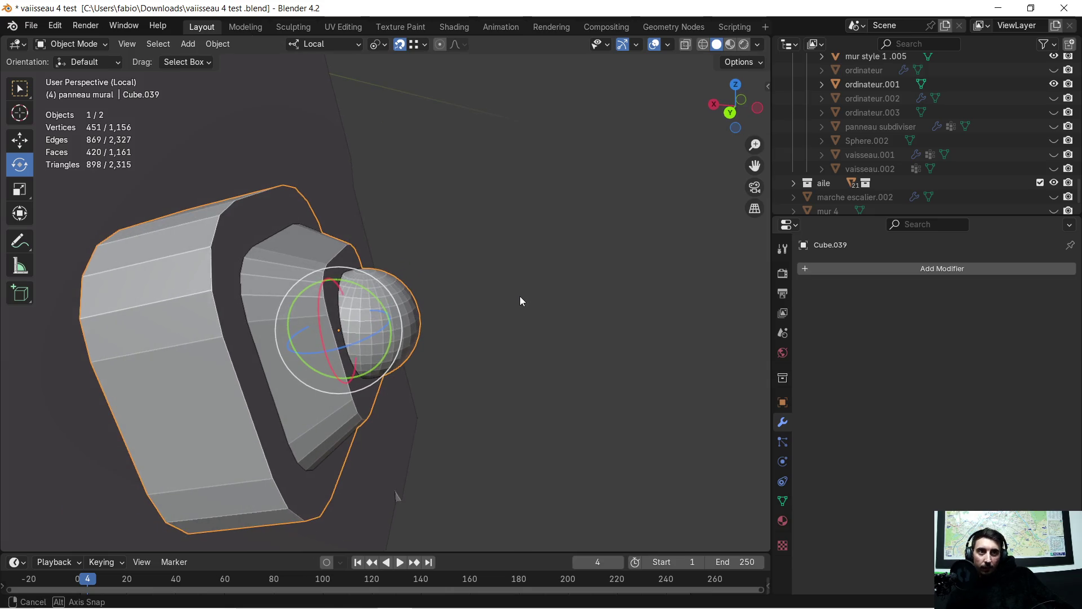
Step: Unhide Sphere.002 and shift the panel piece slightly along local X
click(1053, 140)
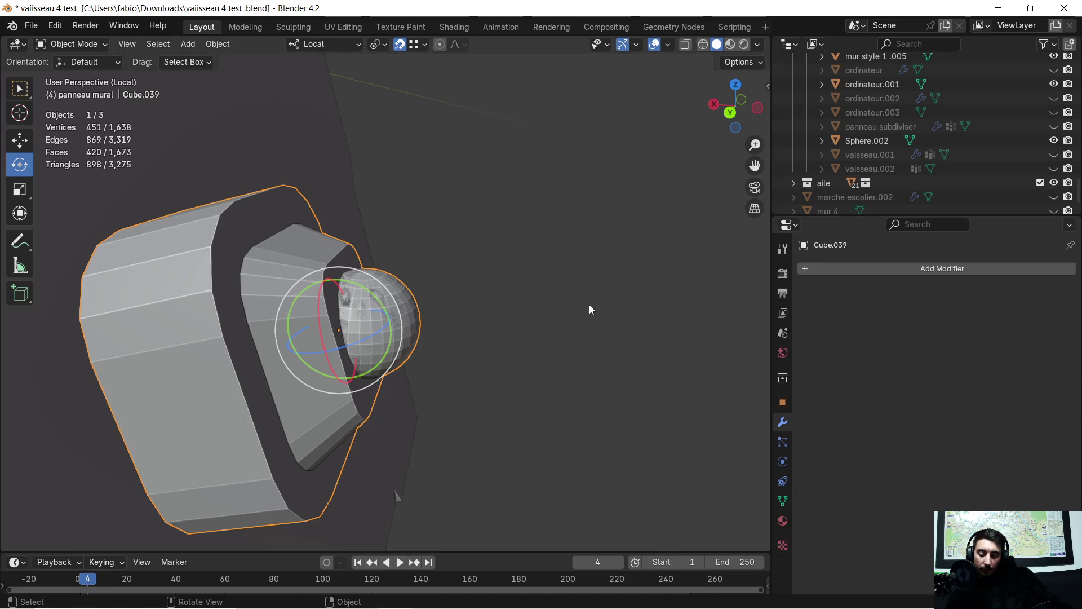
key(g)
key(x)
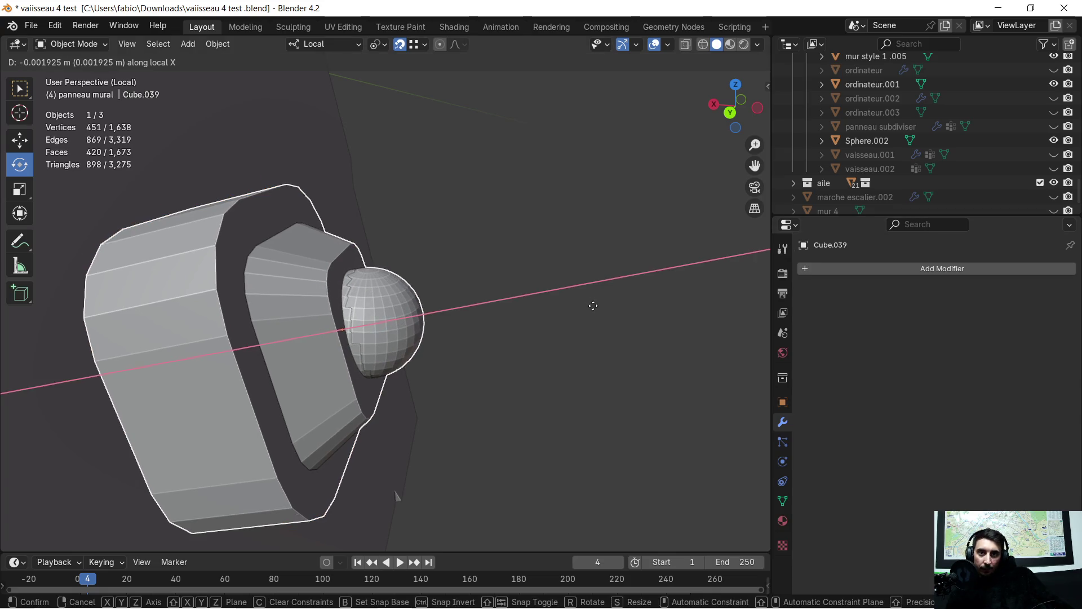
click(593, 305)
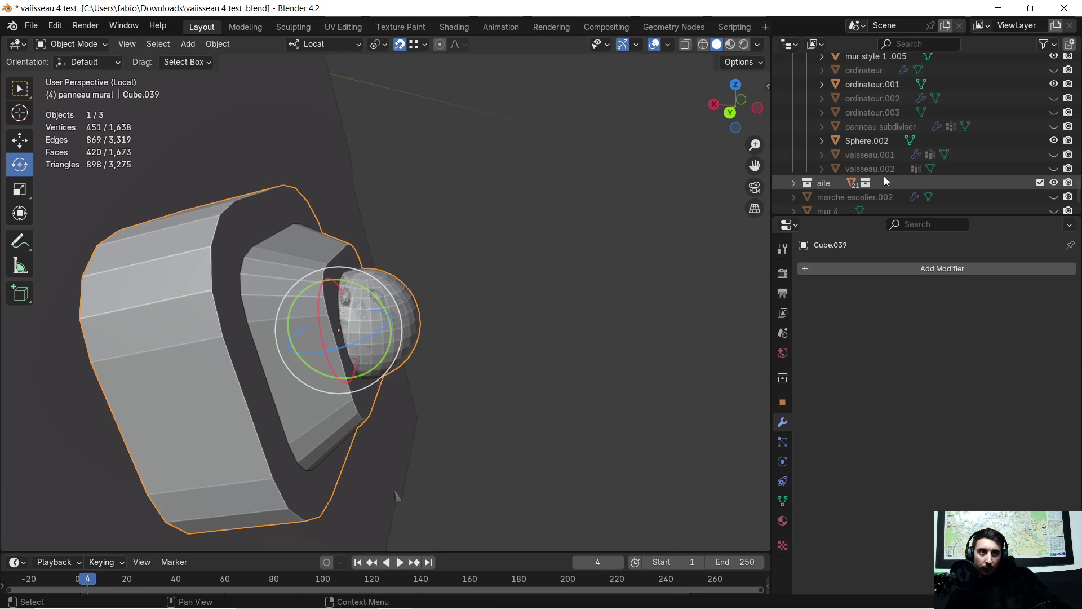
Step: Select Sphere.002, slide it along local X and scale it to 0.763
click(893, 143)
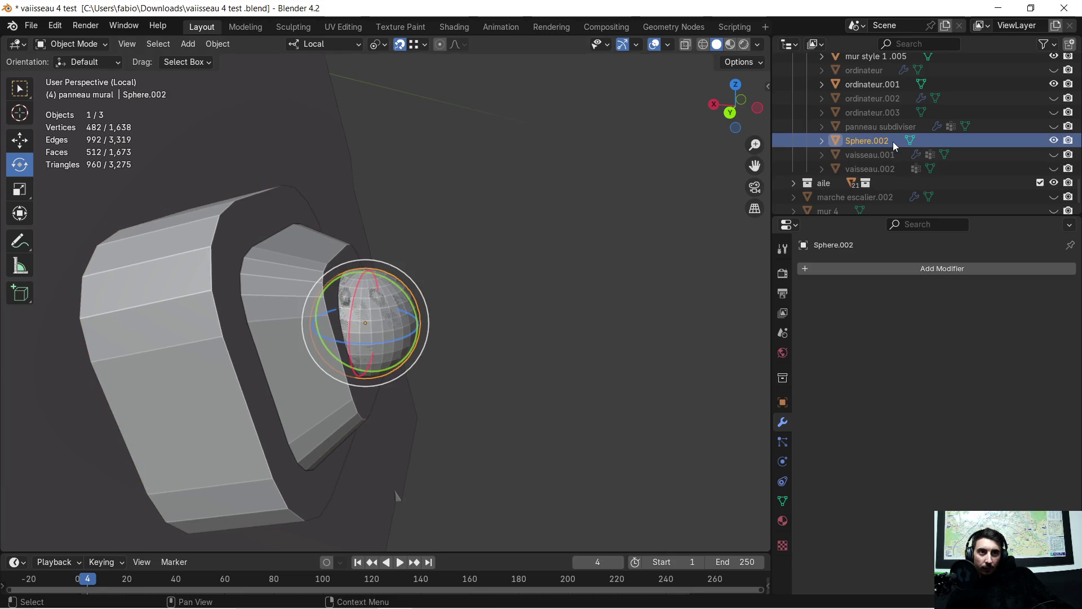
key(shift+d)
key(x)
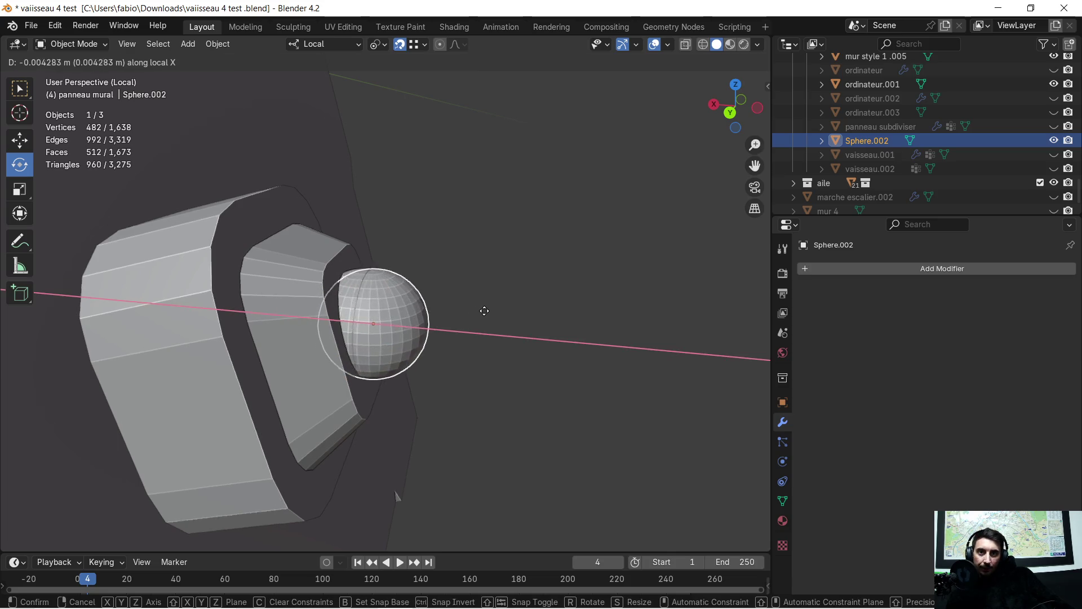
click(511, 308)
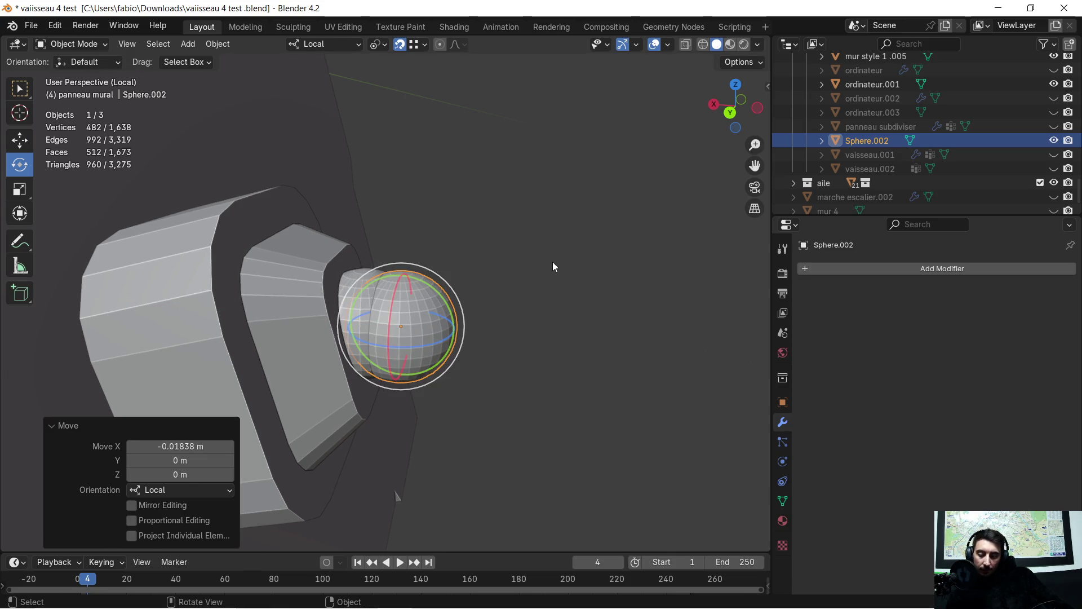
key(s)
click(518, 282)
Step: Move the sphere about 0.009 m along local Y so it sits just in front of the dome
middle_drag(518, 284, 526, 295)
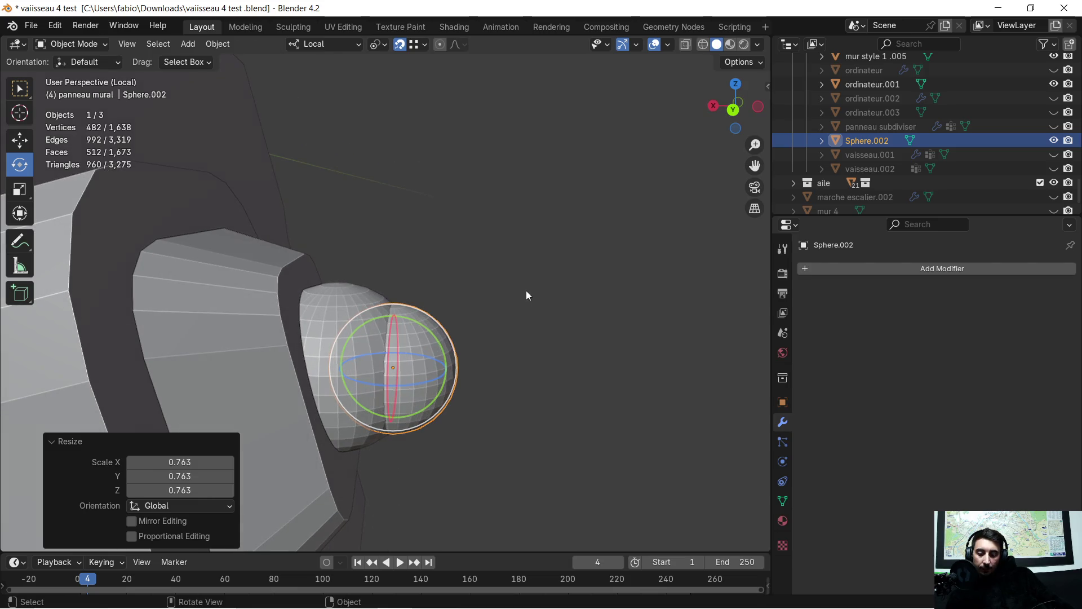
key(g)
key(y)
key(y)
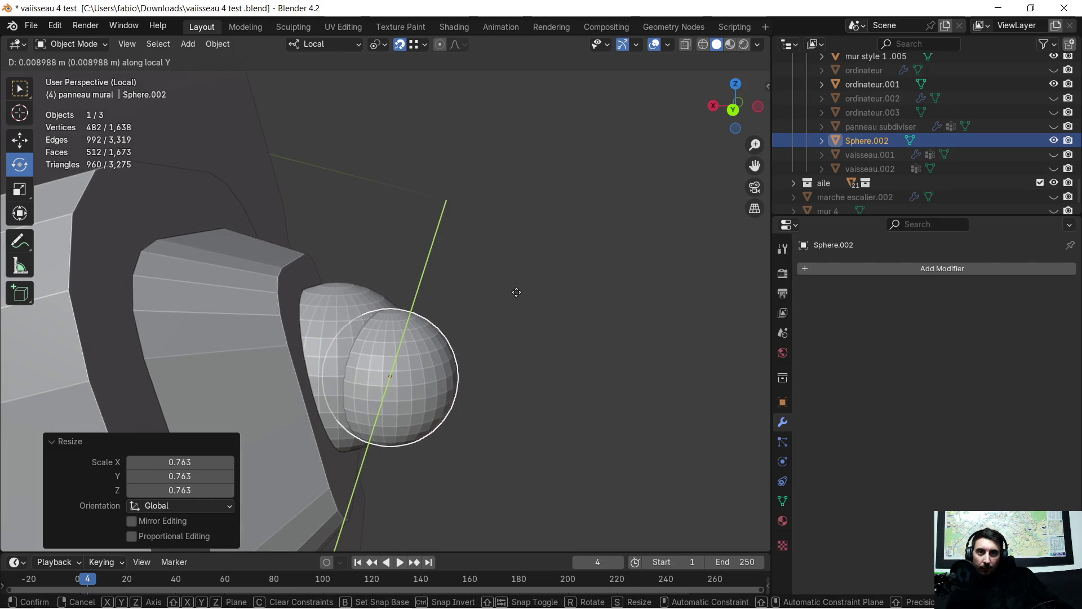
click(517, 292)
mouse_move(517, 292)
middle_down()
mouse_move(371, 293)
mouse_move(441, 294)
mouse_move(507, 277)
mouse_move(493, 298)
middle_up()
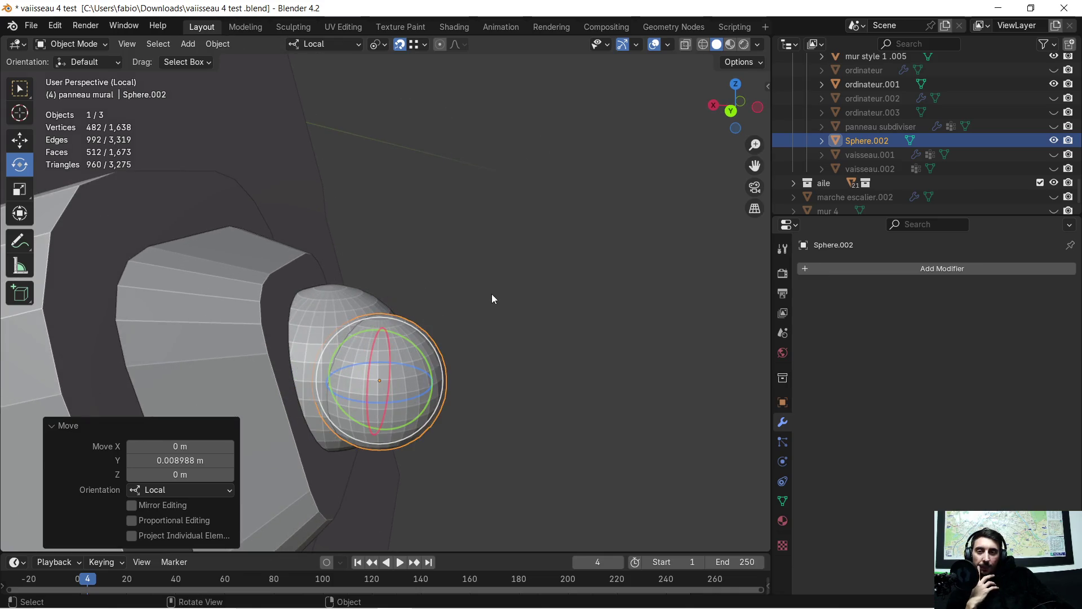
key(KP_8)
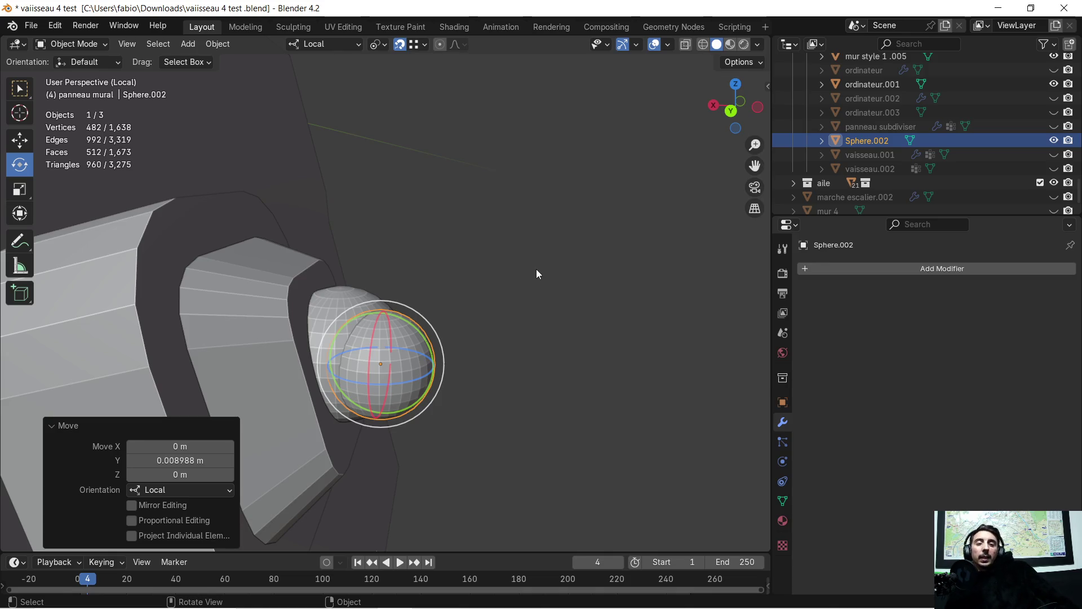
mouse_move(570, 244)
middle_down()
mouse_move(421, 262)
mouse_move(448, 246)
mouse_move(457, 248)
mouse_move(422, 253)
mouse_move(527, 264)
mouse_move(589, 250)
mouse_move(586, 261)
mouse_move(545, 261)
mouse_move(594, 237)
middle_up()
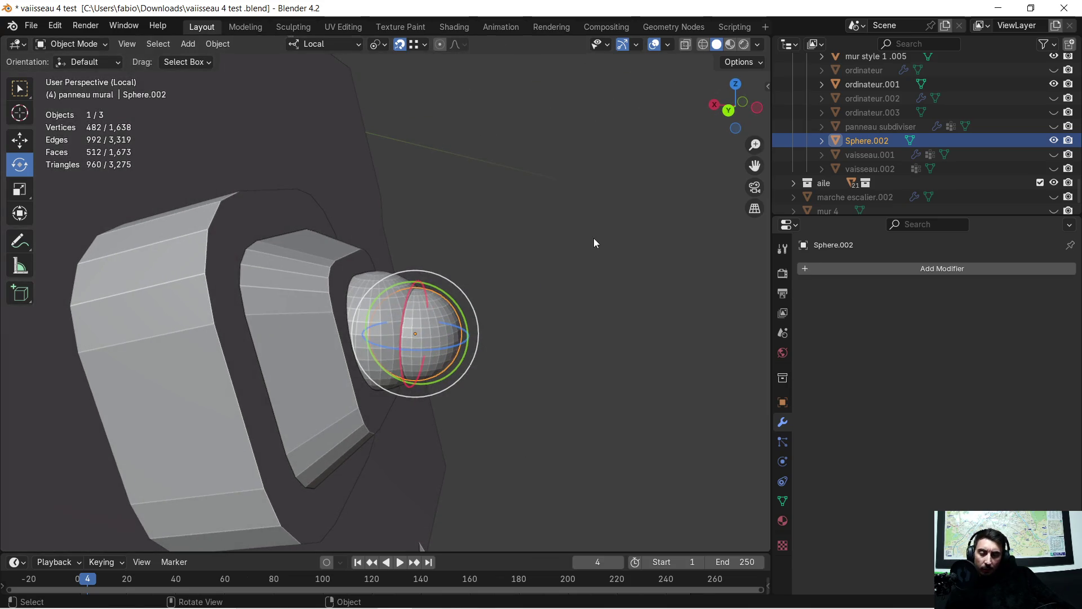
Step: Enlarge the sphere to 1.607 and move it along local Y against the cap
key(s)
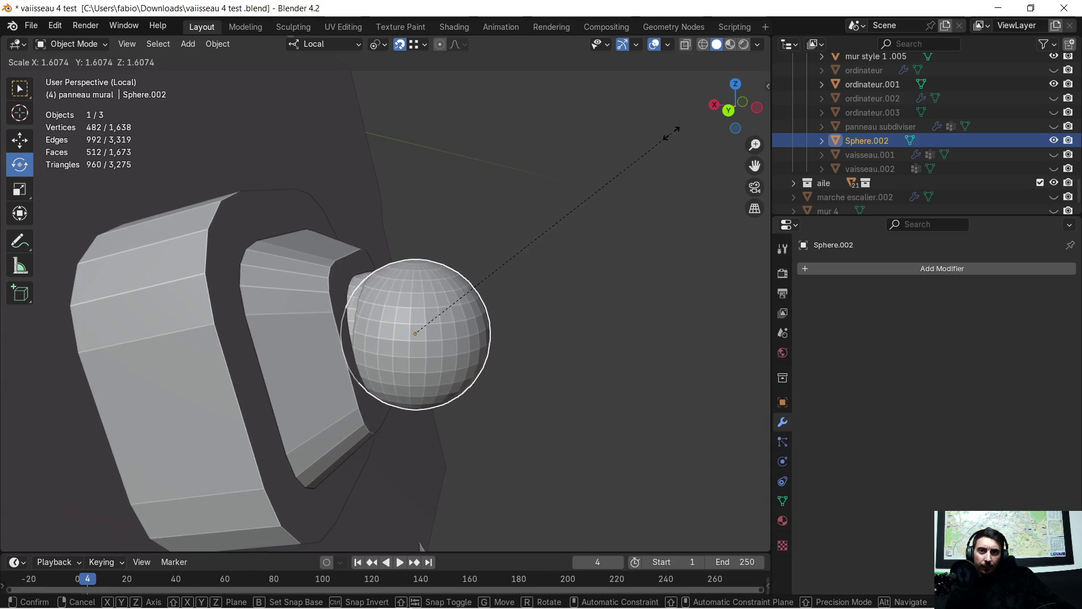
click(659, 147)
middle_drag(659, 145, 524, 222)
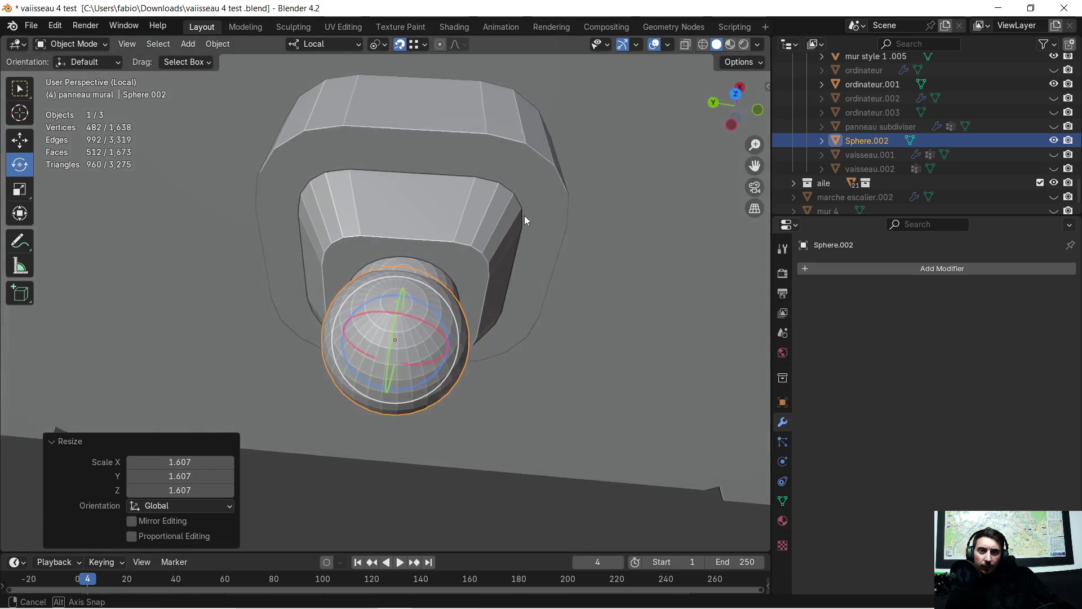
key(g)
key(y)
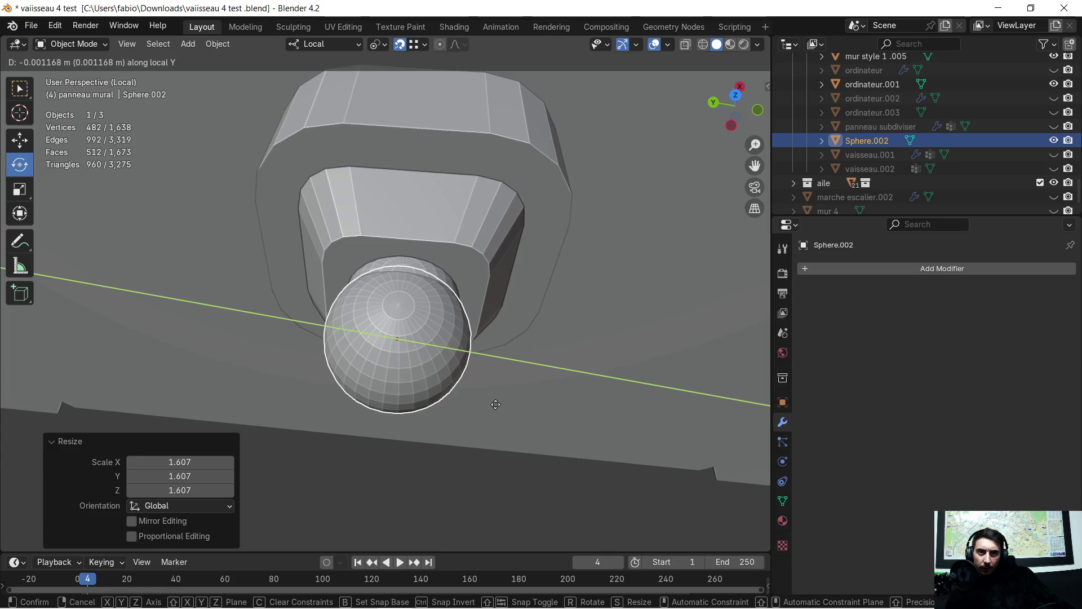
click(496, 406)
Step: Offset the sphere about 0.0075 m along local X, then enter Edit Mode on it
mouse_move(495, 406)
middle_down()
mouse_move(649, 308)
mouse_move(602, 297)
mouse_move(614, 286)
middle_up()
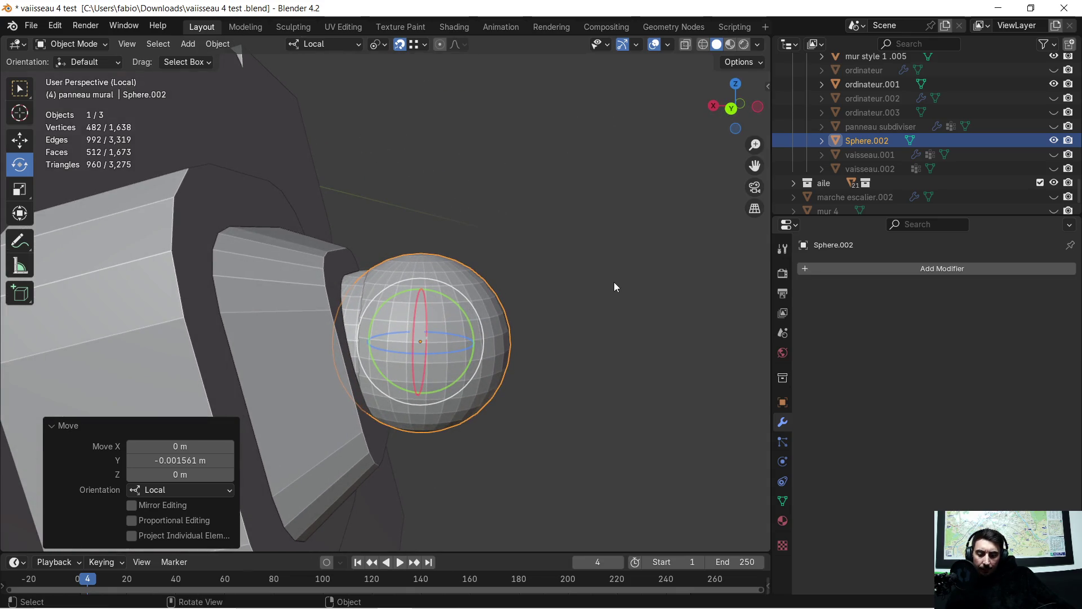
key(g)
key(y)
key(x)
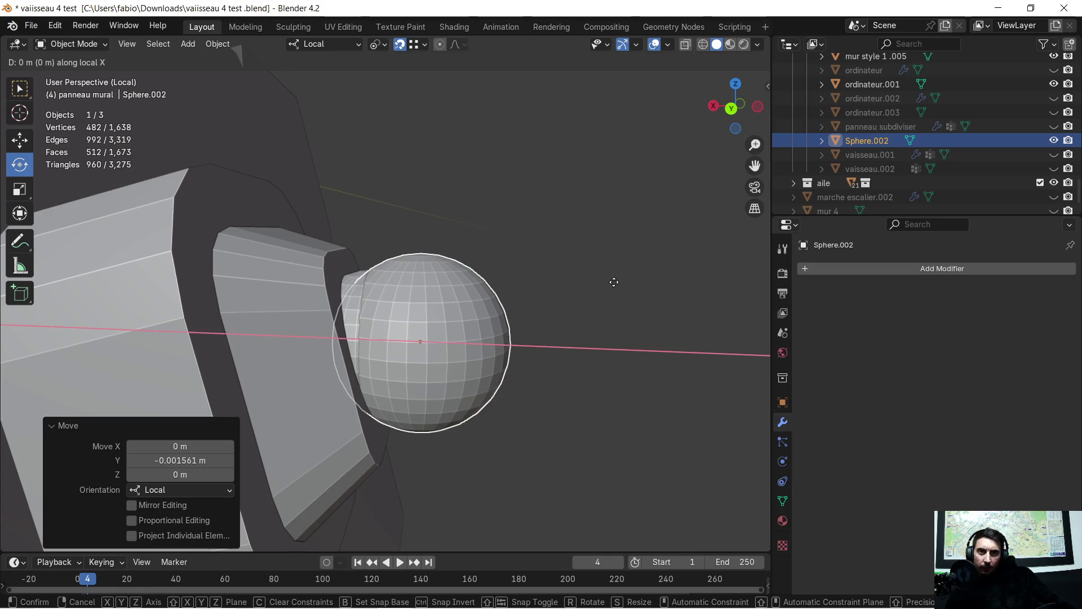
click(633, 286)
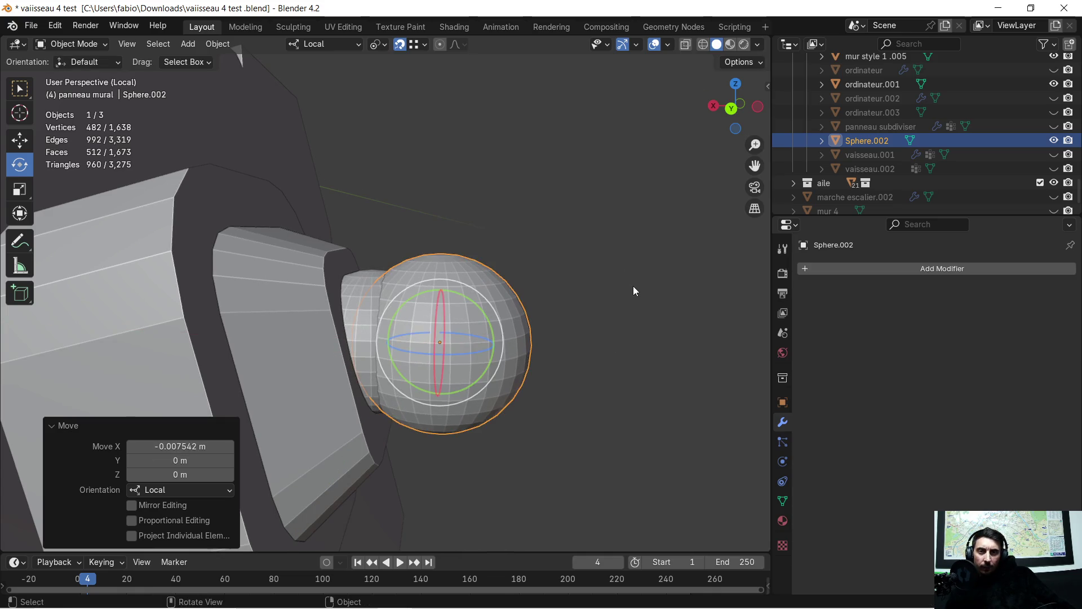
scroll(634, 286, down, 2)
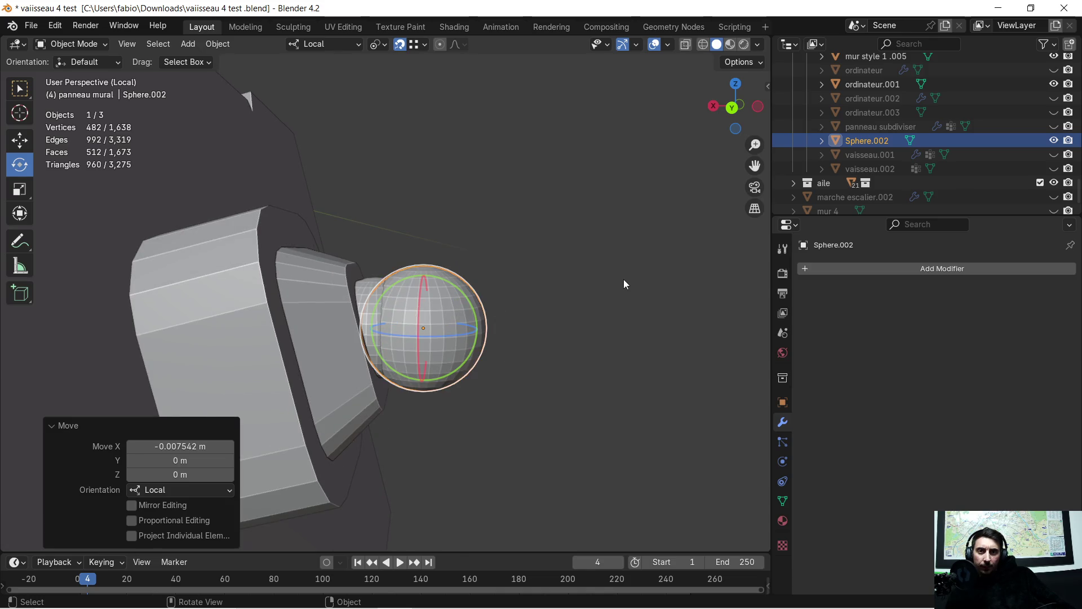
scroll(624, 279, up, 2)
mouse_move(617, 273)
middle_down()
mouse_move(615, 319)
mouse_move(567, 275)
middle_up()
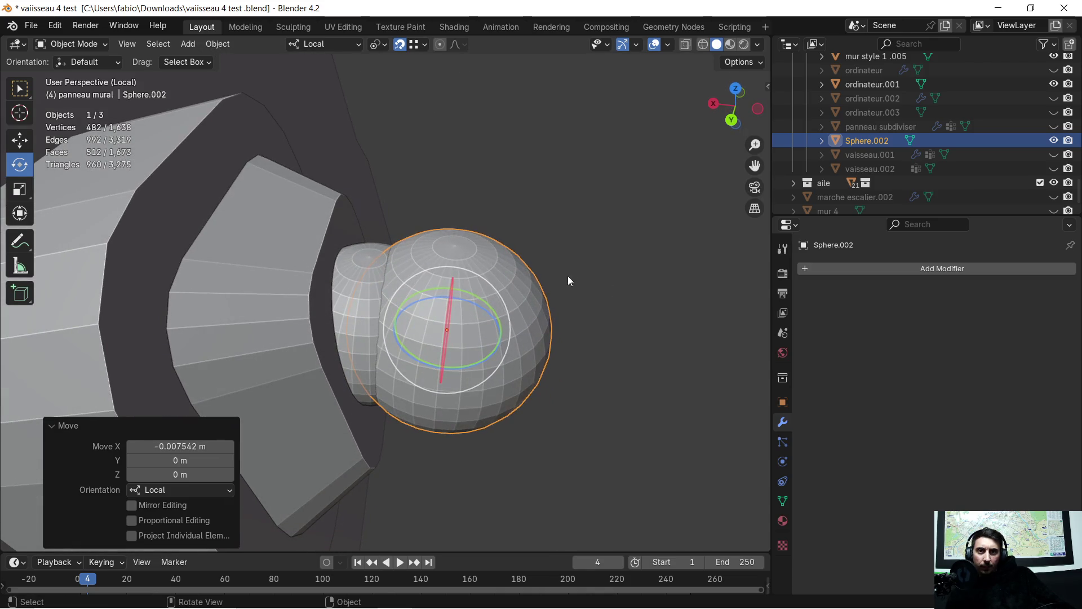
key(Tab)
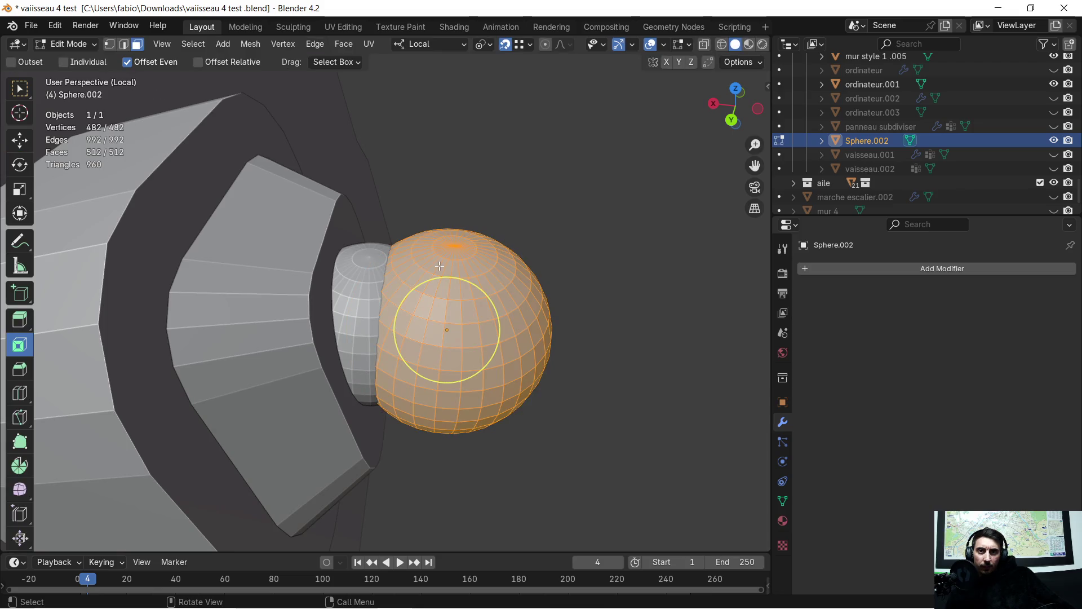
Step: Select Cube.039 and add a Boolean modifier, undoing a stray Mirror modifier first
key(Tab)
click(356, 273)
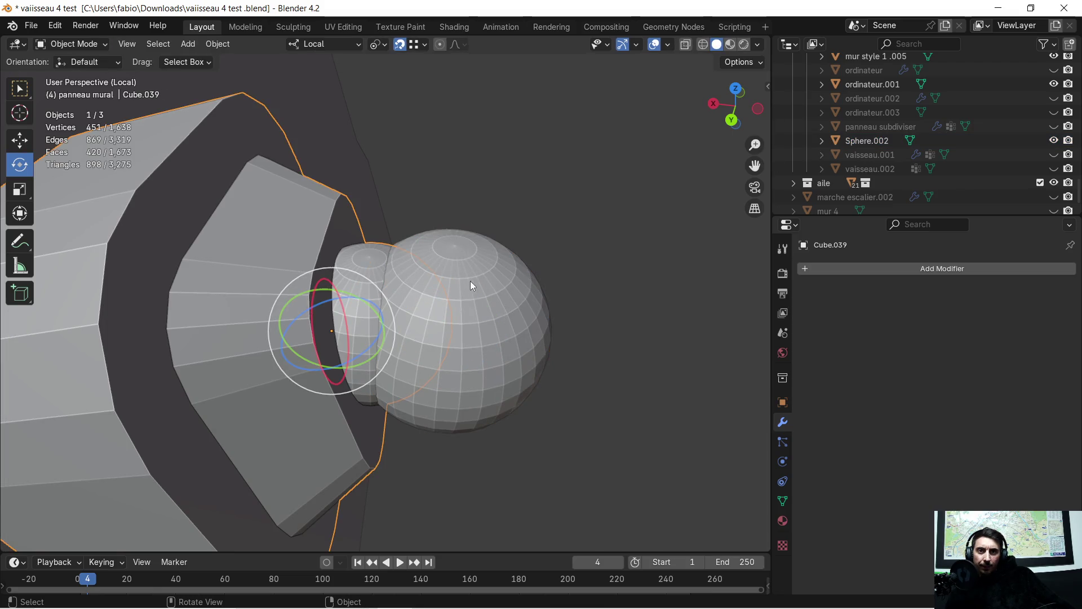
click(820, 271)
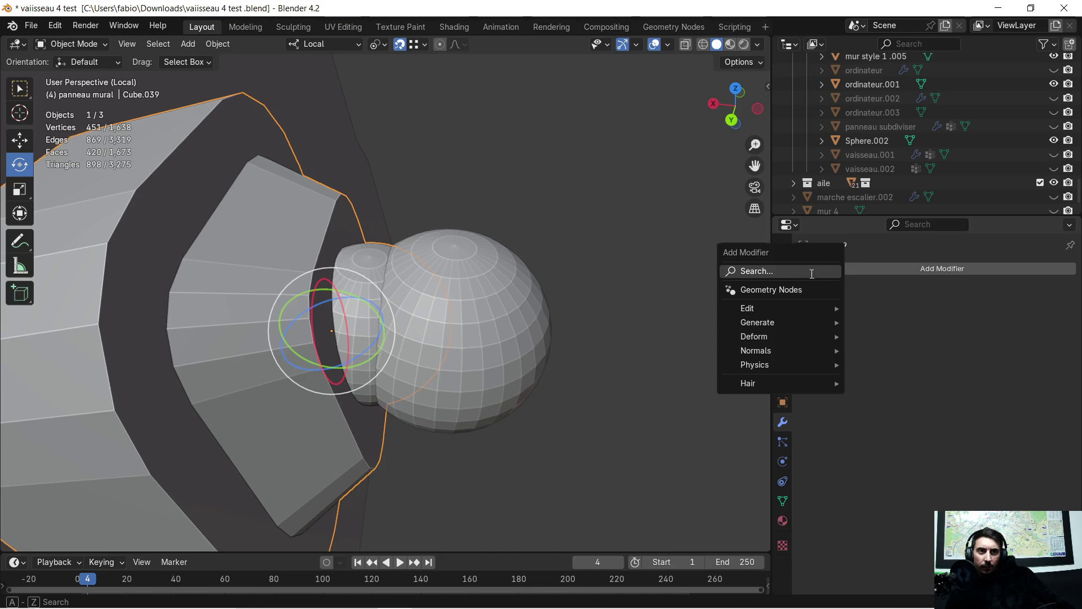
click(820, 270)
click(840, 312)
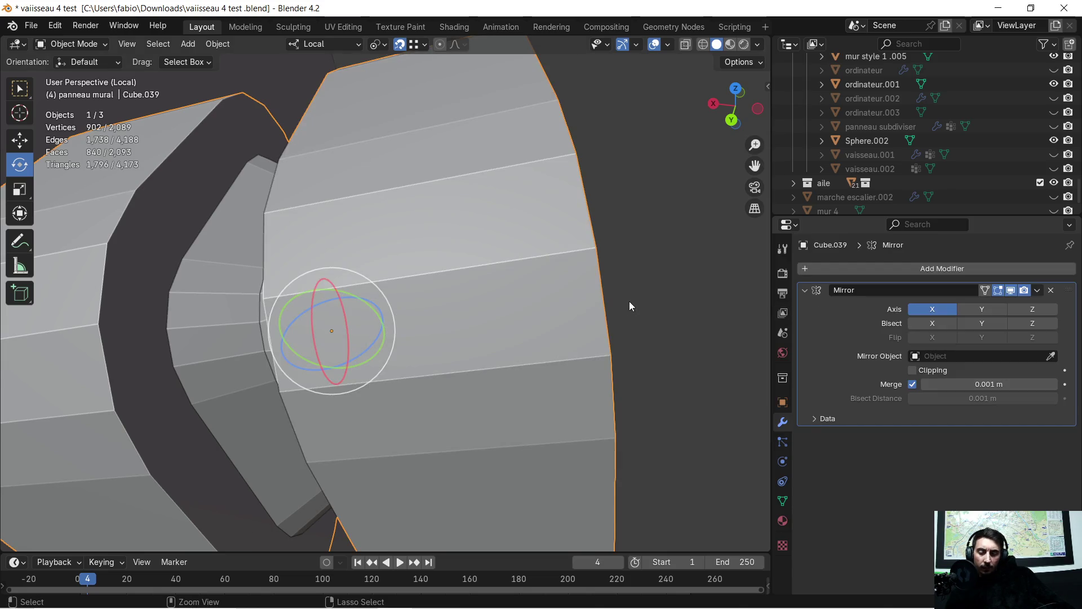
key(ctrl+z)
click(811, 268)
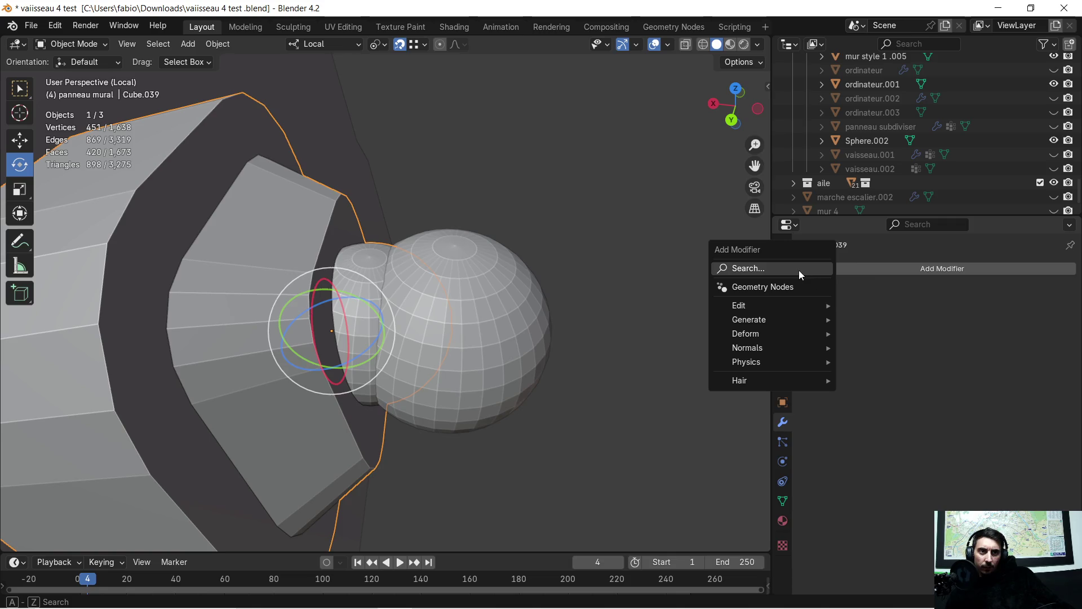
click(799, 270)
click(822, 309)
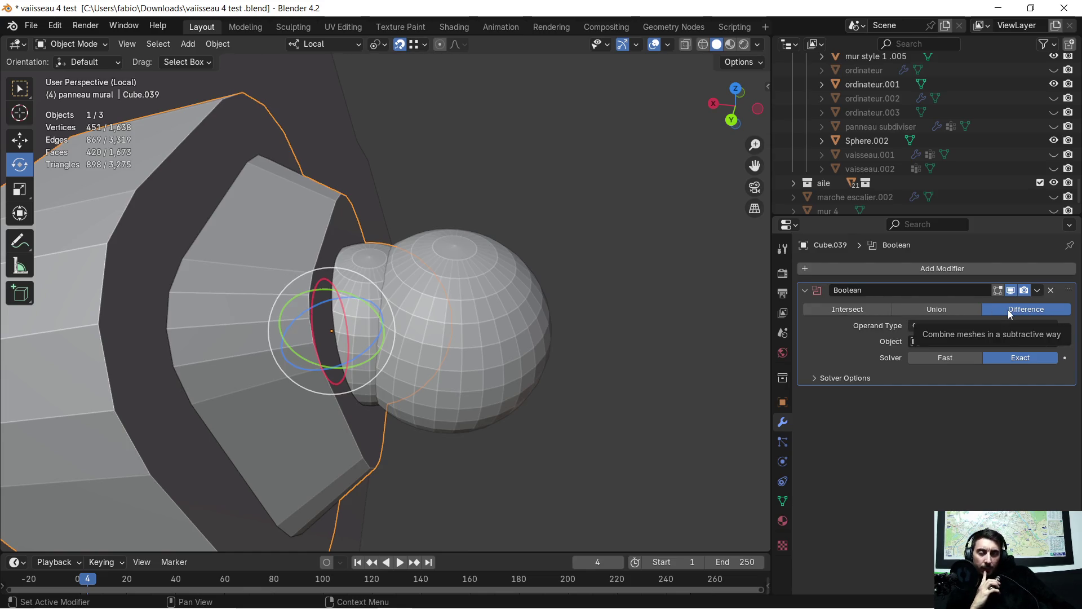
Step: Set the Boolean to Union with Sphere.002 eyedropped as its object, then reselect the sphere
click(937, 309)
click(1050, 341)
click(522, 284)
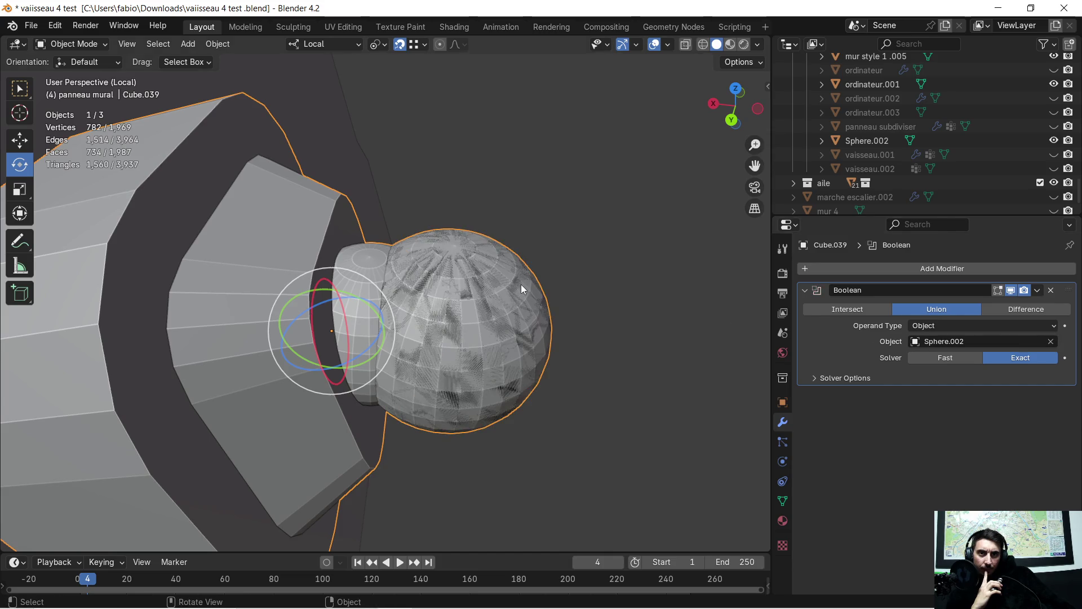
scroll(521, 285, up, 1)
scroll(539, 283, up, 1)
middle_drag(557, 290, 548, 241)
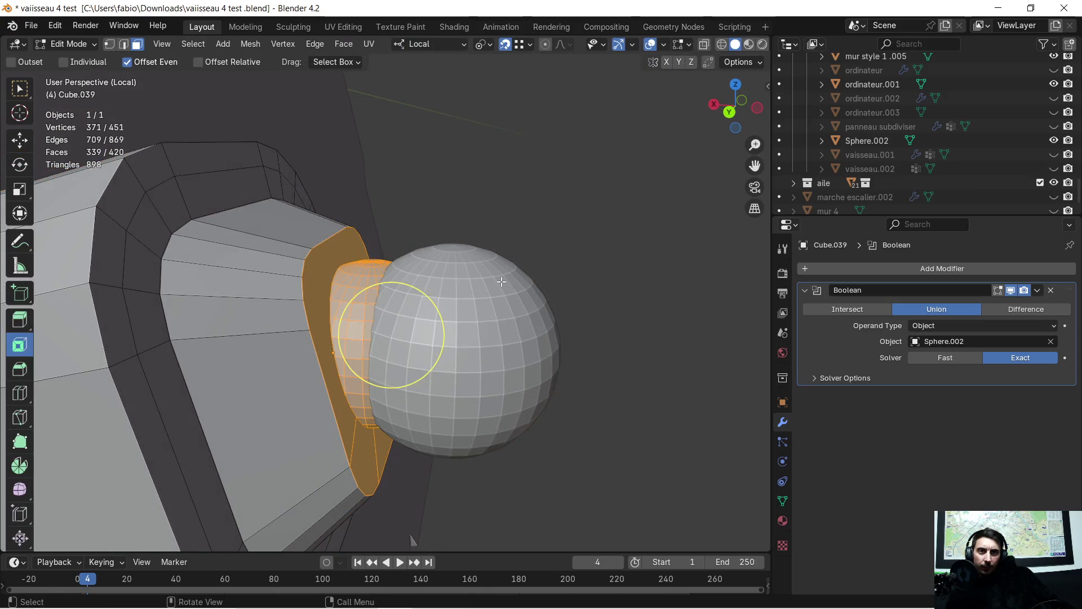
click(533, 295)
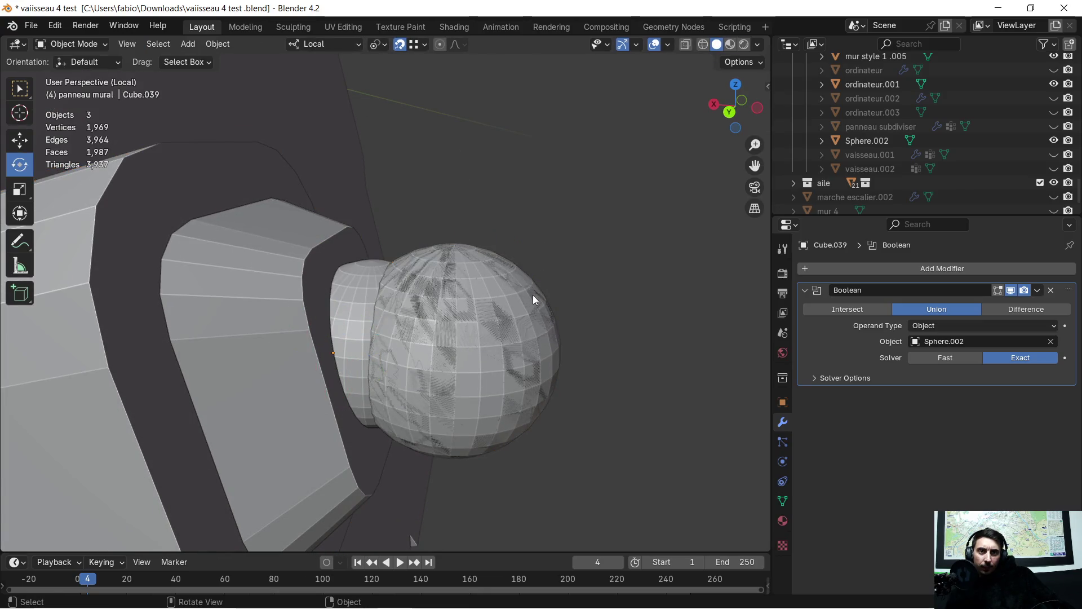
Step: Toggle Sphere.002's outliner eye and orbit to inspect the fused knob on the panel
click(1055, 140)
mouse_move(573, 265)
middle_down()
mouse_move(468, 342)
mouse_move(608, 278)
middle_up()
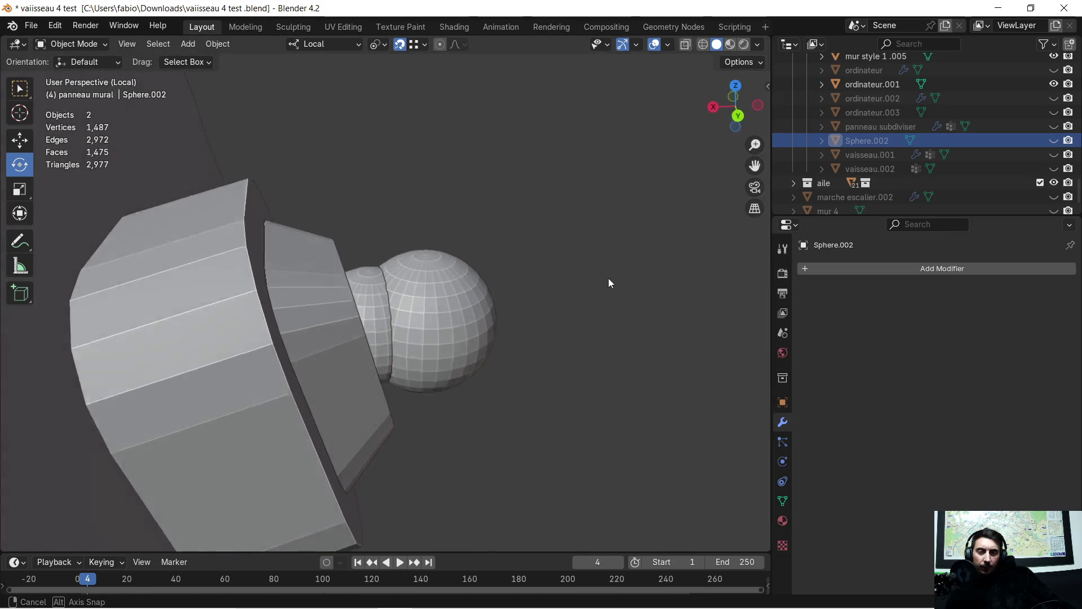
mouse_move(608, 279)
middle_down()
mouse_move(597, 222)
mouse_move(535, 266)
mouse_move(460, 298)
middle_up()
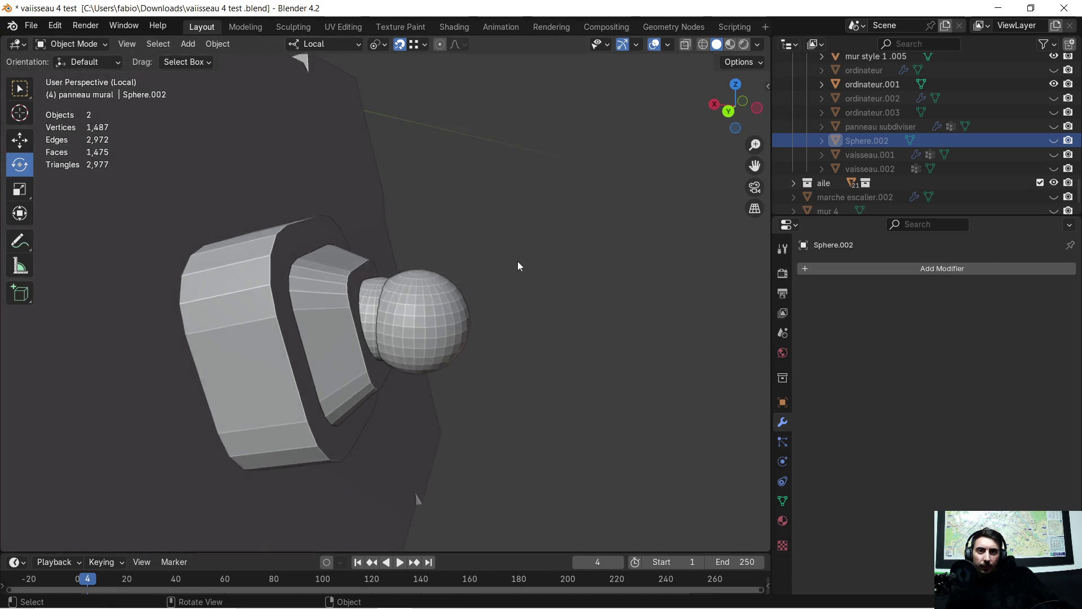
mouse_move(461, 298)
middle_down()
mouse_move(491, 259)
mouse_move(485, 302)
mouse_move(483, 282)
mouse_move(491, 290)
mouse_move(481, 299)
mouse_move(475, 279)
middle_up()
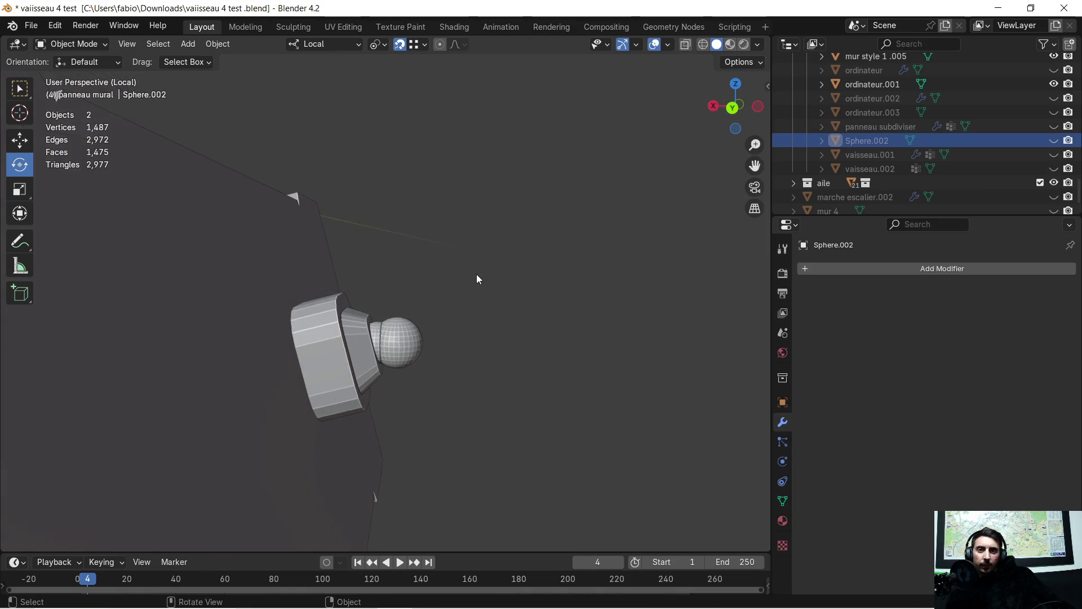
Step: Add a new cylinder, shrink it to about a tenth and move it toward the knob
click(186, 43)
mouse_move(209, 60)
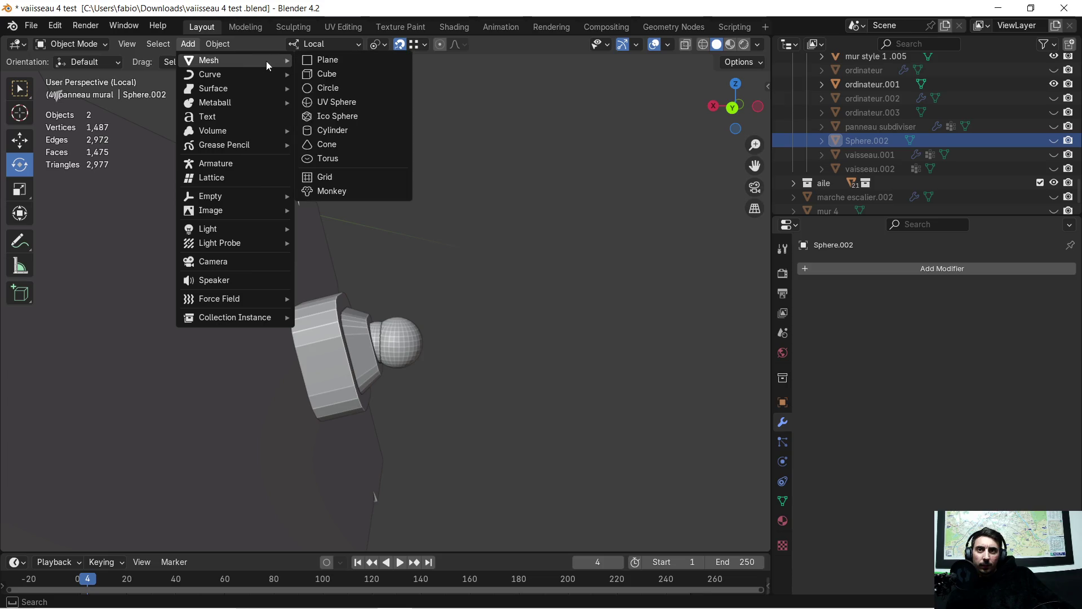
click(354, 133)
middle_drag(359, 142, 428, 185)
scroll(429, 183, down, 2)
scroll(428, 183, down, 2)
scroll(427, 195, down, 2)
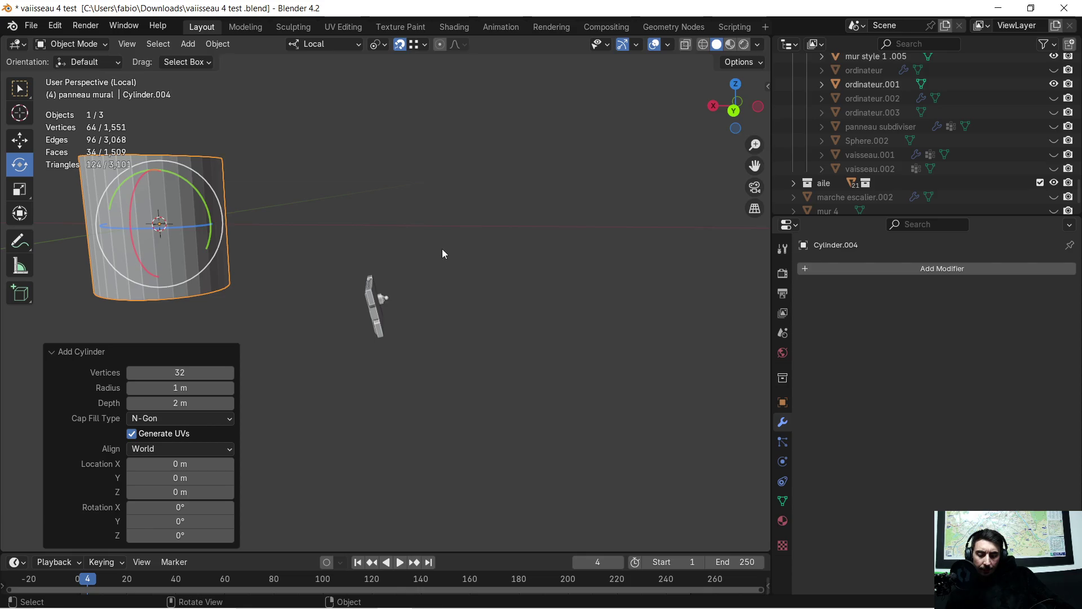
key(g)
key(x)
click(644, 239)
key(s)
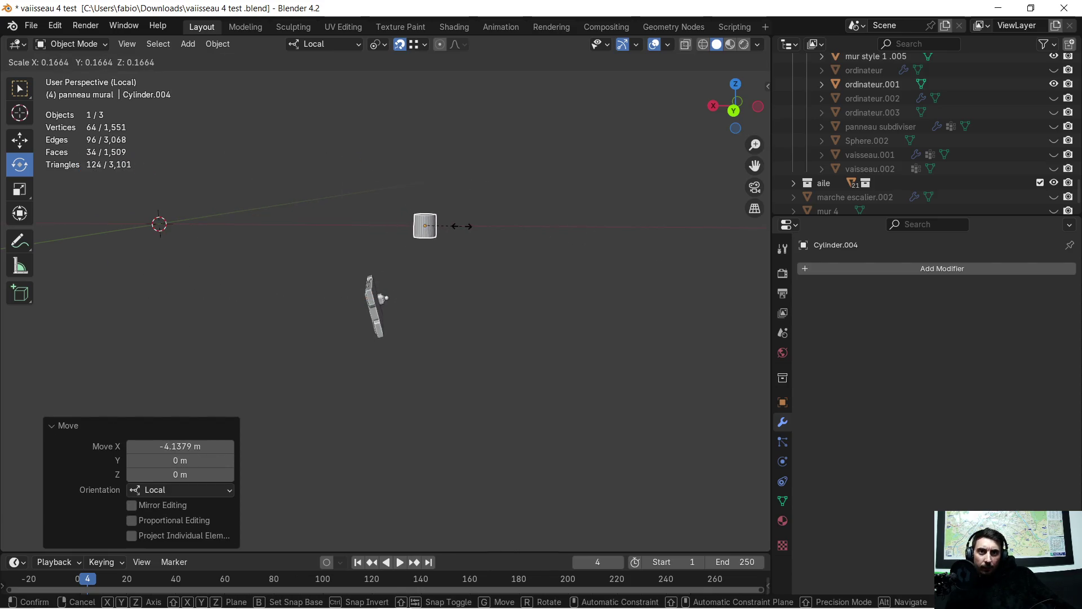
click(442, 225)
scroll(436, 244, up, 6)
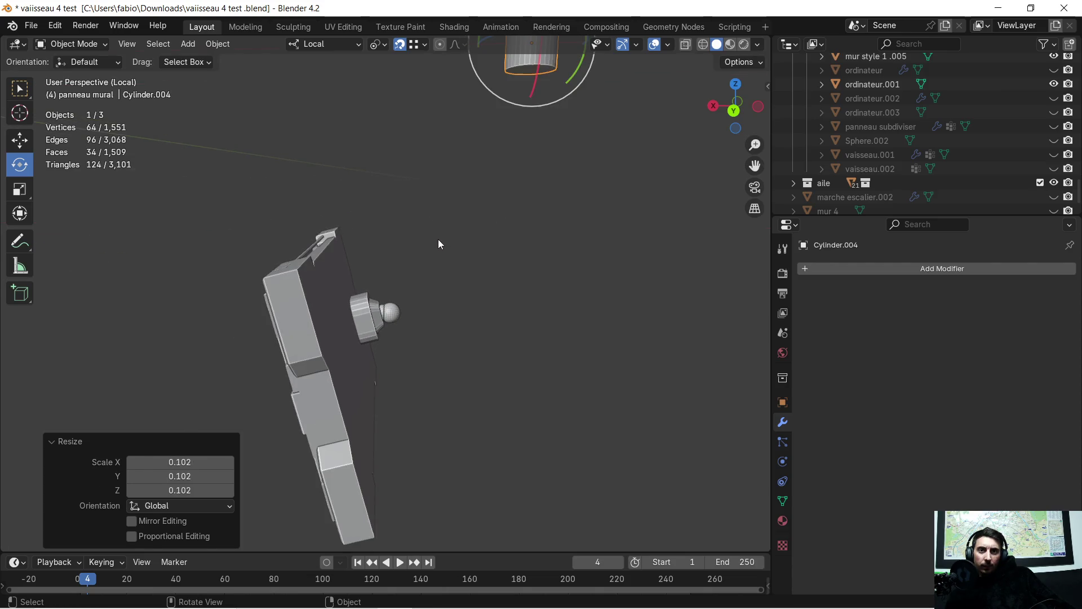
key(g)
key(z)
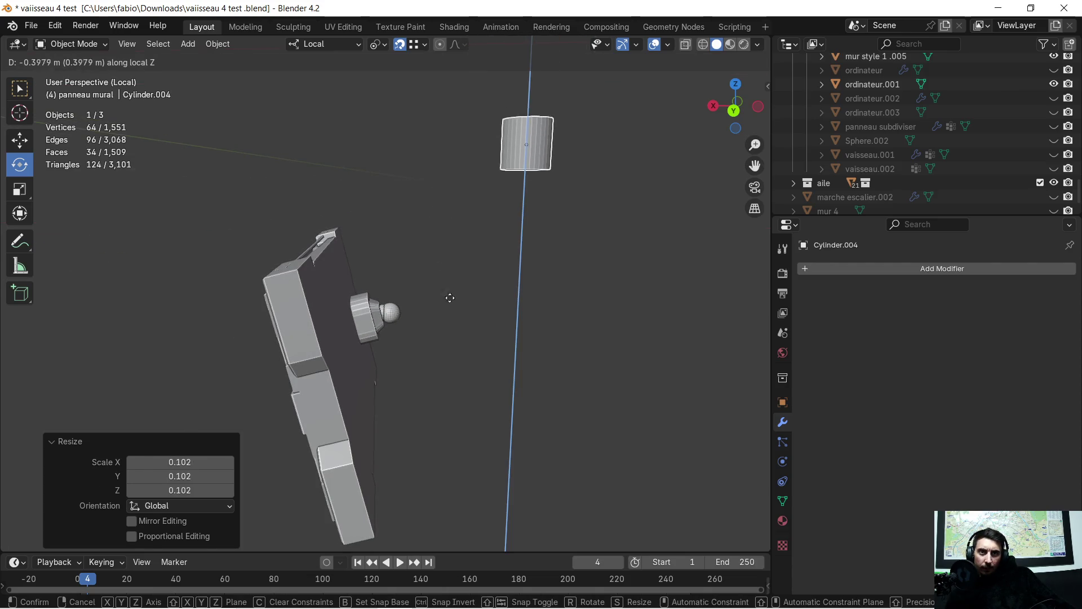
click(448, 409)
key(s)
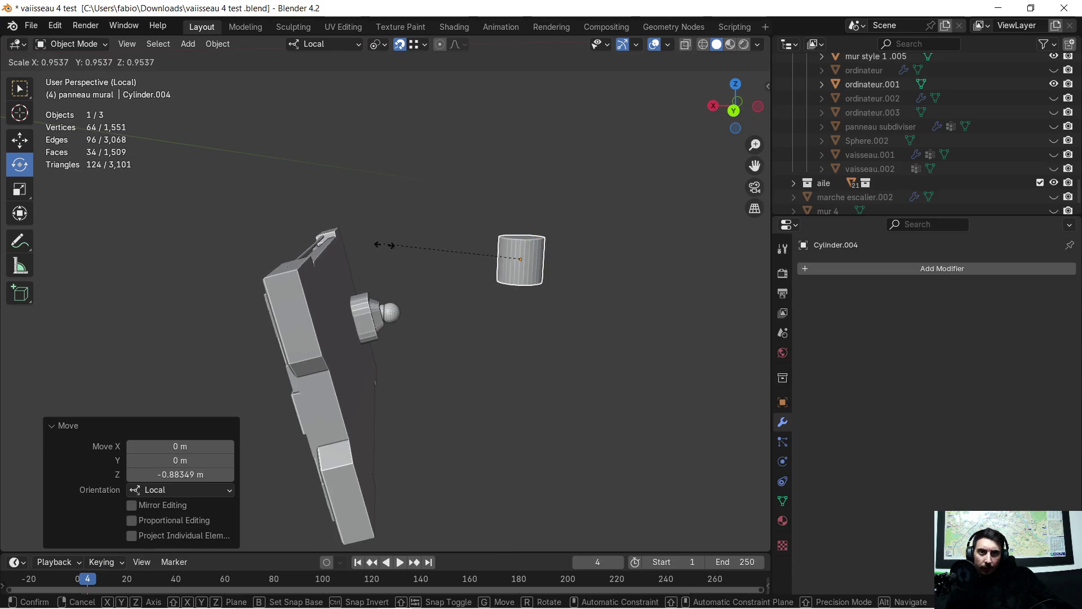
click(470, 275)
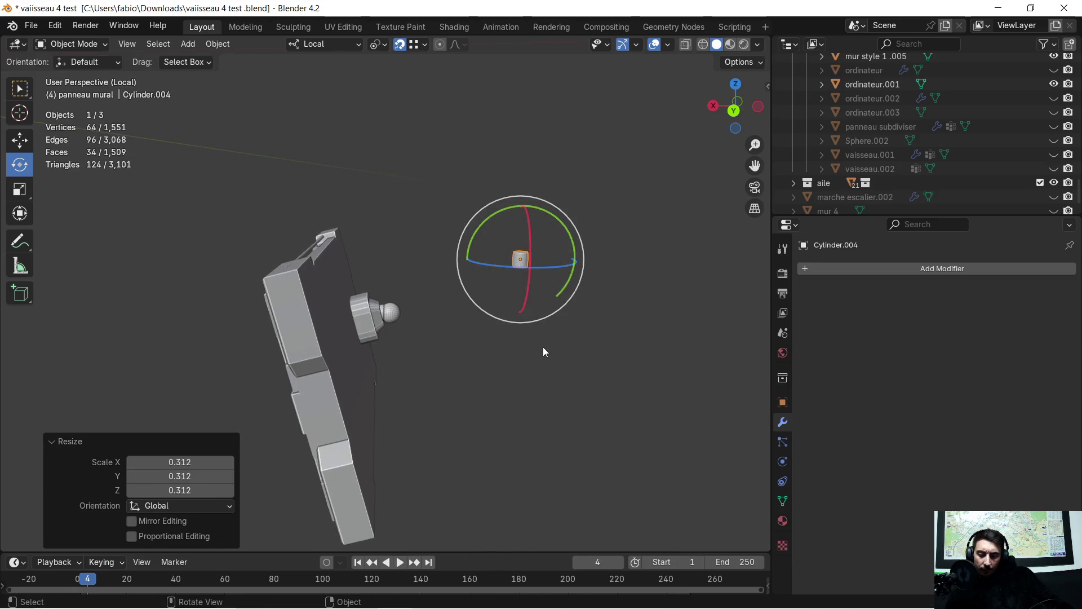
key(g)
key(x)
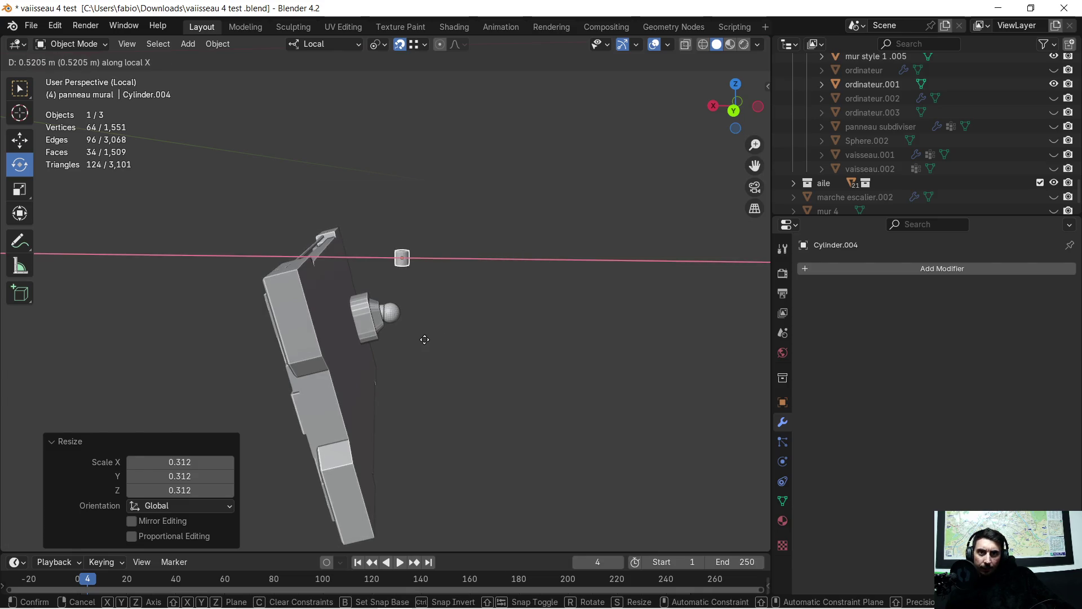
click(424, 339)
scroll(425, 337, up, 4)
scroll(454, 313, up, 2)
Step: Place the cylinder above the knob, shrink it and stretch it along Z into a thin lever shaft
mouse_move(454, 313)
middle_down()
mouse_move(347, 320)
mouse_move(394, 292)
middle_up()
scroll(347, 320, down, 4)
key(g)
key(y)
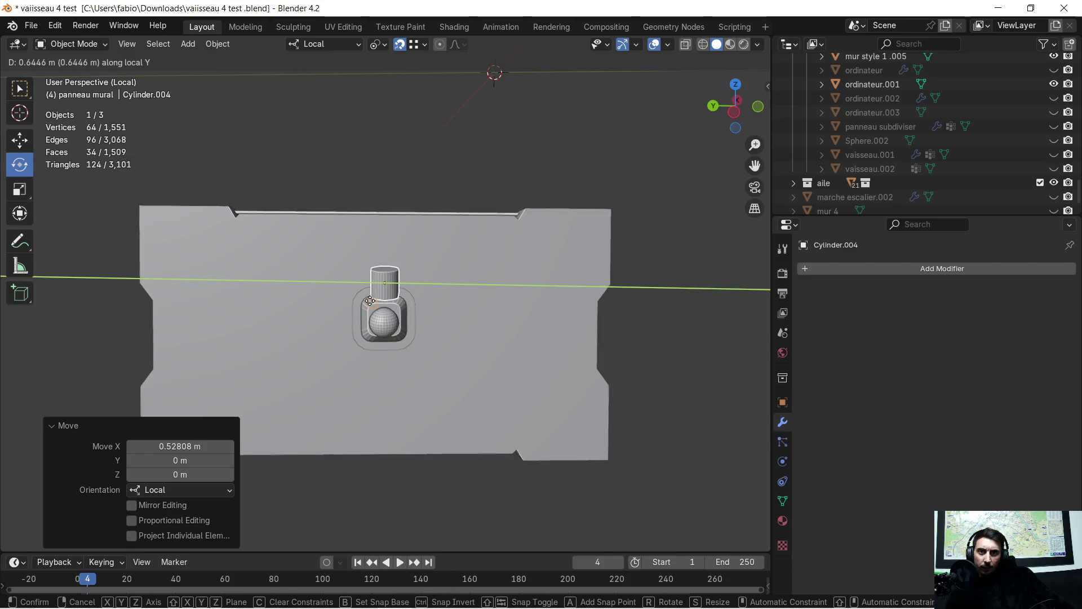
click(370, 305)
mouse_move(370, 306)
middle_down()
mouse_move(459, 338)
mouse_move(616, 298)
mouse_move(605, 288)
mouse_move(611, 266)
middle_up()
scroll(459, 338, up, 3)
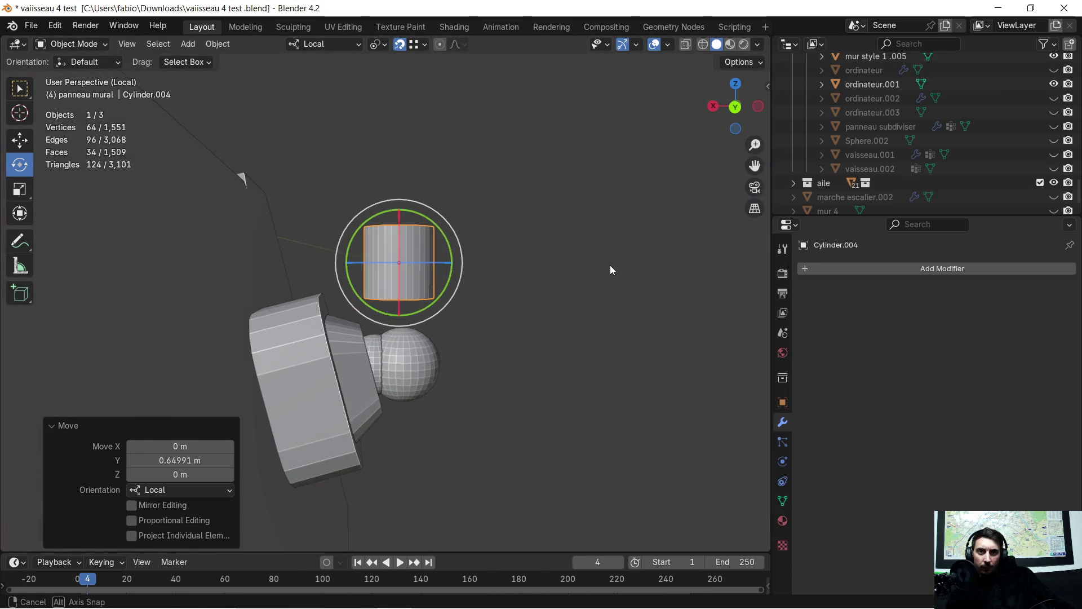
key(s)
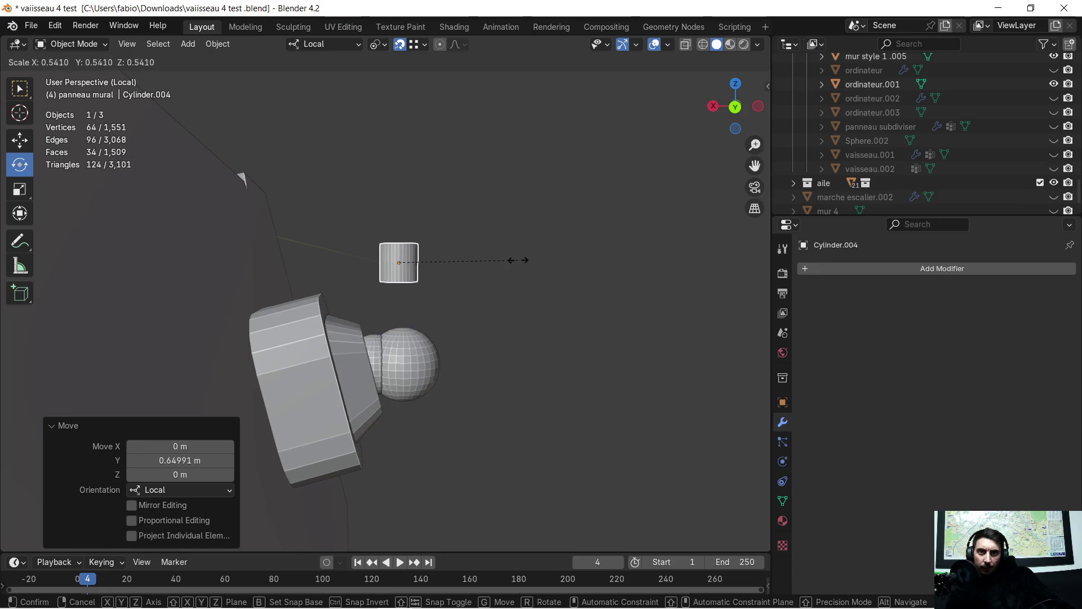
click(473, 270)
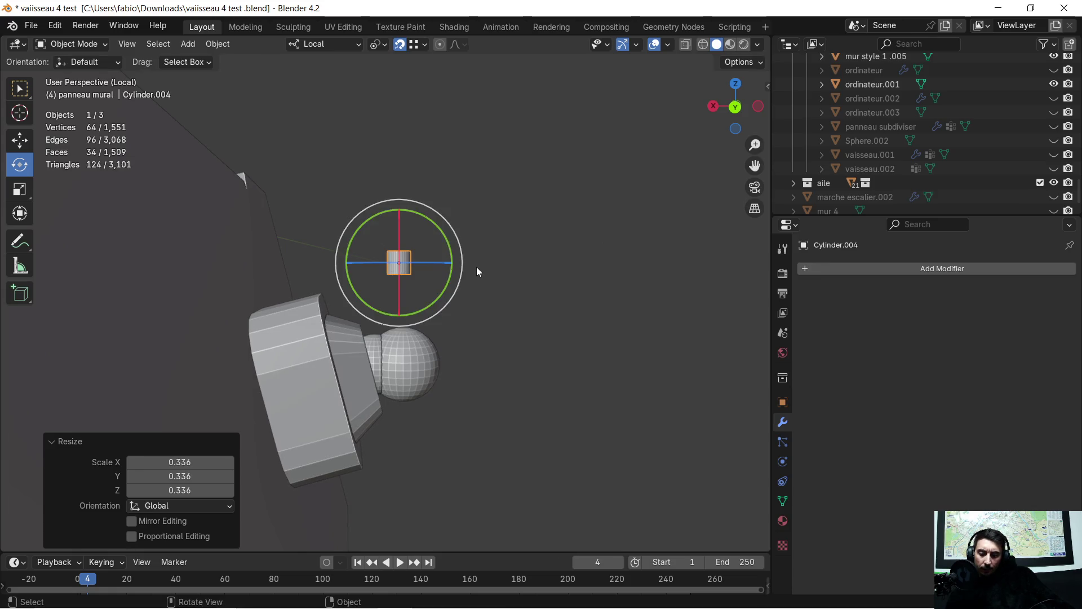
key(s)
key(z)
click(656, 260)
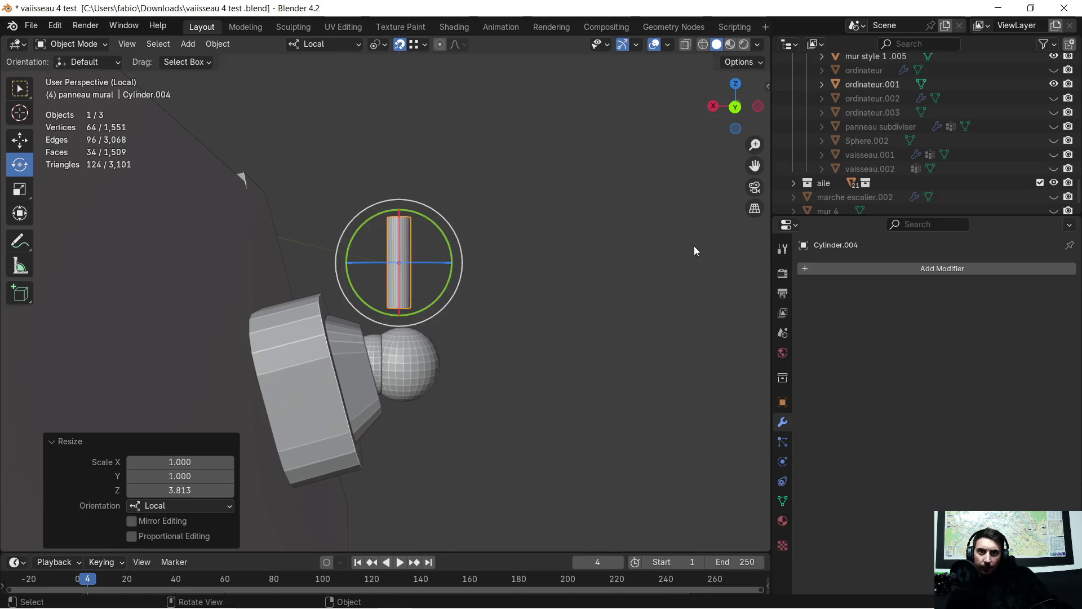
scroll(583, 272, up, 2)
scroll(574, 274, up, 2)
Step: Set the shaft's height and centre it on the knob sphere along X and Y
key(g)
key(z)
click(574, 322)
mouse_move(574, 326)
middle_down()
mouse_move(557, 390)
mouse_move(558, 365)
middle_up()
scroll(545, 380, up, 2)
key(g)
key(x)
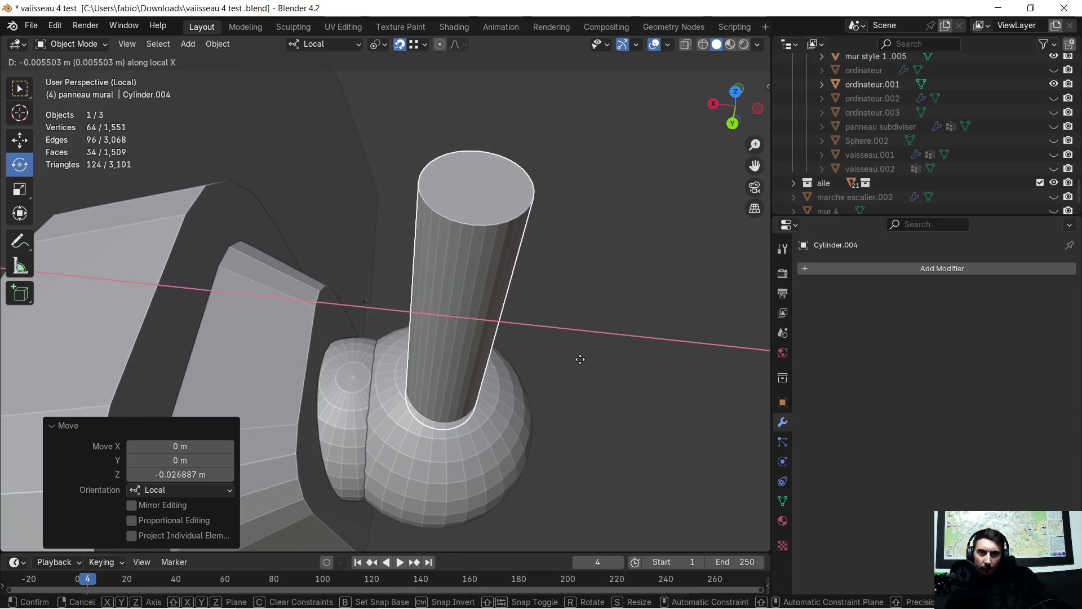
click(581, 356)
mouse_move(581, 356)
middle_down()
mouse_move(538, 364)
mouse_move(514, 309)
mouse_move(515, 320)
mouse_move(574, 298)
mouse_move(575, 313)
mouse_move(529, 354)
mouse_move(441, 354)
mouse_move(556, 343)
mouse_move(550, 365)
mouse_move(681, 314)
mouse_move(670, 303)
mouse_move(660, 378)
mouse_move(673, 275)
mouse_move(571, 279)
mouse_move(575, 291)
middle_up()
key(g)
key(y)
click(565, 345)
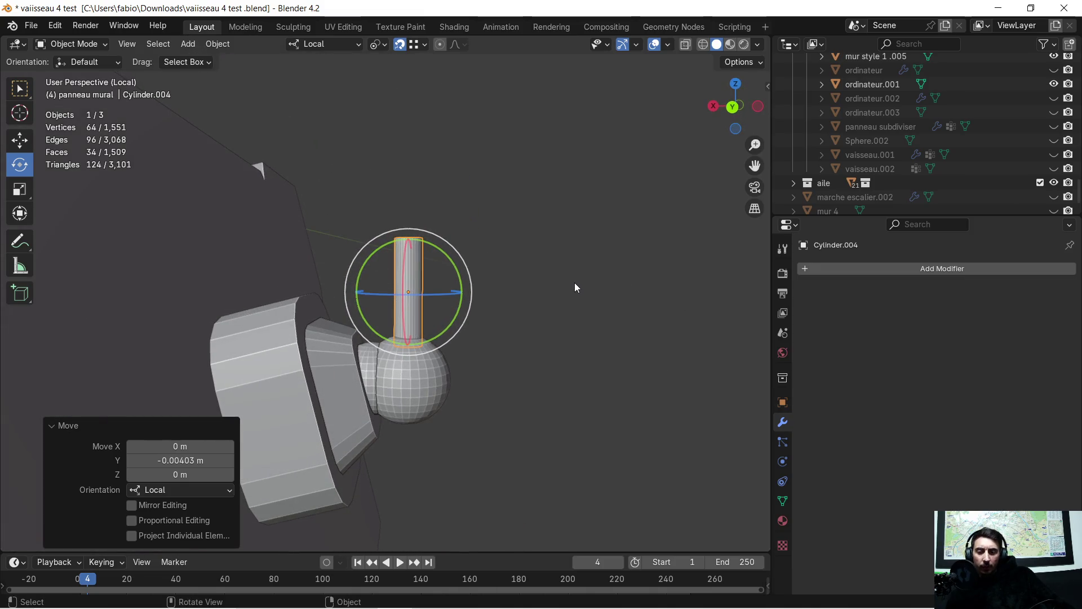
Step: Tilt the lever rod about 20° and nudge it along Z and X into the sphere
key(r)
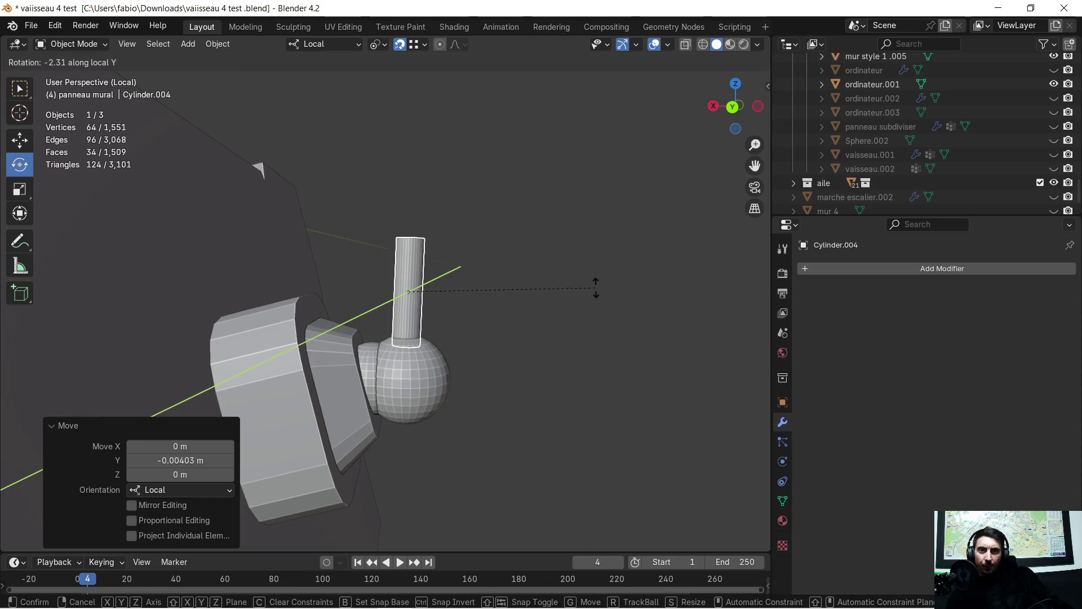
click(752, 394)
middle_drag(732, 399, 559, 341)
key(g)
key(z)
click(559, 353)
key(g)
key(x)
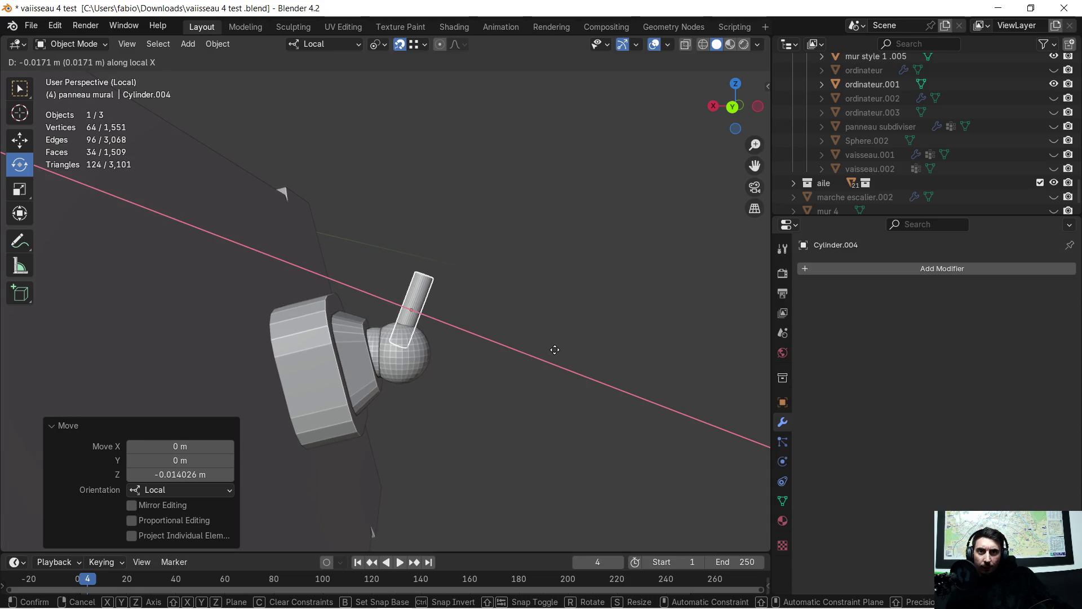
click(554, 349)
scroll(513, 349, up, 3)
scroll(538, 339, down, 2)
scroll(554, 330, up, 1)
mouse_move(554, 326)
middle_down()
mouse_move(490, 402)
mouse_move(579, 307)
mouse_move(562, 277)
mouse_move(515, 360)
mouse_move(528, 278)
mouse_move(487, 281)
mouse_move(471, 319)
mouse_move(518, 294)
middle_up()
key(Tab)
scroll(470, 286, down, 3)
Step: Extrude the rod's top face about 0.23 m longer and inspect it against the panel
key(z)
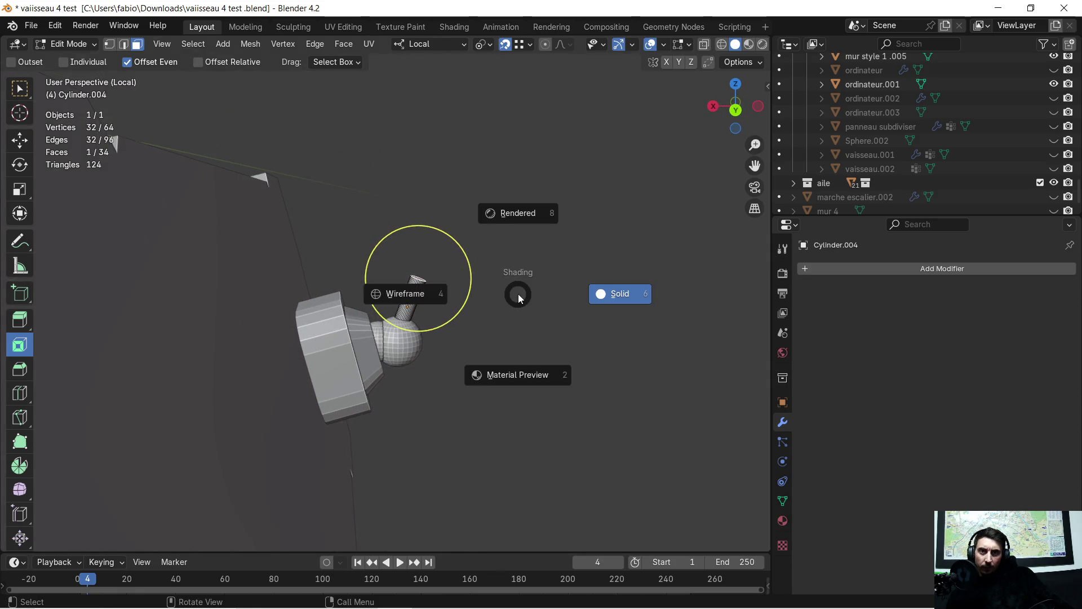
key(Escape)
right_click(519, 294)
key(Escape)
key(e)
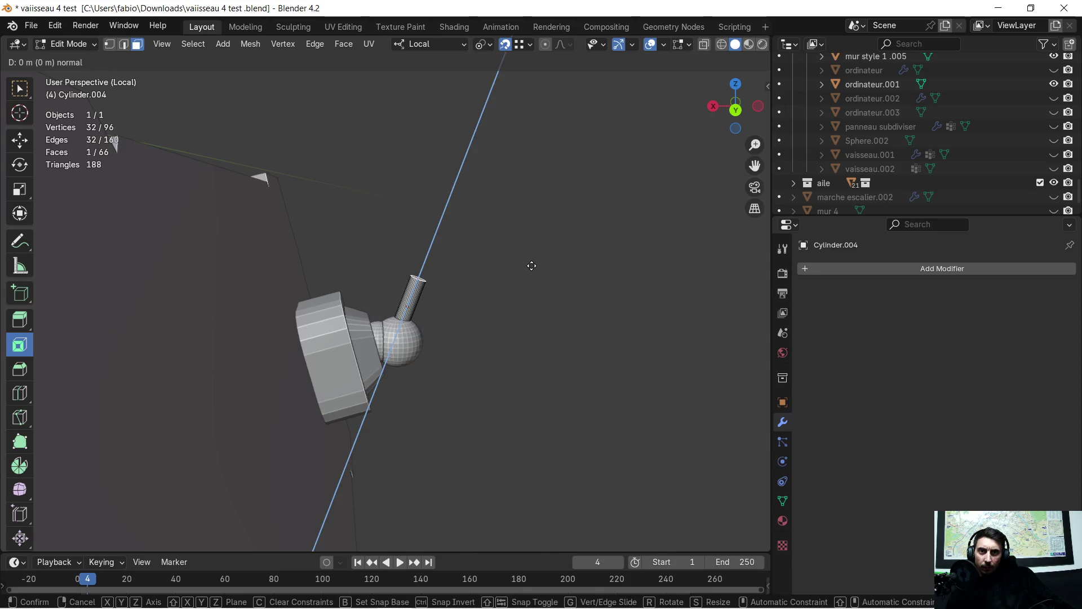
click(605, 138)
mouse_move(620, 109)
middle_down()
mouse_move(440, 307)
mouse_move(588, 290)
mouse_move(570, 307)
mouse_move(468, 324)
mouse_move(369, 309)
middle_up()
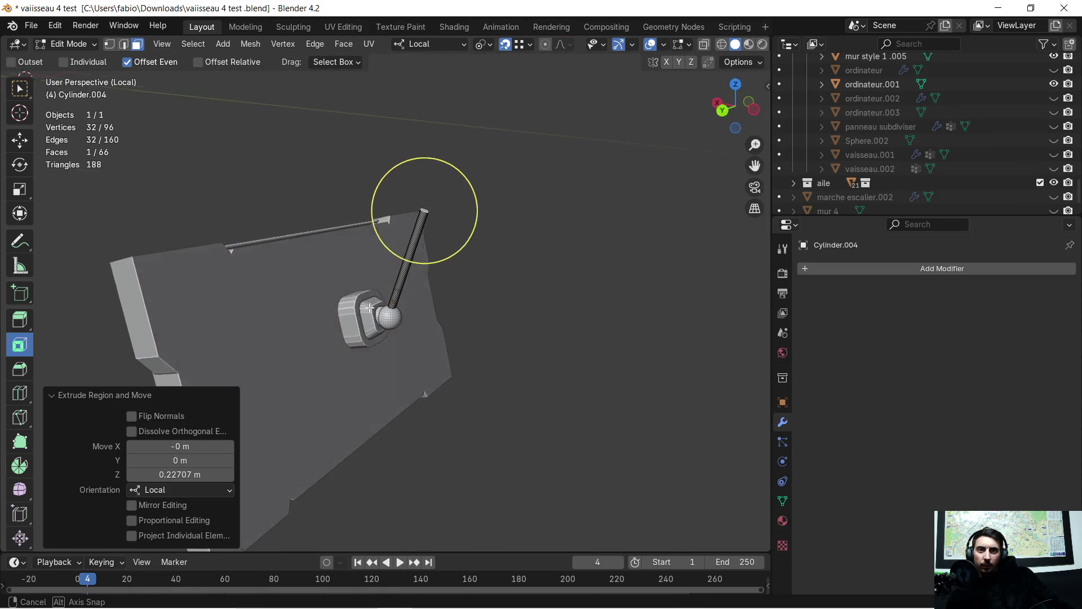
mouse_move(504, 250)
middle_down()
mouse_move(483, 273)
mouse_move(500, 254)
mouse_move(505, 278)
mouse_move(555, 232)
middle_up()
mouse_move(481, 250)
middle_down()
mouse_move(478, 262)
mouse_move(495, 254)
middle_up()
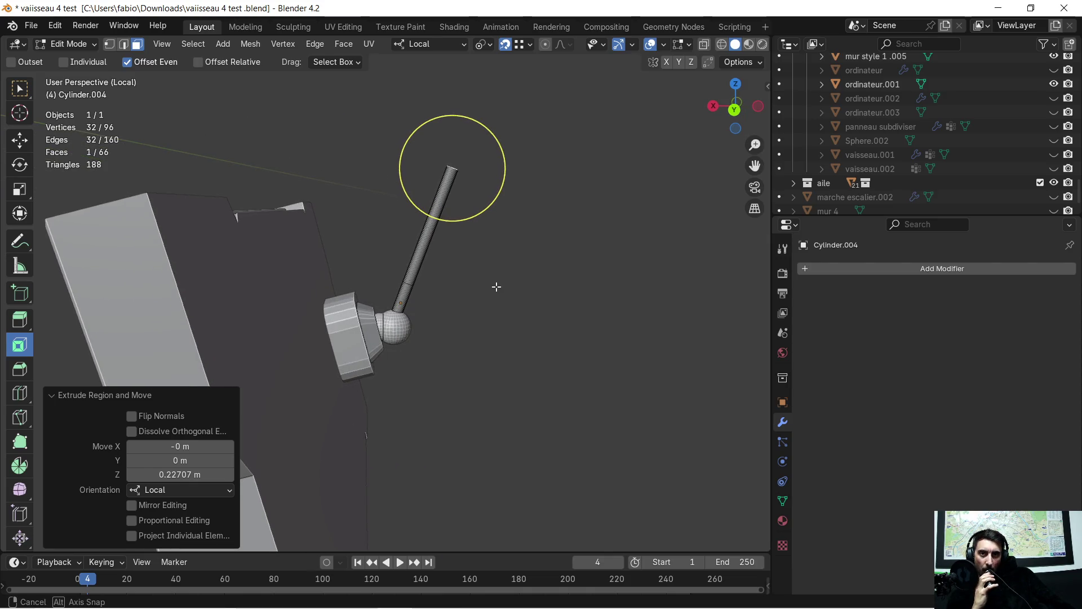
scroll(490, 293, up, 4)
mouse_move(490, 293)
middle_down()
mouse_move(405, 294)
mouse_move(449, 331)
mouse_move(478, 321)
mouse_move(495, 285)
middle_up()
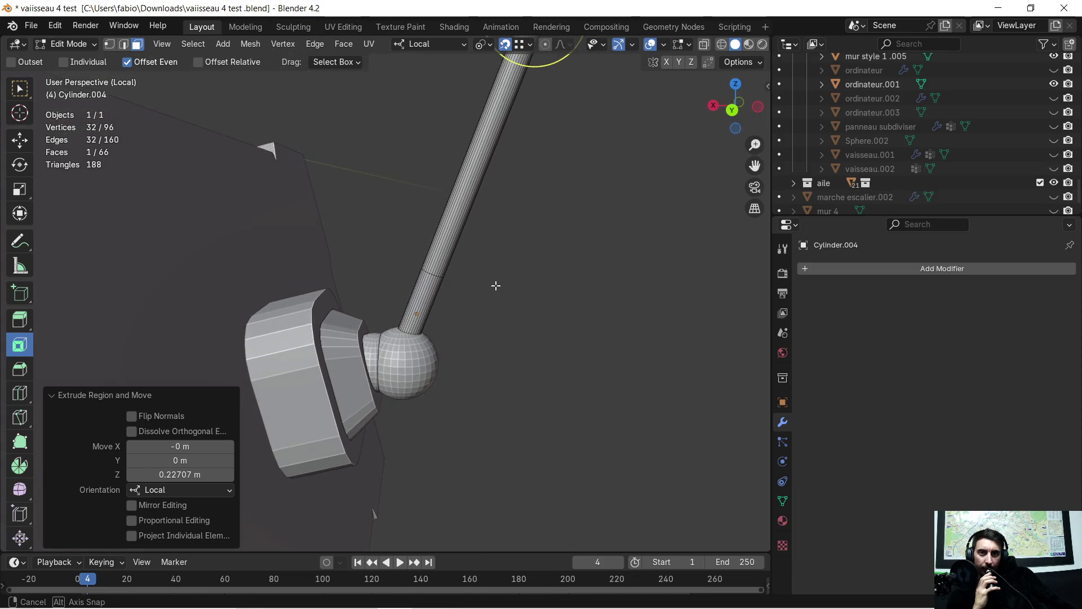
scroll(494, 259, down, 3)
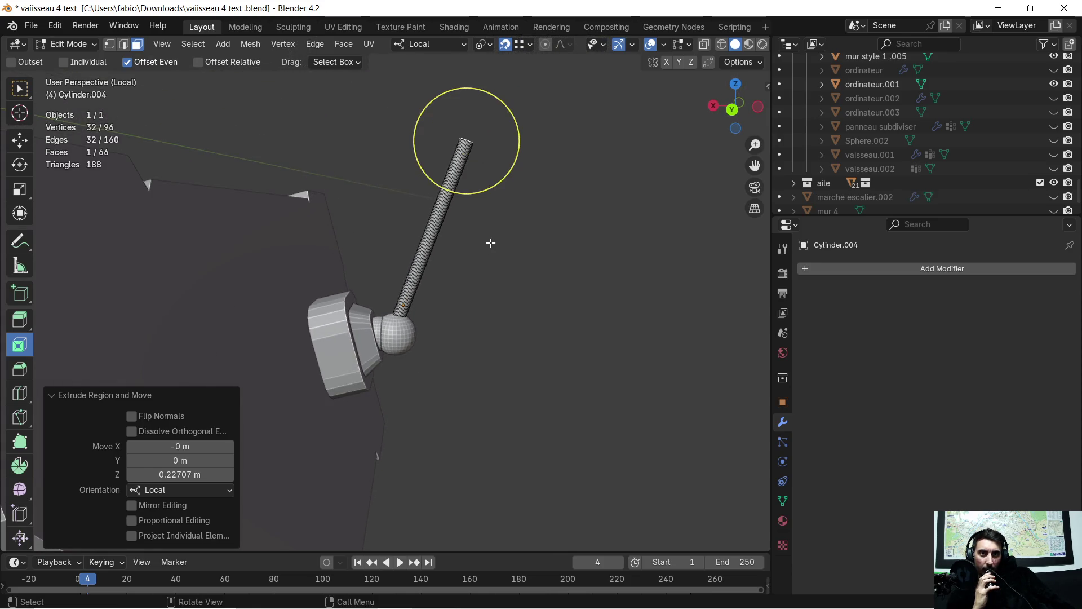
mouse_move(489, 269)
middle_down()
mouse_move(409, 312)
mouse_move(471, 309)
mouse_move(564, 257)
mouse_move(563, 229)
mouse_move(531, 257)
mouse_move(491, 380)
mouse_move(471, 403)
mouse_move(507, 351)
middle_up()
scroll(409, 312, up, 3)
Step: Select the whole rod mesh and delete all its faces, leaving Cylinder.004 empty
key(a)
key(x)
click(507, 350)
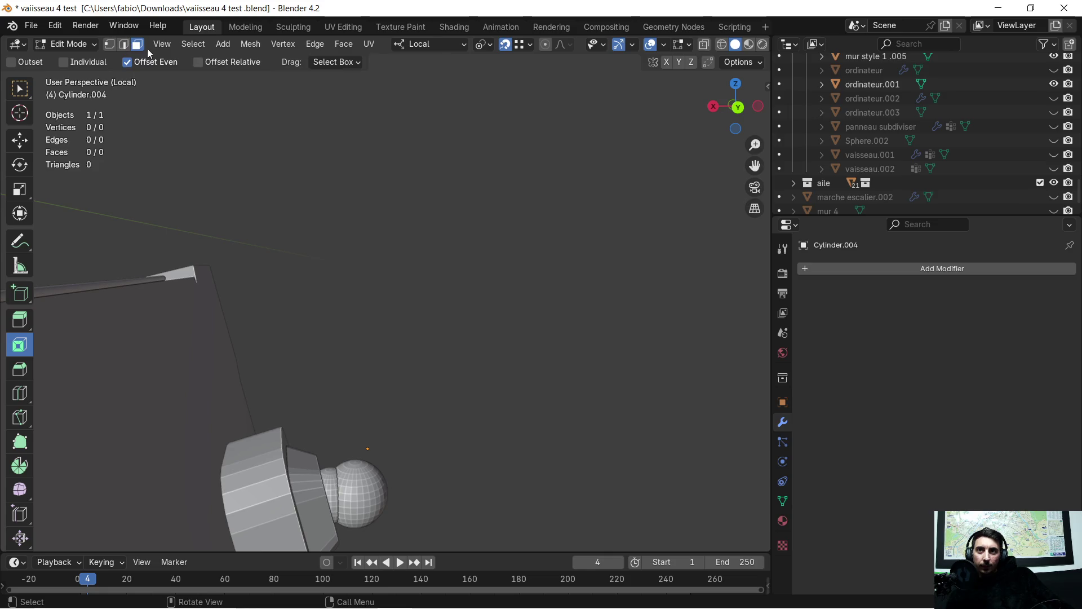
Step: Add a new cube, shrink it and move it down and toward the panel
key(Tab)
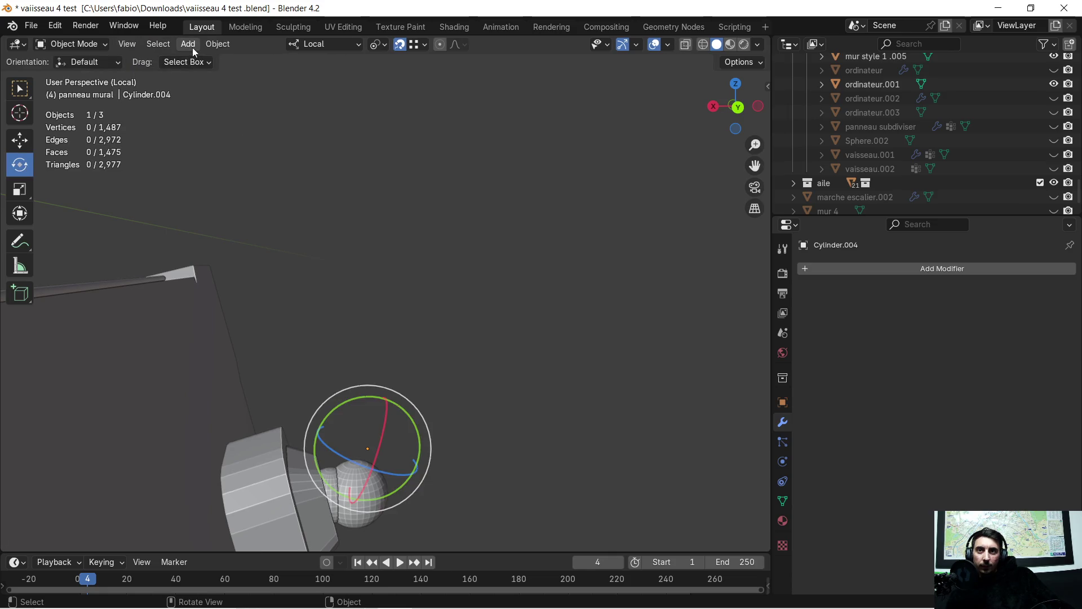
click(192, 45)
mouse_move(233, 60)
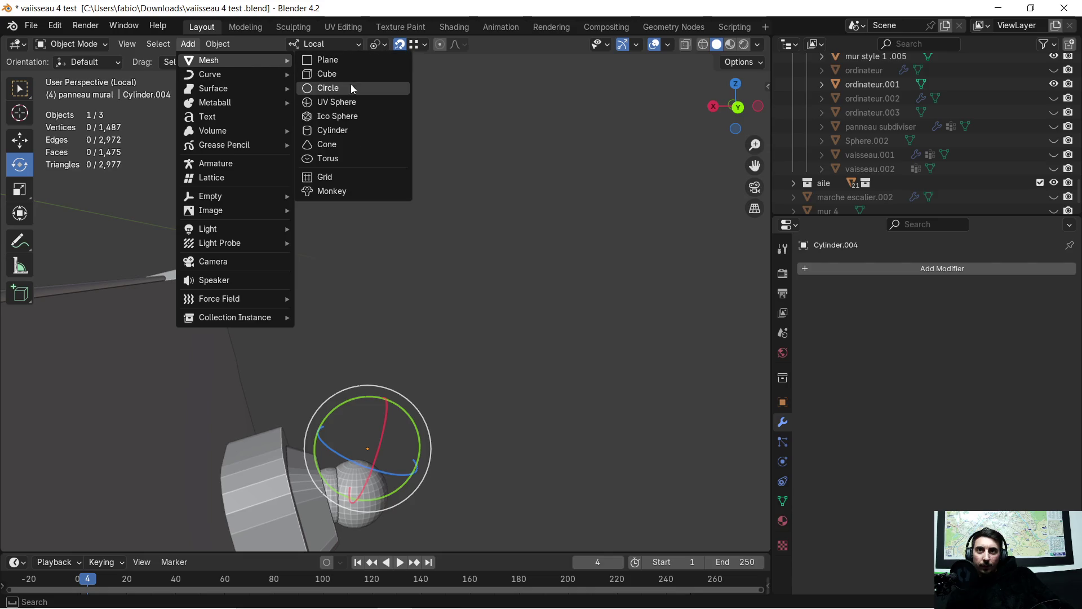
click(355, 79)
scroll(379, 146, down, 2)
scroll(376, 153, down, 2)
mouse_move(376, 152)
middle_down()
mouse_move(437, 192)
mouse_move(422, 212)
middle_up()
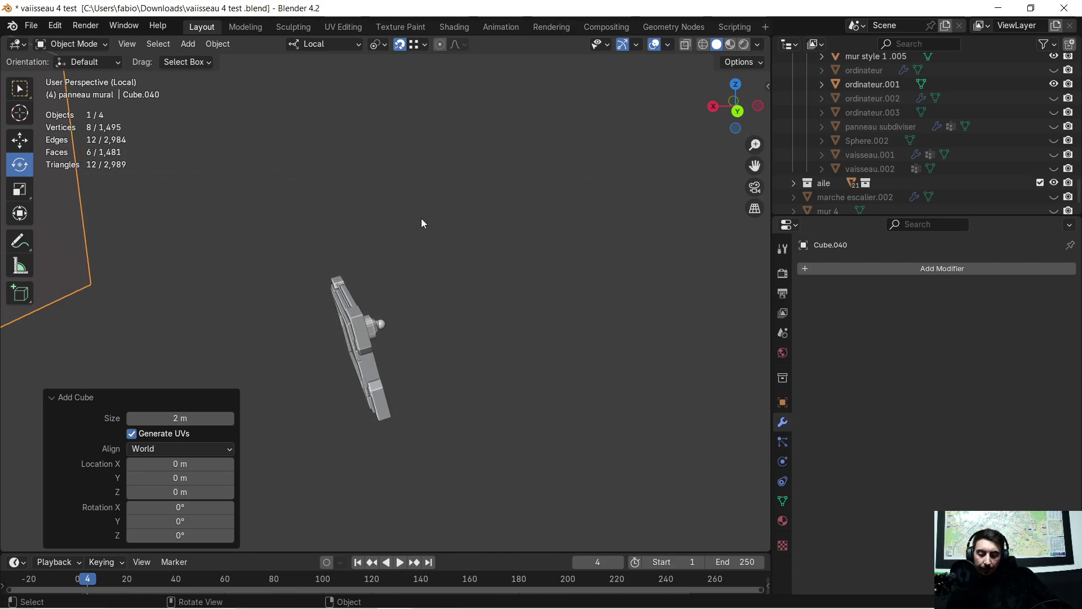
key(g)
key(x)
click(289, 289)
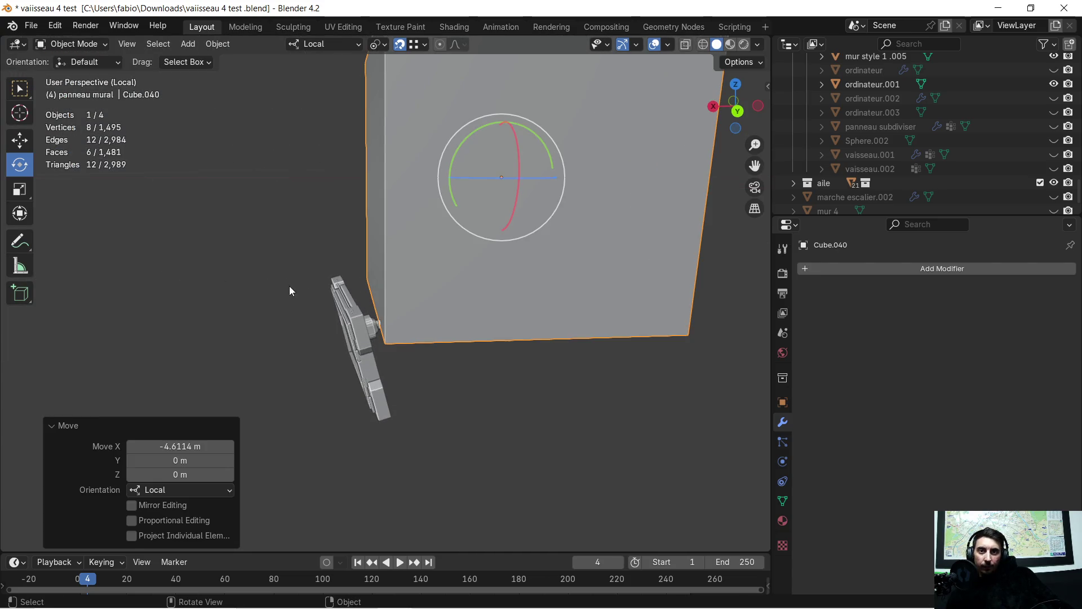
middle_drag(320, 204, 297, 186)
key(s)
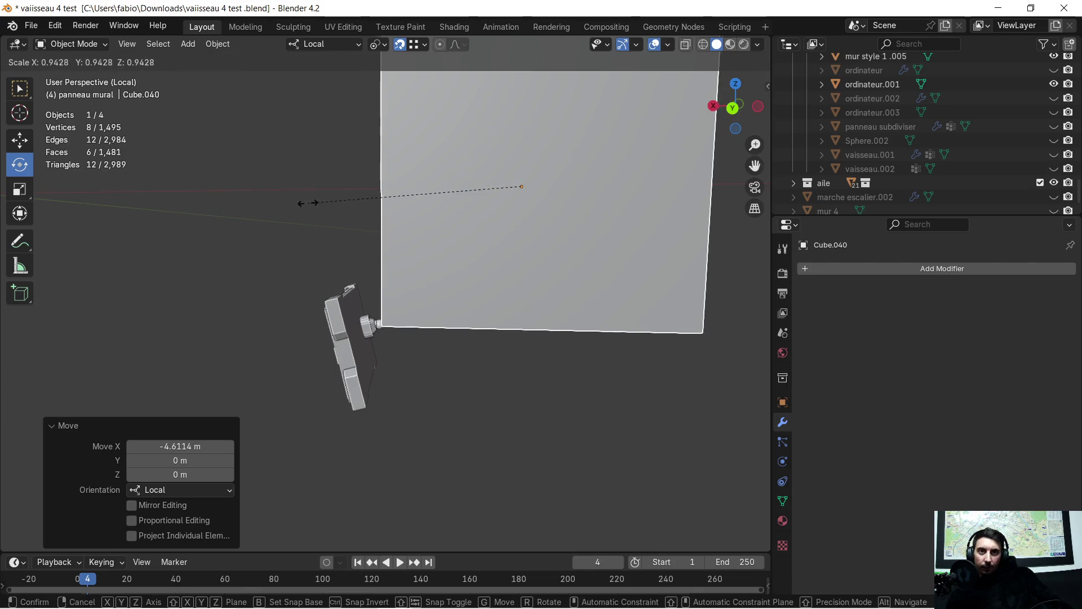
click(488, 206)
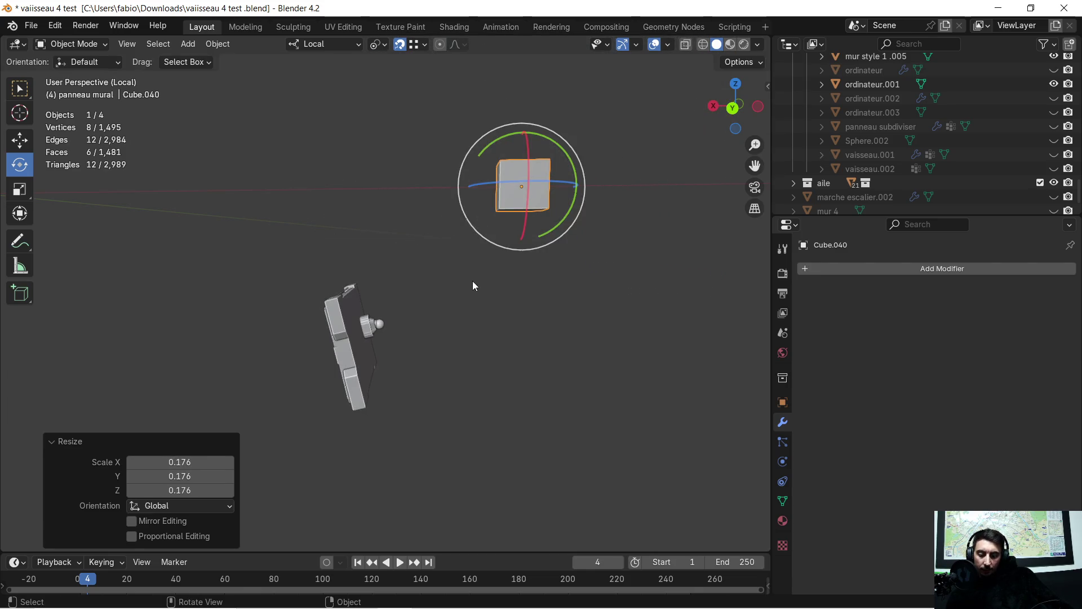
key(g)
key(z)
click(427, 432)
key(g)
key(x)
click(309, 430)
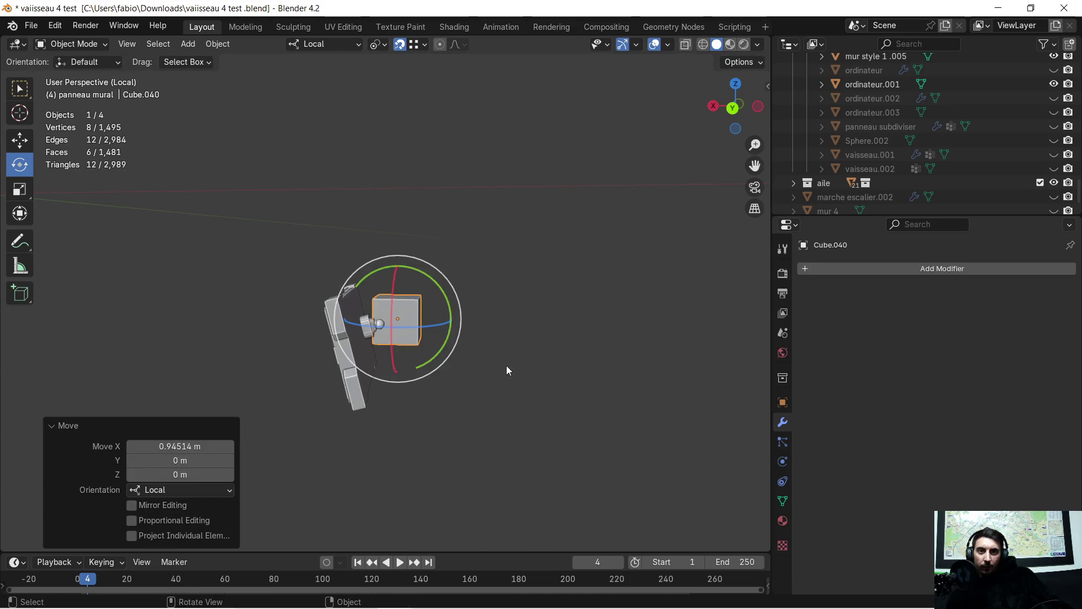
scroll(507, 366, up, 5)
Step: Place the cube in front of the panel, twist it slightly about Z and shrink it to 0.201
mouse_move(509, 363)
middle_down()
mouse_move(422, 414)
mouse_move(346, 389)
middle_up()
key(g)
key(y)
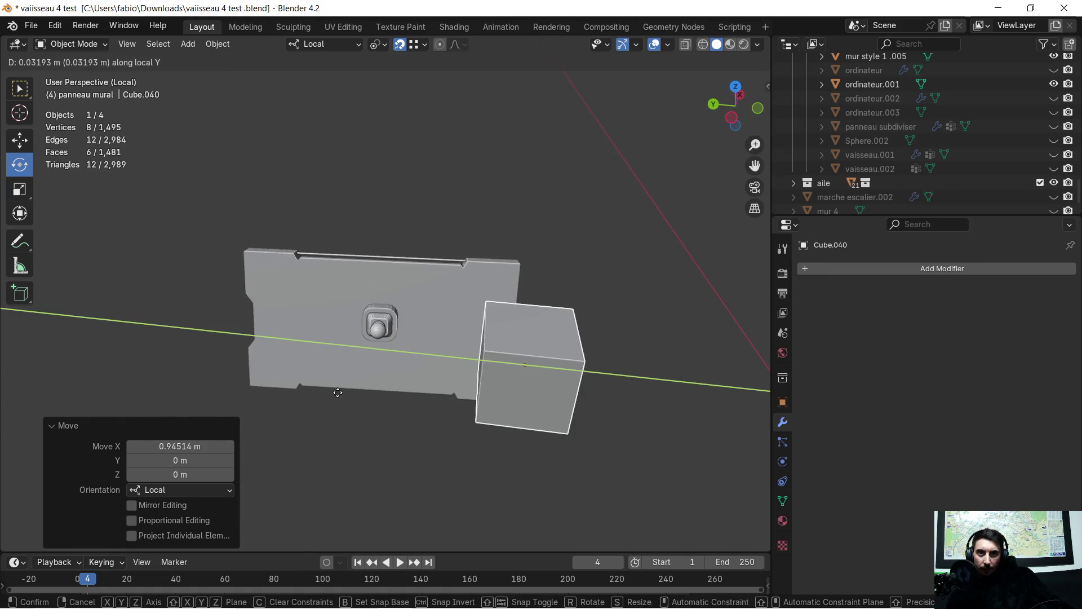
click(185, 438)
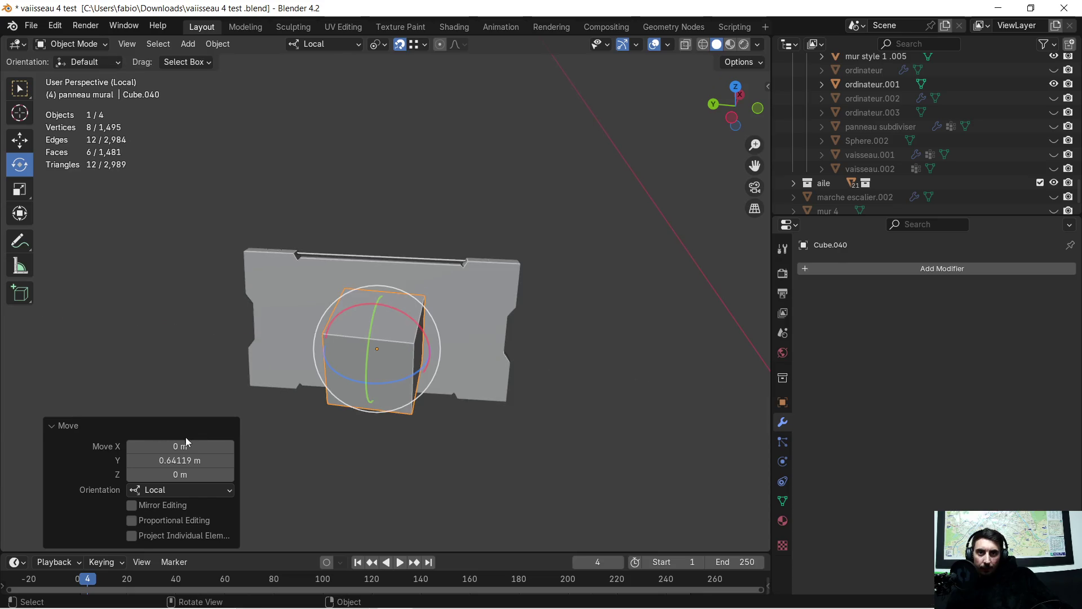
scroll(268, 405, up, 3)
mouse_move(269, 405)
middle_down()
mouse_move(414, 390)
mouse_move(378, 351)
middle_up()
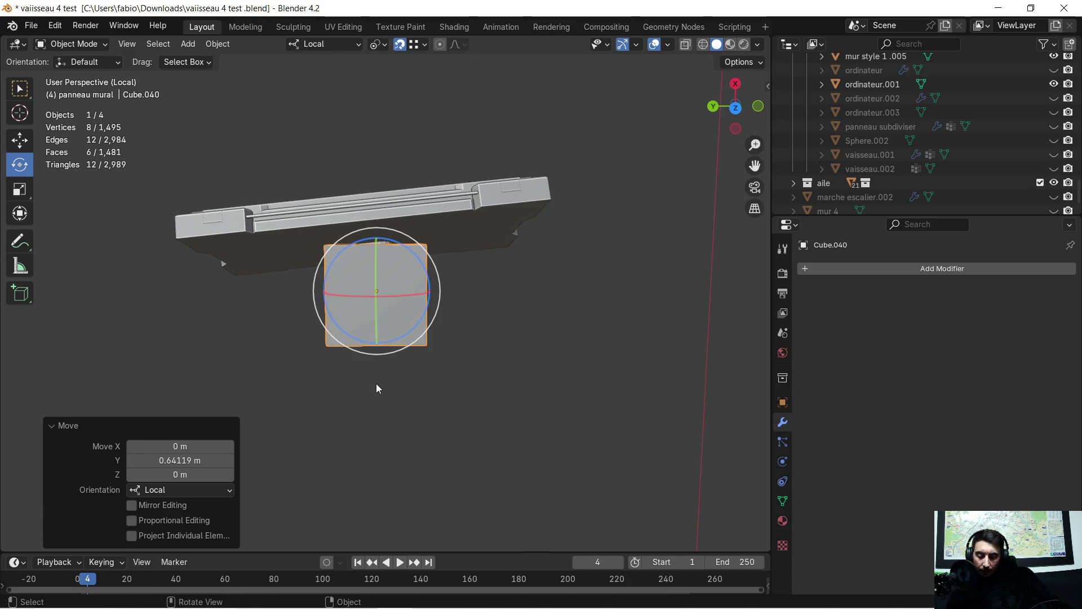
key(r)
key(z)
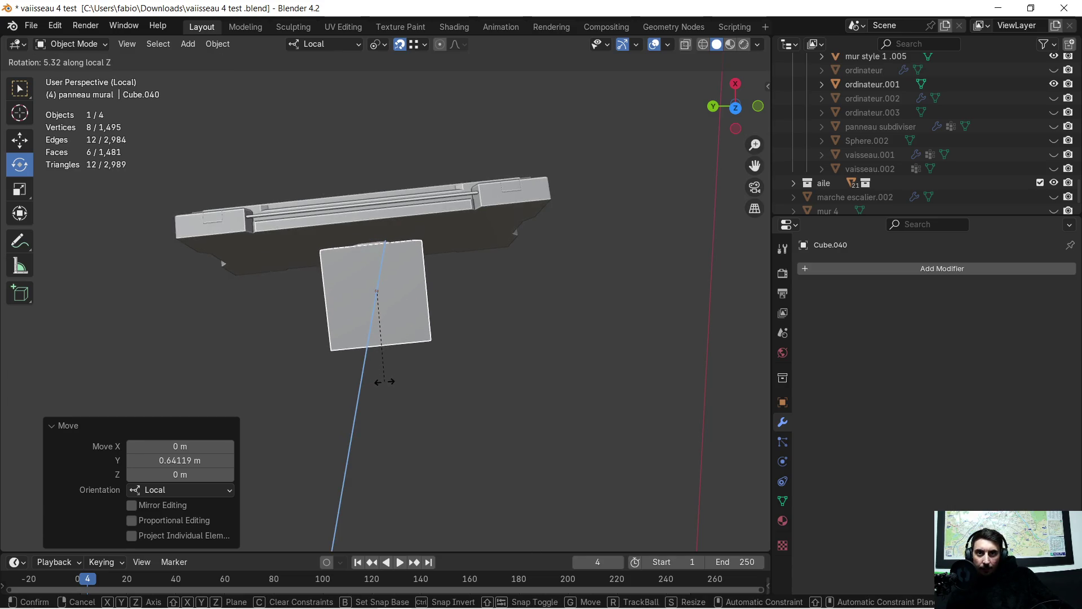
click(384, 382)
mouse_move(385, 382)
middle_down()
mouse_move(386, 283)
mouse_move(227, 216)
mouse_move(227, 206)
middle_up()
key(s)
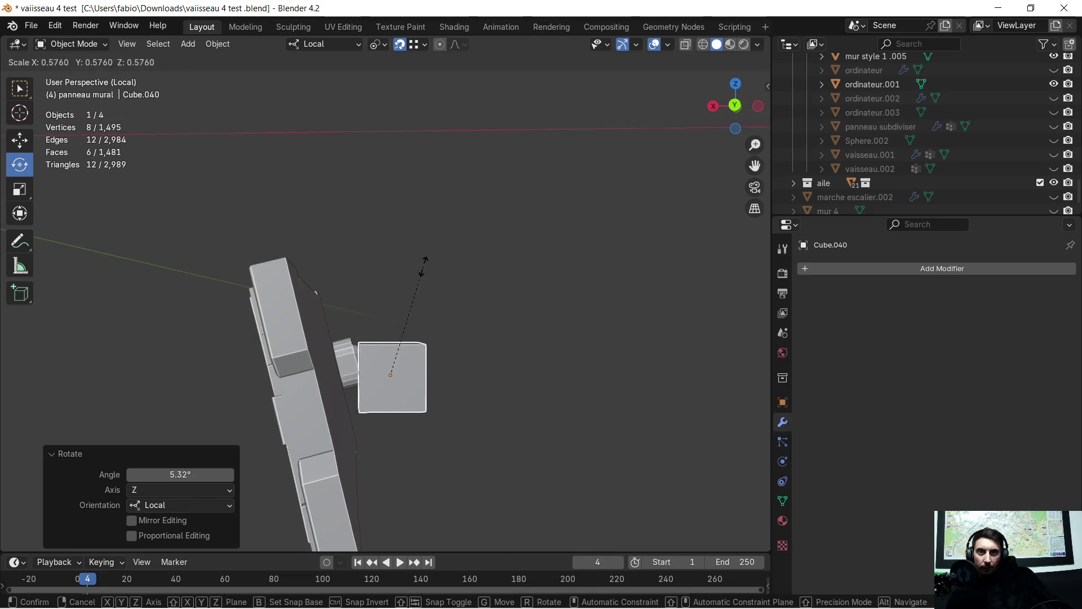
click(387, 338)
scroll(402, 354, up, 4)
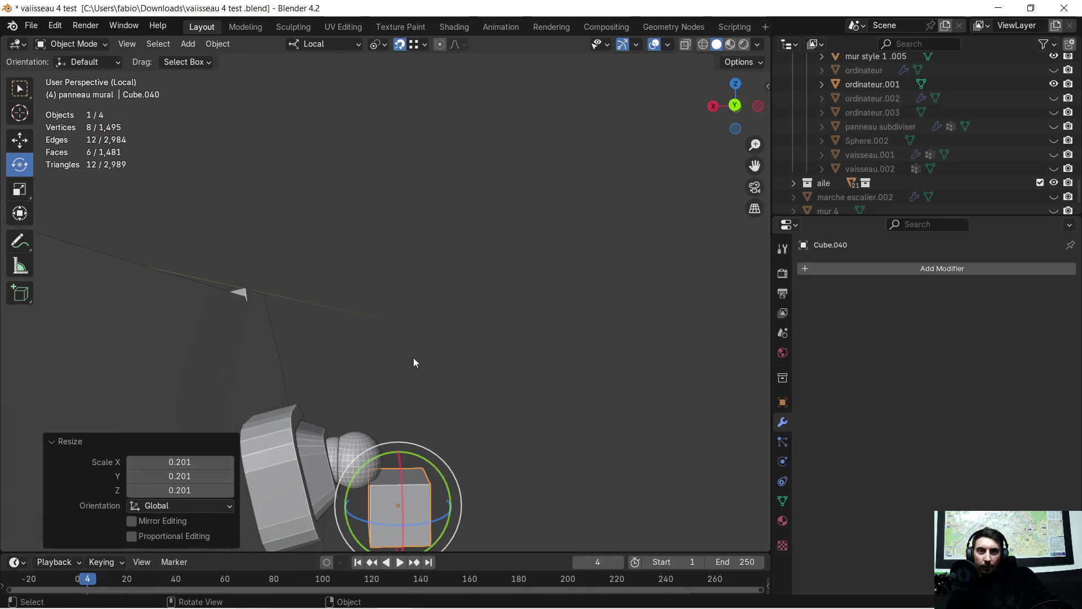
Step: Halve the cube, push it into the sphere and stretch it along Z into a tall bar above the knob
middle_drag(435, 395, 438, 288)
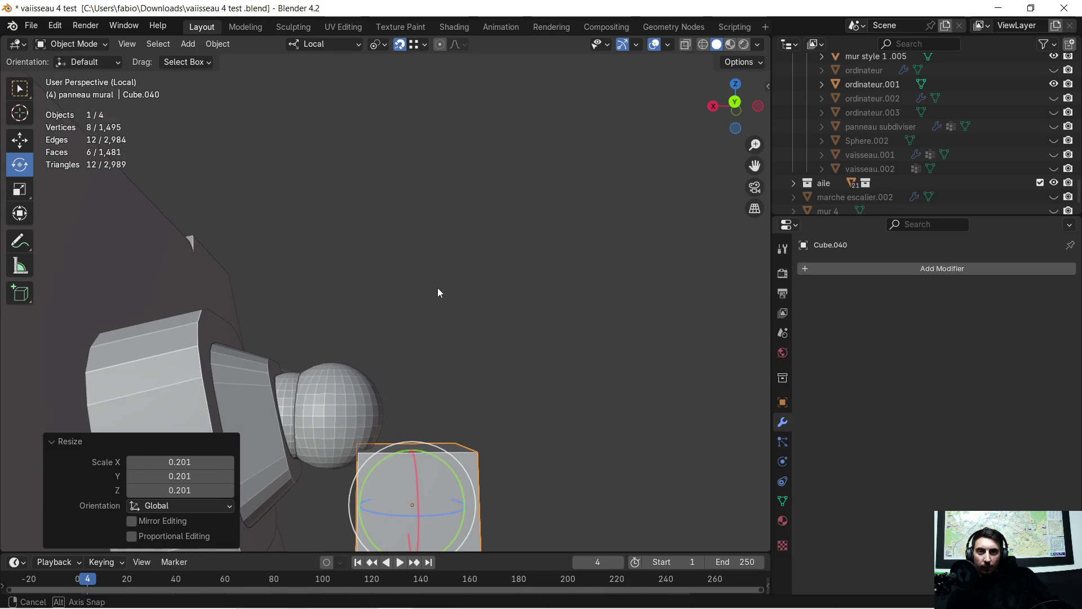
key(g)
key(z)
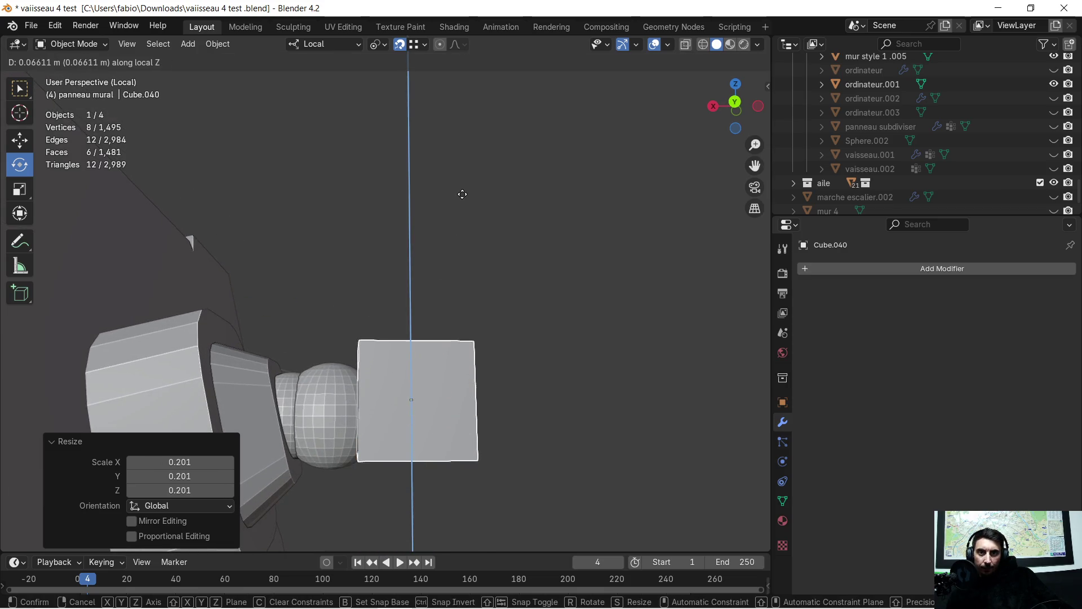
click(467, 200)
key(s)
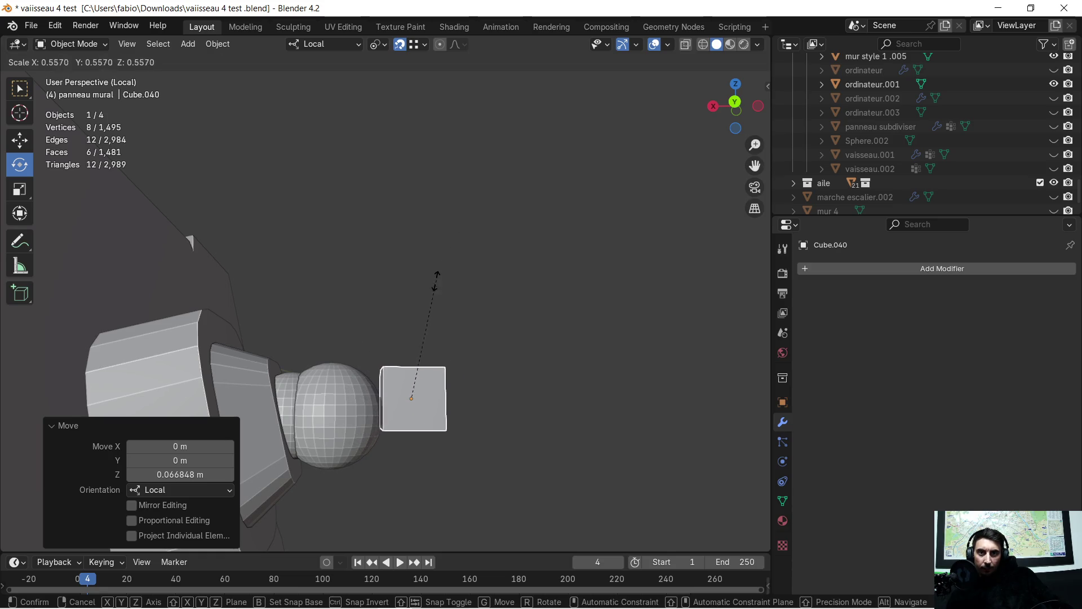
click(433, 286)
middle_drag(430, 292, 442, 299)
key(g)
key(x)
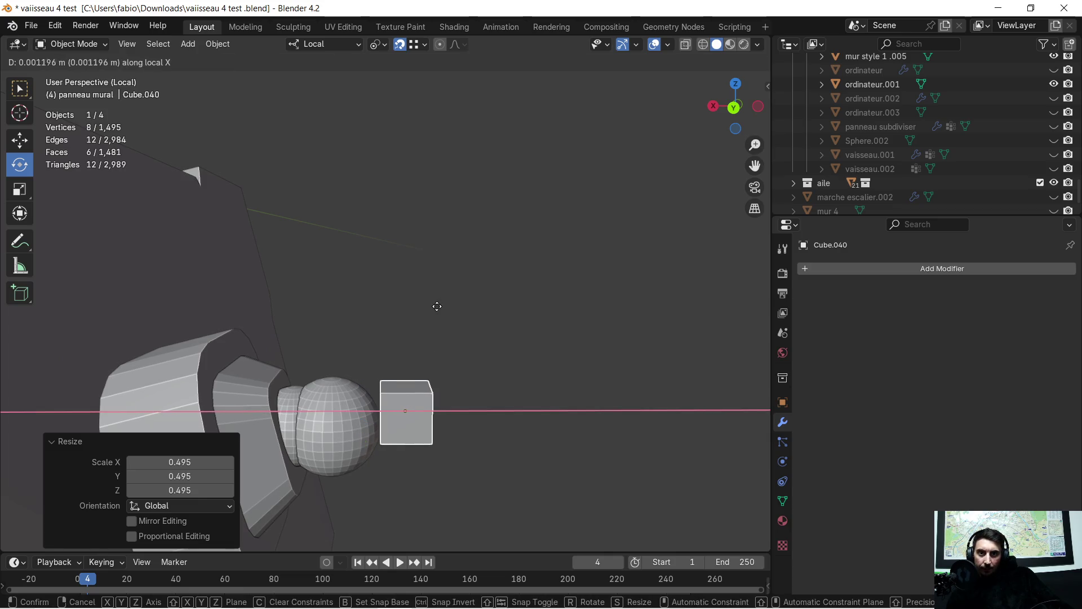
click(373, 314)
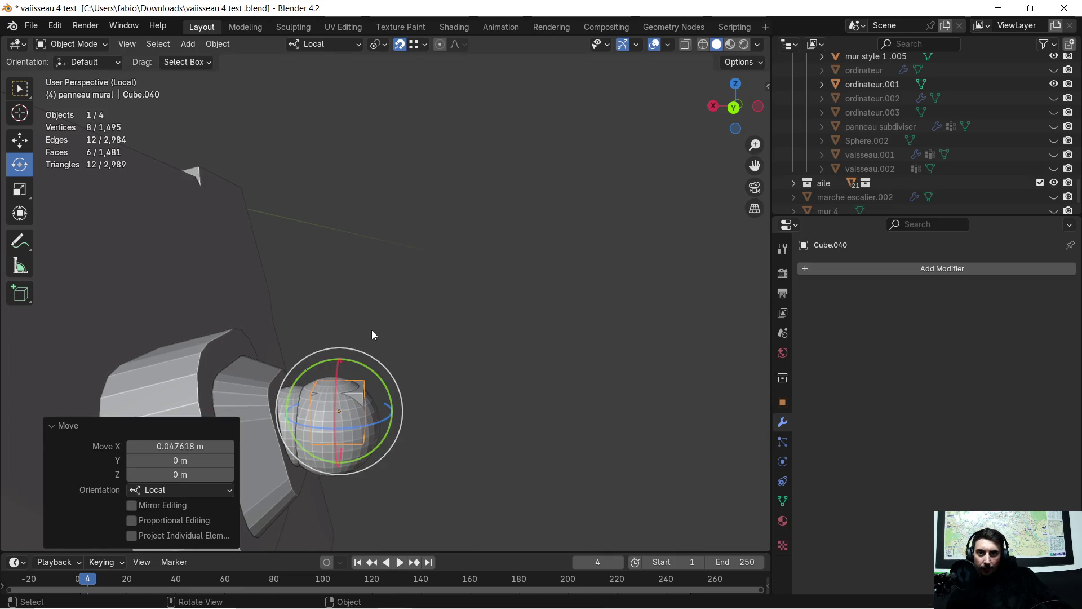
key(s)
key(z)
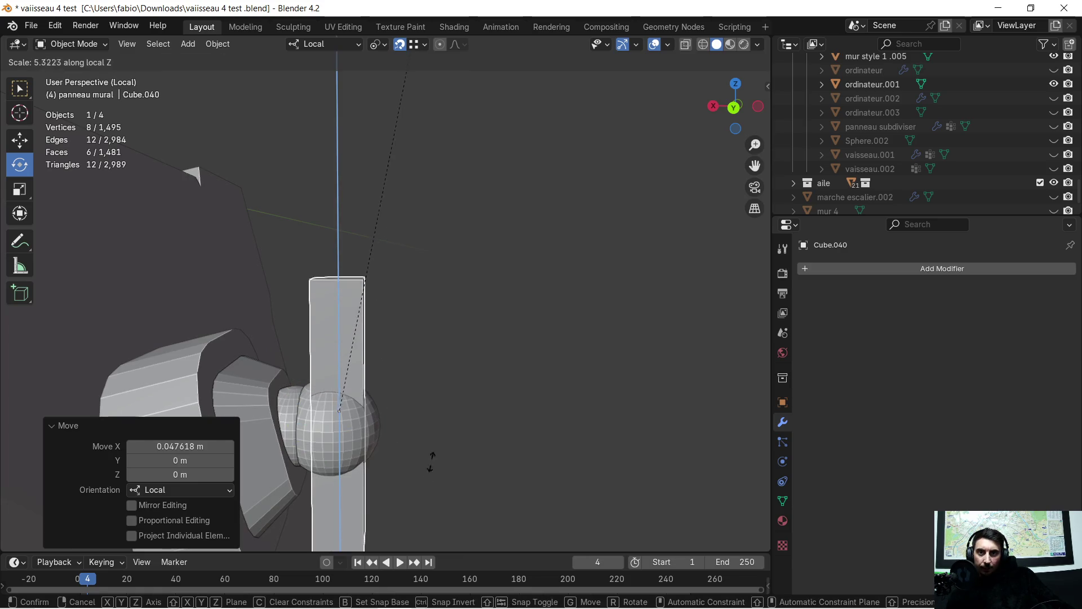
click(458, 329)
middle_drag(467, 290, 485, 306)
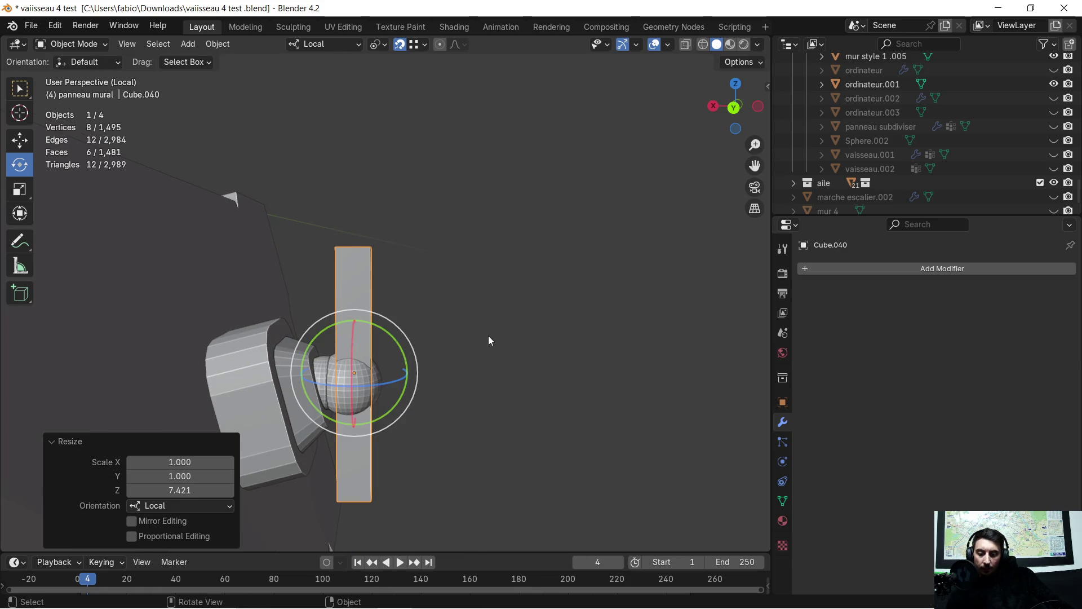
key(g)
key(z)
click(515, 207)
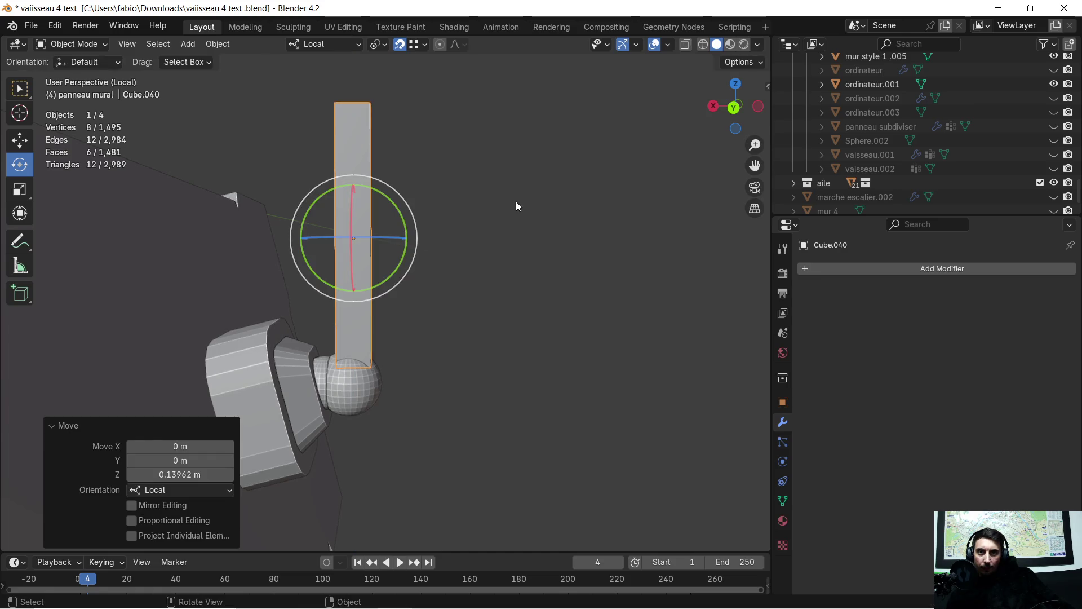
Step: Tilt the Cube.040 bar -29.8° about local Y and slide it along X against the ball joint
key(r)
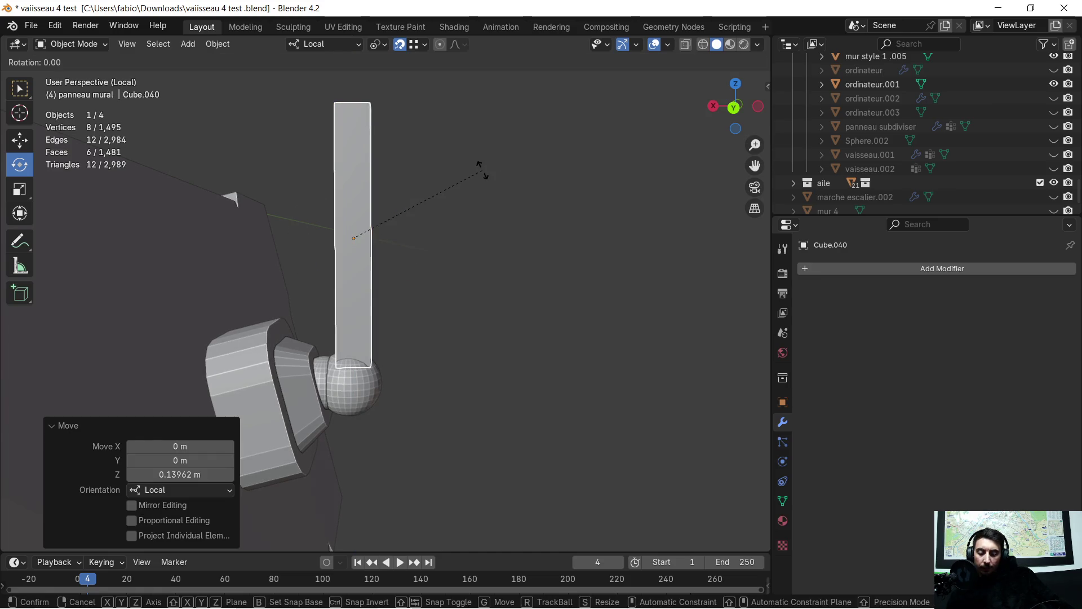
key(y)
click(575, 250)
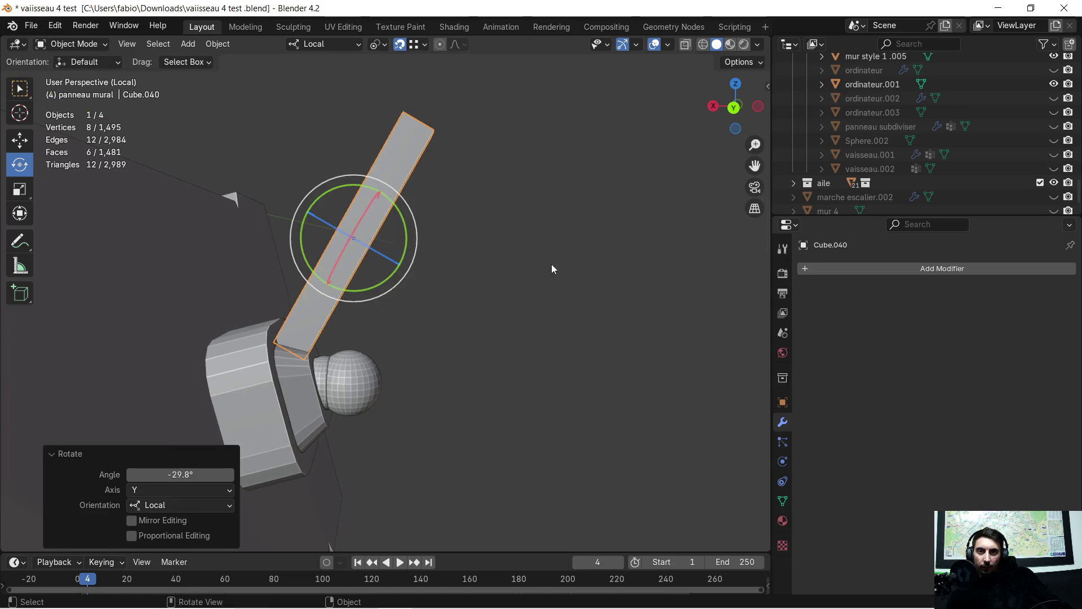
key(g)
key(x)
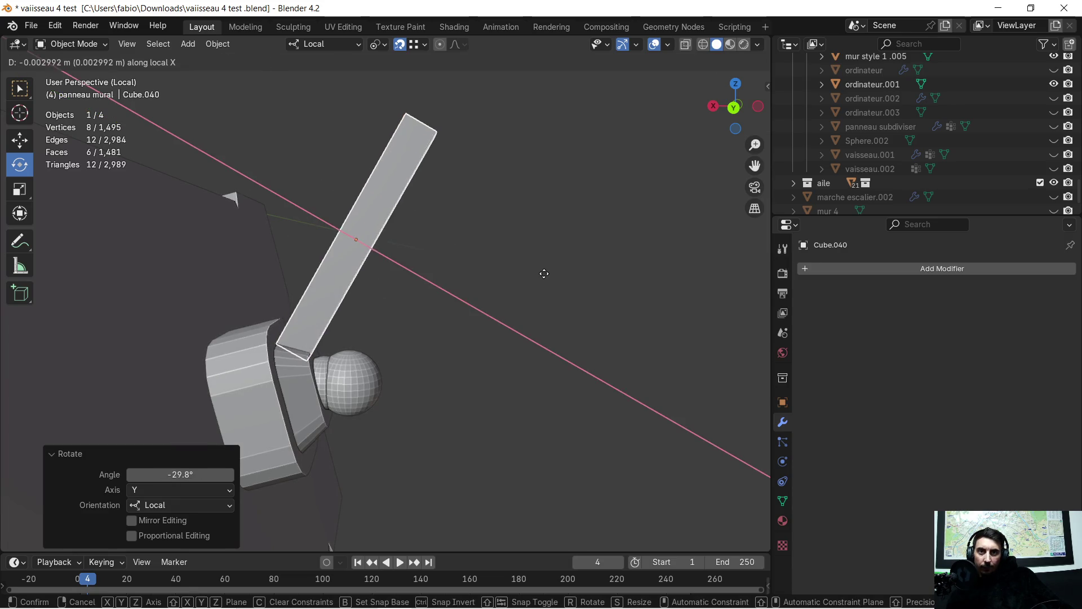
click(595, 313)
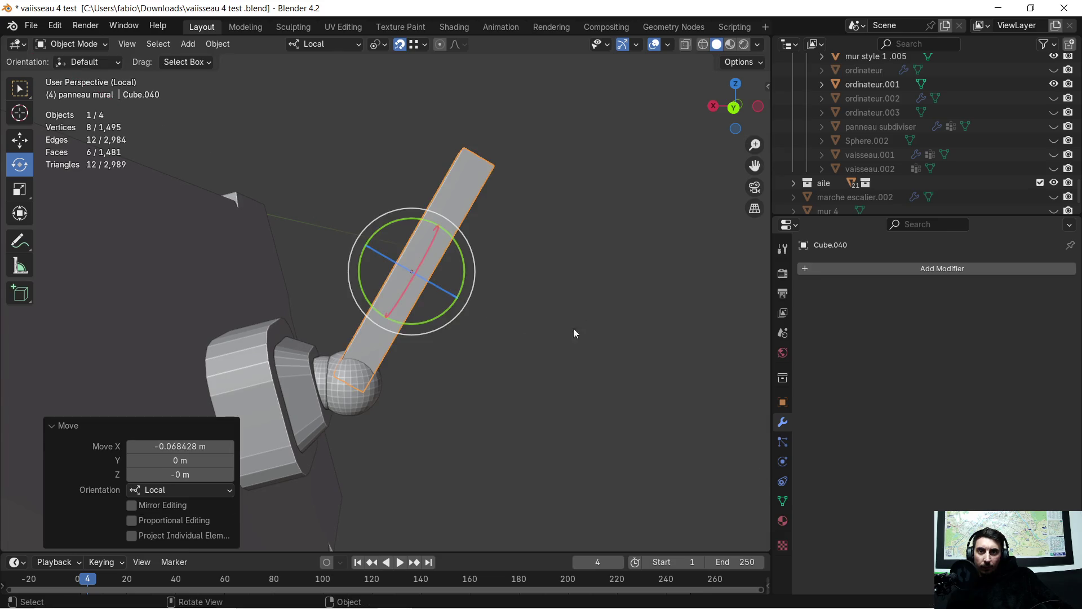
scroll(461, 368, up, 5)
mouse_move(461, 368)
middle_down()
mouse_move(537, 444)
mouse_move(574, 458)
mouse_move(604, 451)
mouse_move(468, 393)
mouse_move(456, 347)
mouse_move(500, 255)
mouse_move(422, 361)
mouse_move(407, 322)
mouse_move(460, 275)
mouse_move(430, 291)
mouse_move(406, 282)
mouse_move(499, 212)
mouse_move(525, 242)
mouse_move(471, 276)
middle_up()
key(Tab)
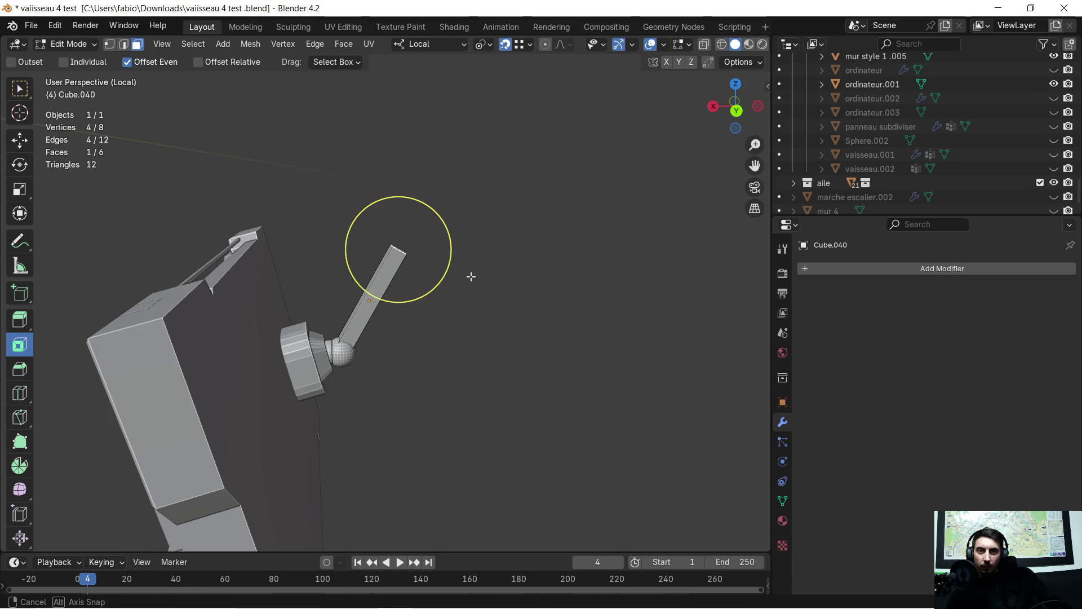
key(ctrl+Tab)
click(493, 250)
Step: Isolate the panel, knob and lever in Local View and select the ordinateur.001 panel
key(KP_Divide)
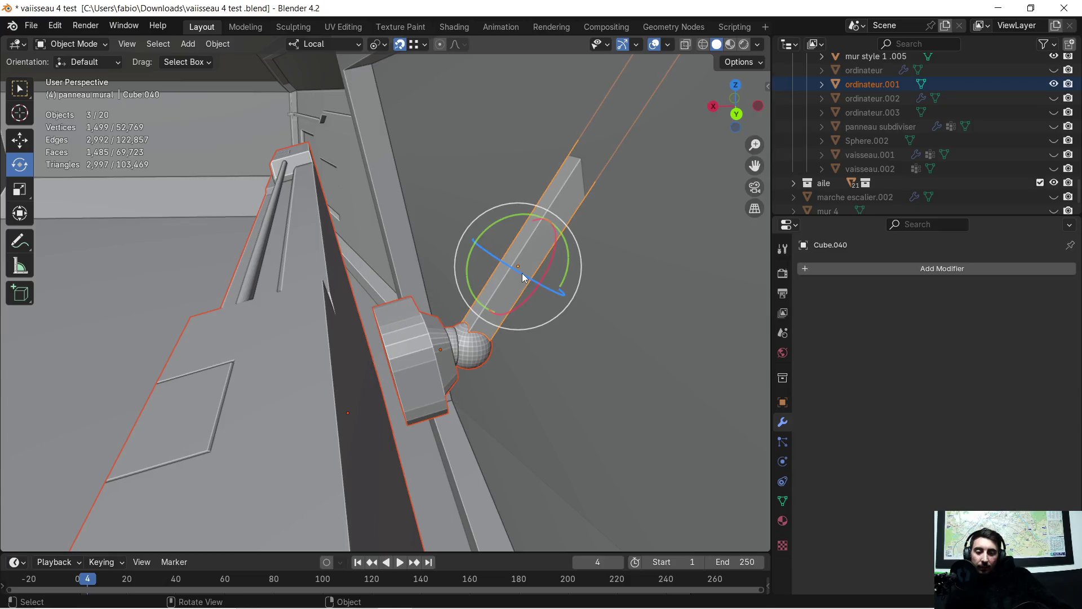
key(KP_Divide)
mouse_move(521, 274)
middle_down()
mouse_move(393, 327)
mouse_move(357, 325)
mouse_move(382, 308)
mouse_move(375, 323)
mouse_move(348, 317)
middle_up()
click(348, 317)
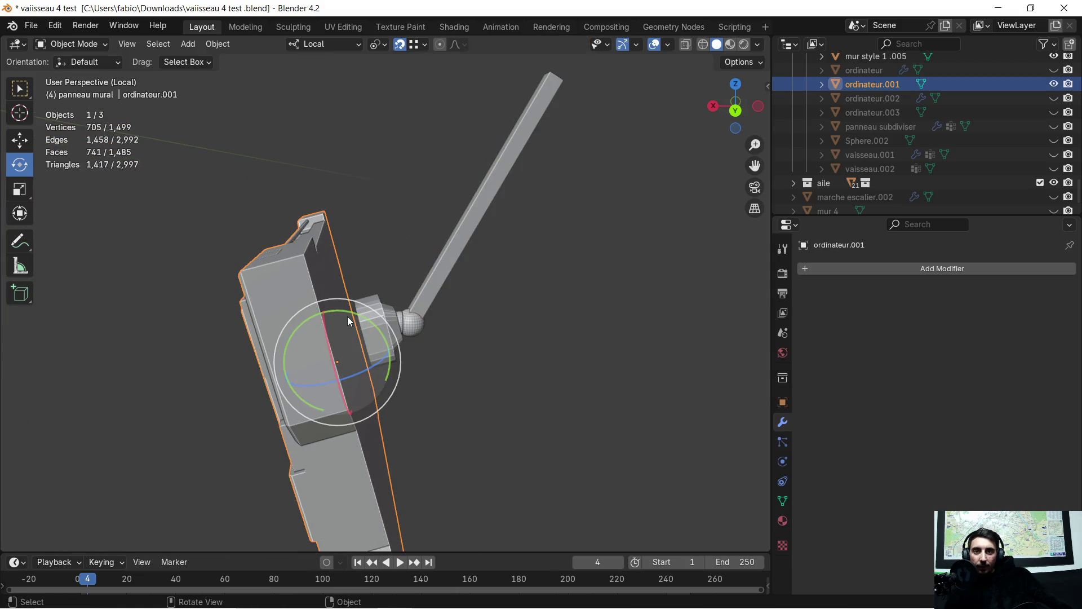
Step: Move ordinateur.001 about -0.029 m along its local X toward the knob and inspect it
key(Tab)
key(Tab)
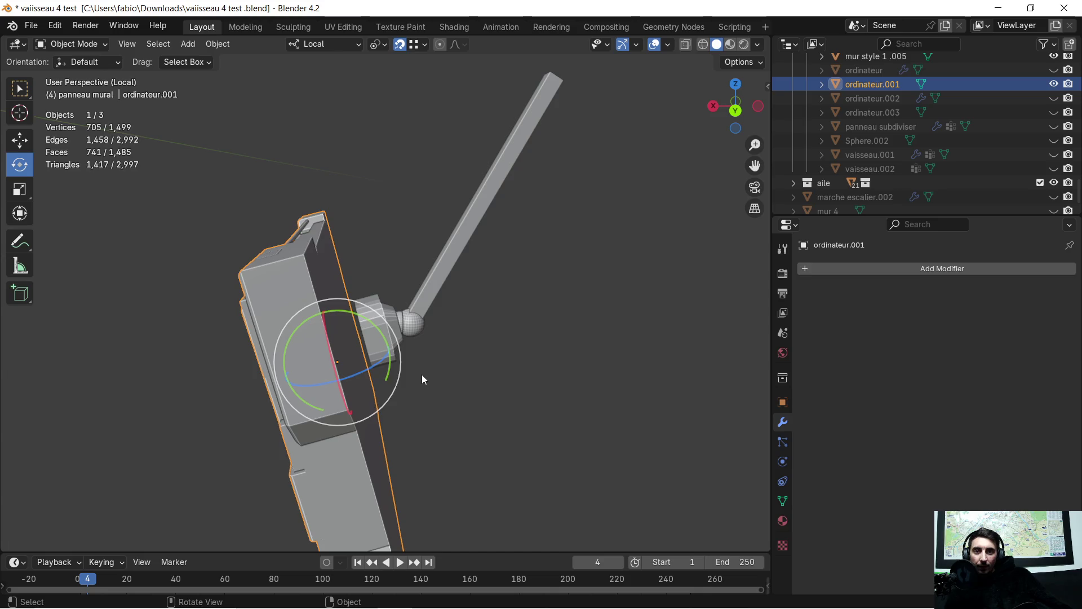
key(g)
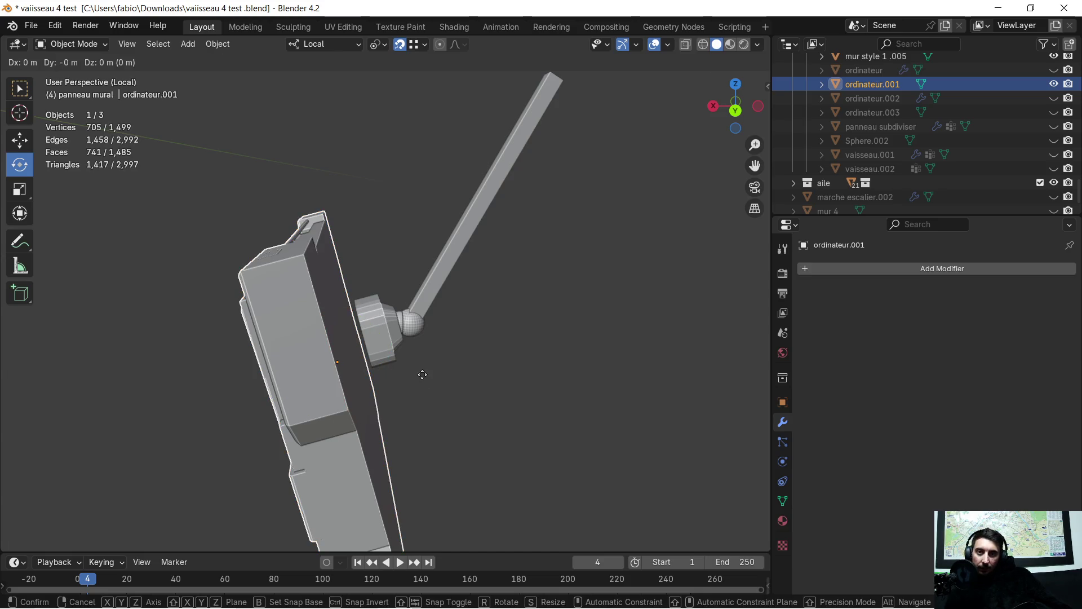
key(x)
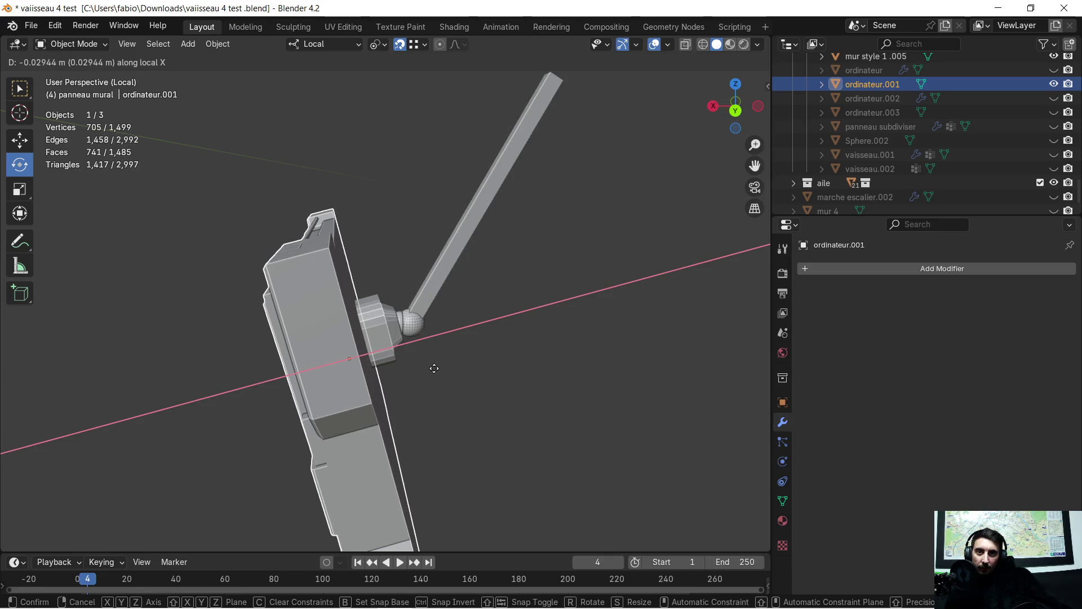
click(434, 368)
mouse_move(434, 368)
middle_down()
mouse_move(339, 356)
mouse_move(474, 358)
mouse_move(448, 343)
middle_up()
mouse_move(363, 274)
middle_down()
mouse_move(336, 258)
mouse_move(373, 257)
middle_up()
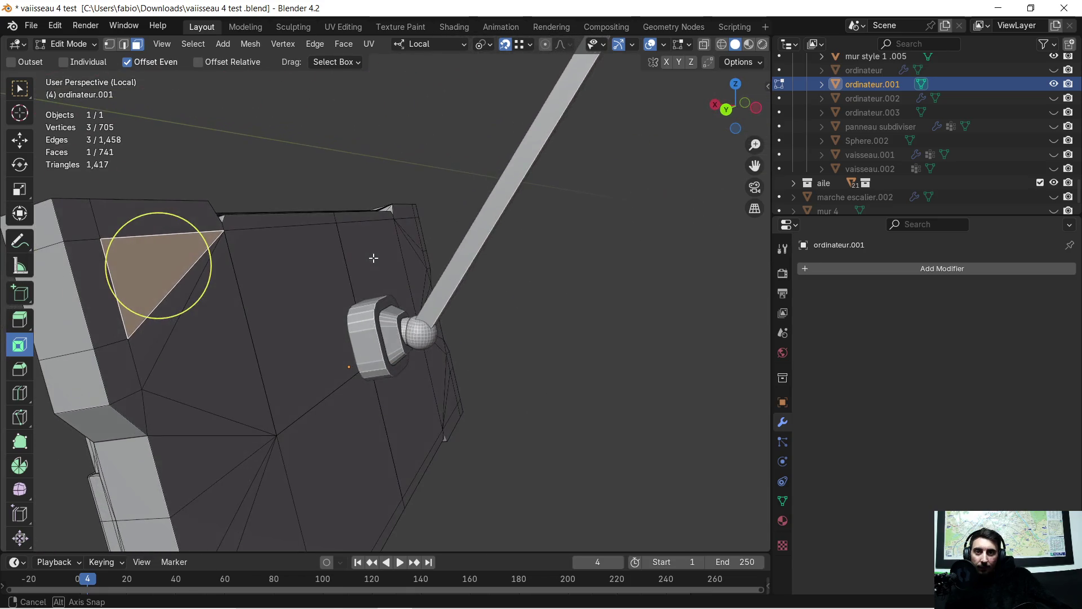
key(Tab)
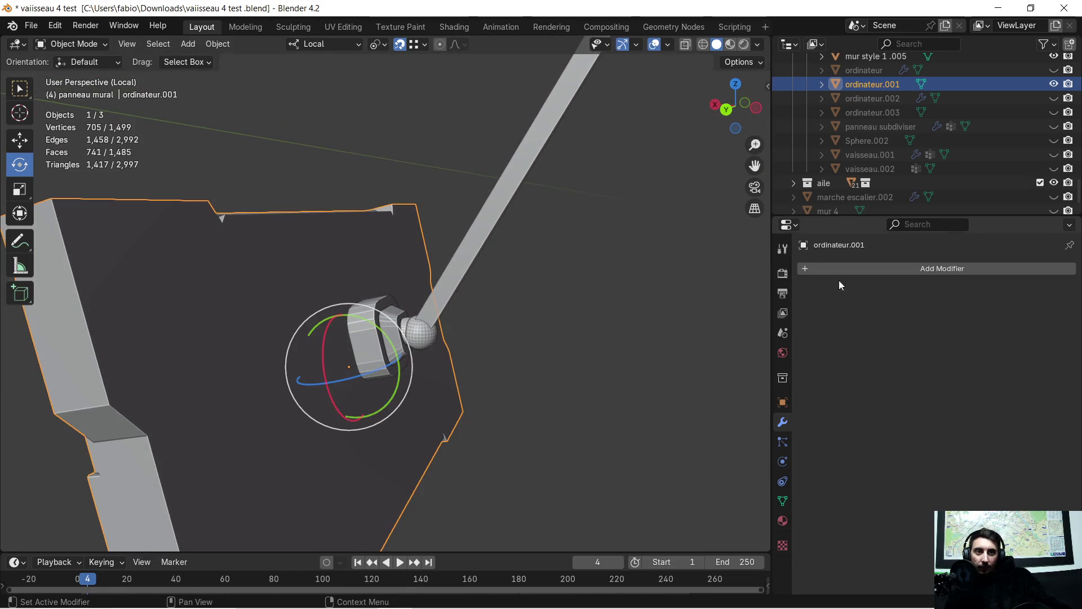
click(801, 268)
Step: Add a Boolean Union modifier targeting Cube.039 to the panel and apply it permanently
click(810, 271)
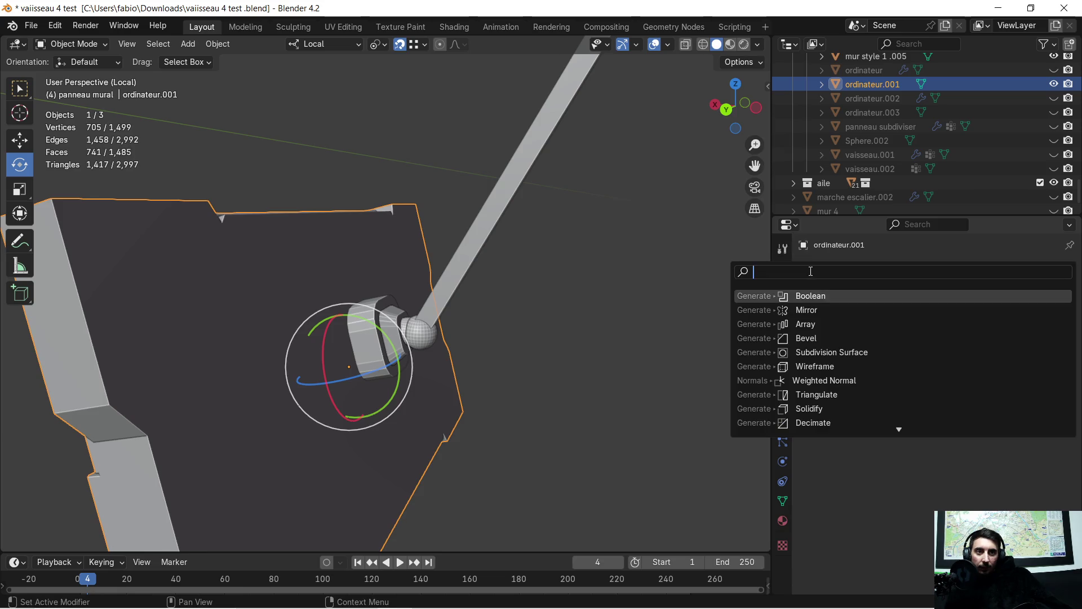
click(818, 295)
click(953, 308)
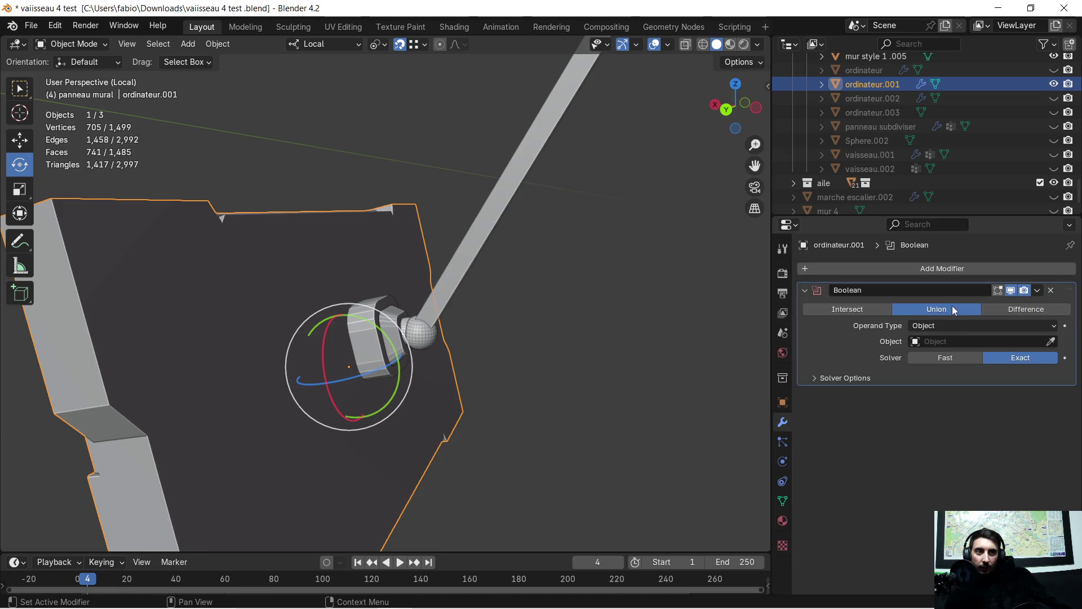
click(373, 328)
middle_drag(370, 334, 435, 371)
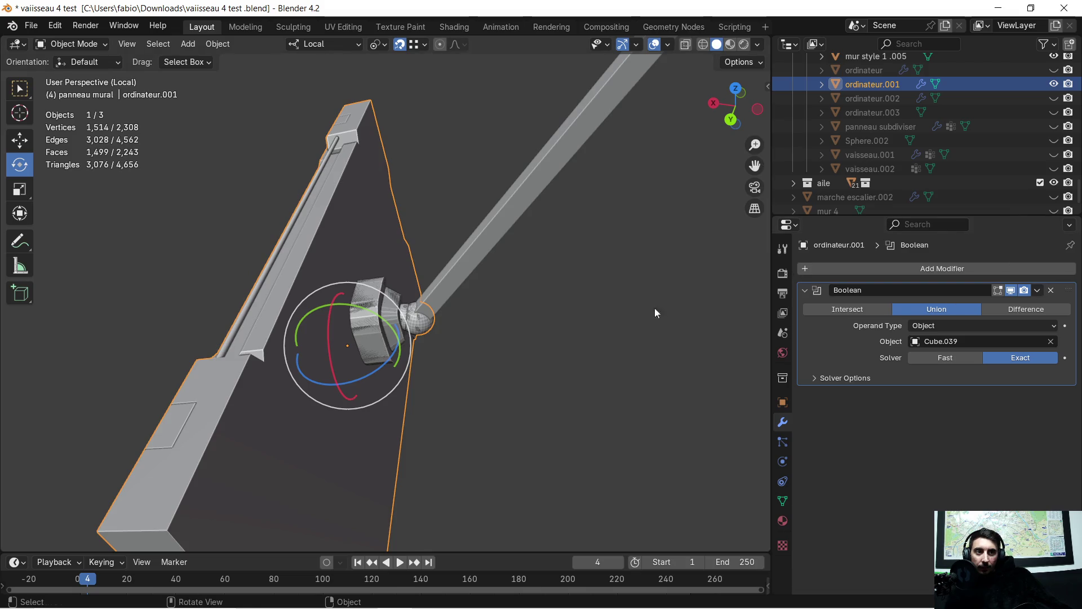
key(Tab)
key(Tab)
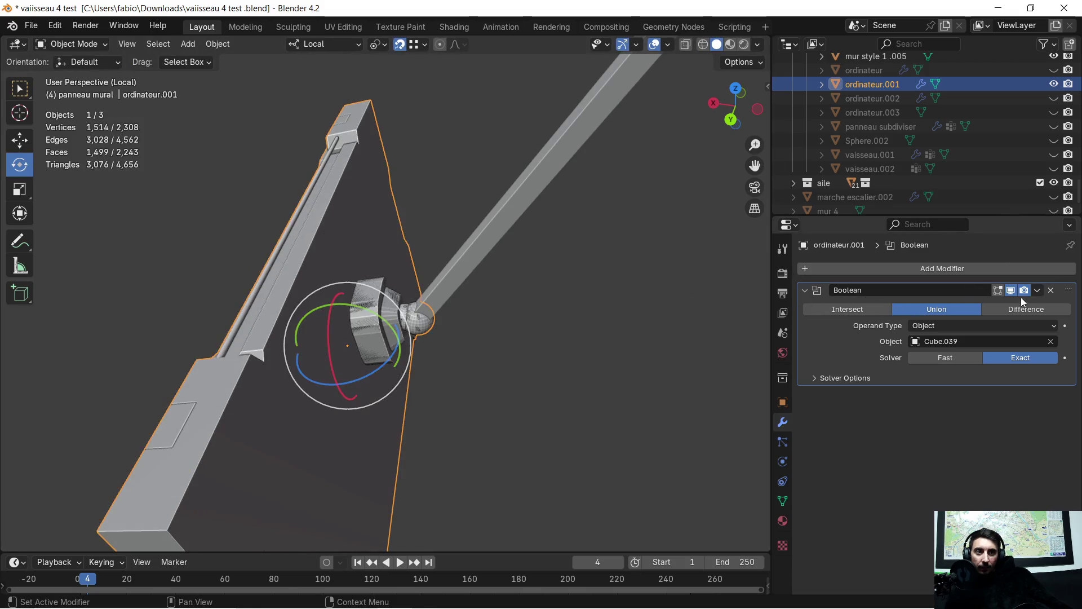
click(1037, 290)
click(972, 305)
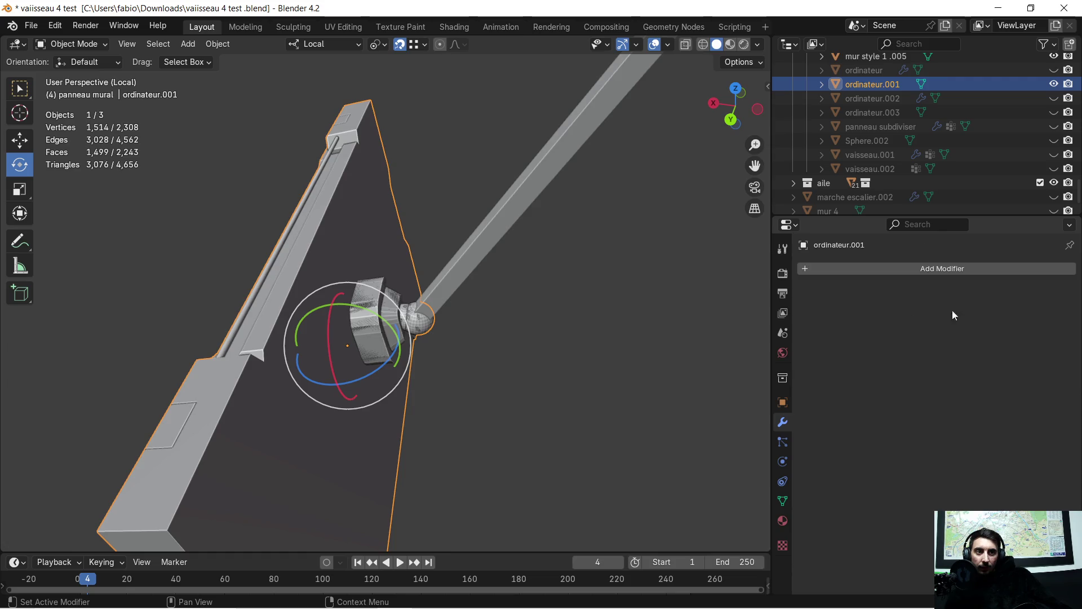
Step: Hide the knob base Cube.039 and start editing ordinateur.001's mesh, selecting a wall face
click(365, 321)
mouse_move(380, 320)
middle_down()
mouse_move(364, 258)
mouse_move(364, 307)
mouse_move(342, 322)
mouse_move(359, 369)
mouse_move(348, 386)
mouse_move(373, 301)
middle_up()
key(h)
scroll(376, 321, up, 3)
click(307, 343)
key(Tab)
scroll(348, 387, up, 2)
click(288, 297)
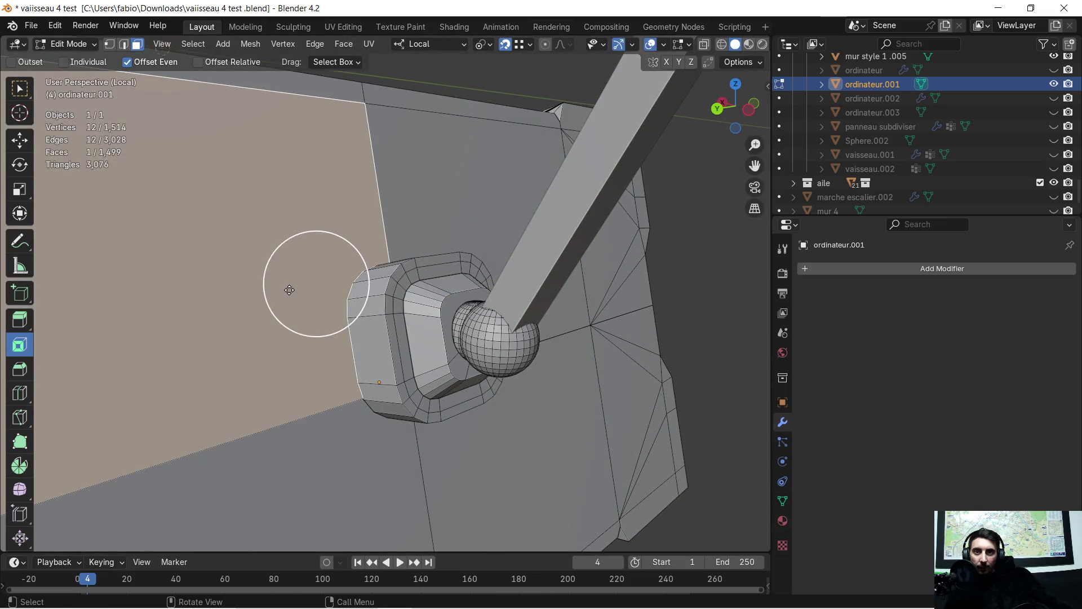
Step: Triangulate the four wall faces around the knob base one by one
right_click(290, 289)
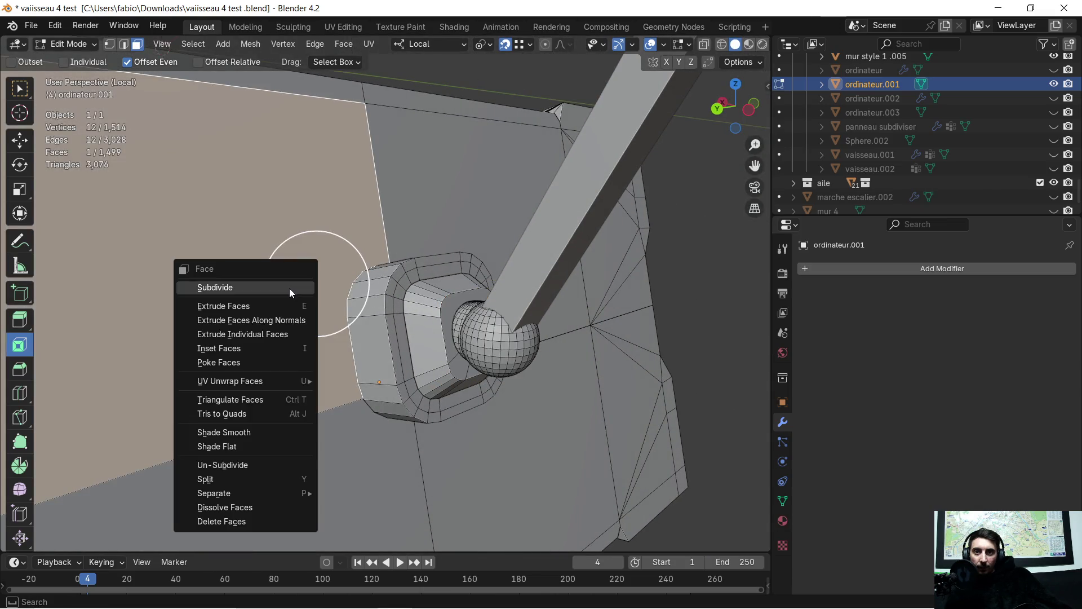
click(257, 398)
click(434, 229)
right_click(436, 226)
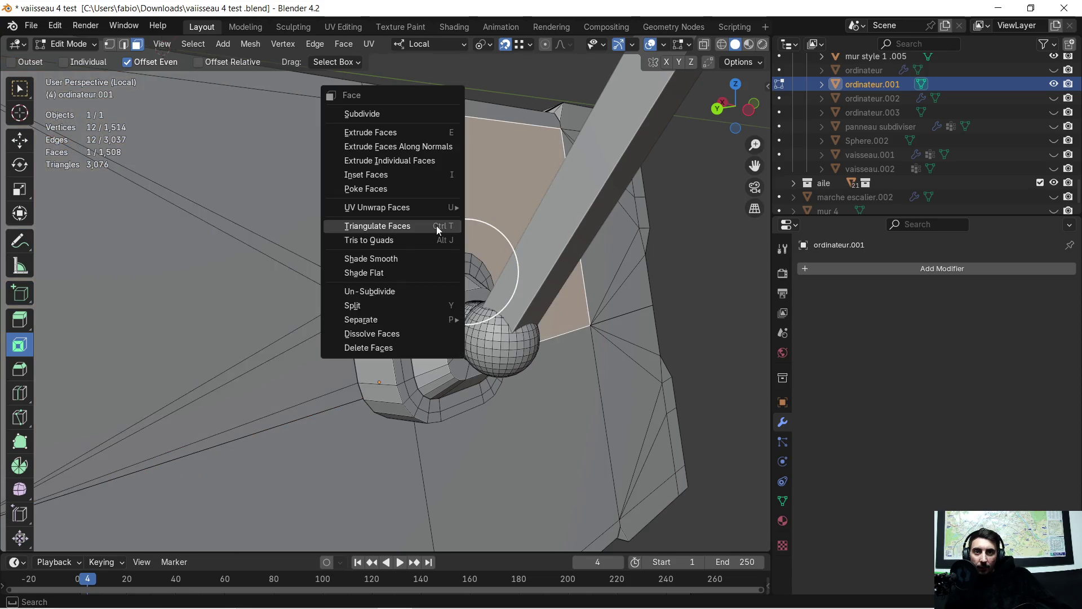
click(437, 225)
click(523, 456)
right_click(523, 455)
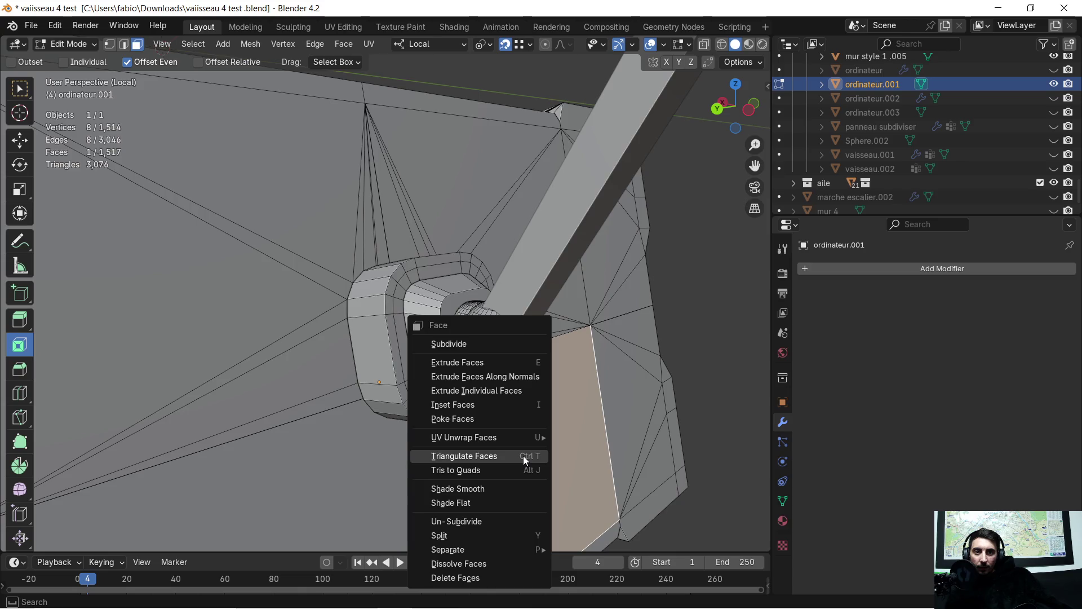
click(523, 456)
click(319, 463)
right_click(320, 463)
click(320, 462)
Step: Clear the selection and orbit to an oblique view of the panel
mouse_move(320, 463)
middle_down()
mouse_move(393, 392)
mouse_move(346, 164)
middle_up()
click(340, 148)
mouse_move(318, 242)
middle_down()
mouse_move(457, 290)
mouse_move(373, 324)
mouse_move(430, 392)
mouse_move(466, 356)
mouse_move(449, 318)
mouse_move(466, 287)
middle_up()
scroll(457, 291, up, 3)
scroll(457, 291, up, 2)
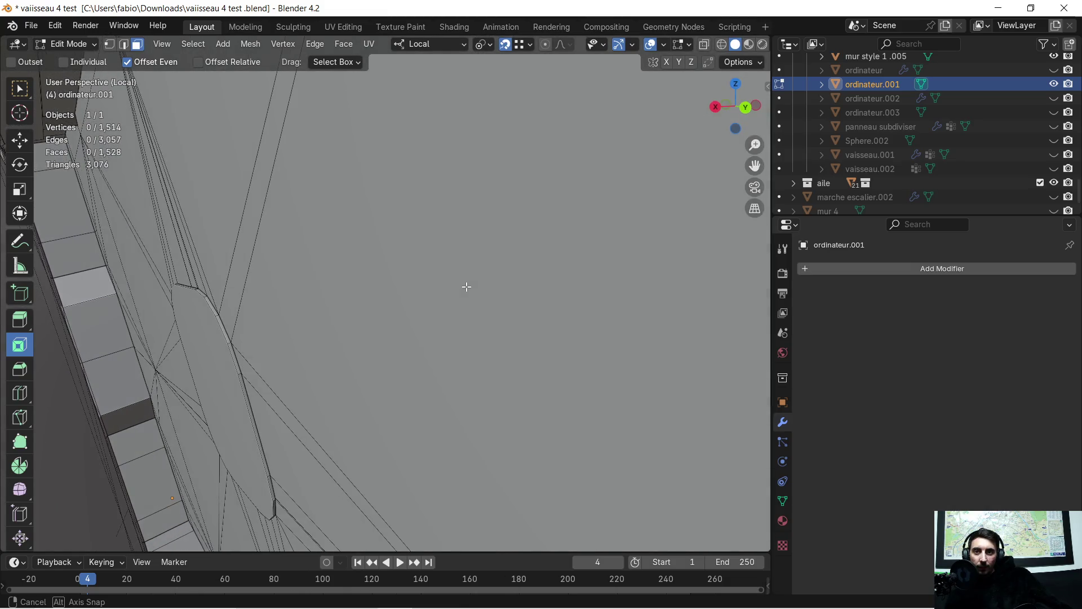
Step: Select the elongated face and the loop of narrow strip faces where the arm meets the panel
click(196, 335)
middle_drag(202, 337, 197, 337)
middle_drag(136, 354, 312, 314)
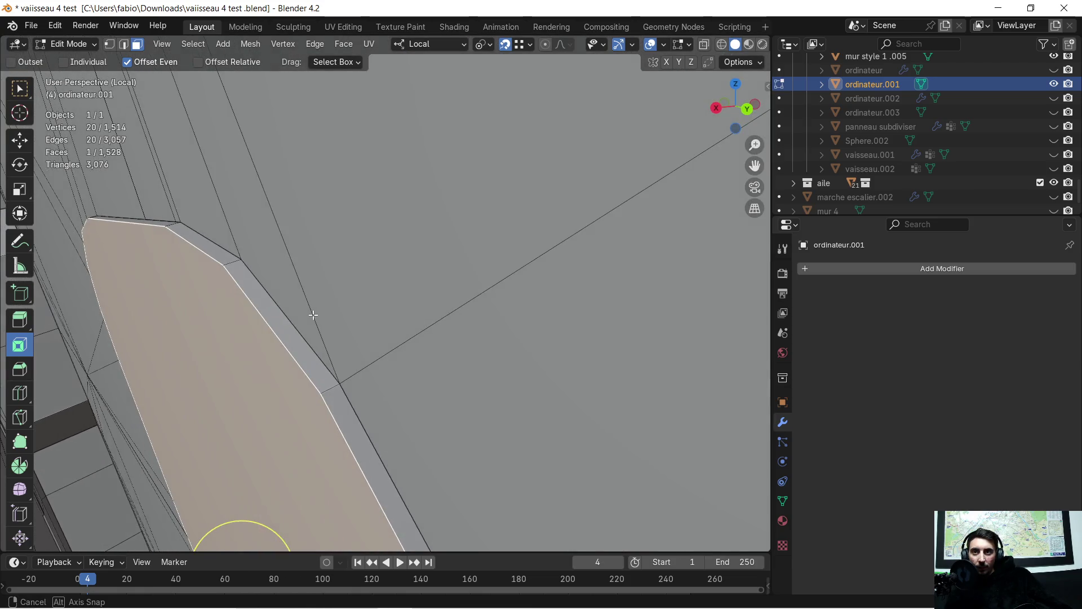
click(251, 289)
scroll(251, 292, down, 5)
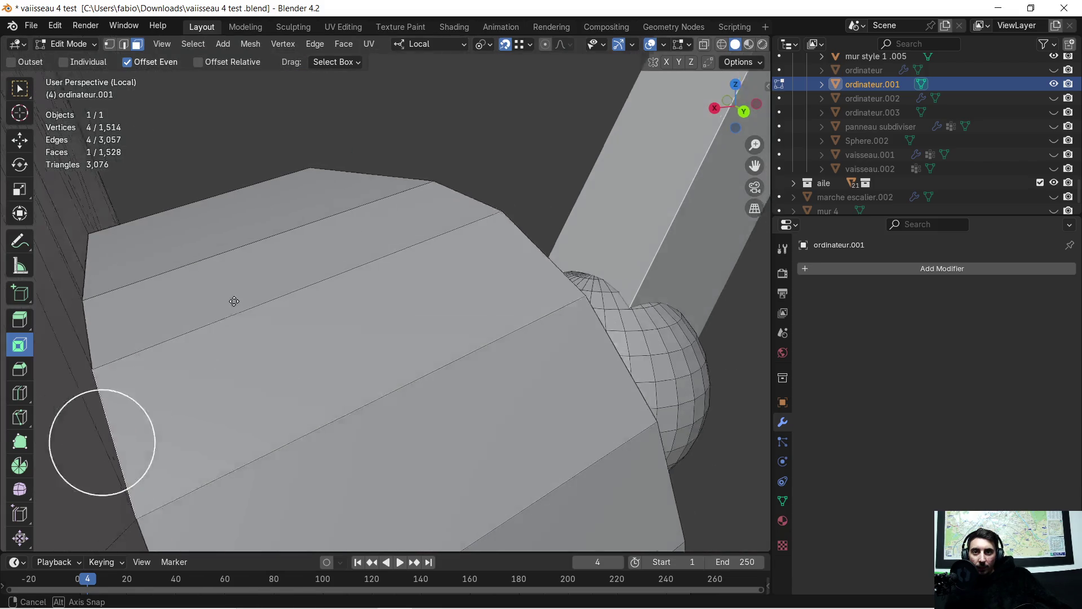
scroll(251, 291, up, 3)
scroll(251, 291, up, 2)
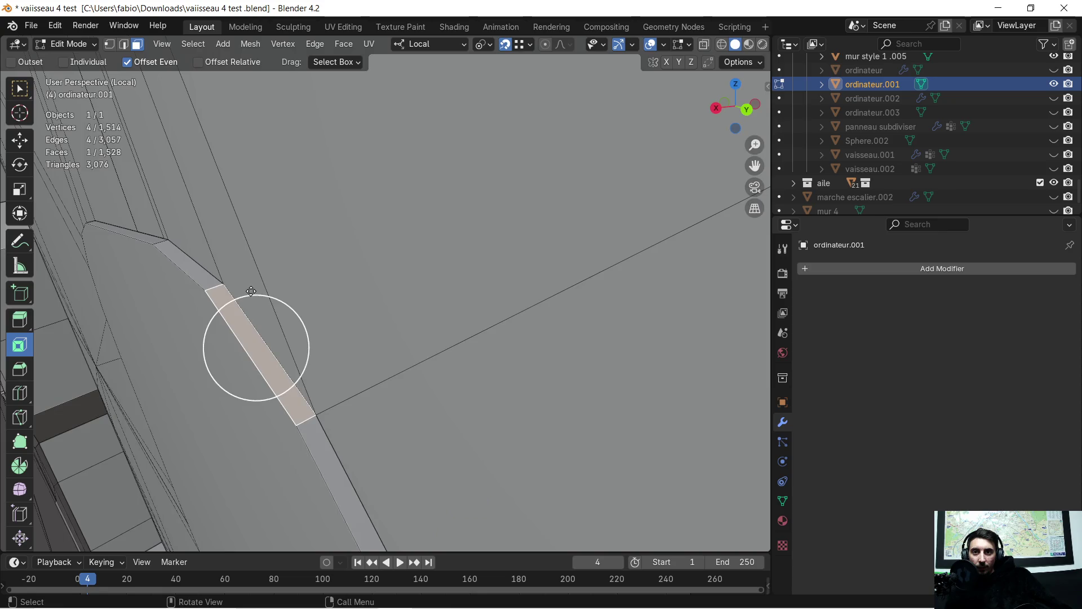
alt+click(211, 286)
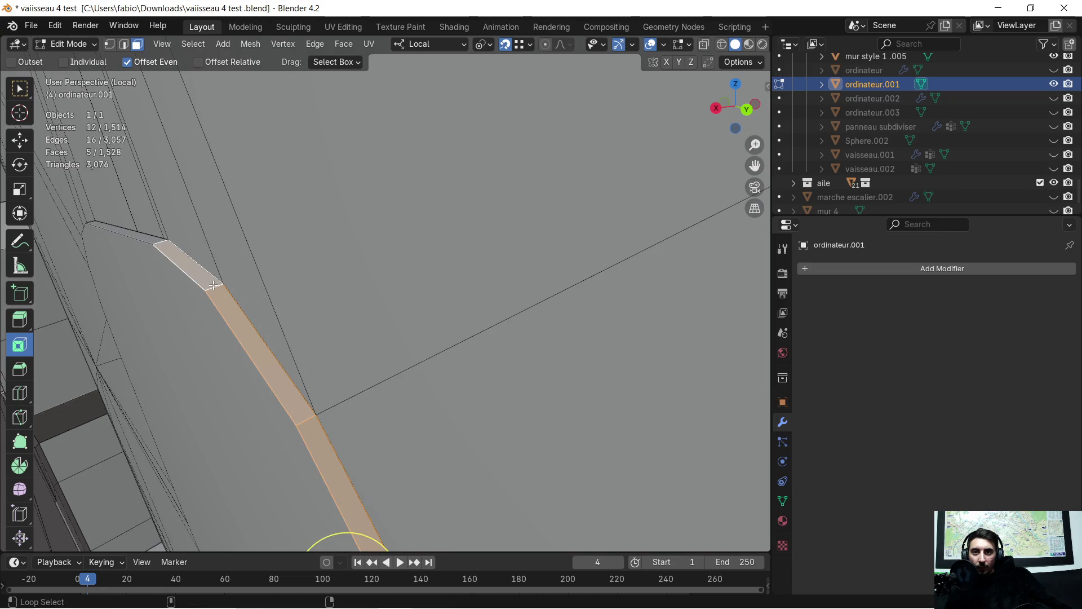
middle_drag(213, 286, 202, 286)
shift+click(332, 400)
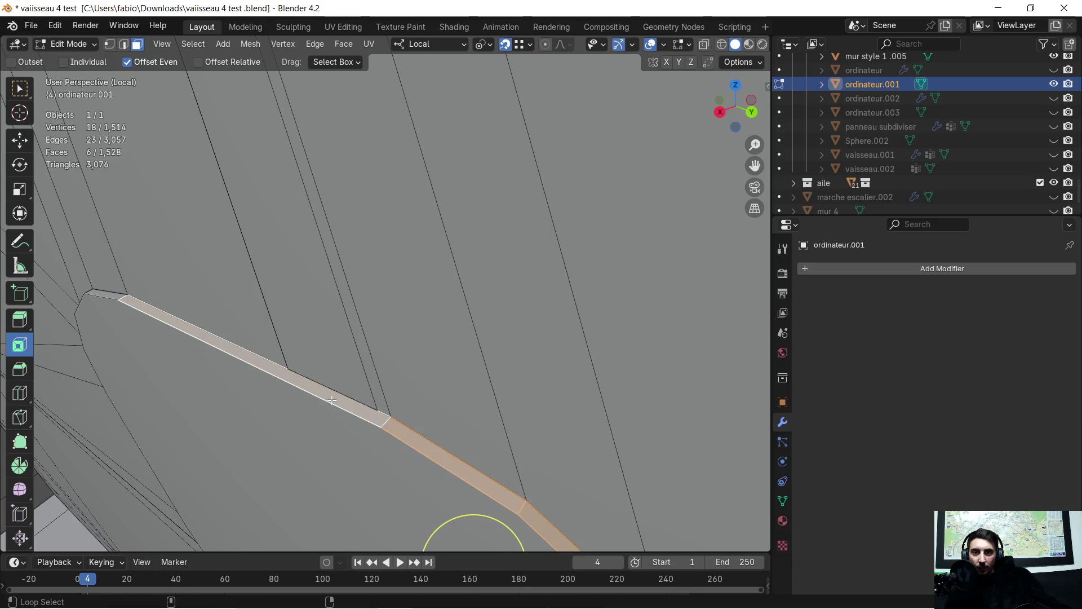
mouse_move(290, 369)
middle_down()
mouse_move(392, 372)
mouse_move(456, 253)
middle_up()
alt+click(418, 373)
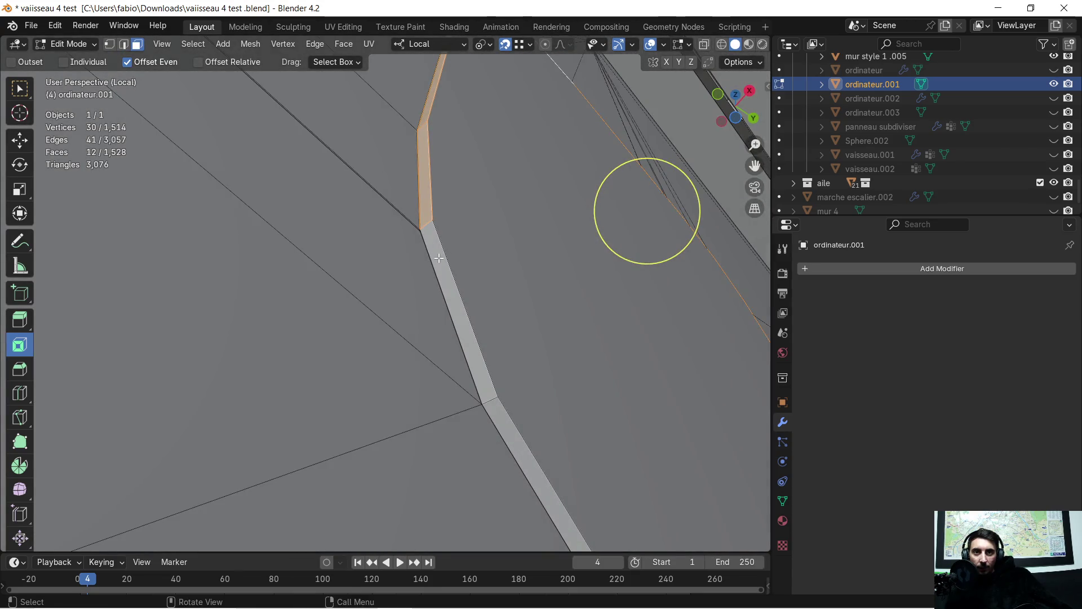
alt+shift+click(439, 258)
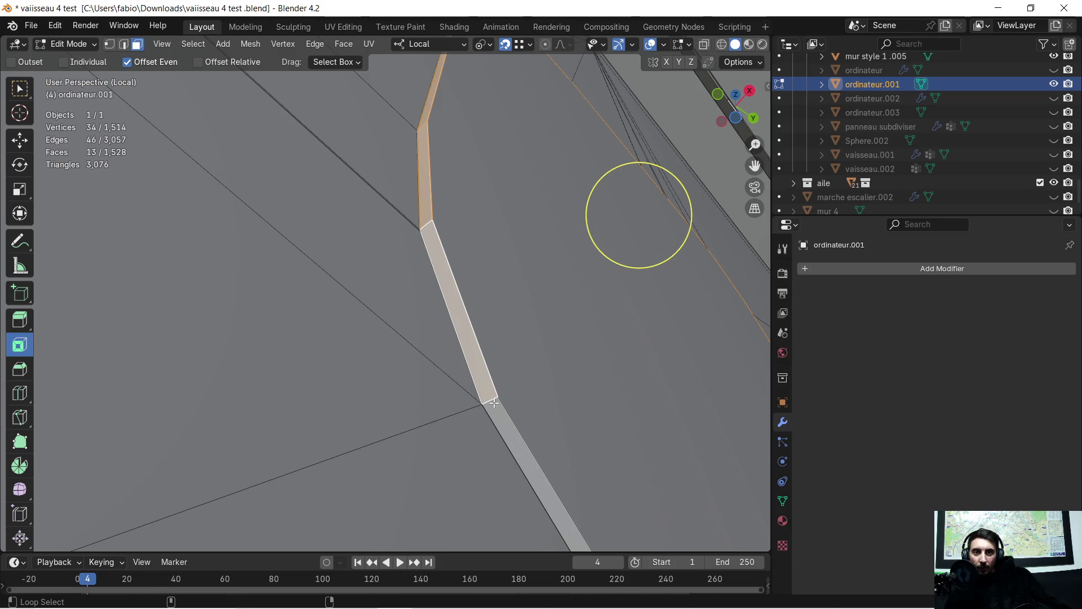
Step: Extend the selection along the rest of the strip and adjoining large face, then delete those faces
middle_drag(493, 407, 561, 396)
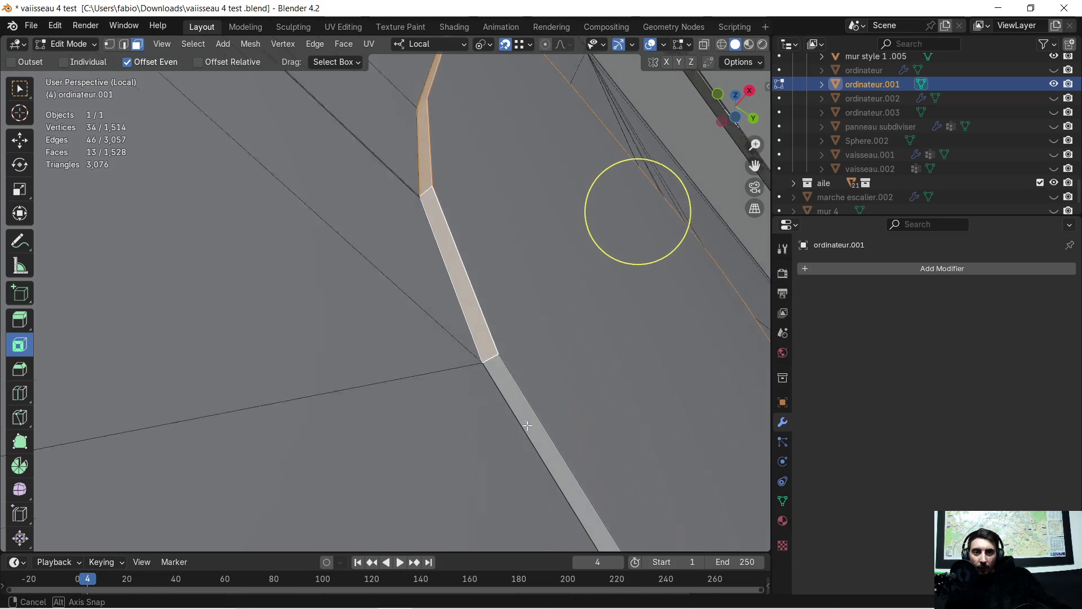
alt+shift+click(576, 407)
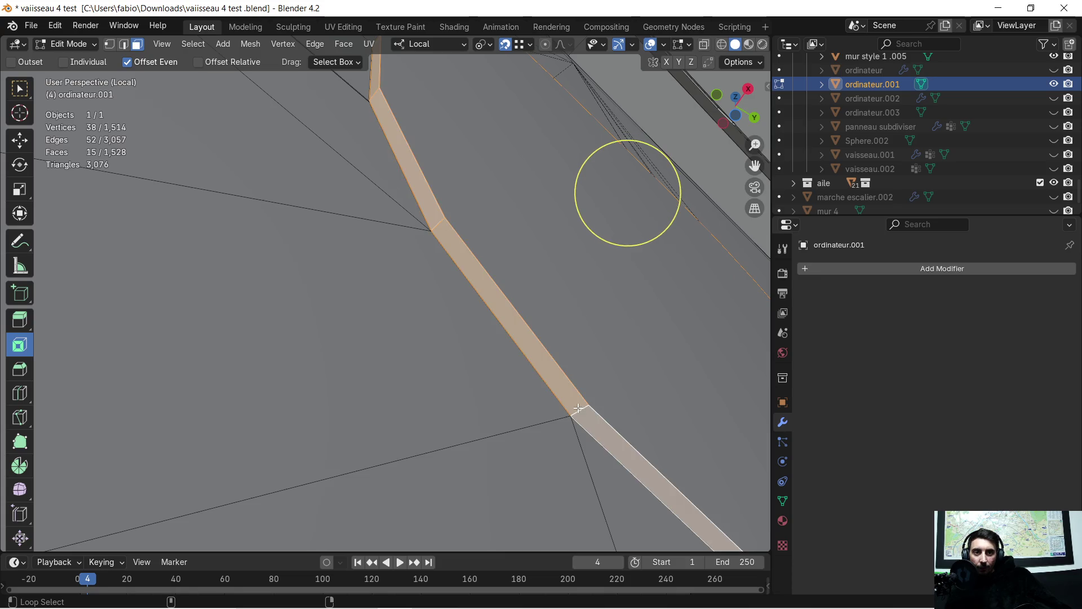
middle_drag(597, 411, 582, 389)
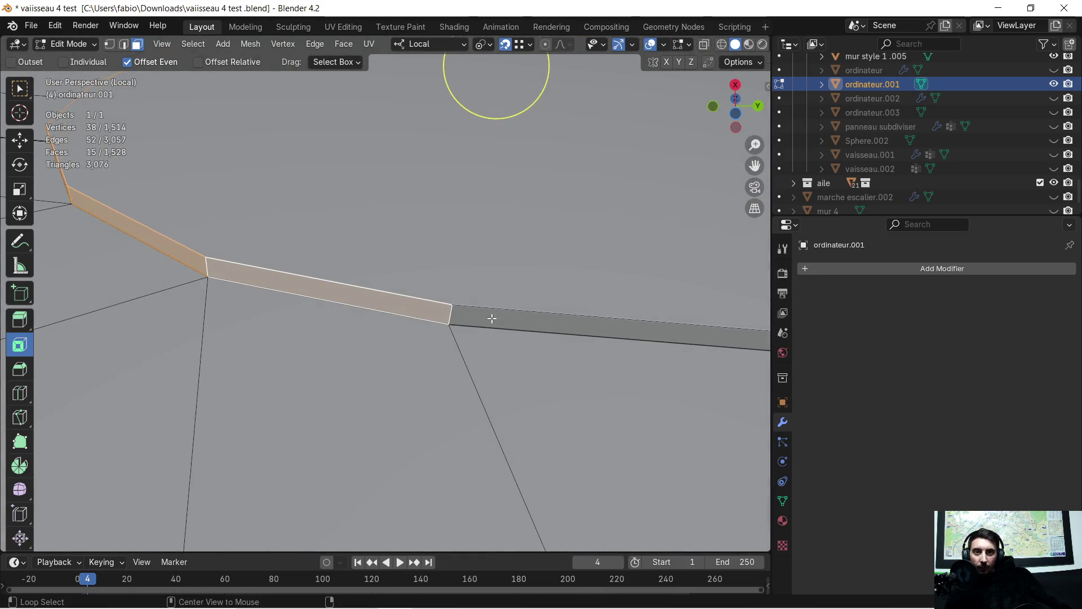
alt+shift+click(491, 319)
mouse_move(600, 282)
middle_down()
mouse_move(591, 313)
mouse_move(548, 308)
middle_up()
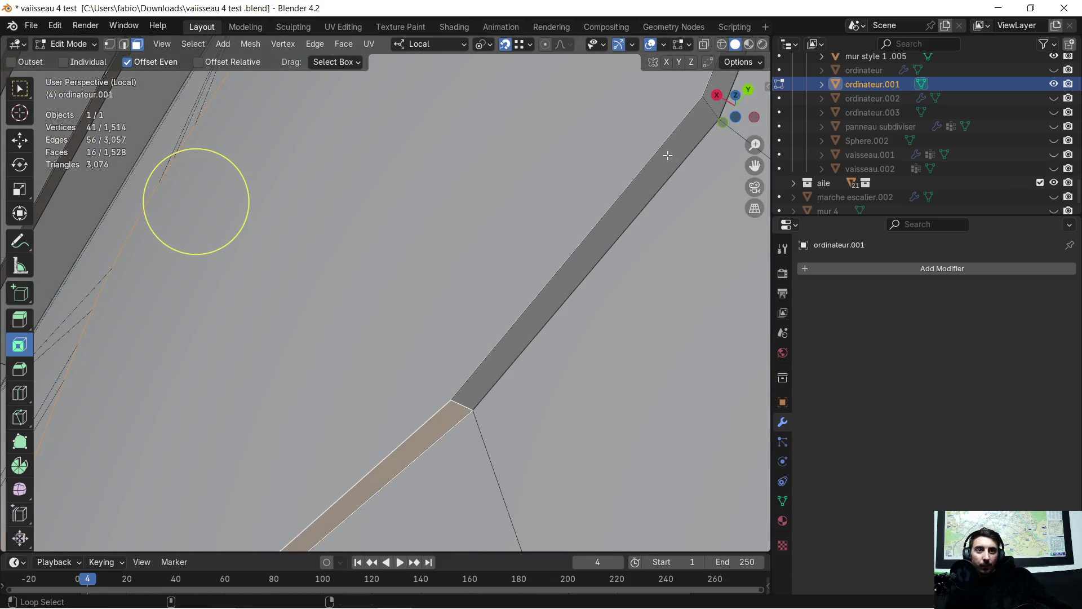
alt+shift+click(668, 155)
middle_drag(676, 145, 514, 289)
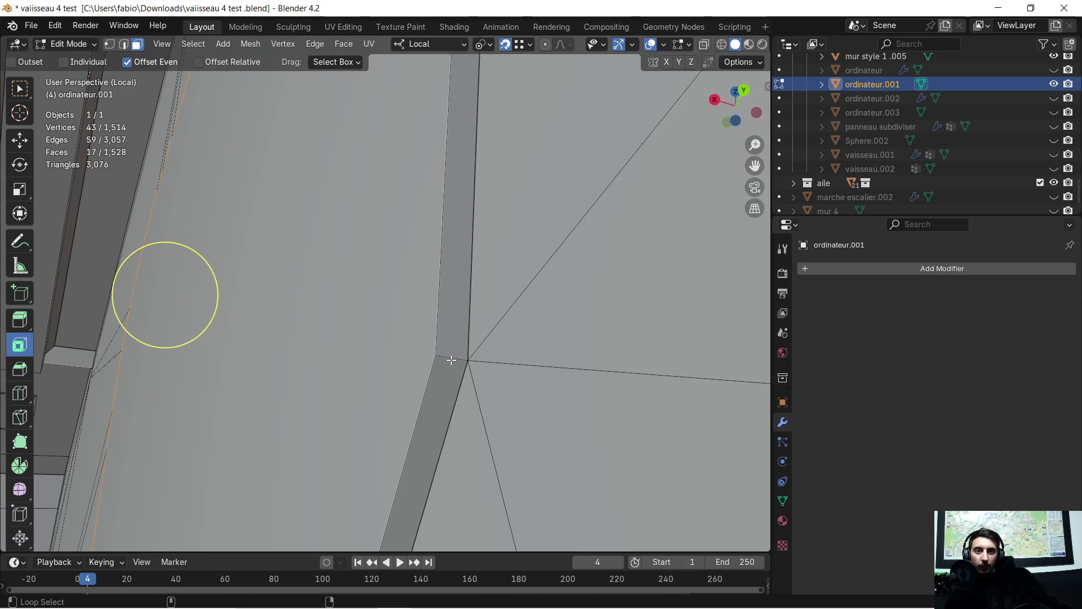
alt+shift+click(451, 360)
middle_drag(451, 360, 387, 277)
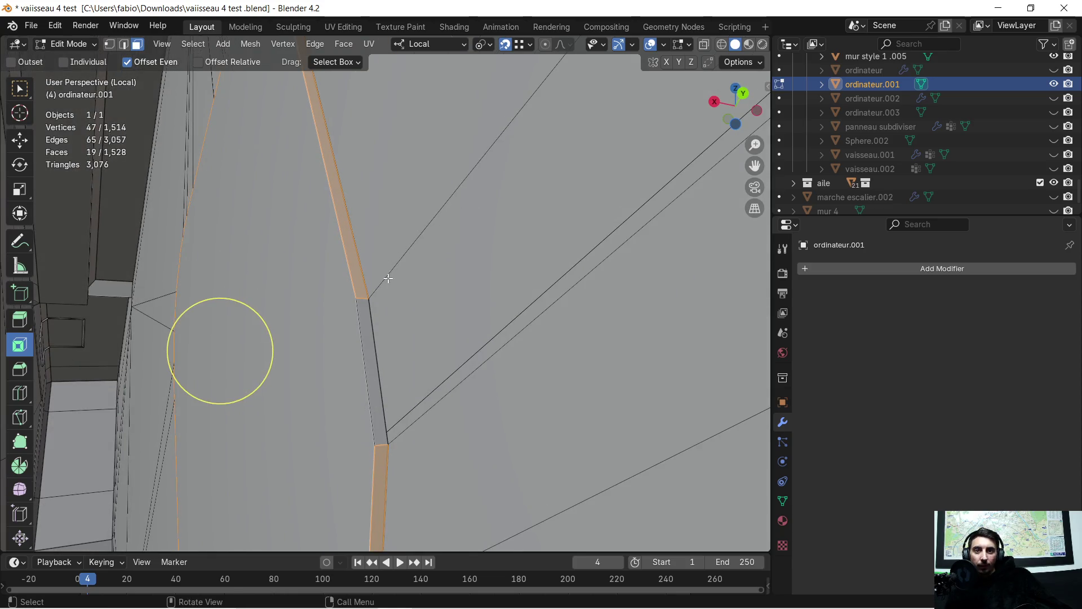
shift+click(367, 311)
key(x)
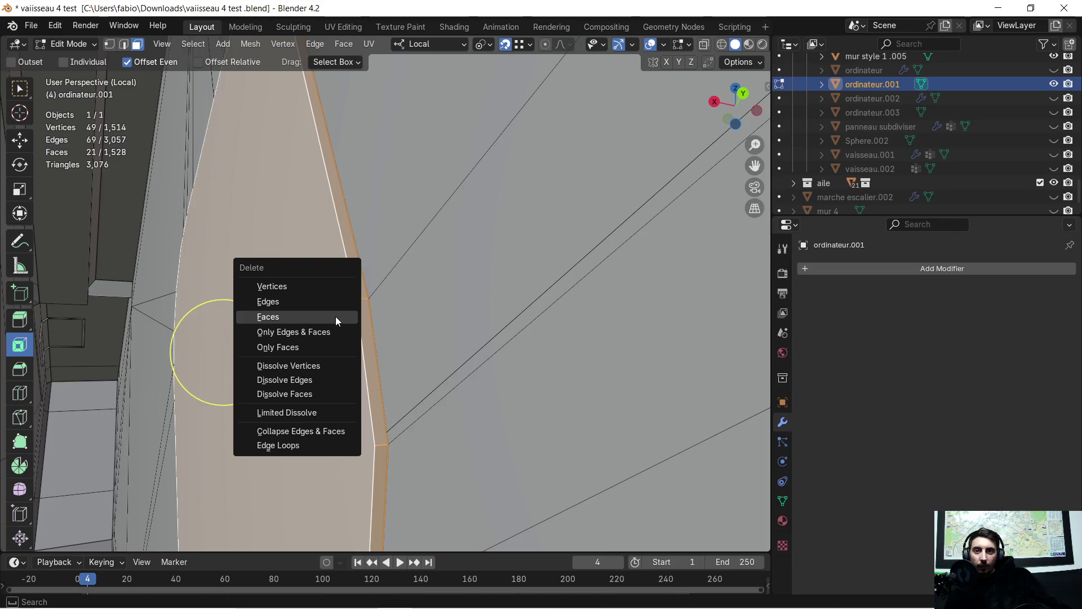
click(336, 316)
scroll(358, 295, down, 3)
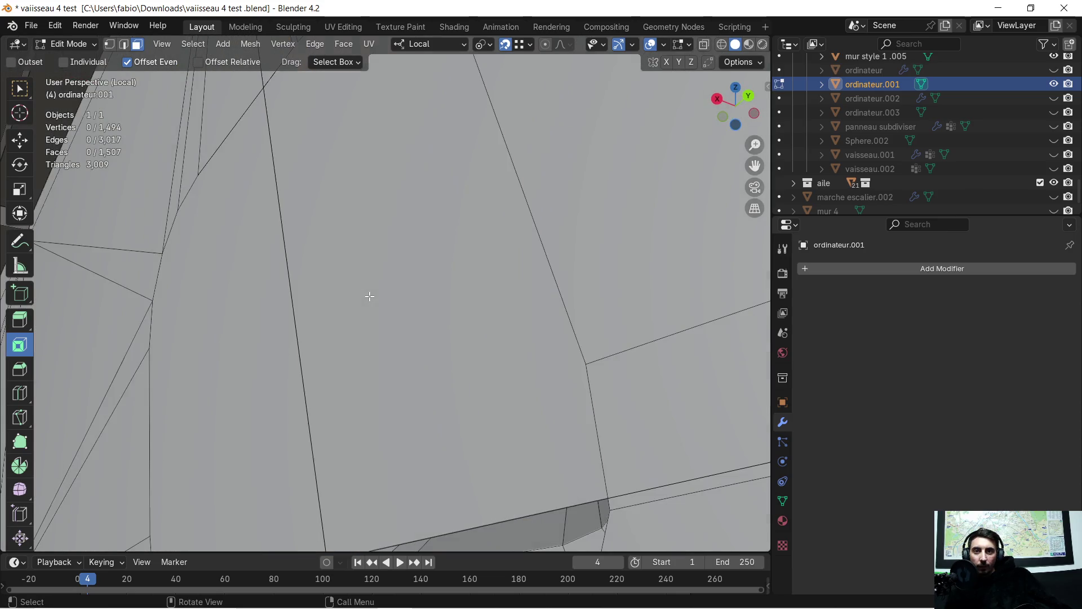
Step: Select the leftover large face and start deleting it
shift+click(371, 124)
key(x)
Step: Delete the selected large face and orbit to inspect the opening, arm and sphere
click(266, 344)
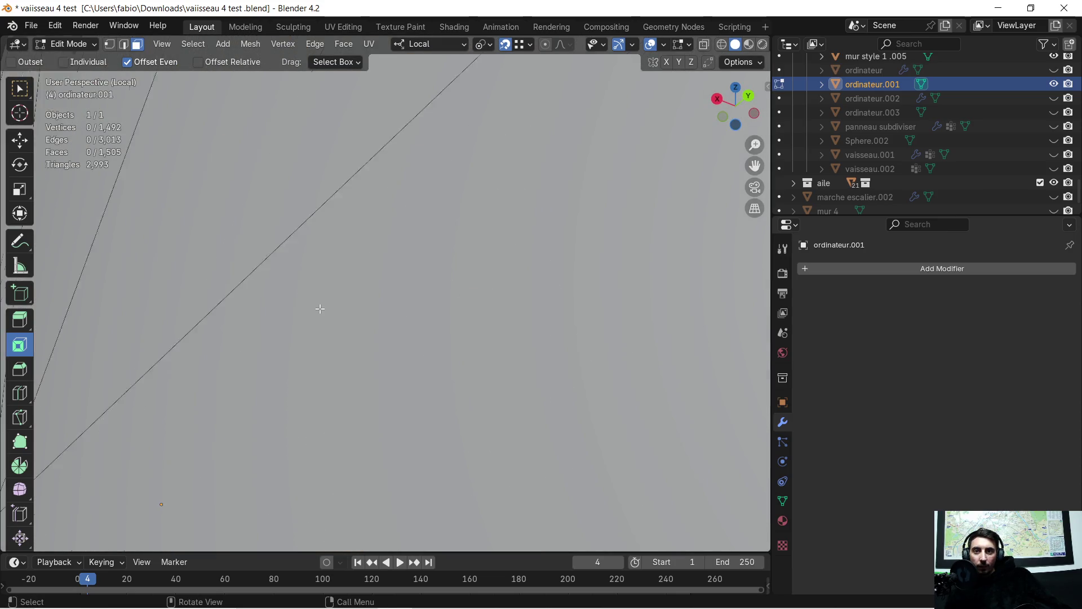
middle_drag(365, 317, 398, 347)
scroll(397, 348, up, 3)
scroll(410, 357, down, 3)
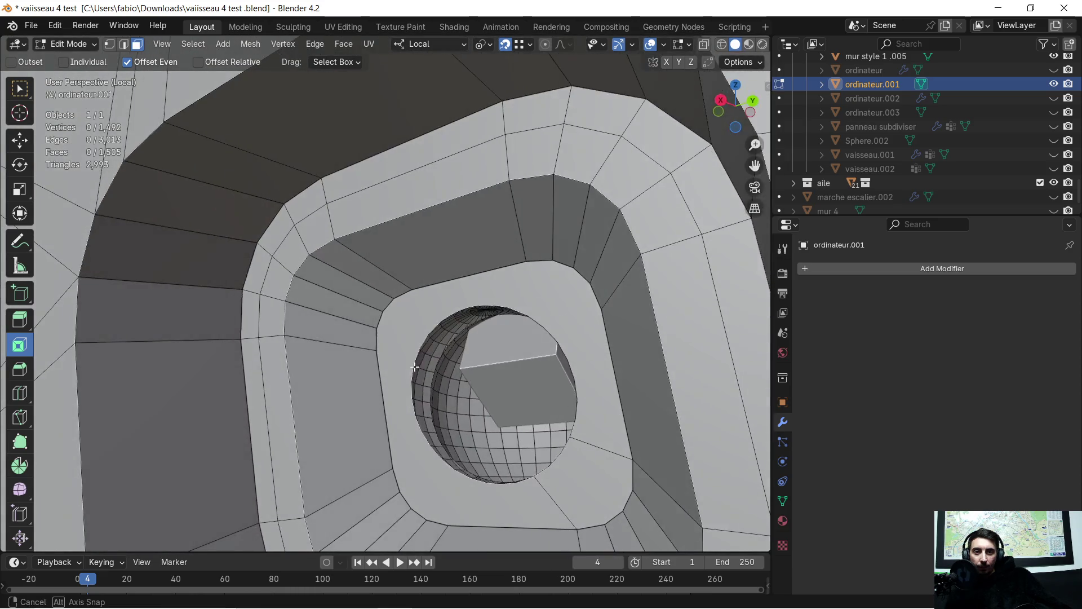
scroll(410, 358, up, 3)
scroll(476, 300, down, 4)
mouse_move(435, 339)
middle_down()
mouse_move(384, 311)
mouse_move(447, 314)
mouse_move(531, 285)
middle_up()
scroll(383, 311, down, 3)
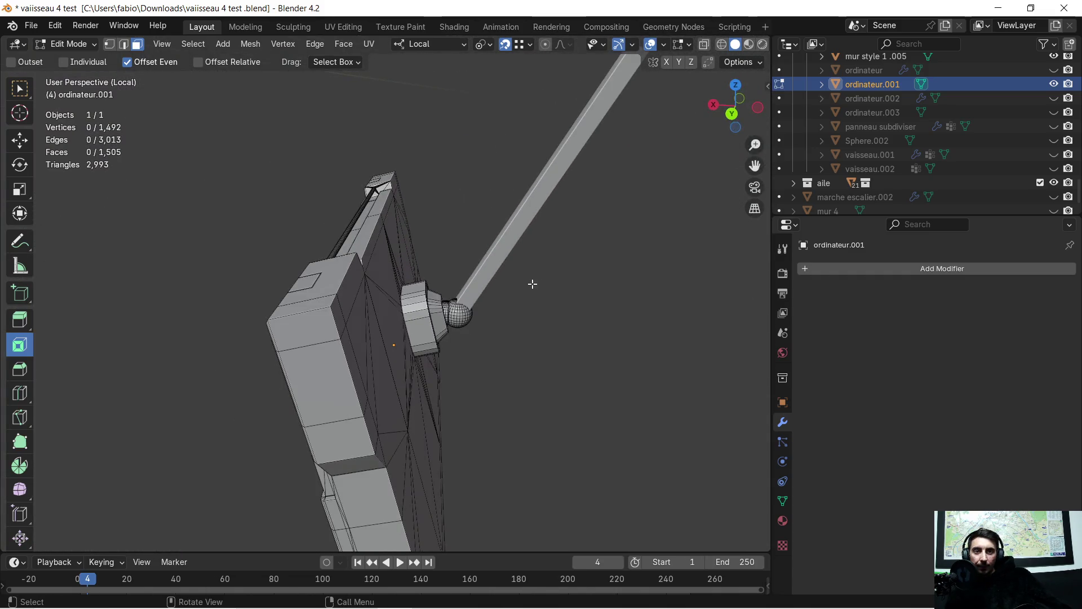
scroll(512, 300, down, 2)
mouse_move(465, 279)
middle_down()
mouse_move(484, 267)
mouse_move(429, 258)
mouse_move(557, 270)
mouse_move(388, 260)
mouse_move(419, 246)
middle_up()
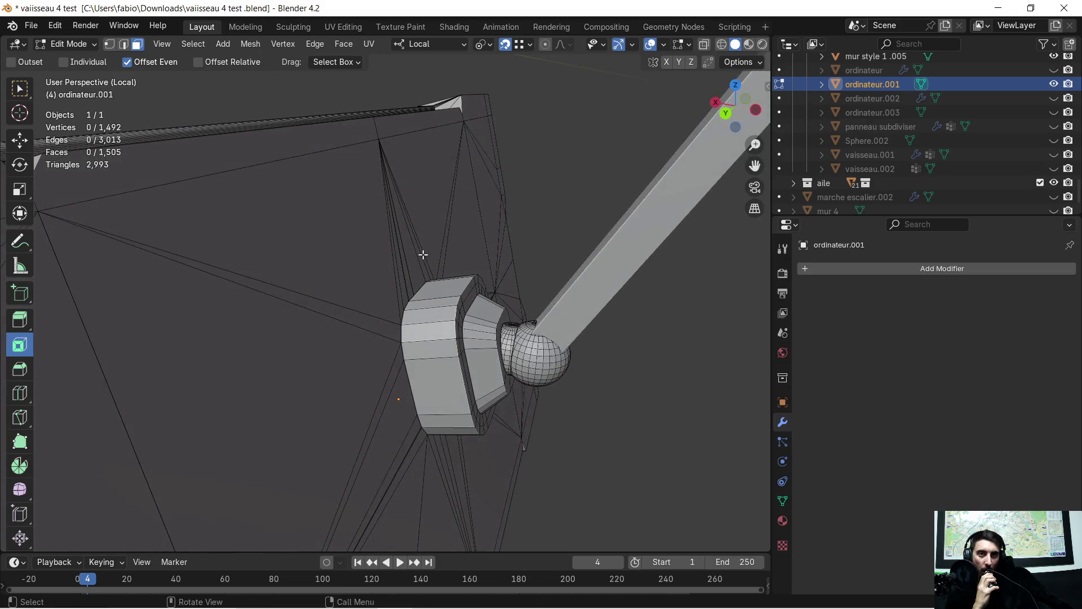
middle_drag(419, 246, 423, 252)
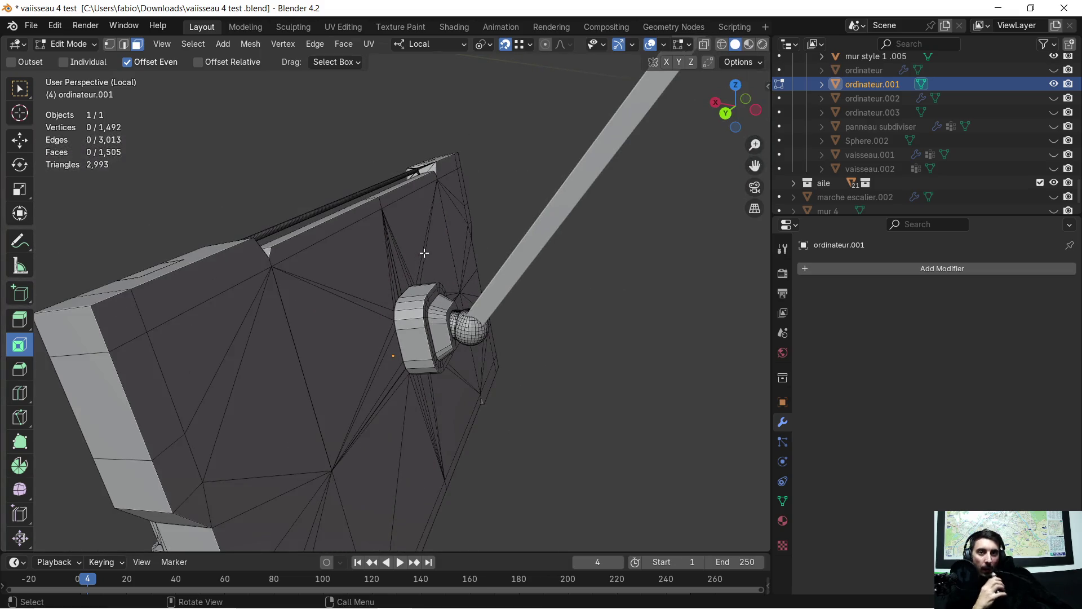
scroll(424, 252, down, 4)
middle_drag(373, 292, 577, 285)
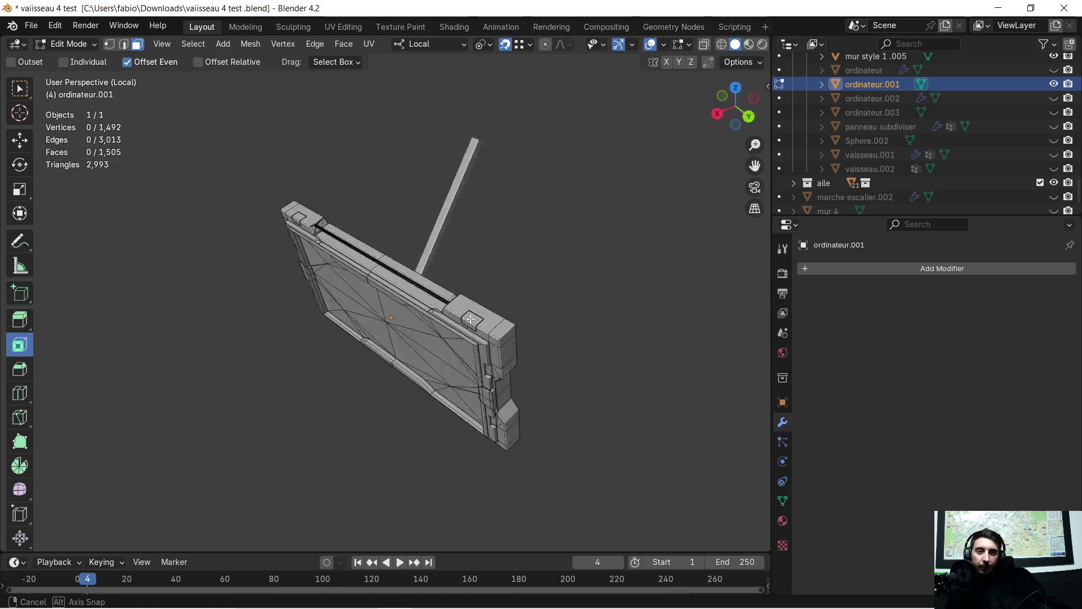
mouse_move(577, 285)
middle_down()
mouse_move(400, 288)
mouse_move(458, 327)
mouse_move(448, 309)
middle_up()
scroll(461, 288, up, 5)
Step: Return to Object Mode and bring up the Add Modifier list for ordinateur.001
key(Tab)
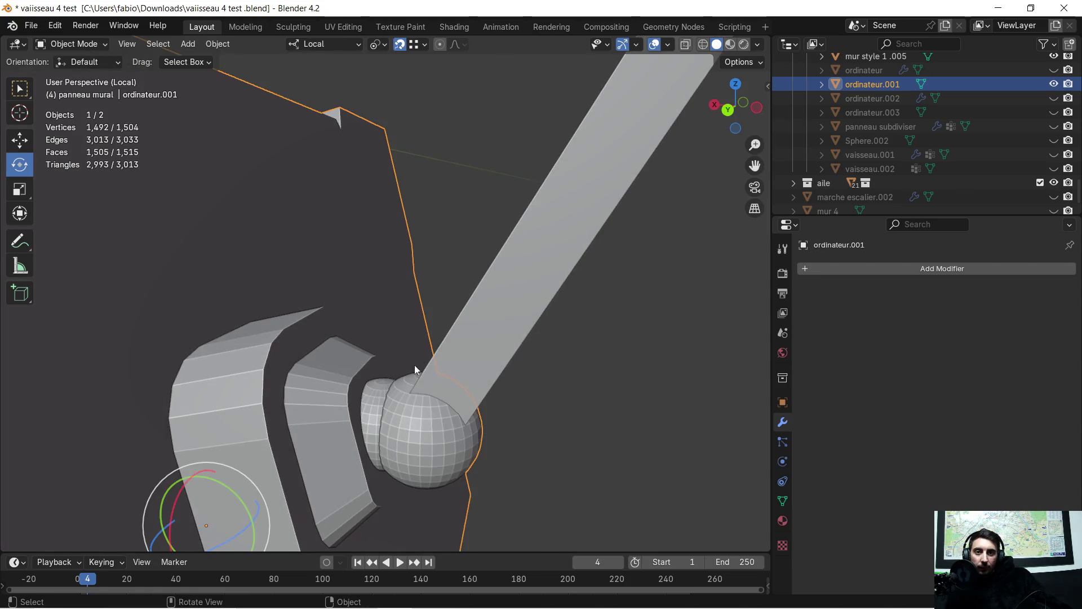
middle_drag(429, 405, 451, 391)
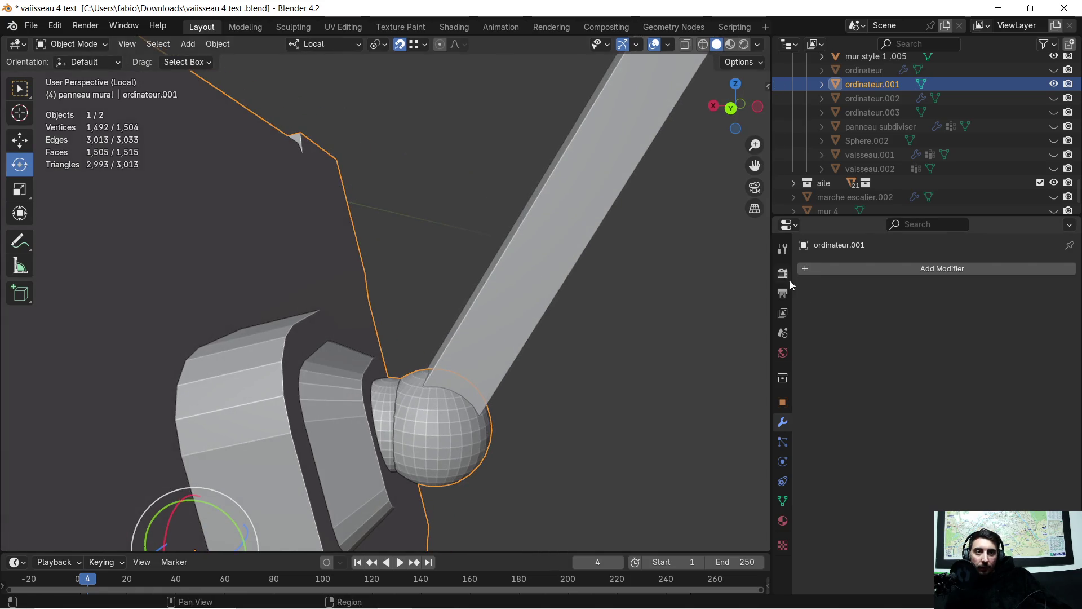
click(806, 269)
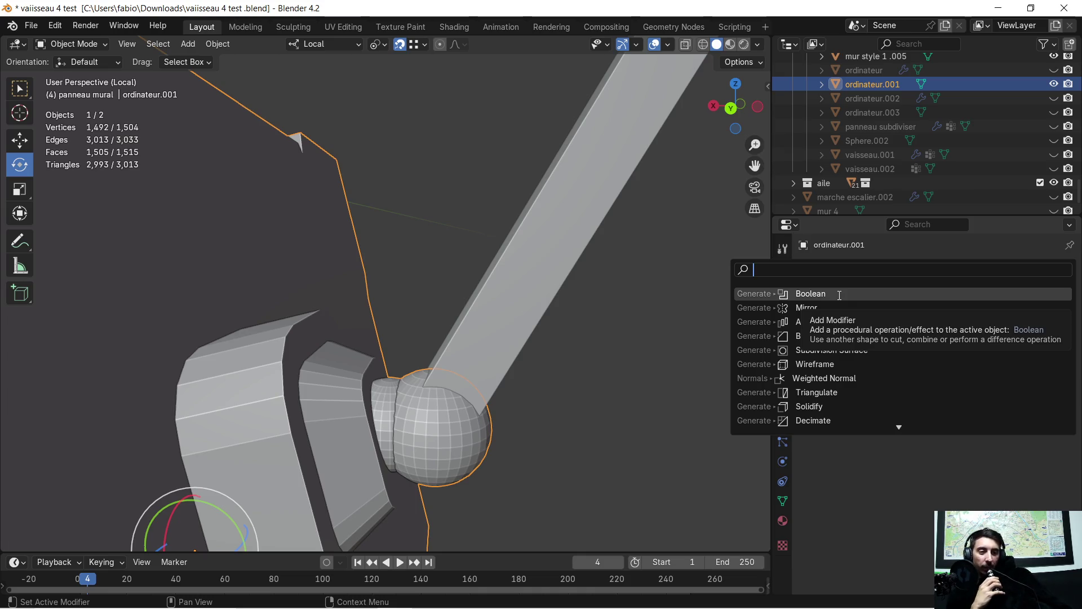
Step: Add a Boolean Union modifier targeting the bar Cube.040 and apply it permanently
click(839, 295)
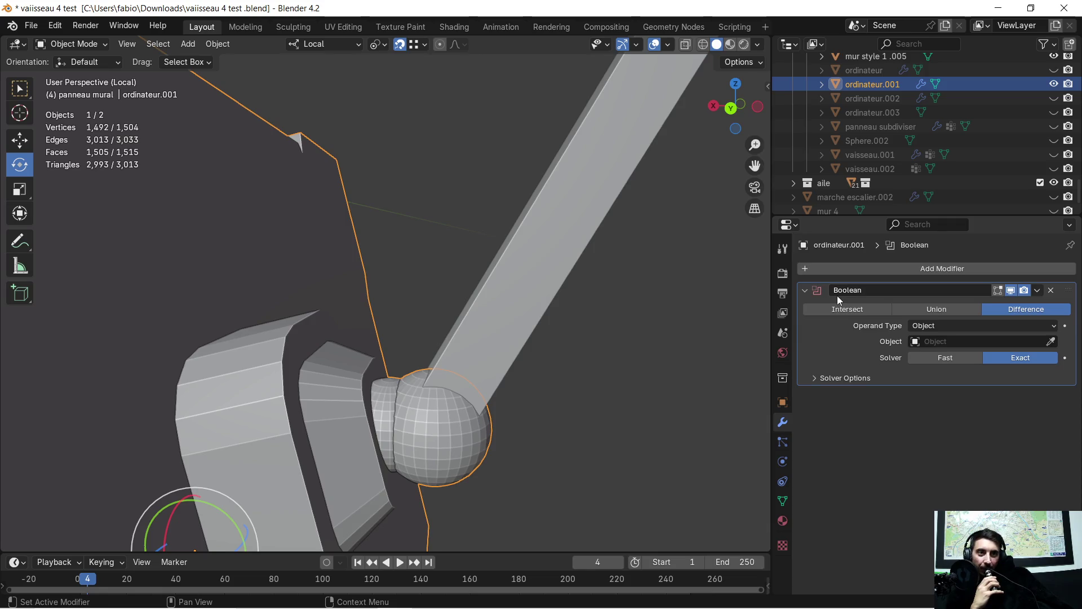
scroll(481, 312, down, 2)
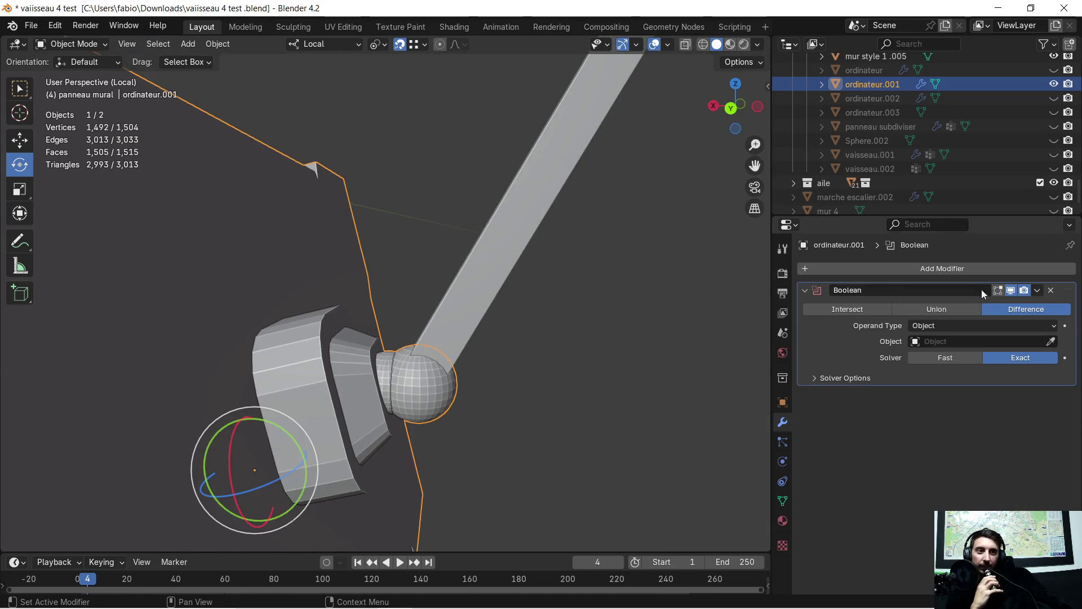
click(962, 310)
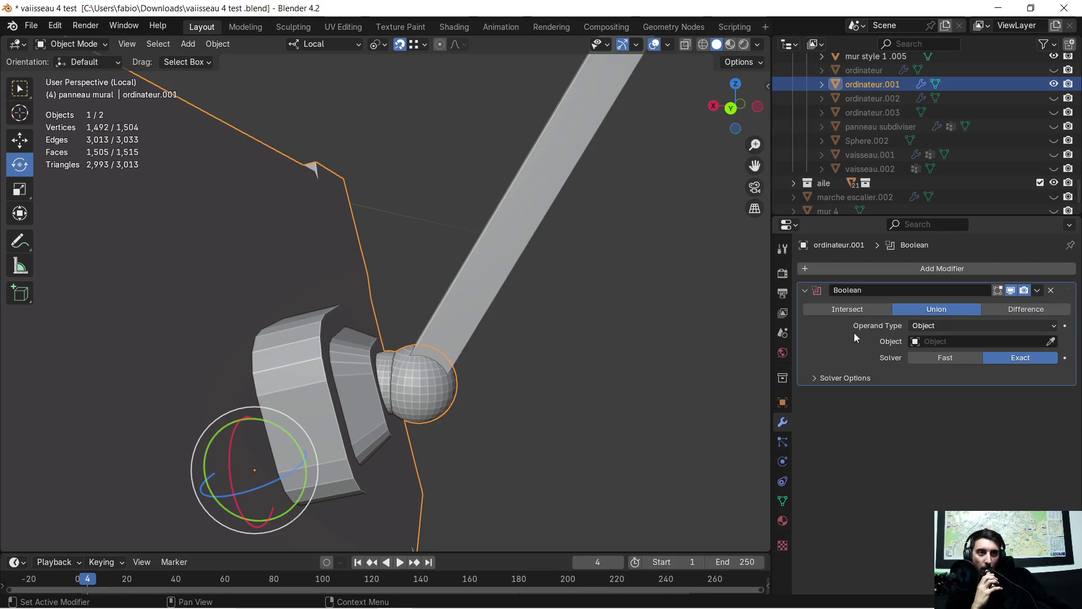
click(489, 296)
click(316, 380)
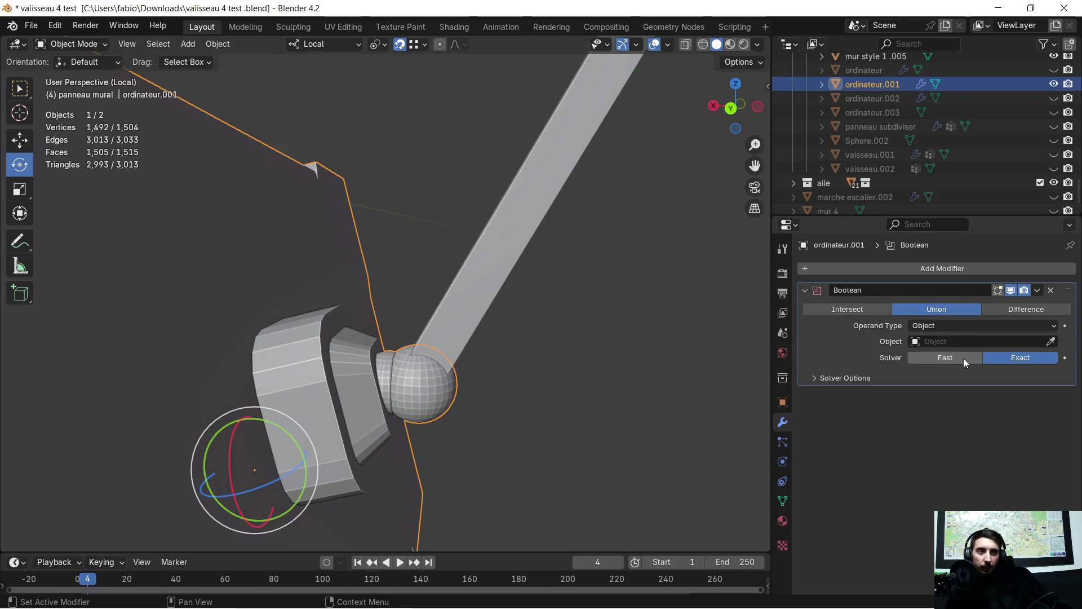
click(514, 252)
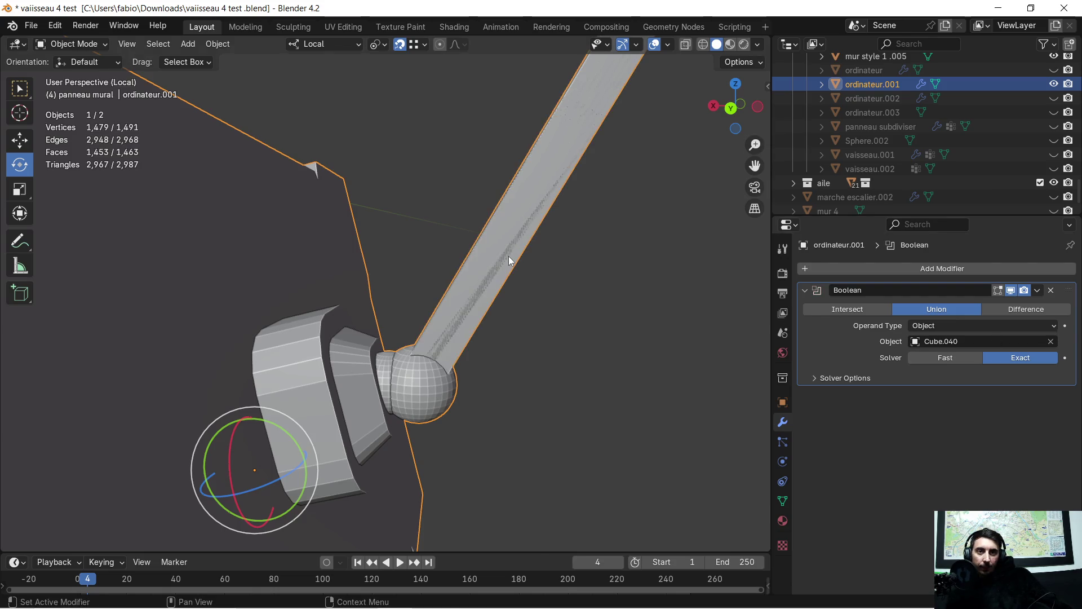
click(1037, 291)
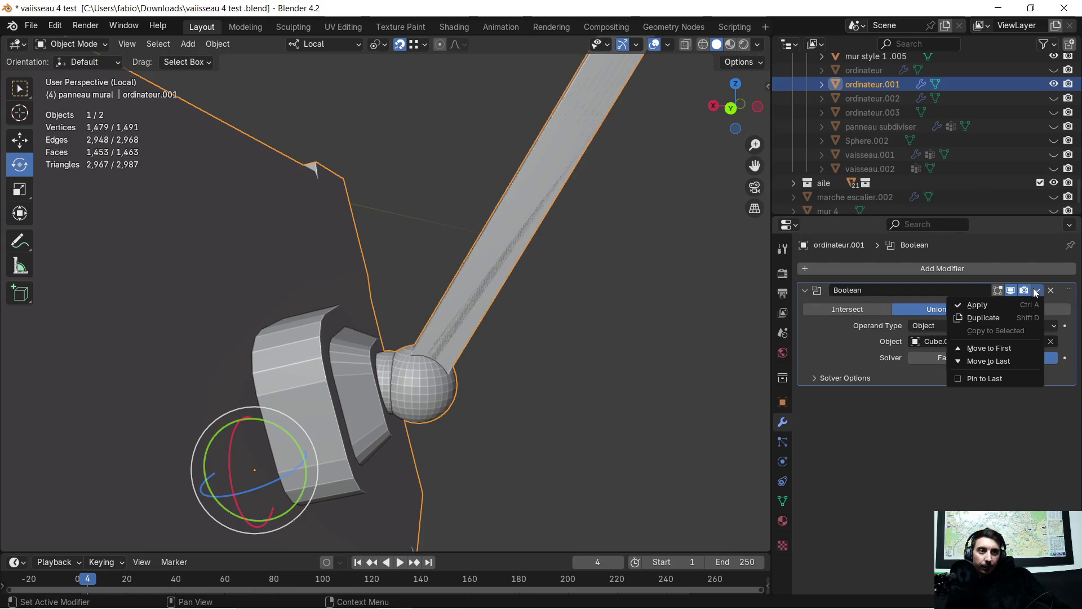
click(957, 305)
Step: Delete the redundant bar object and start editing the panel mesh, selecting the bar's large face
click(511, 215)
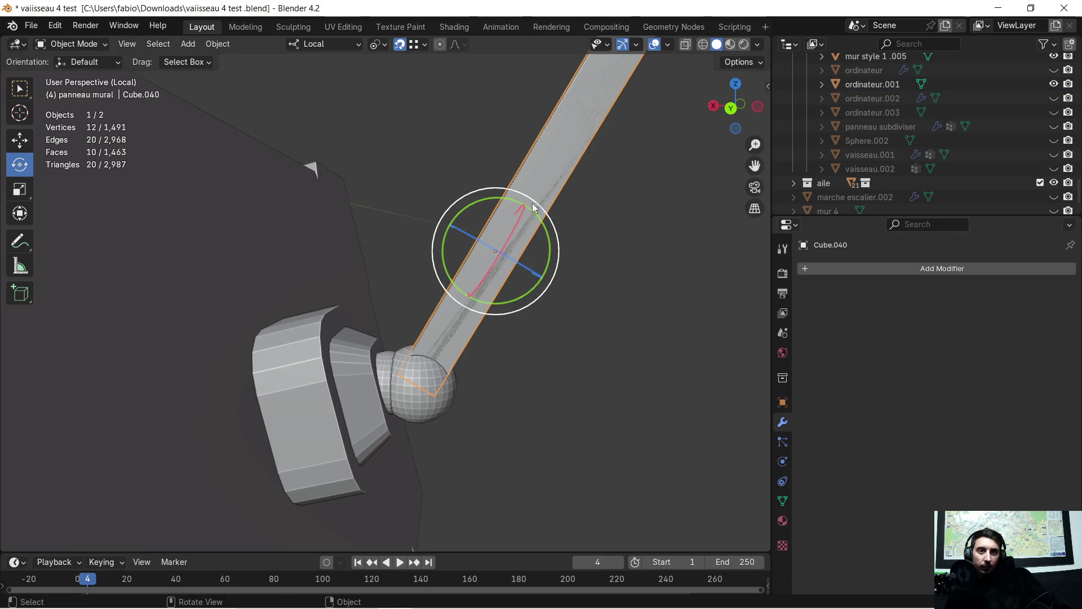
middle_drag(546, 196, 519, 226)
key(Delete)
scroll(488, 322, up, 2)
scroll(495, 393, up, 3)
scroll(478, 364, up, 2)
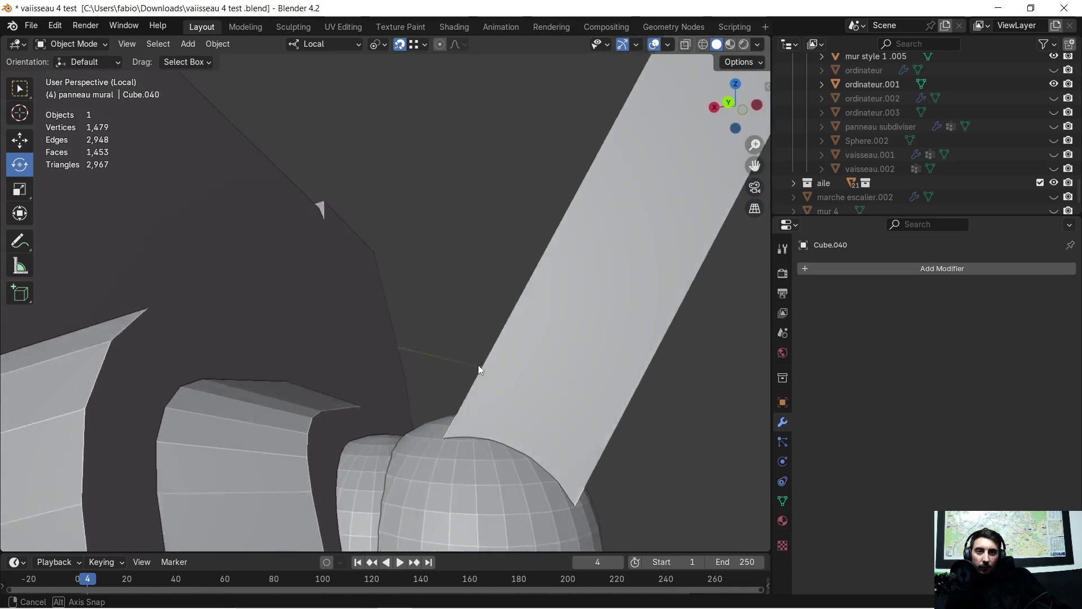
scroll(516, 404, up, 1)
scroll(552, 439, up, 1)
scroll(519, 374, up, 1)
scroll(509, 367, up, 1)
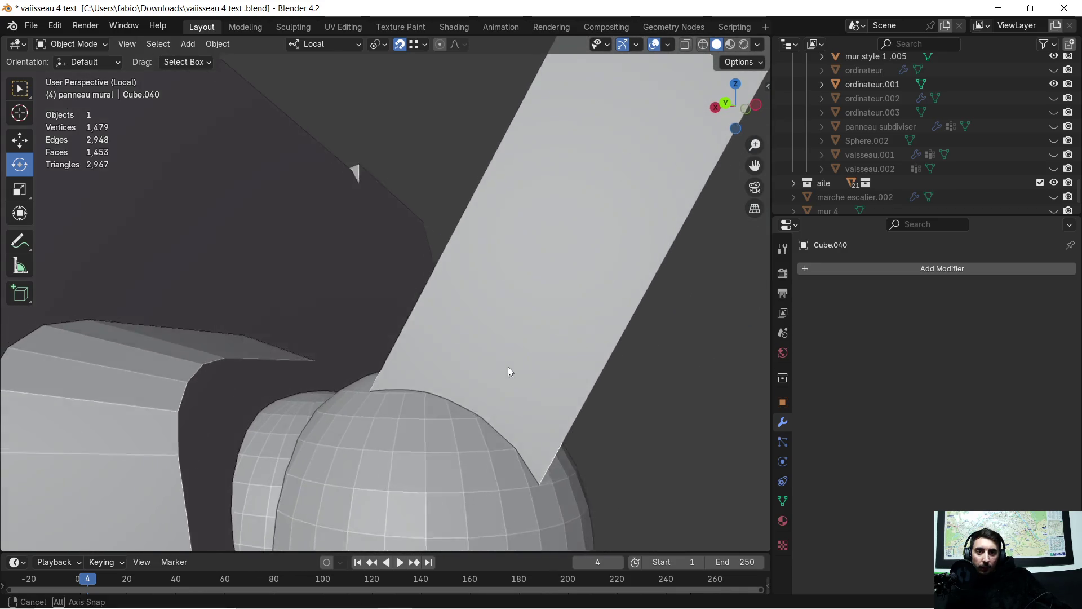
scroll(492, 369, up, 1)
click(488, 333)
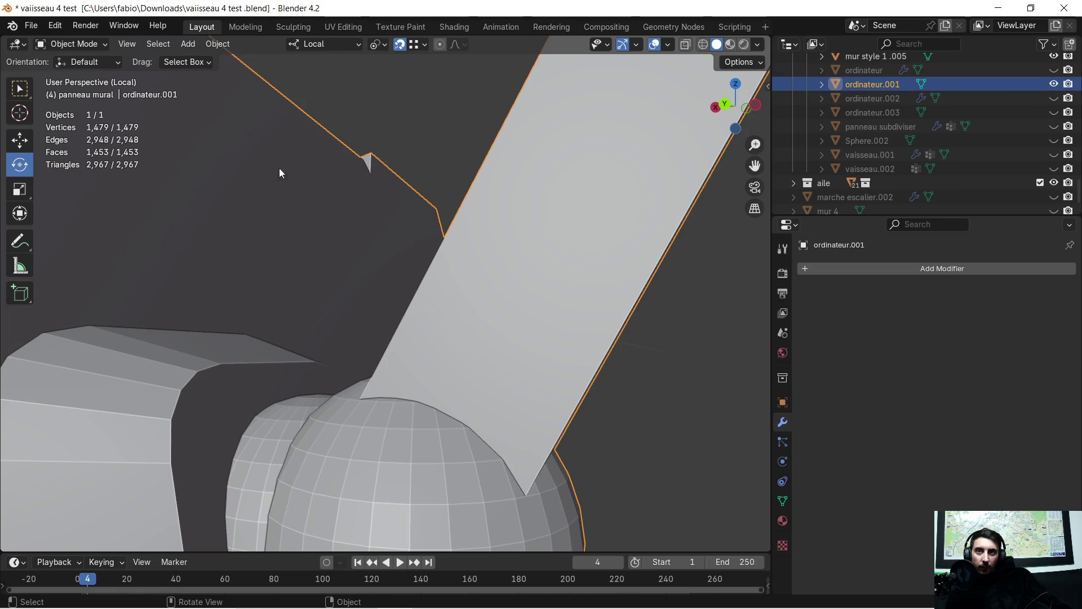
key(Tab)
middle_drag(280, 173, 559, 365)
click(559, 366)
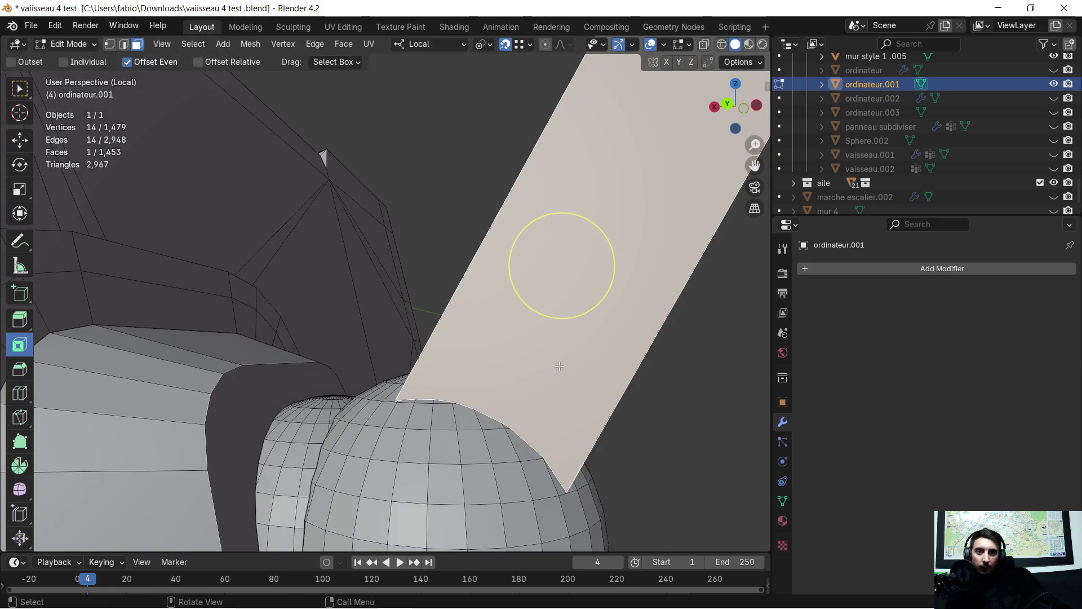
Step: Triangulate the lower lever-rod faces next to the ball joint, including the dark triangular face
right_click(549, 365)
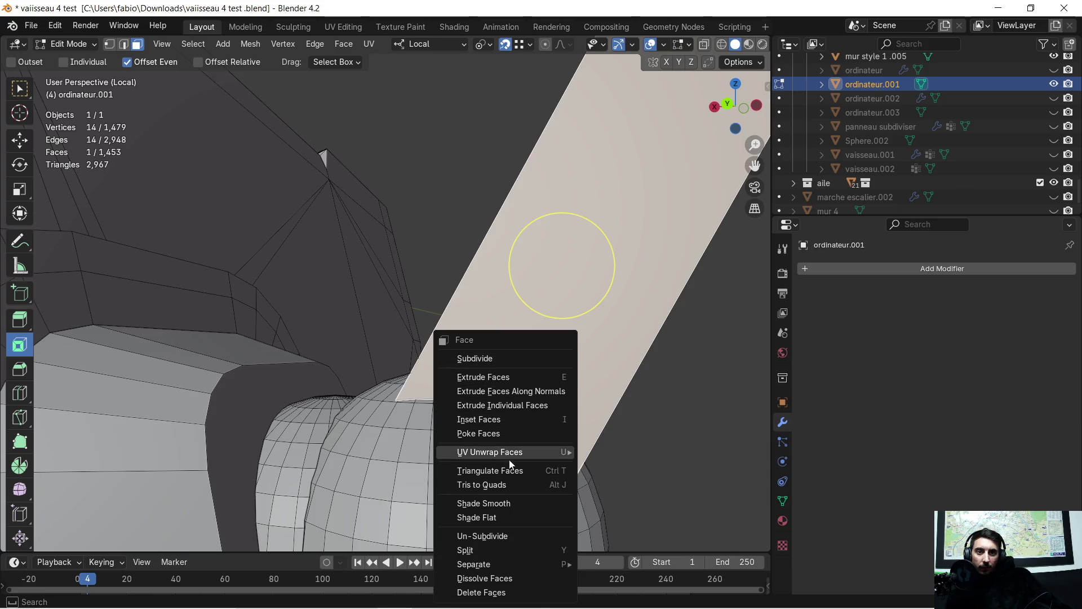
click(495, 470)
scroll(517, 434, up, 2)
mouse_move(522, 442)
middle_down()
mouse_move(474, 313)
mouse_move(481, 345)
mouse_move(519, 348)
middle_up()
click(487, 312)
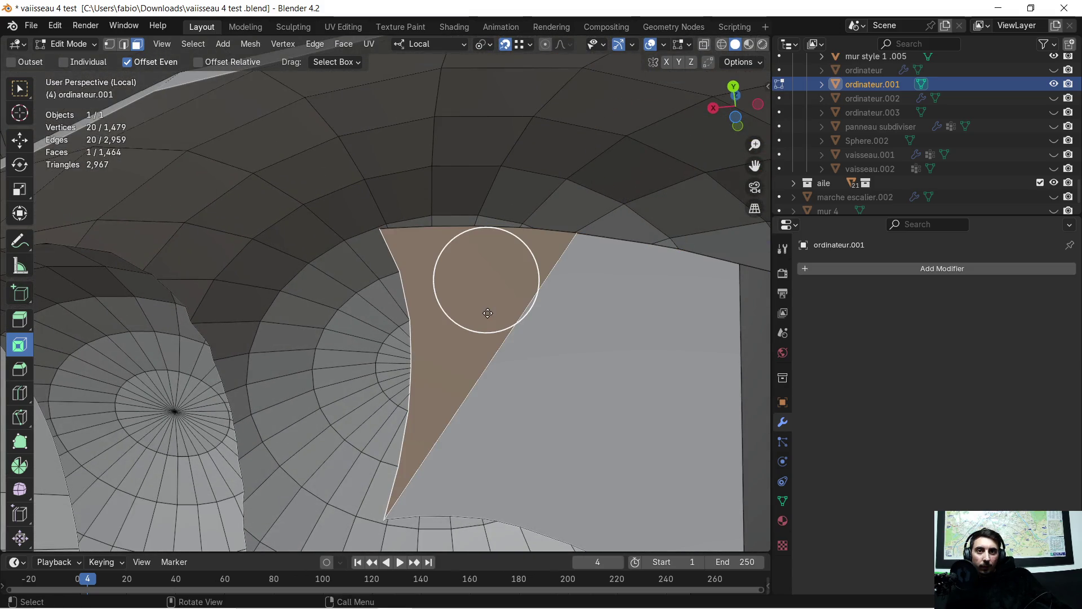
mouse_move(486, 314)
middle_down()
mouse_move(504, 324)
mouse_move(483, 314)
mouse_move(435, 321)
mouse_move(479, 338)
mouse_move(423, 319)
mouse_move(380, 336)
mouse_move(423, 386)
mouse_move(500, 427)
mouse_move(554, 419)
middle_up()
scroll(555, 418, down, 2)
scroll(500, 355, down, 1)
scroll(483, 254, down, 2)
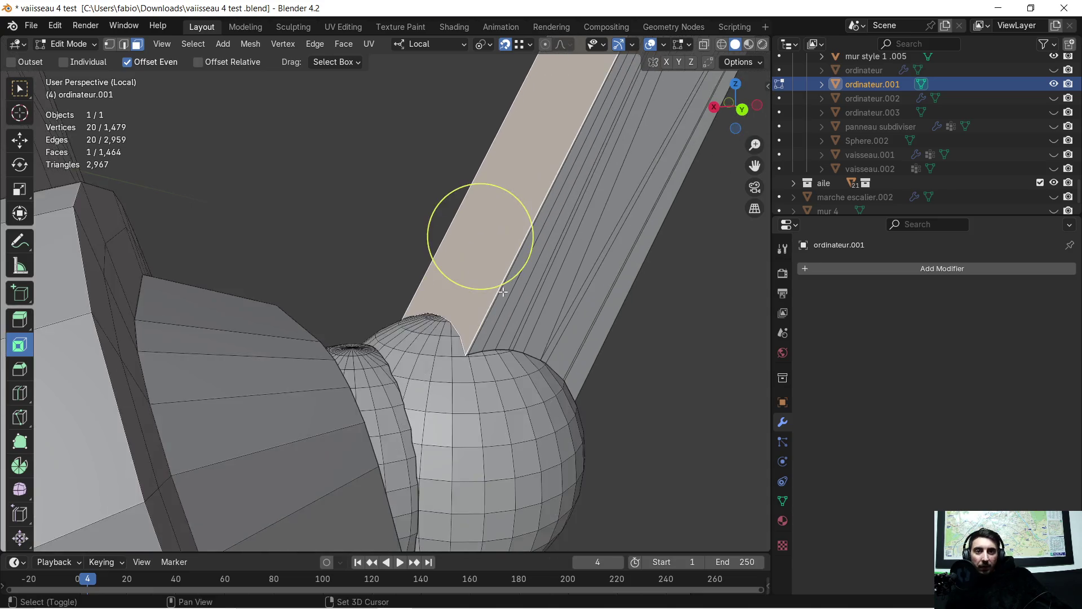
scroll(508, 279, up, 1)
right_click(480, 272)
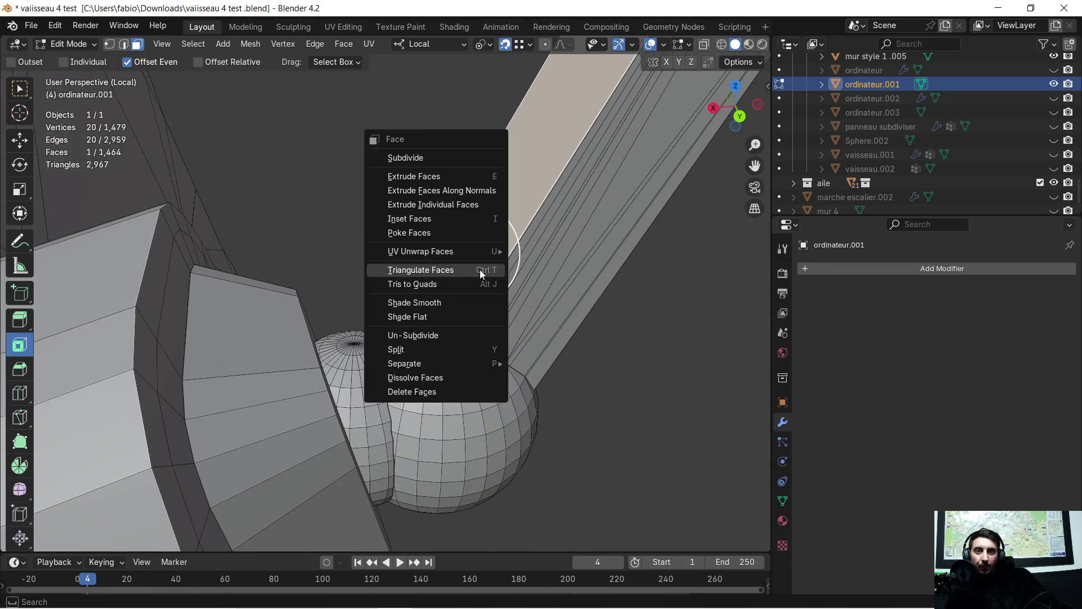
click(481, 273)
mouse_move(605, 274)
middle_down()
mouse_move(473, 234)
mouse_move(452, 281)
mouse_move(301, 289)
mouse_move(547, 290)
middle_up()
scroll(448, 312, up, 2)
key(ctrl+t)
right_click(300, 289)
click(301, 289)
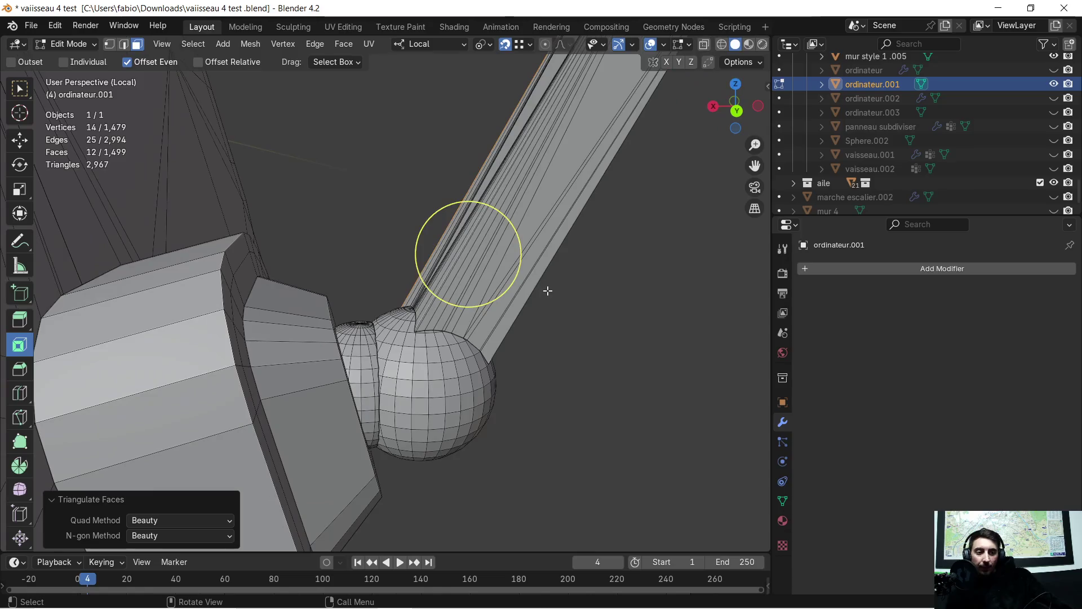
Step: Clear the selection, orbit along the rod and select a face on the upper lever rod
mouse_move(558, 300)
middle_down()
mouse_move(563, 286)
mouse_move(547, 314)
mouse_move(508, 296)
mouse_move(502, 372)
mouse_move(522, 378)
mouse_move(495, 431)
mouse_move(527, 451)
mouse_move(656, 453)
mouse_move(64, 373)
middle_up()
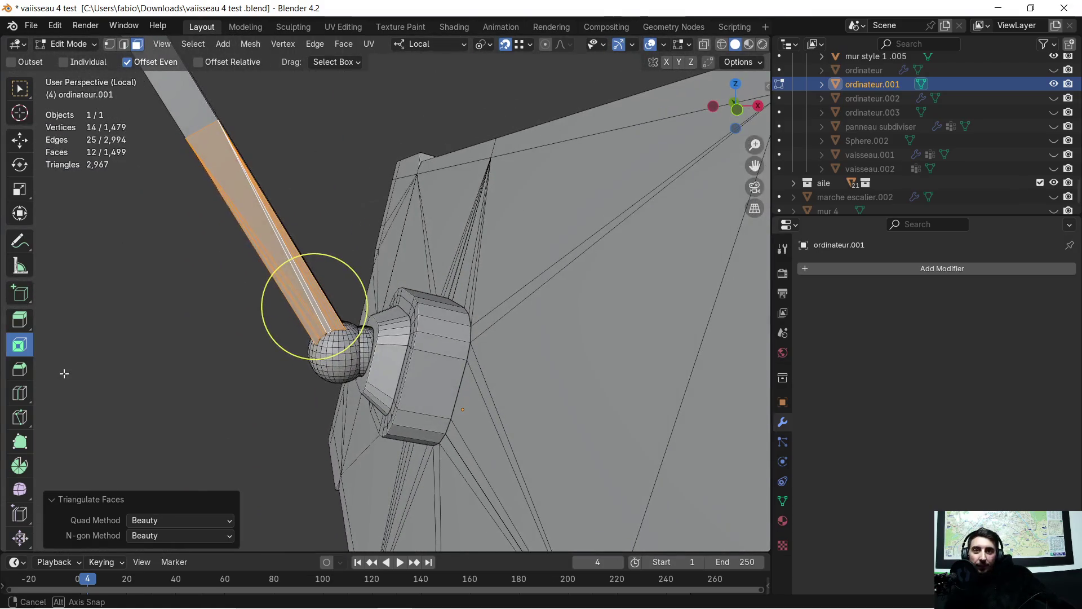
shift+middle_drag(170, 323, 295, 325)
middle_drag(271, 322, 256, 307)
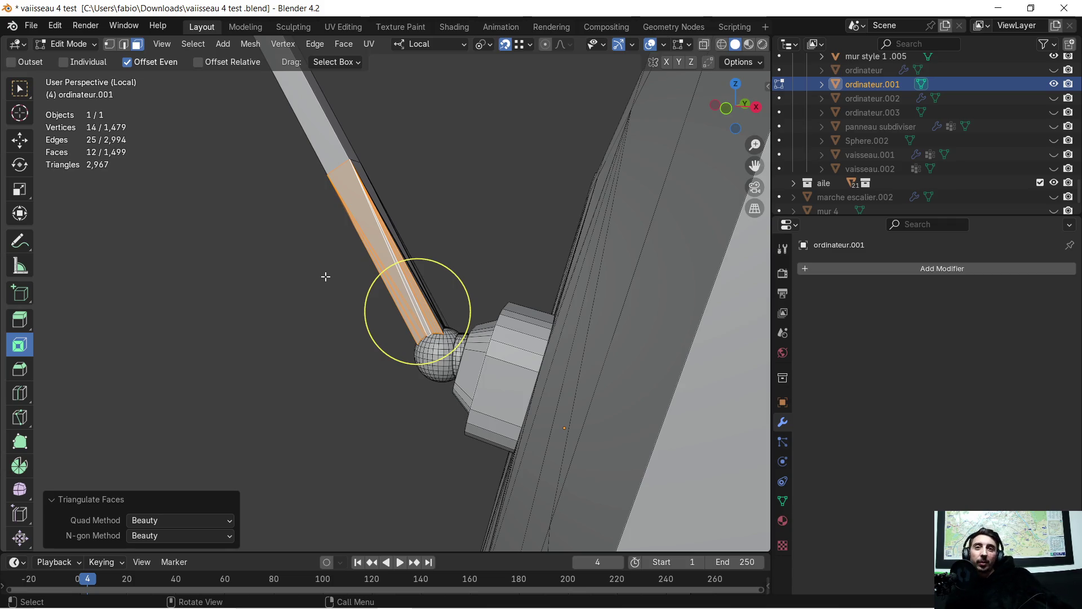
click(325, 276)
mouse_move(297, 245)
middle_down()
mouse_move(314, 221)
mouse_move(386, 341)
middle_up()
click(402, 289)
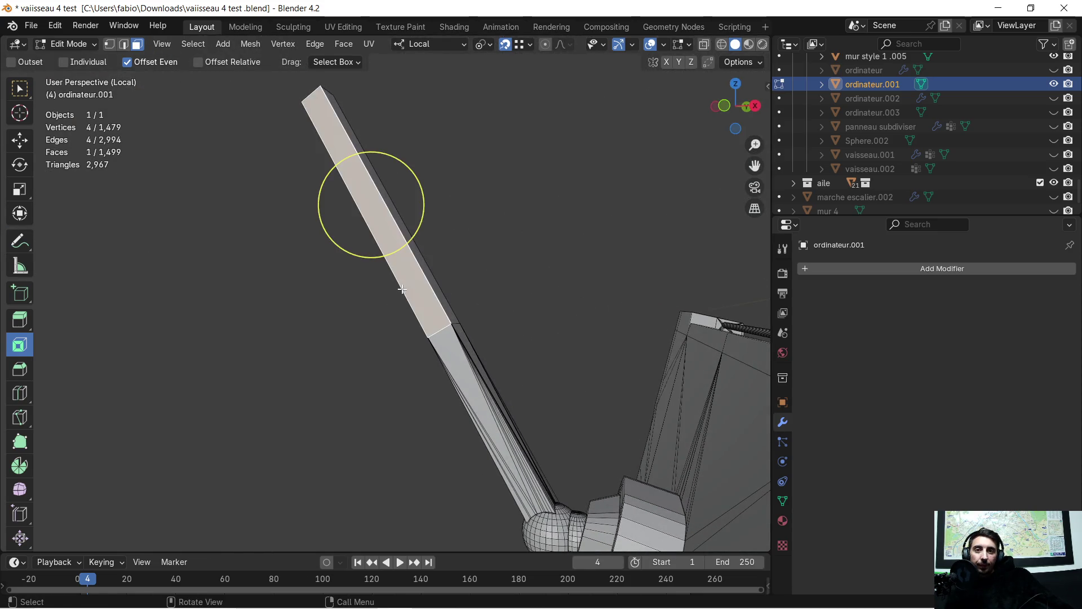
Step: Select the lever rod's upper-end faces and triangulate them
click(452, 279)
middle_drag(452, 278, 453, 284)
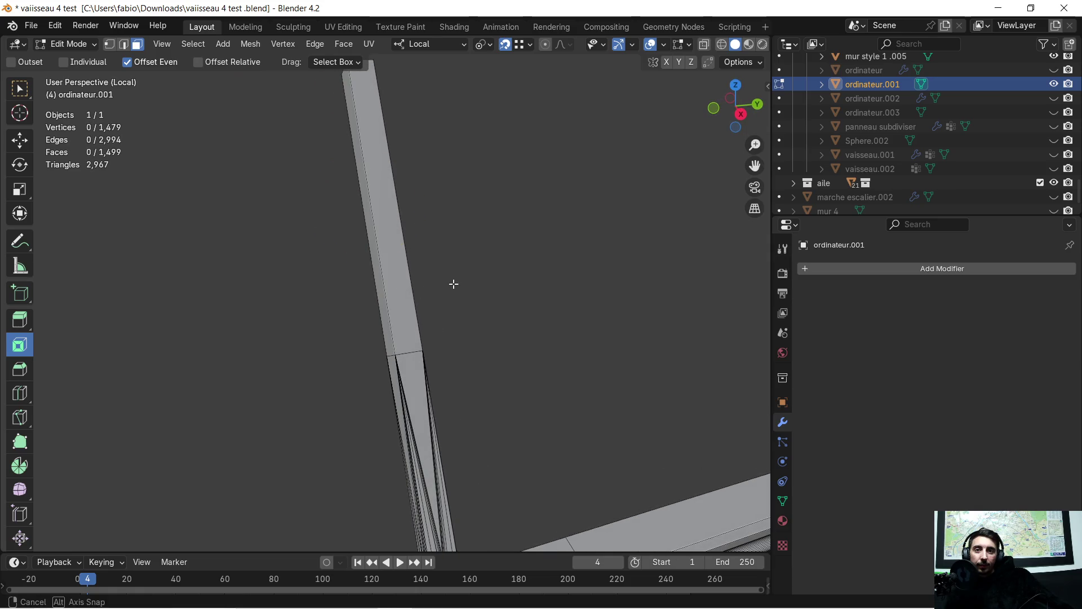
click(398, 292)
shift+click(382, 292)
mouse_move(476, 297)
middle_down()
mouse_move(512, 328)
mouse_move(377, 256)
mouse_move(488, 302)
middle_up()
shift+click(387, 246)
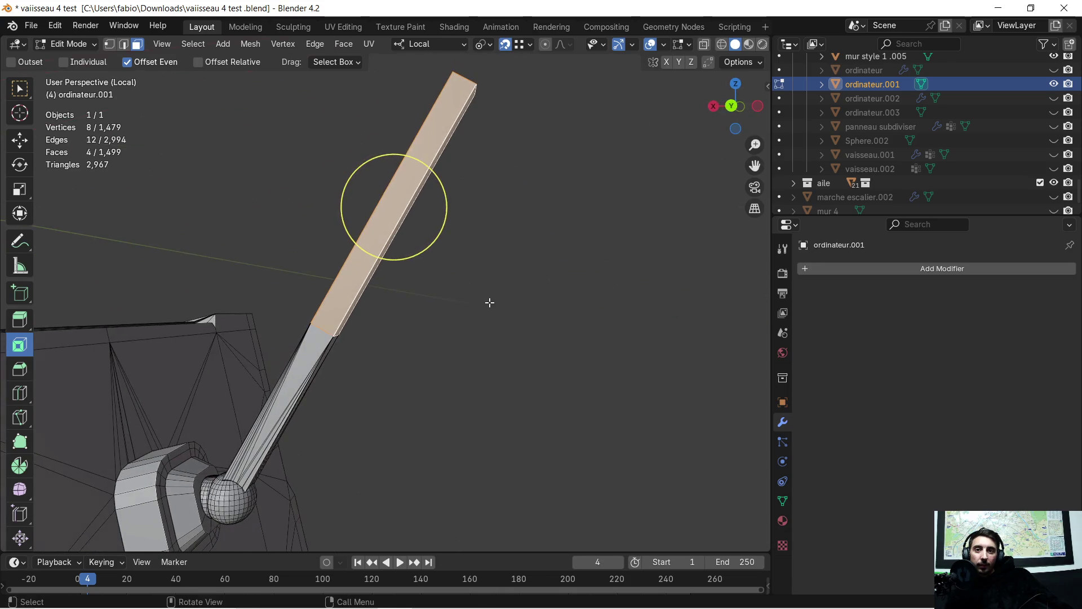
key(ctrl+f)
click(449, 301)
Step: Inspect the triangulated rod, then leave Local view to show the full scene again
mouse_move(424, 346)
middle_down()
mouse_move(693, 387)
mouse_move(450, 355)
mouse_move(366, 358)
middle_up()
middle_drag(304, 450, 482, 397)
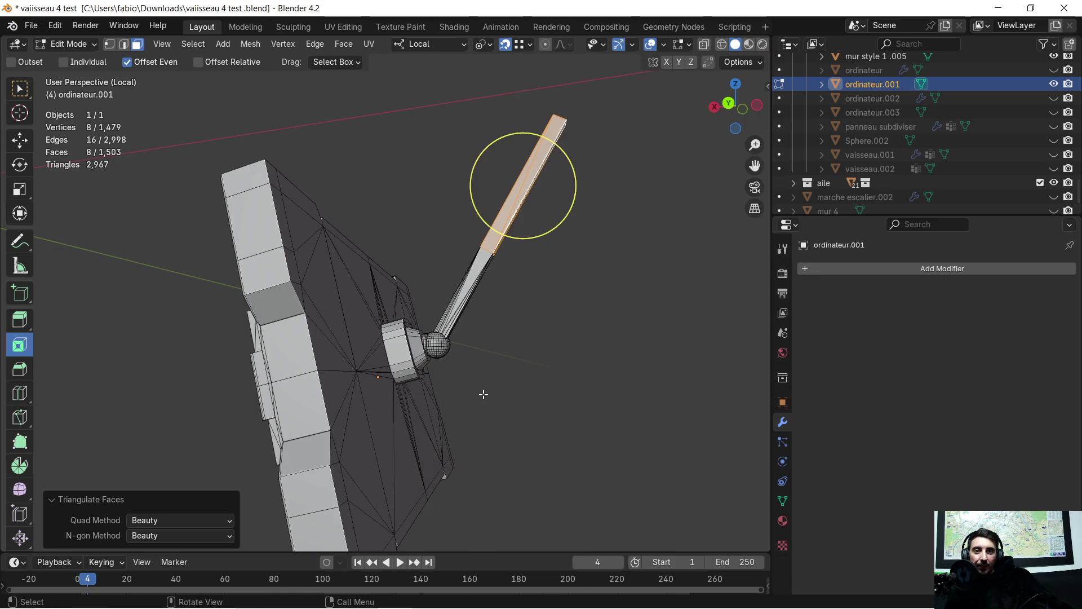
mouse_move(483, 394)
middle_down()
mouse_move(452, 428)
mouse_move(418, 438)
mouse_move(442, 445)
mouse_move(682, 416)
mouse_move(715, 436)
middle_up()
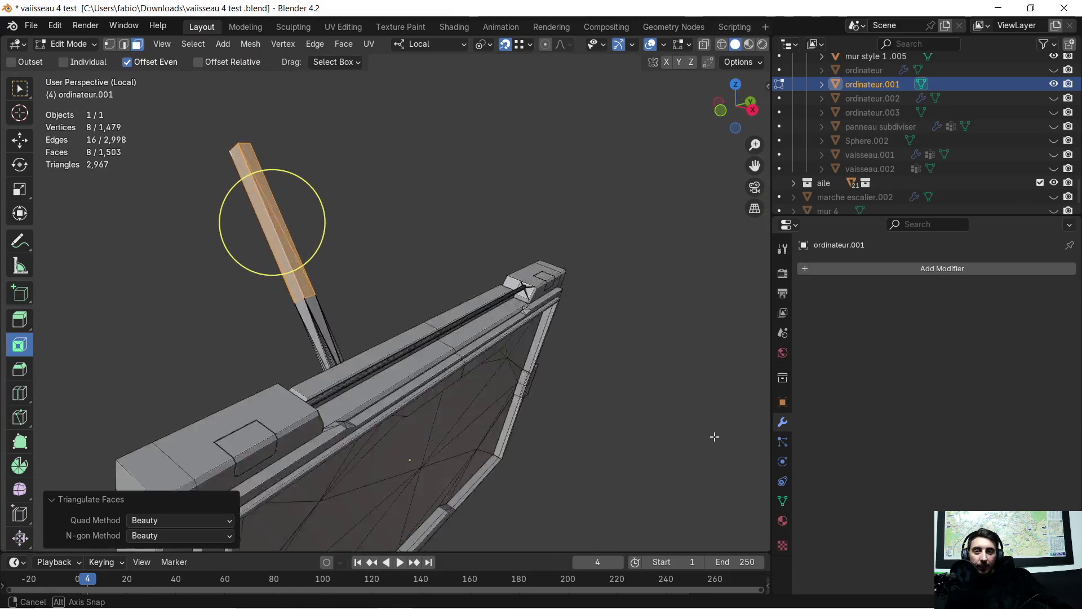
middle_drag(714, 436, 539, 379)
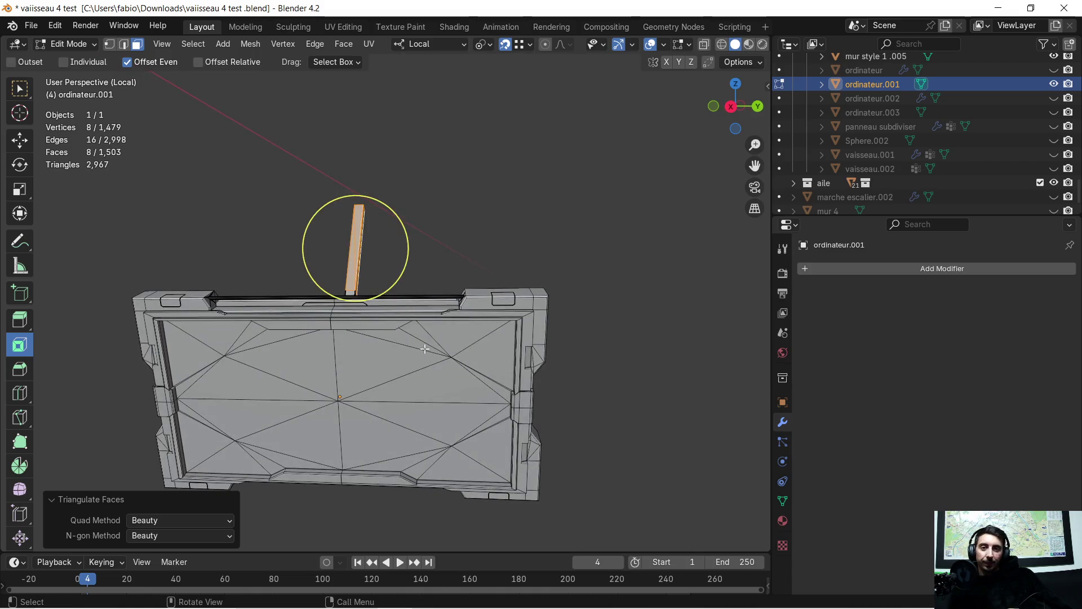
key(KP_Divide)
mouse_move(430, 356)
middle_down()
mouse_move(548, 339)
mouse_move(467, 384)
mouse_move(272, 384)
middle_up()
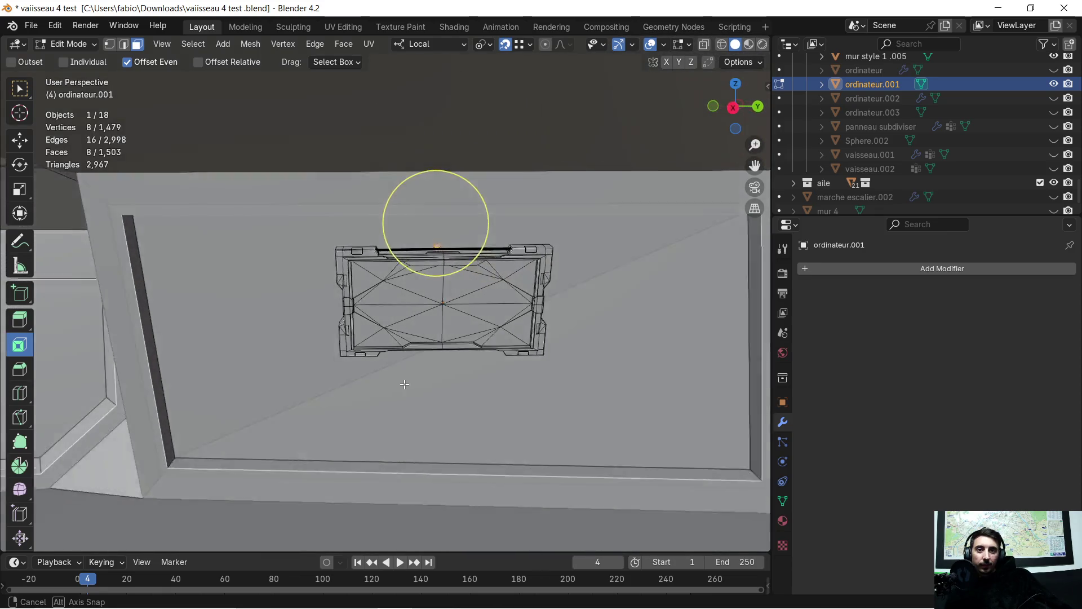
Step: Close the accidental Start menu, orbit to the panel and isolate it in Local view
middle_drag(271, 385, 429, 383)
key(super)
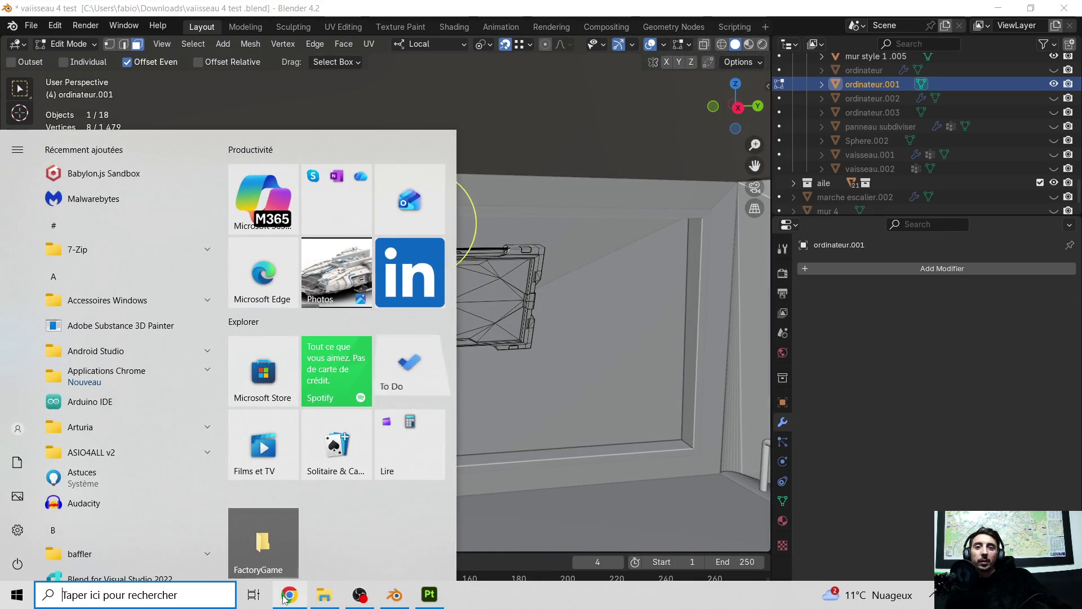
key(Escape)
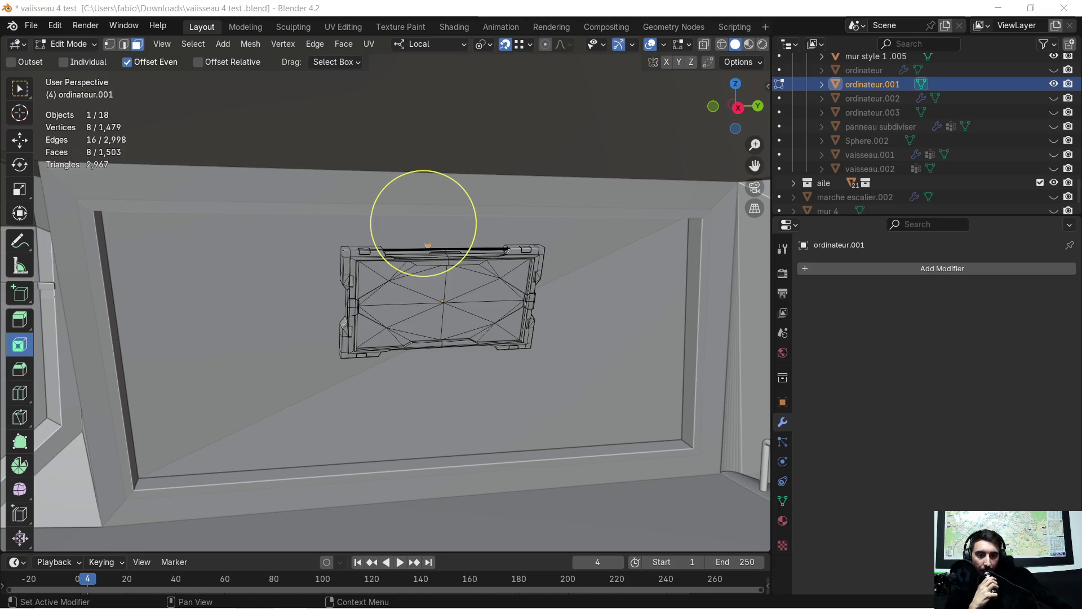
mouse_move(581, 291)
middle_down()
mouse_move(495, 307)
mouse_move(496, 355)
mouse_move(364, 333)
mouse_move(527, 295)
mouse_move(504, 315)
middle_up()
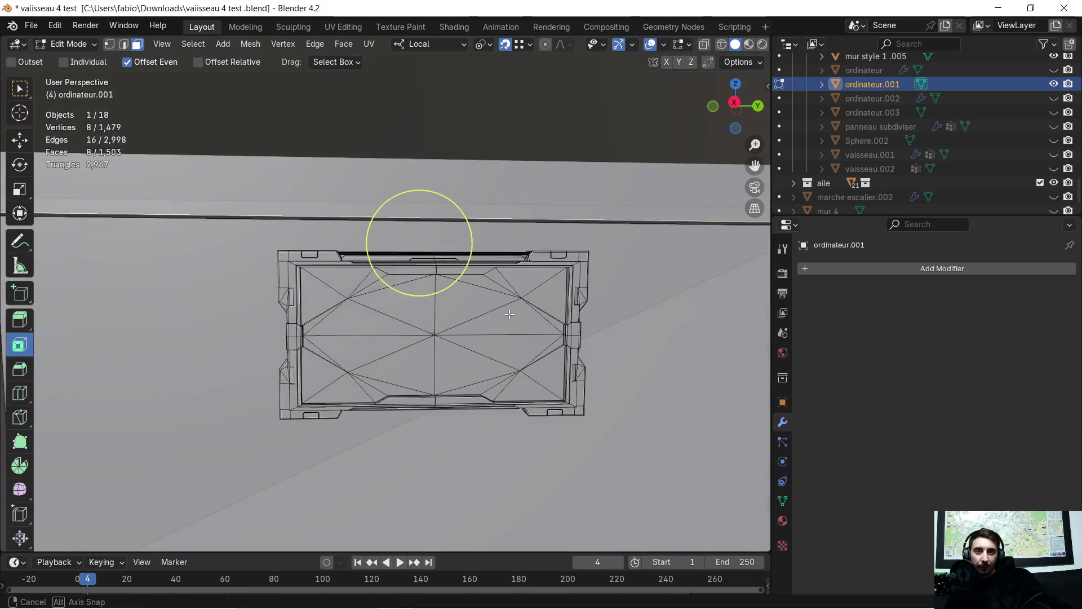
middle_drag(505, 315, 491, 288)
scroll(492, 289, down, 2)
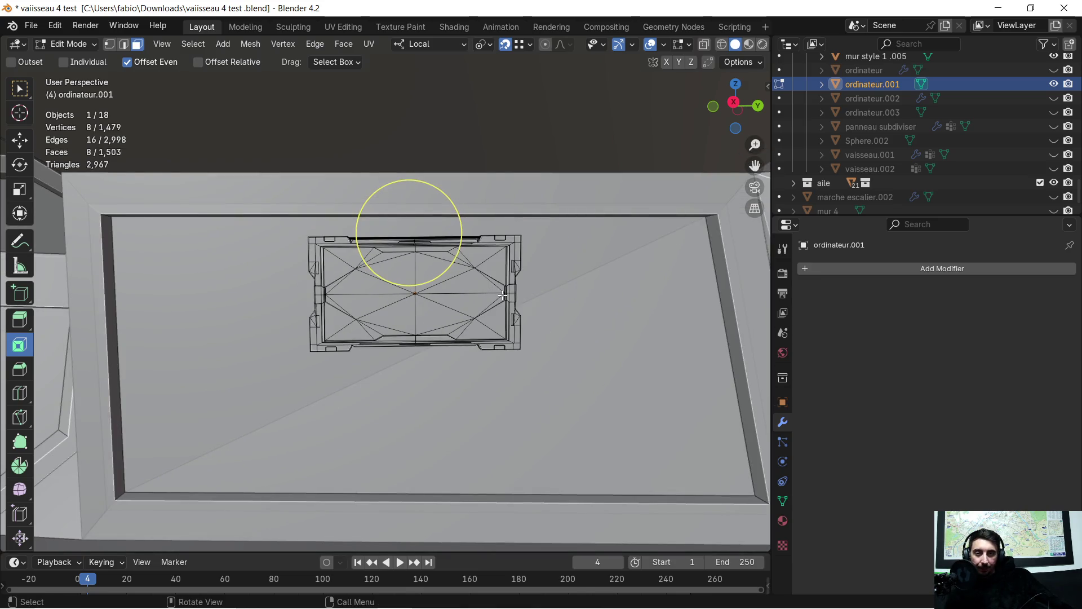
scroll(503, 295, up, 1)
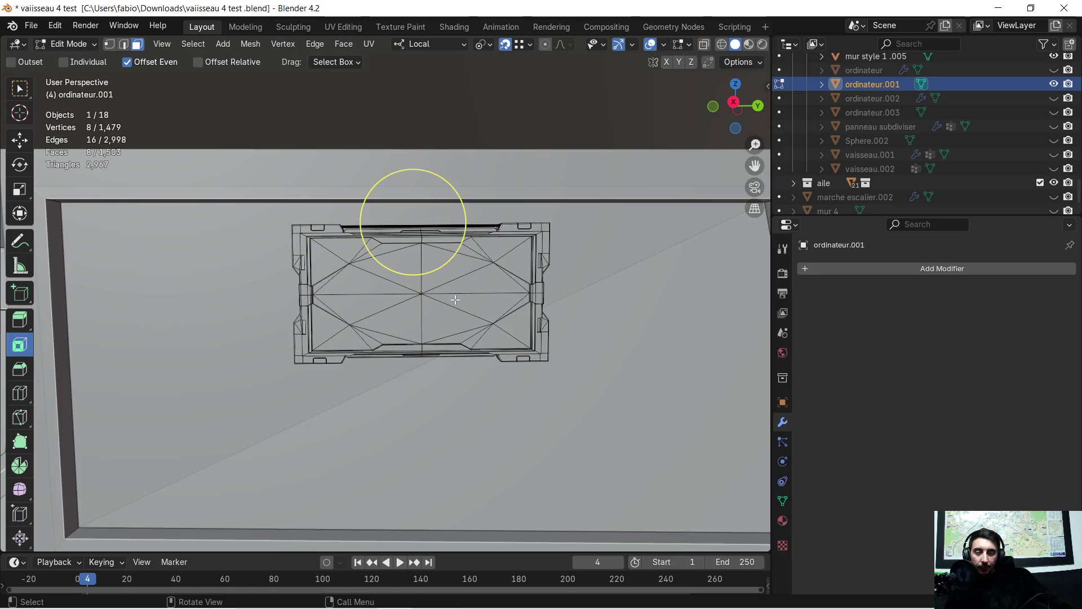
middle_drag(456, 300, 454, 300)
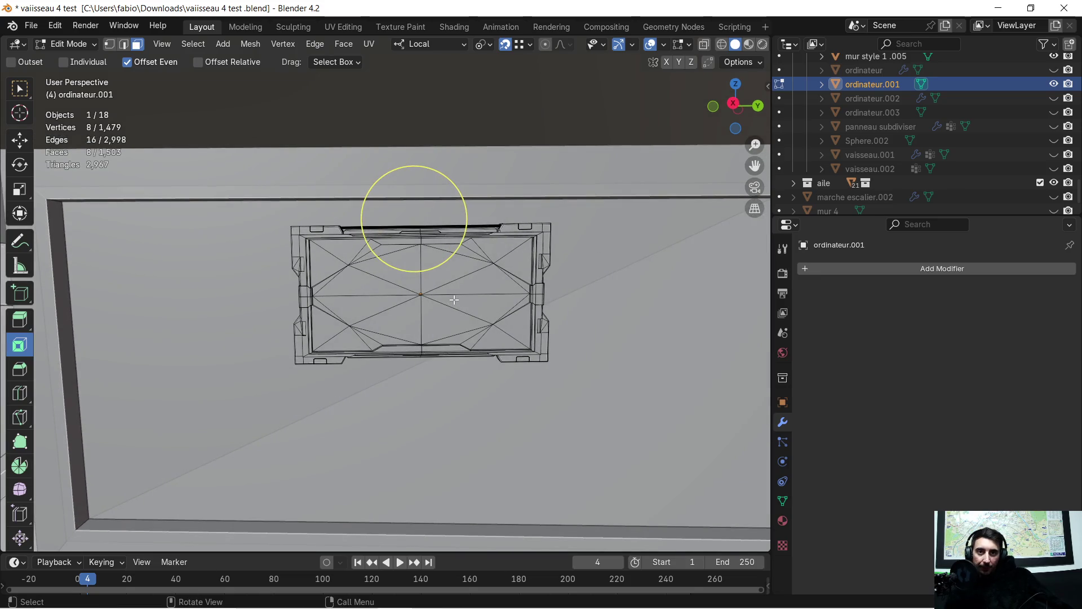
key(KP_Divide)
scroll(455, 289, up, 1)
scroll(474, 300, down, 2)
scroll(504, 313, up, 1)
Step: Begin extruding the panel's selected side face outward
mouse_move(505, 312)
middle_down()
mouse_move(550, 294)
mouse_move(551, 266)
mouse_move(460, 297)
mouse_move(396, 268)
mouse_move(359, 275)
mouse_move(534, 261)
mouse_move(510, 242)
mouse_move(440, 254)
mouse_move(641, 288)
mouse_move(539, 299)
mouse_move(550, 297)
middle_up()
scroll(551, 297, down, 3)
scroll(519, 297, down, 1)
key(e)
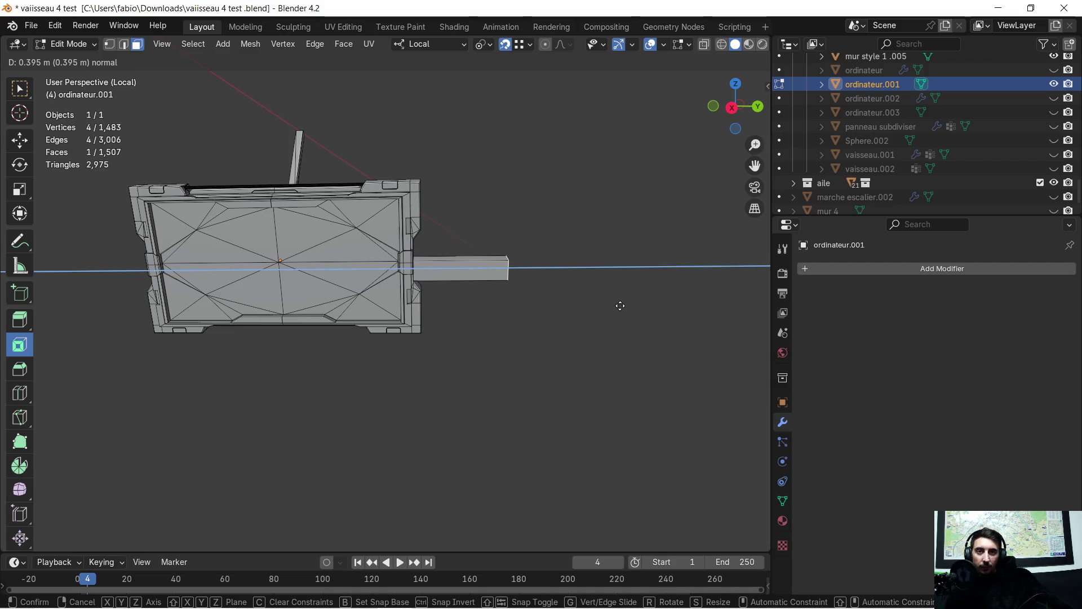
Step: Confirm the arm extrusion and move its end about 0.328 m along local Z to angle it downward
click(620, 306)
key(g)
key(z)
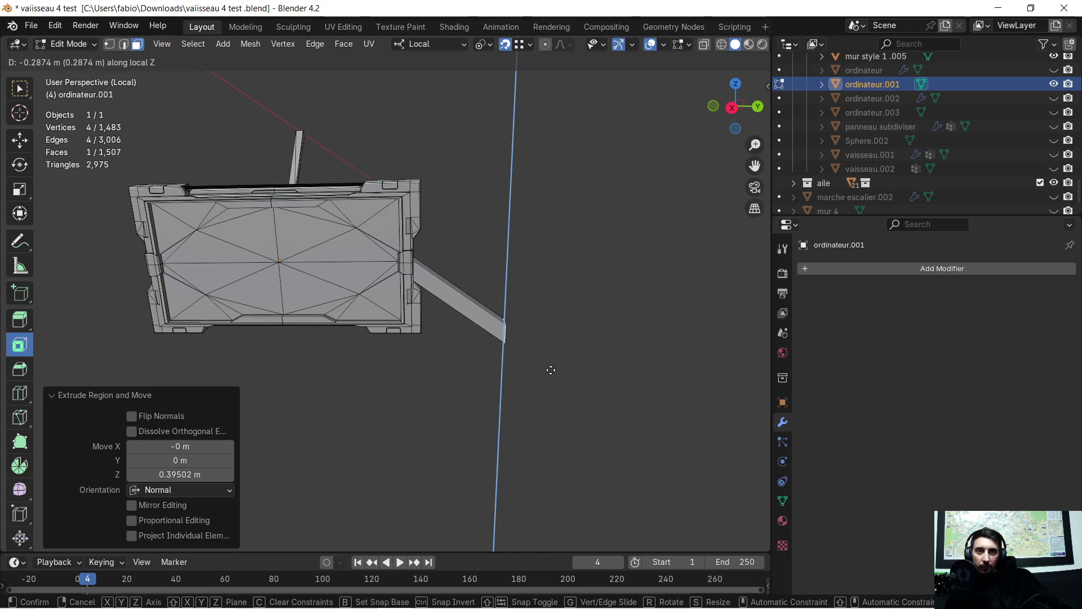
click(507, 338)
scroll(541, 372, up, 5)
mouse_move(542, 373)
middle_down()
mouse_move(491, 331)
mouse_move(422, 369)
mouse_move(361, 370)
mouse_move(357, 360)
mouse_move(535, 361)
mouse_move(553, 345)
mouse_move(550, 321)
mouse_move(501, 358)
middle_up()
scroll(551, 346, down, 2)
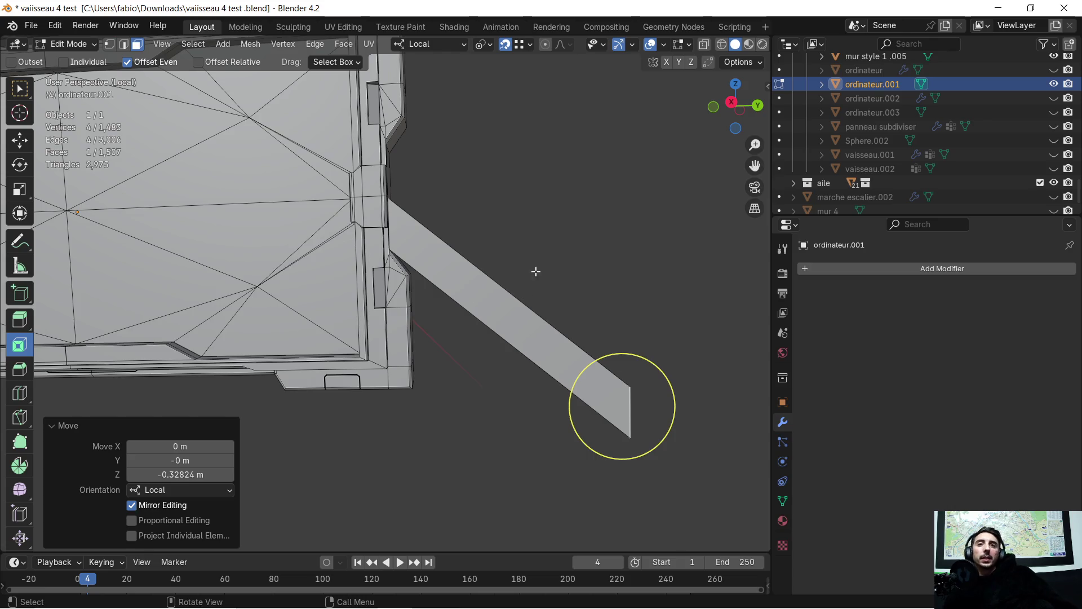
scroll(520, 244, up, 4)
Step: Loop-cut the side arm once near the panel and once near its tip
mouse_move(515, 239)
middle_down()
mouse_move(510, 254)
mouse_move(324, 141)
middle_up()
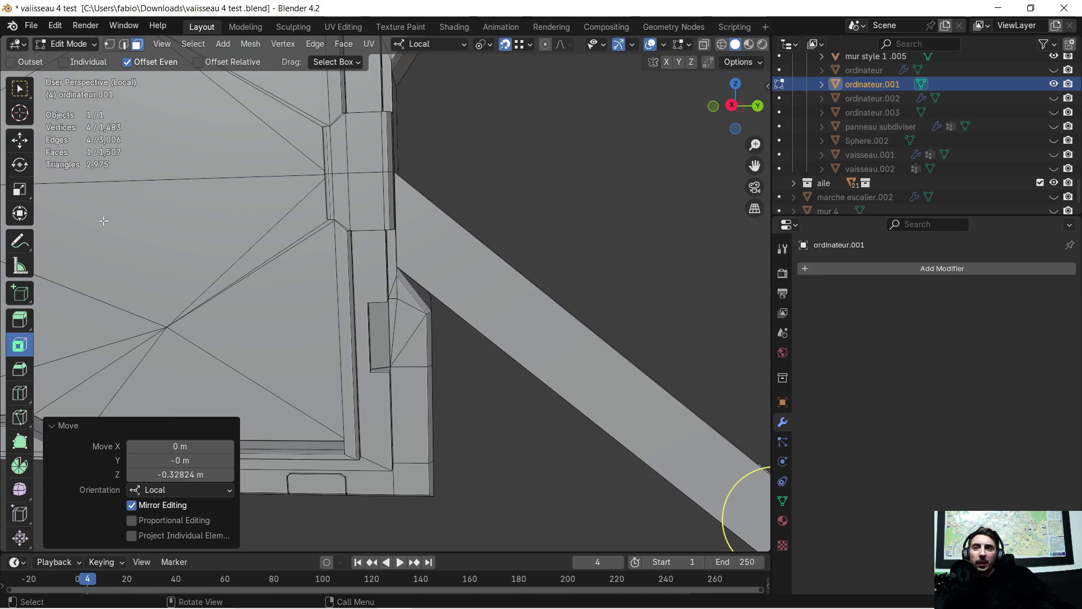
click(20, 394)
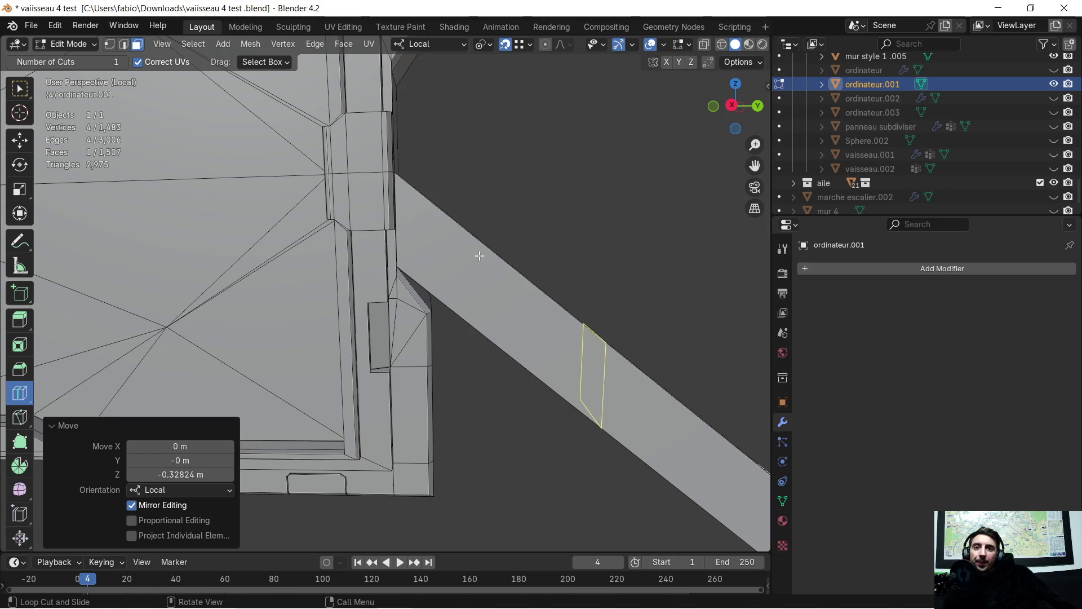
scroll(480, 258, down, 2)
scroll(482, 261, down, 2)
drag(486, 299, 470, 292)
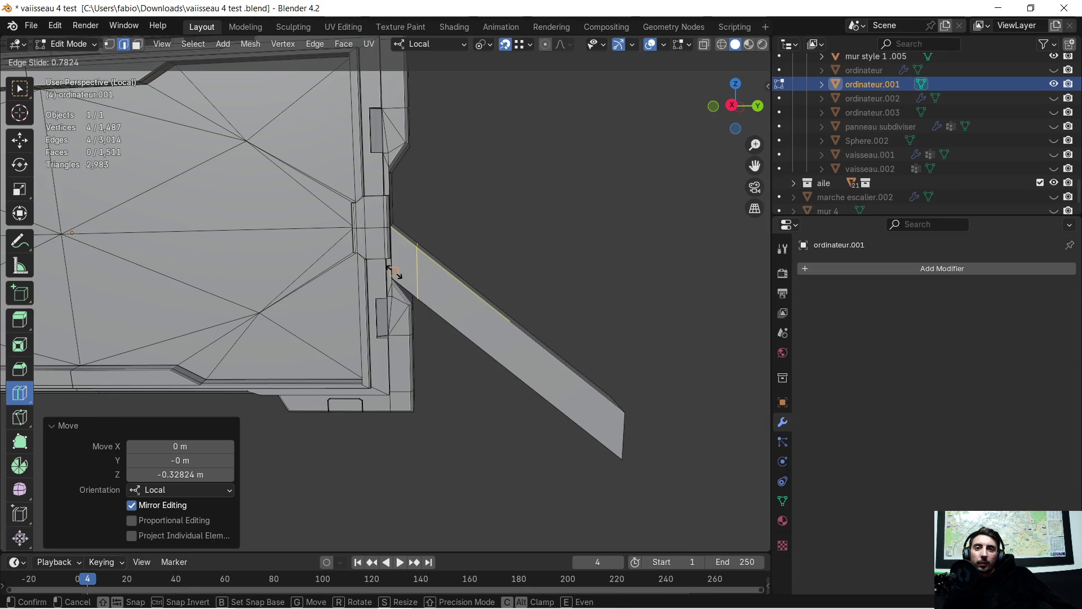
click(394, 270)
middle_drag(470, 324, 464, 307)
drag(645, 346, 646, 356)
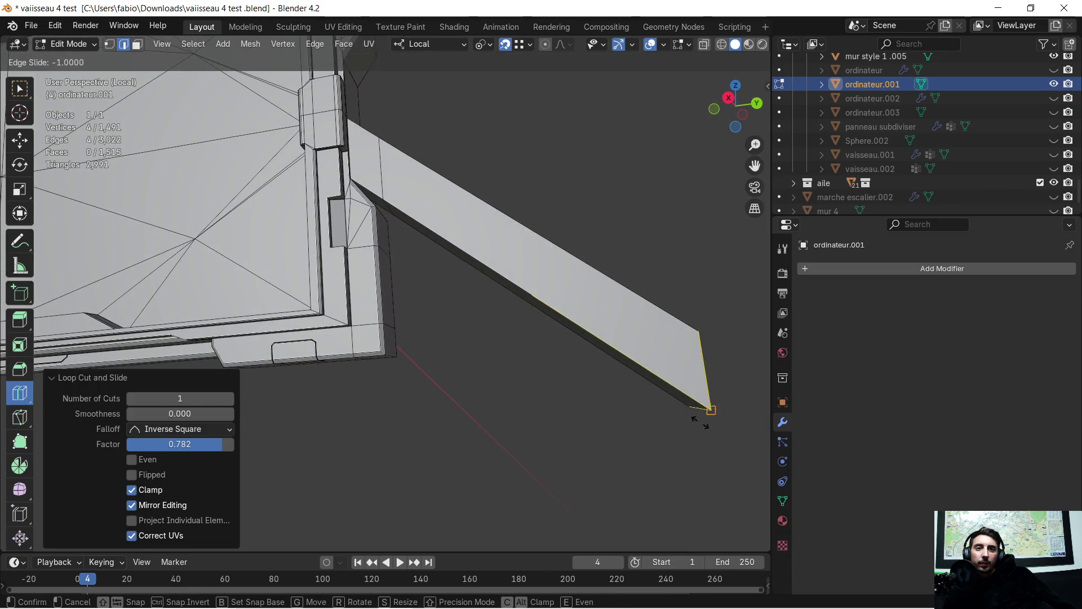
click(732, 496)
Step: Inspect the arm, add an accidental third loop cut and undo it
middle_drag(507, 360, 519, 379)
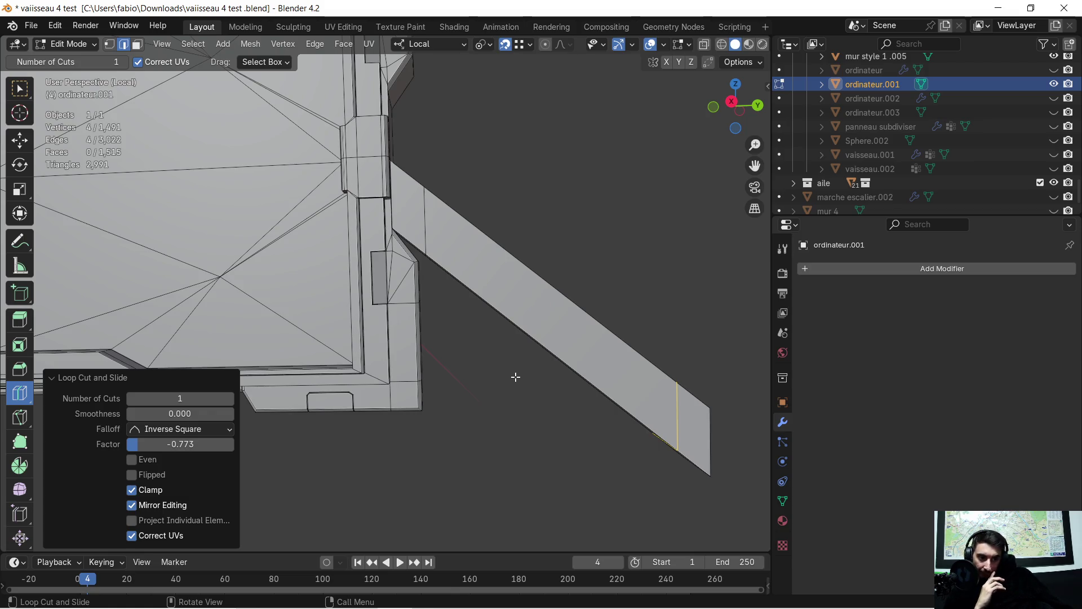
scroll(518, 366, down, 1)
mouse_move(565, 272)
middle_down()
mouse_move(556, 280)
mouse_move(572, 280)
mouse_move(538, 280)
mouse_move(524, 261)
mouse_move(536, 265)
mouse_move(532, 278)
mouse_move(503, 270)
middle_up()
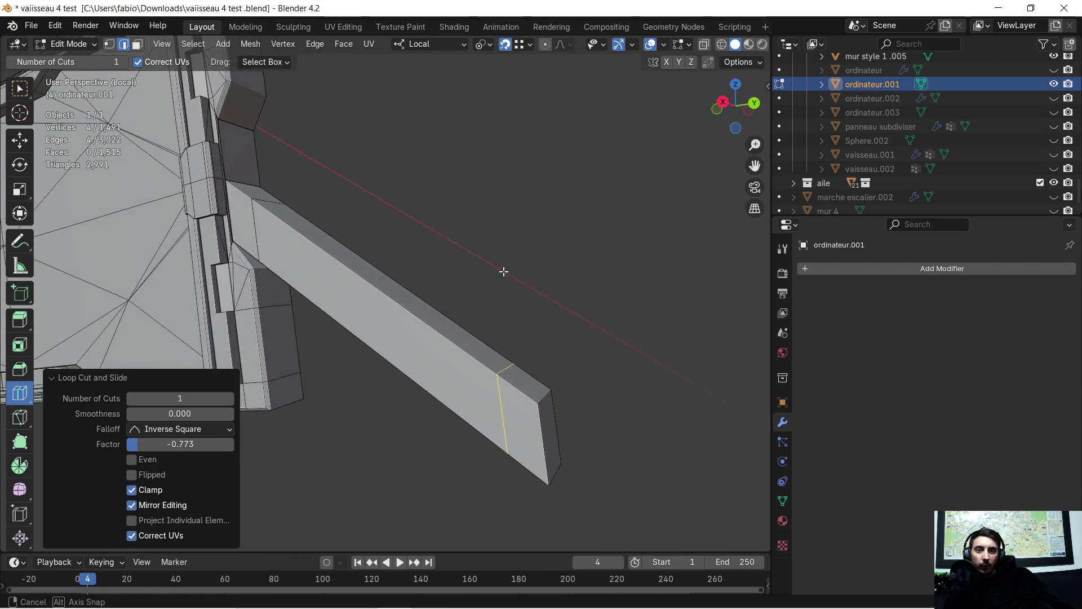
scroll(531, 319, up, 3)
mouse_move(532, 319)
middle_down()
mouse_move(519, 297)
mouse_move(529, 329)
mouse_move(533, 296)
mouse_move(542, 302)
middle_up()
scroll(519, 299, down, 3)
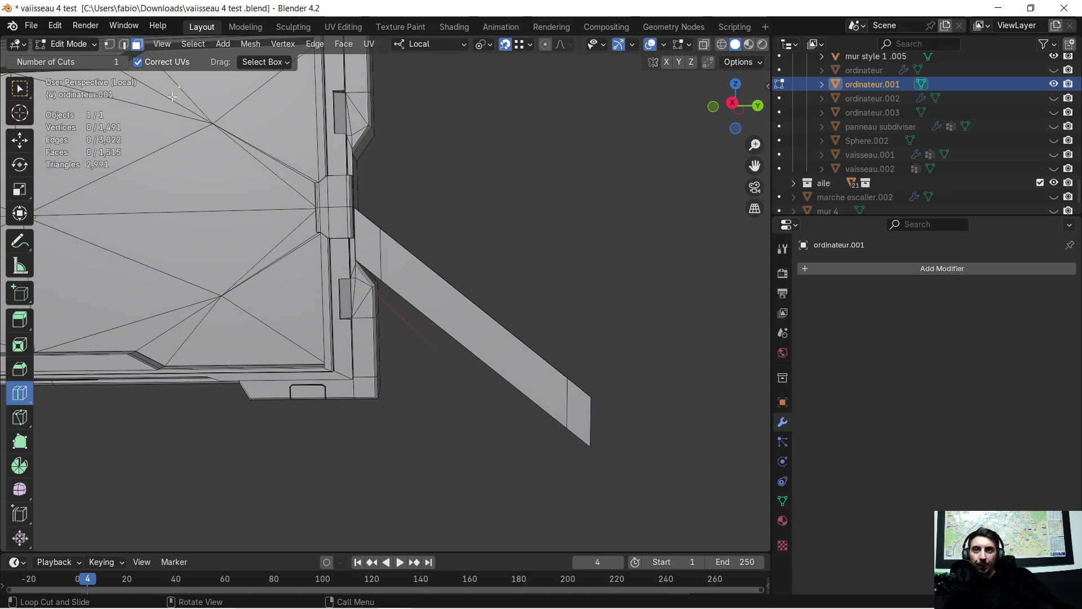
click(471, 321)
key(ctrl+z)
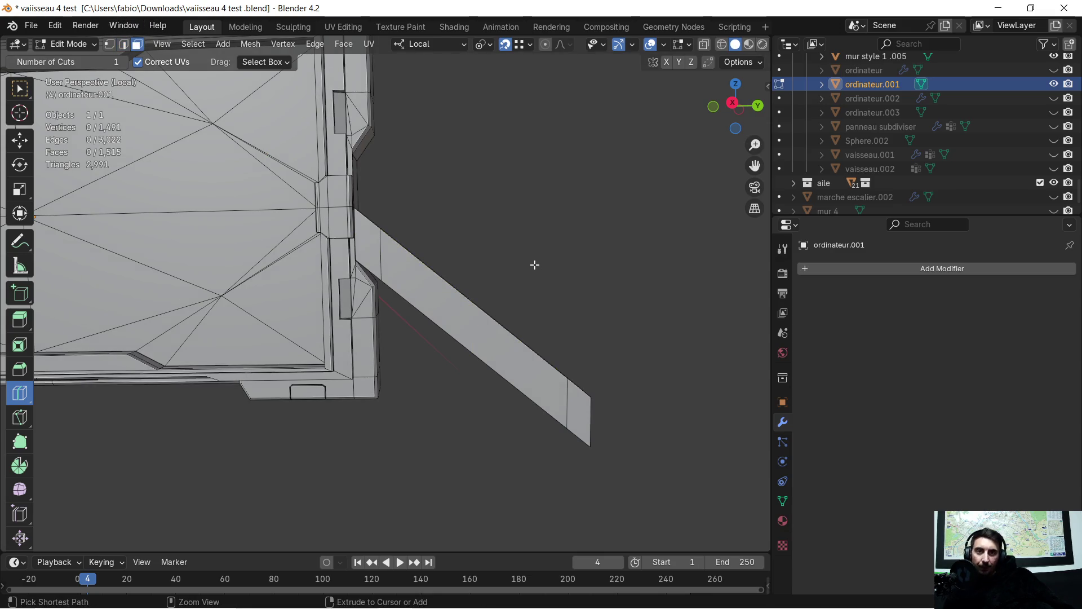
Step: Box-select the four faces around the side arm's middle section
click(22, 138)
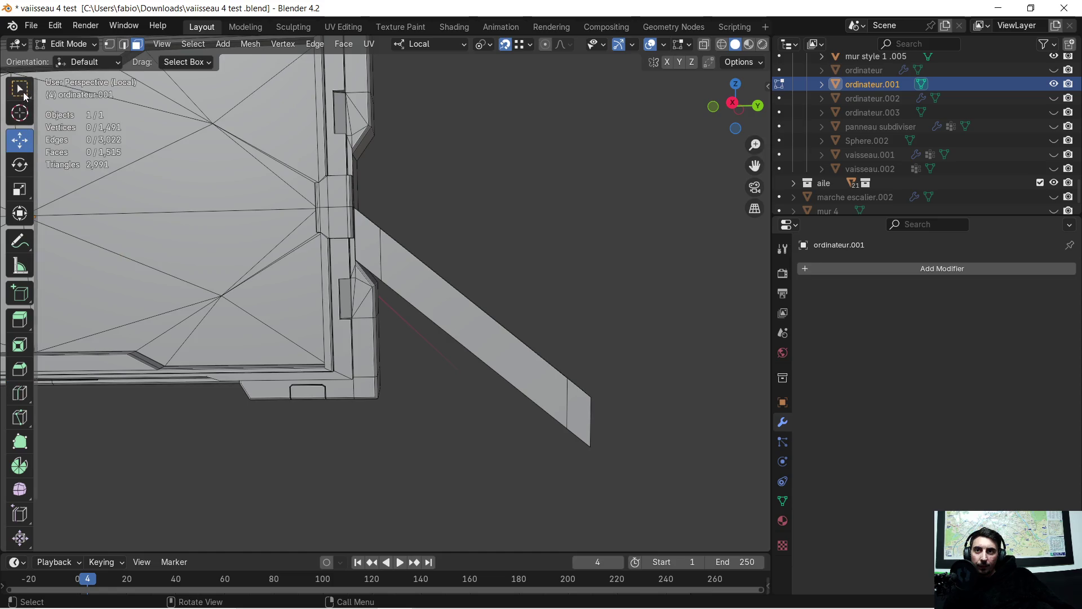
click(24, 93)
click(509, 302)
middle_drag(510, 303, 549, 332)
shift+click(375, 397)
mouse_move(443, 395)
middle_down()
mouse_move(228, 413)
mouse_move(157, 367)
mouse_move(285, 314)
mouse_move(470, 285)
mouse_move(511, 235)
middle_up()
shift+click(285, 314)
shift+click(401, 202)
scroll(406, 201, down, 3)
mouse_move(406, 201)
middle_down()
mouse_move(329, 275)
mouse_move(397, 270)
middle_up()
scroll(396, 271, up, 2)
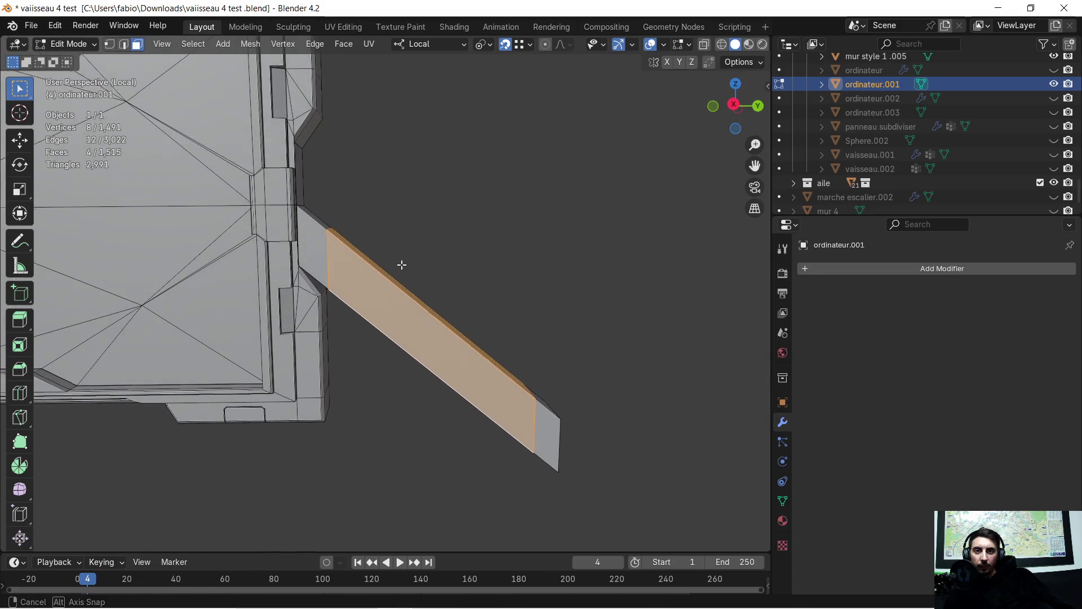
Step: Scale the arm's middle section to 0.62, then undo back to before the extrusion
key(s)
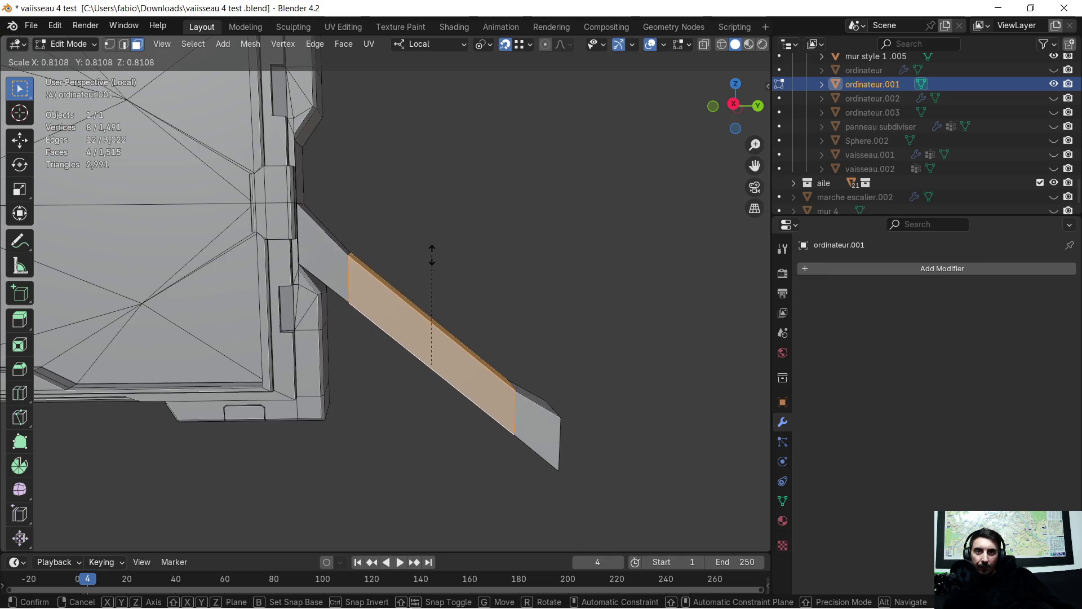
click(426, 278)
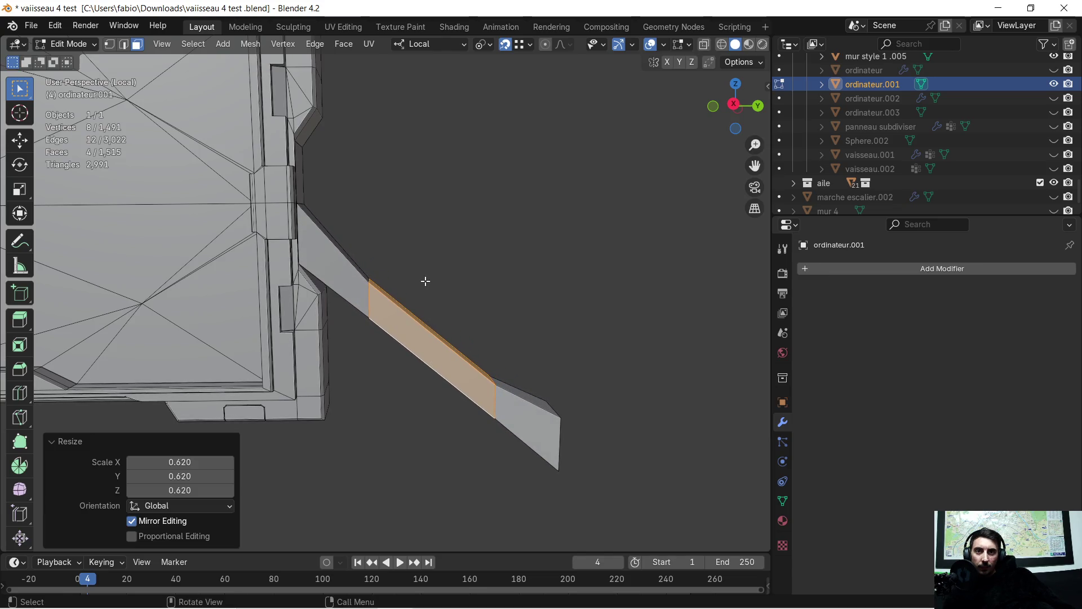
scroll(436, 278, down, 2)
middle_drag(439, 277, 454, 254)
key(ctrl+z)
key(ctrl+z)
key(ctrl+z)
key(ctrl+z)
middle_drag(445, 266, 437, 275)
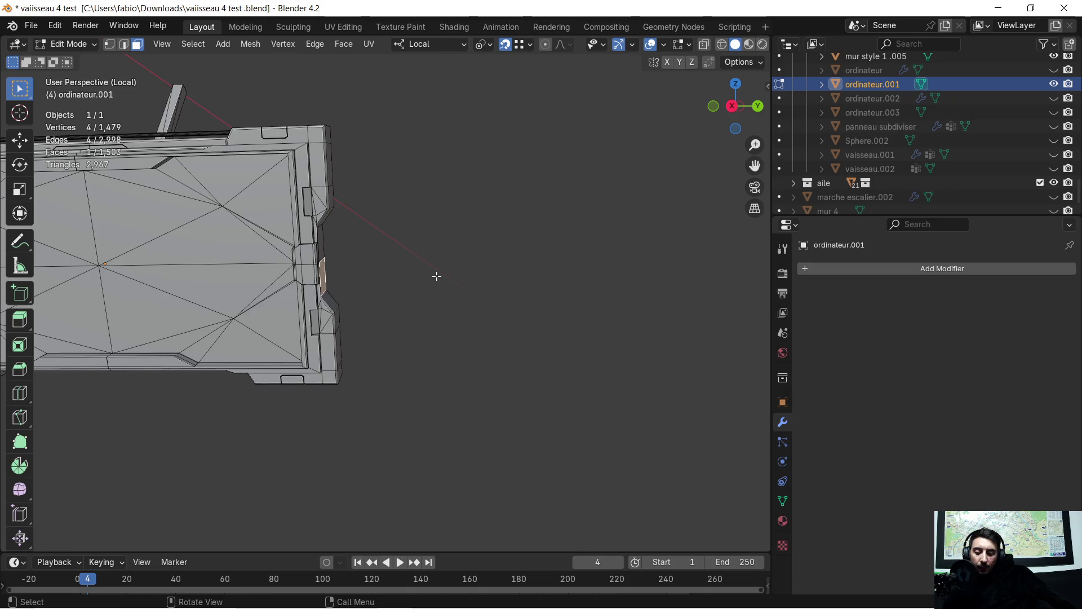
Step: Re-extrude the side face about 0.338 m and drop its end -0.18856 m along local Z to tilt the arm
key(e)
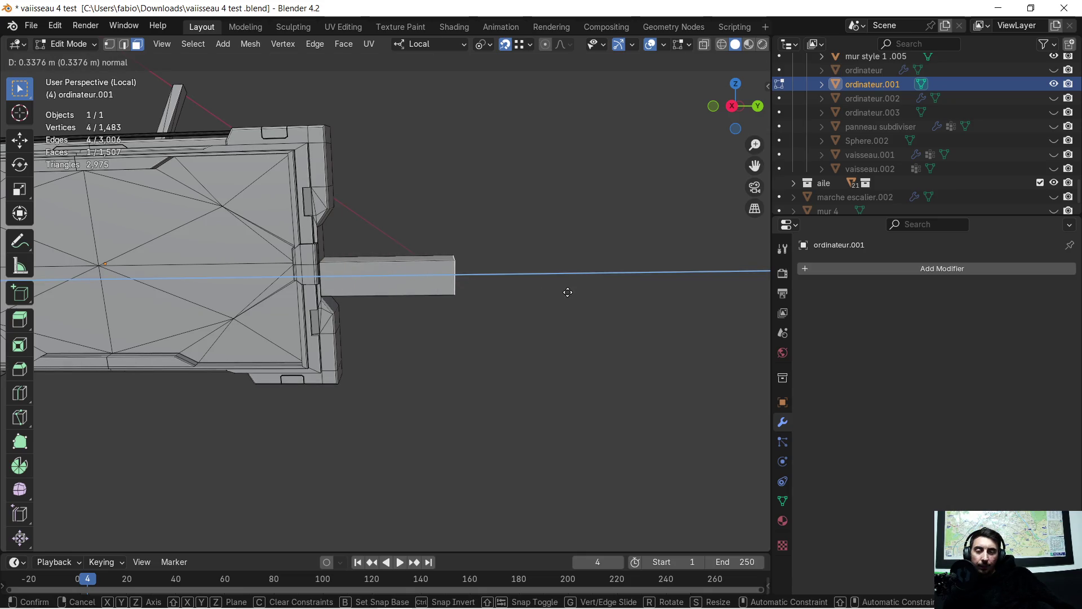
click(567, 294)
middle_drag(516, 333, 510, 316)
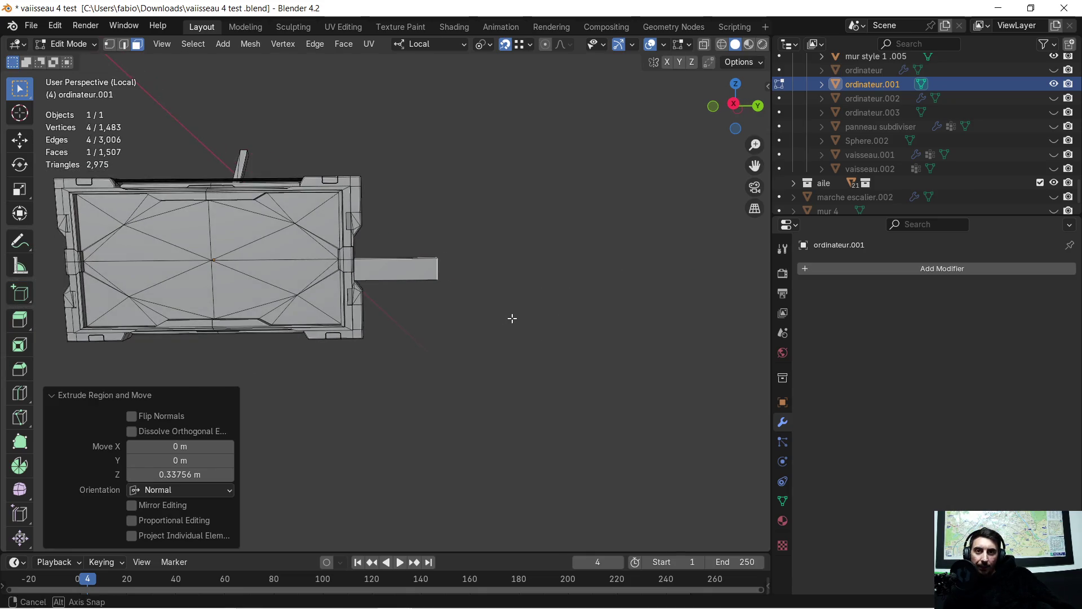
key(g)
key(z)
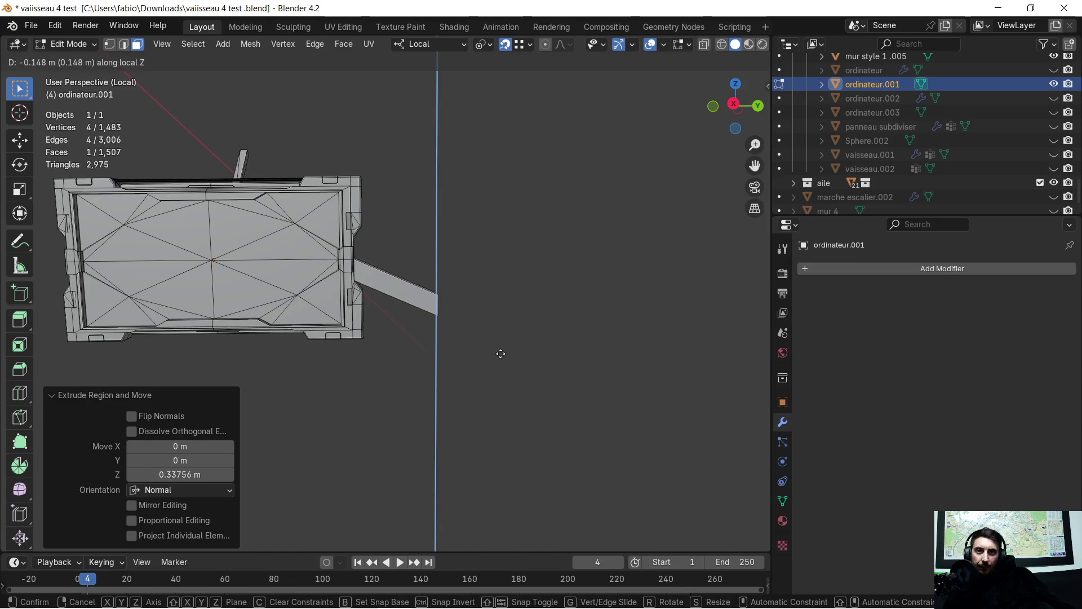
click(437, 279)
scroll(437, 249, up, 3)
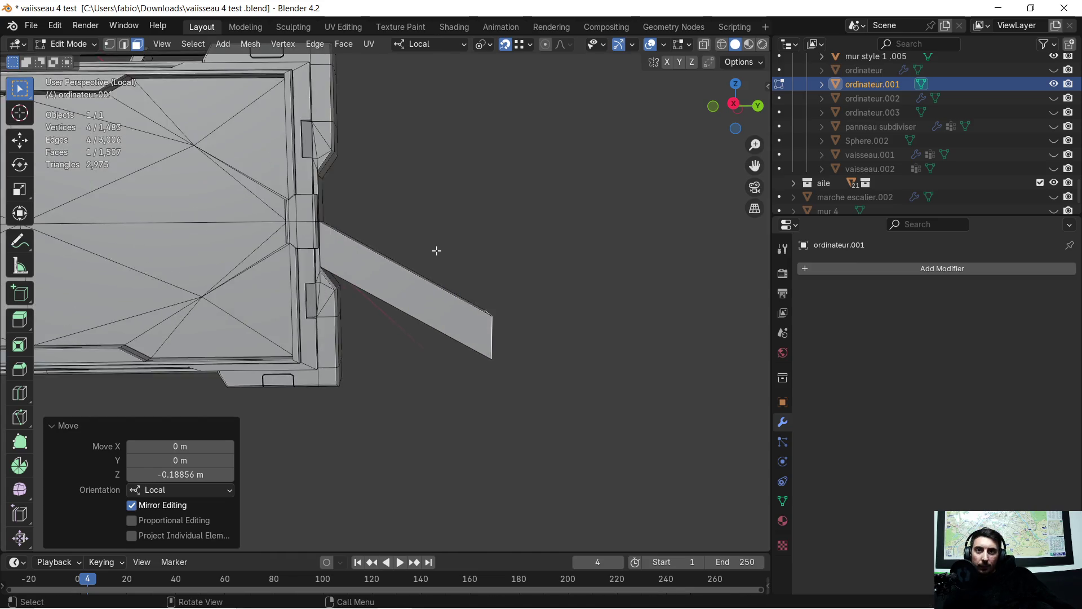
middle_drag(438, 249, 426, 265)
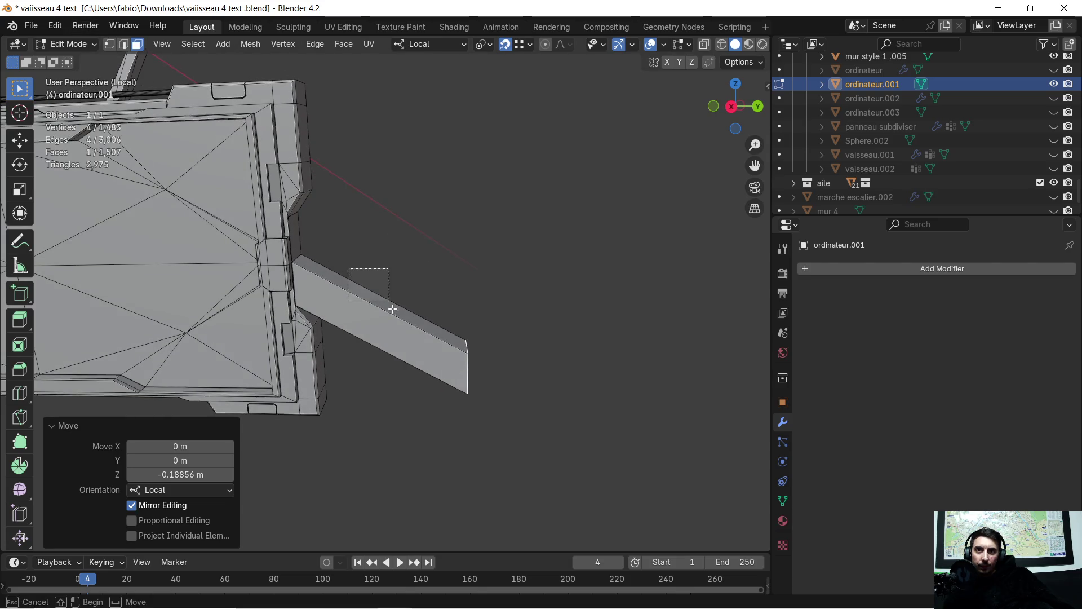
Step: Select the tilted arm's front and end faces ready to separate them
click(397, 338)
middle_drag(397, 339, 338, 359)
shift+click(273, 296)
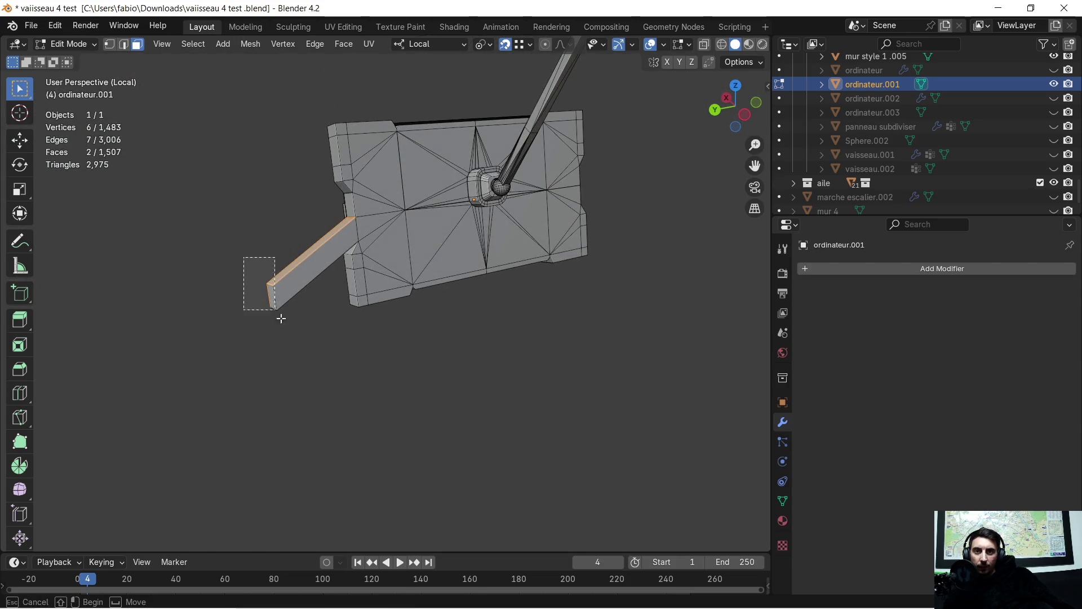
scroll(507, 333, up, 4)
mouse_move(507, 333)
middle_down()
mouse_move(546, 289)
mouse_move(533, 289)
middle_up()
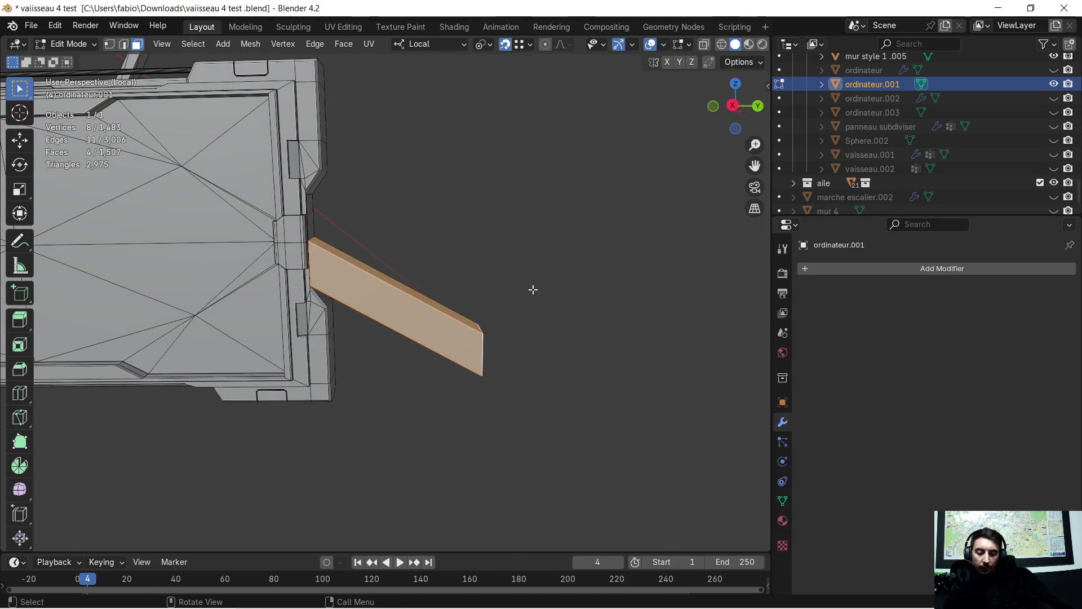
key(p)
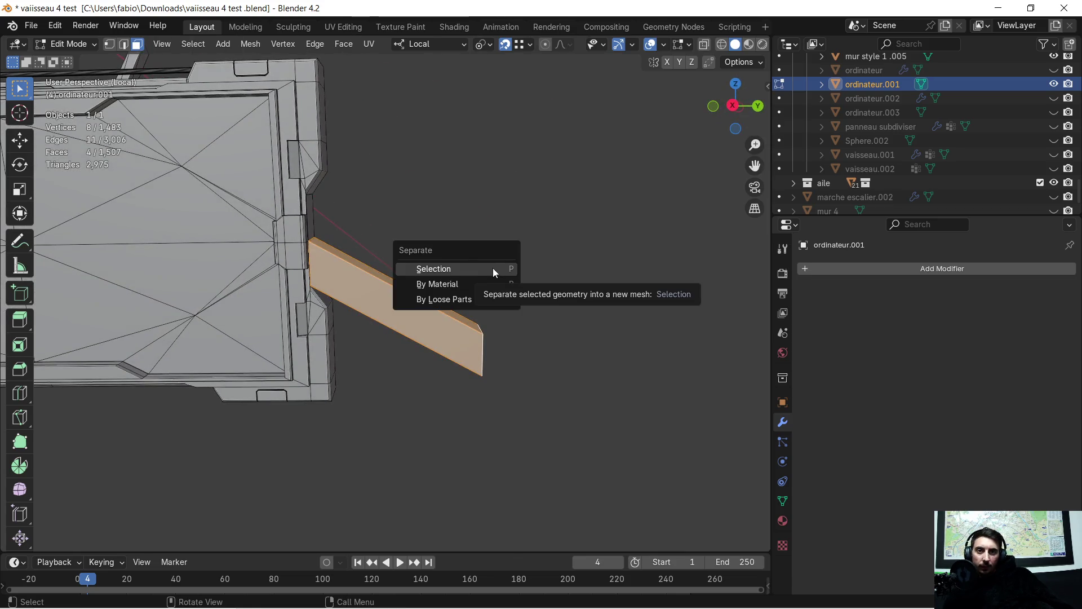
Step: Separate the selected arm faces into a new object ordinateur.004 and select it in object mode
click(493, 269)
scroll(493, 268, down, 2)
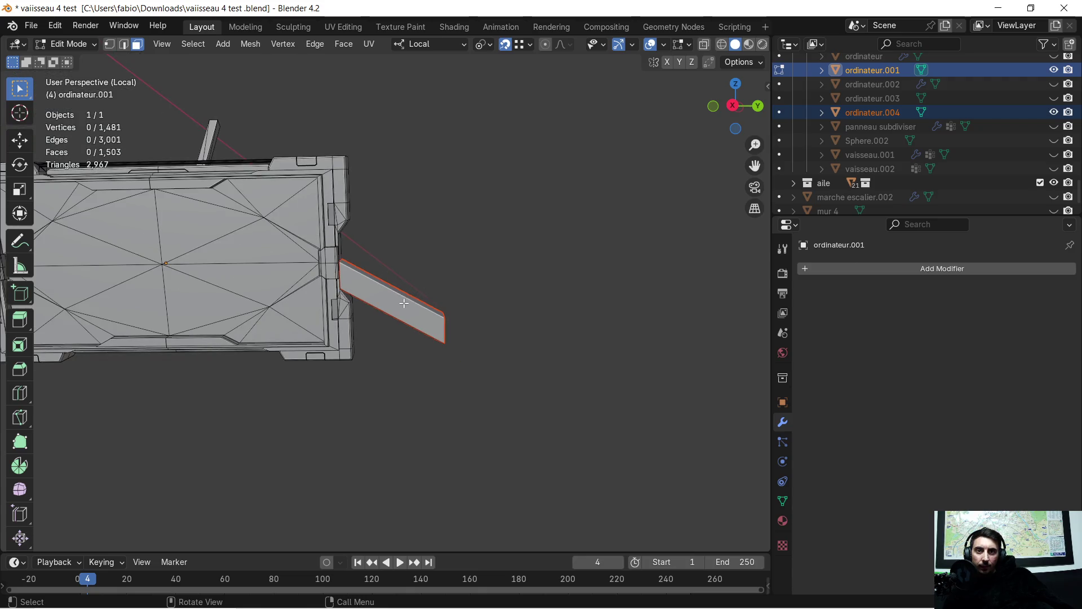
scroll(410, 295, up, 1)
key(Tab)
click(377, 285)
middle_drag(386, 282, 447, 300)
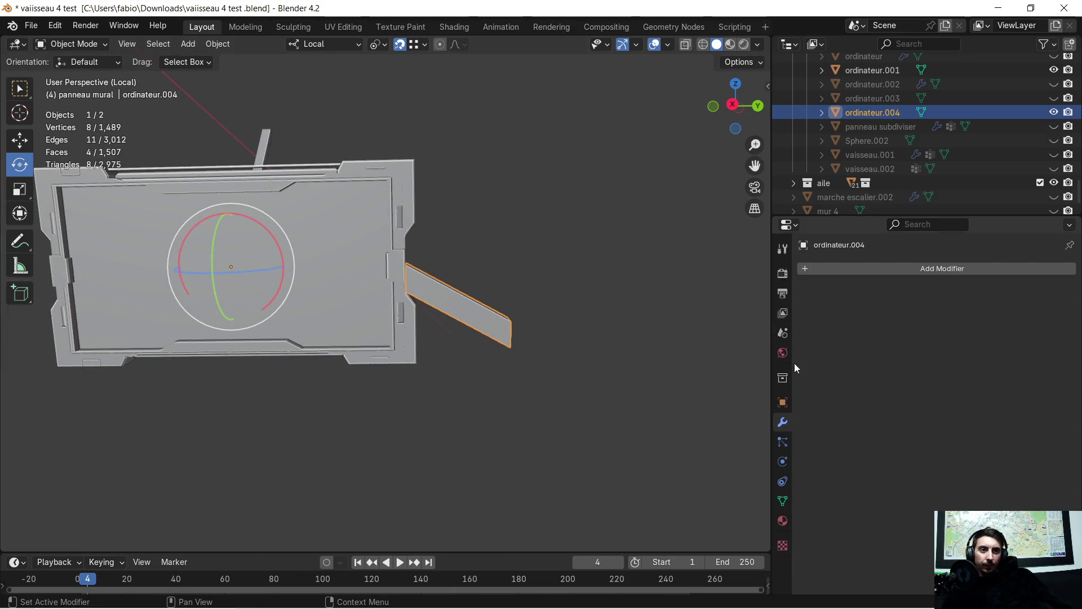
Step: Add a Mirror modifier to the arm on the Y axis only, X disabled
click(808, 272)
click(791, 270)
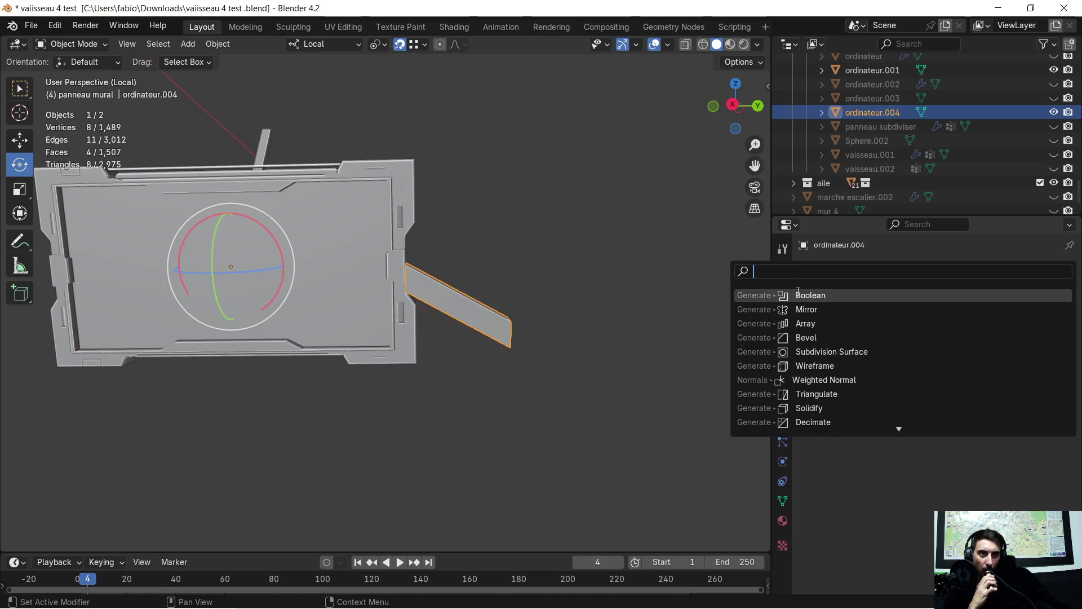
click(821, 306)
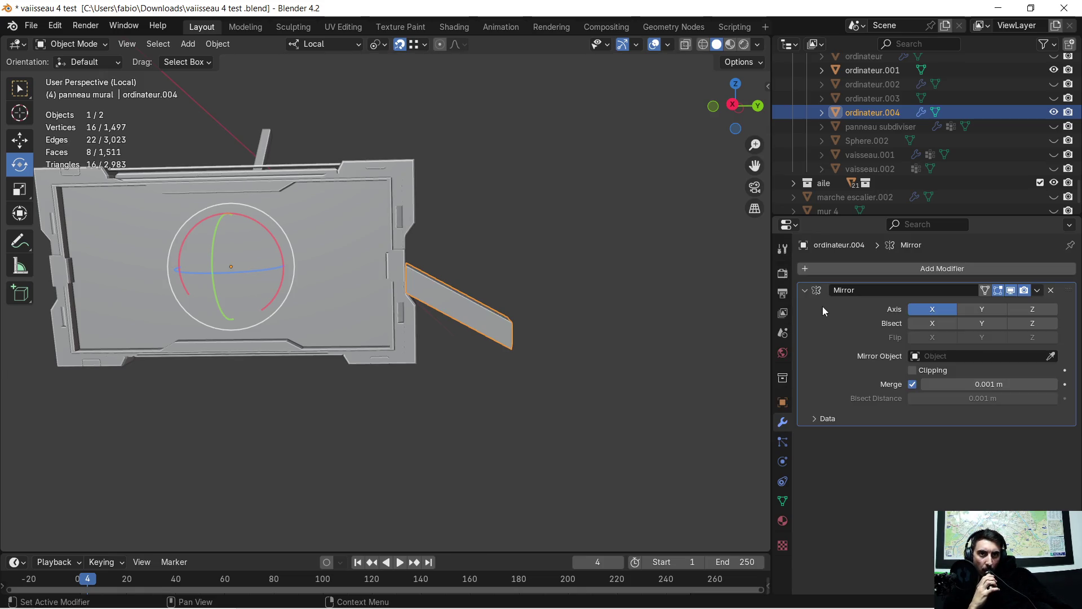
click(969, 311)
click(946, 311)
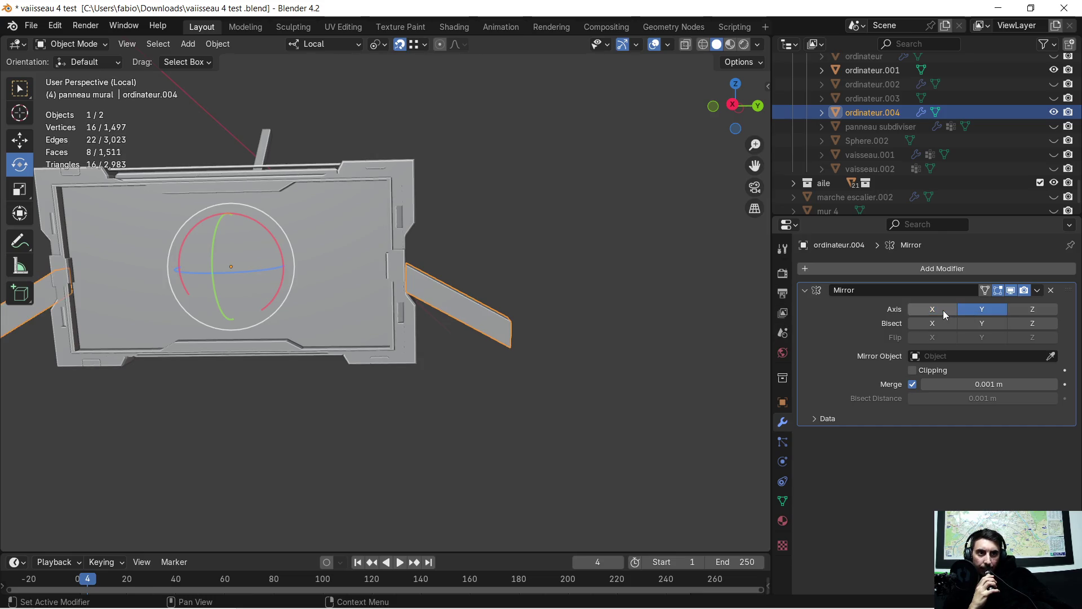
mouse_move(341, 371)
middle_down()
mouse_move(466, 335)
mouse_move(240, 326)
mouse_move(326, 309)
middle_up()
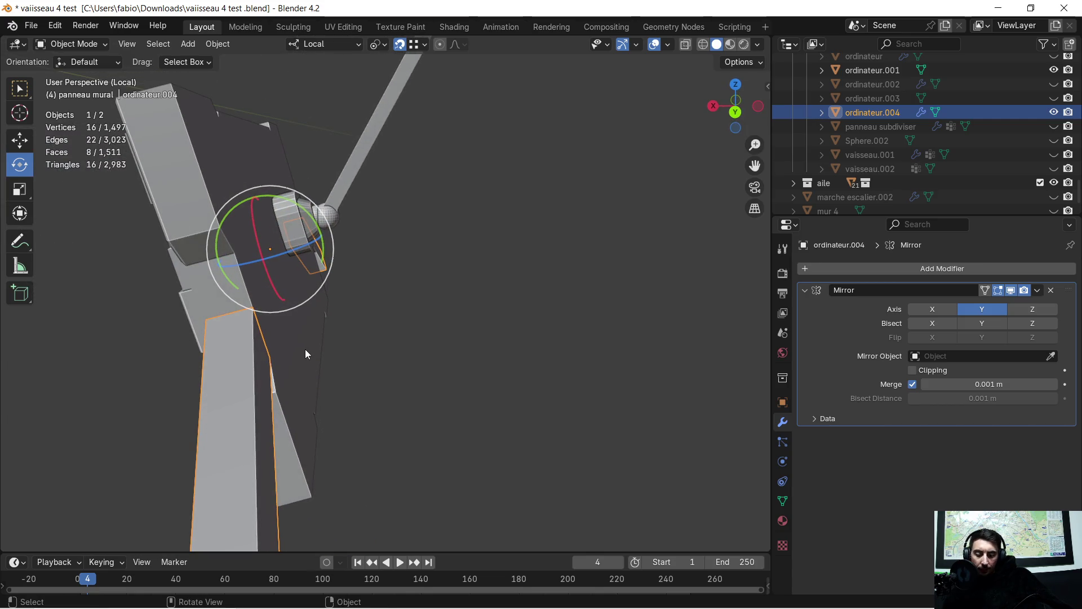
Step: Slide the arm about 0.092 m along its local X and inspect the placement
key(shift+d)
key(x)
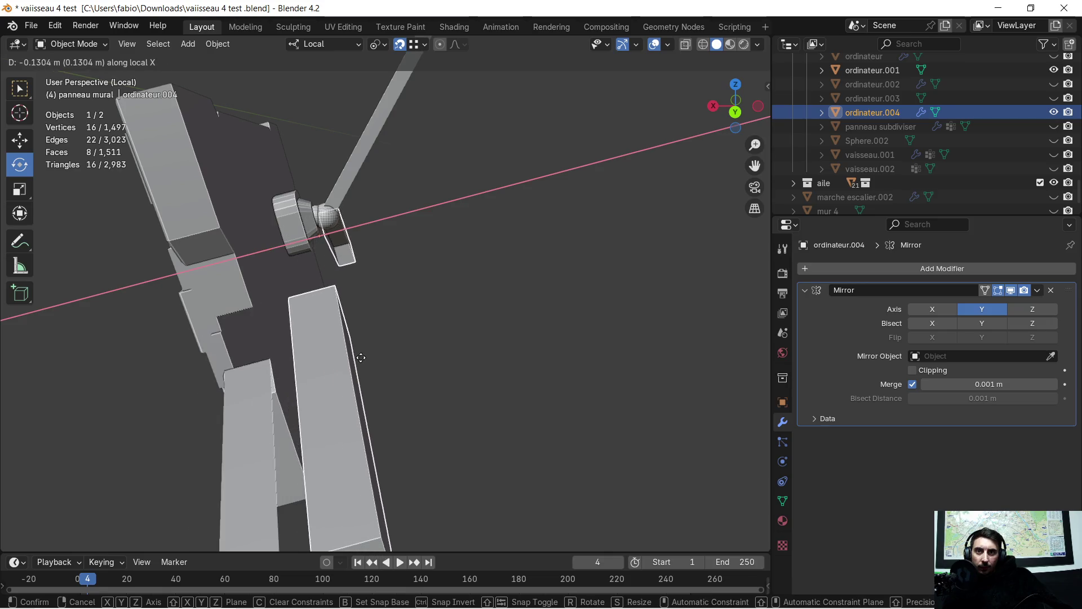
click(349, 373)
middle_drag(349, 372, 430, 302)
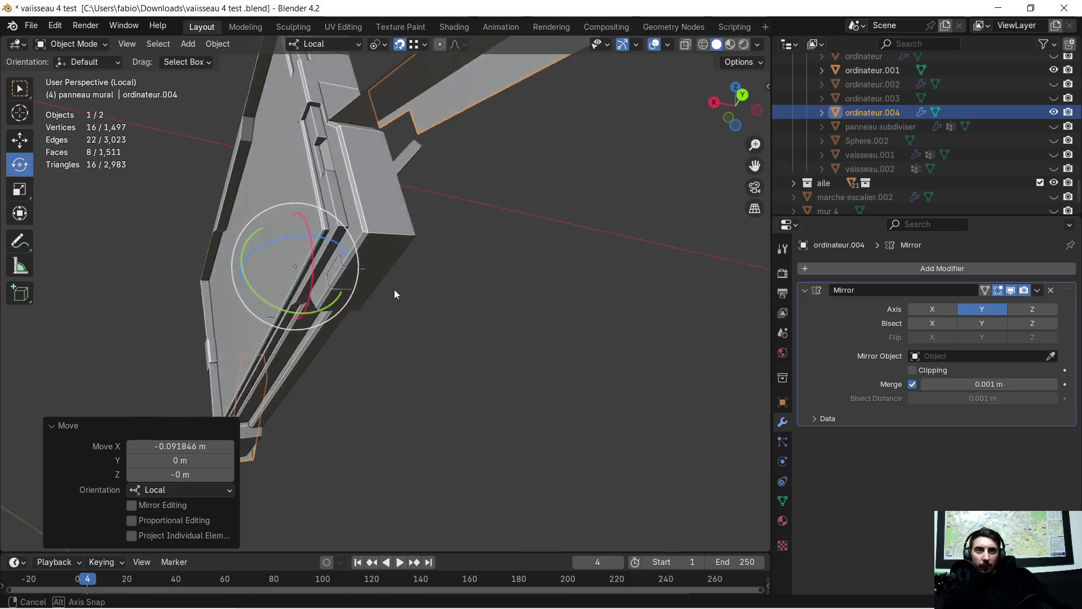
mouse_move(430, 303)
middle_down()
mouse_move(383, 339)
mouse_move(413, 319)
mouse_move(418, 234)
mouse_move(394, 392)
mouse_move(411, 302)
middle_up()
Step: Select the panel ordinateur.001 and enter edit mode on its mesh
key(Tab)
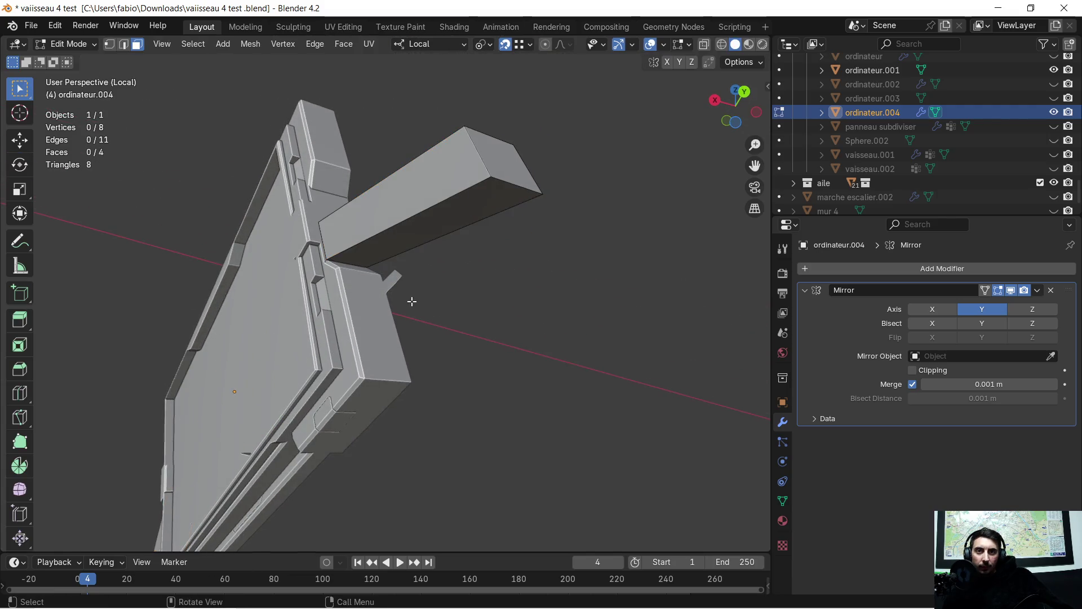
key(Tab)
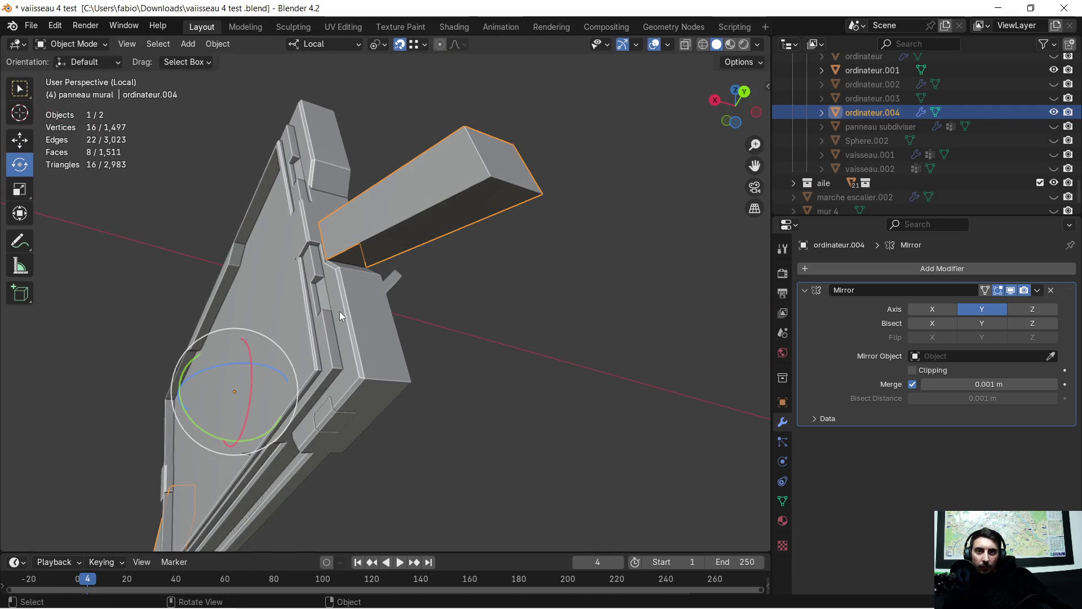
click(339, 311)
key(Tab)
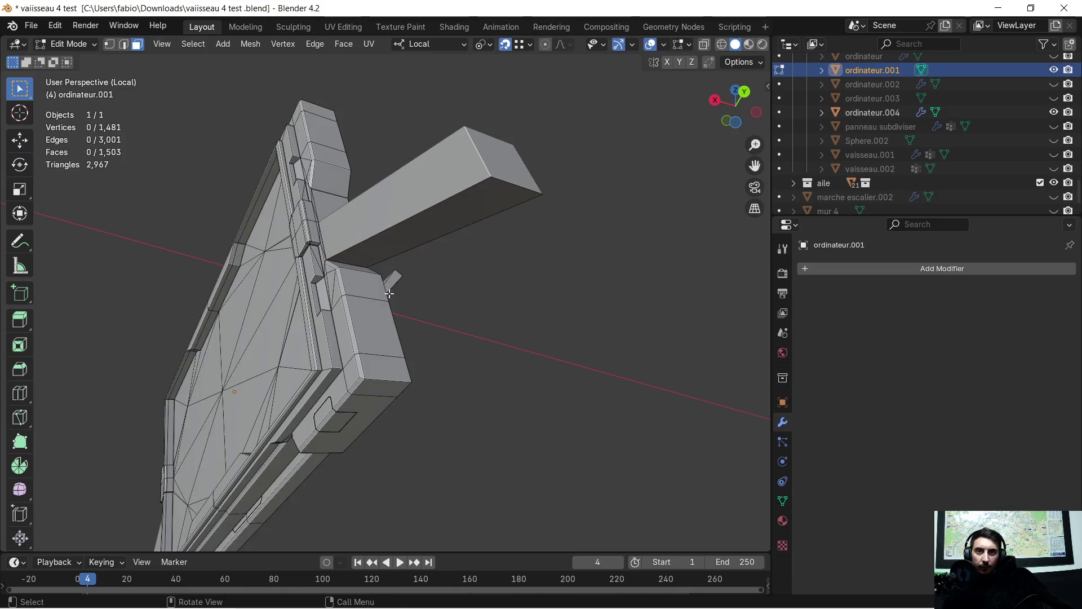
Step: Separate the bar's underside face from the panel into its own object
click(399, 252)
key(p)
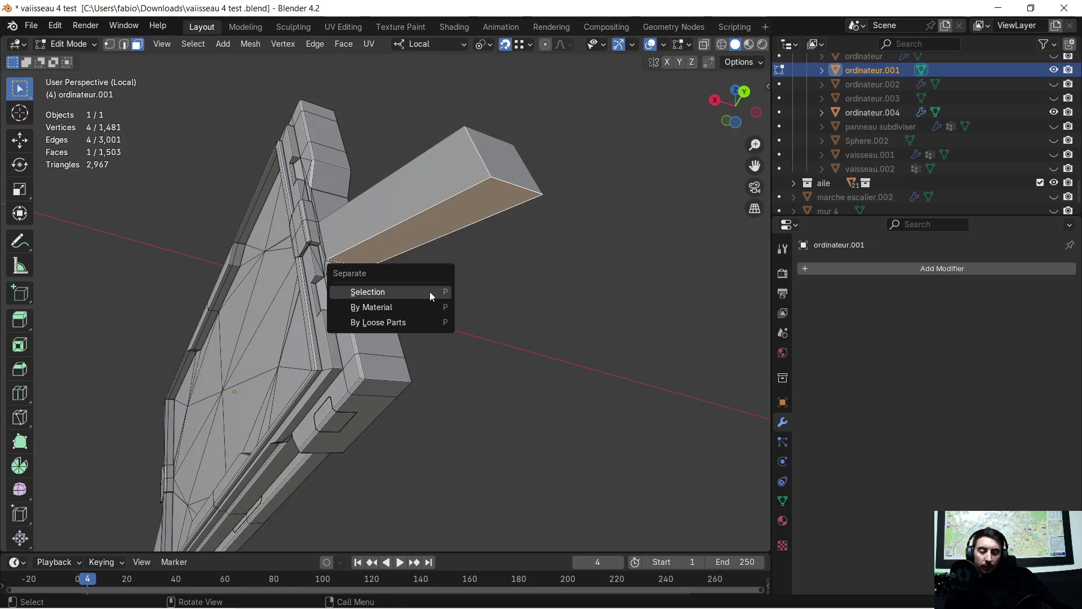
click(430, 292)
middle_drag(429, 292, 440, 296)
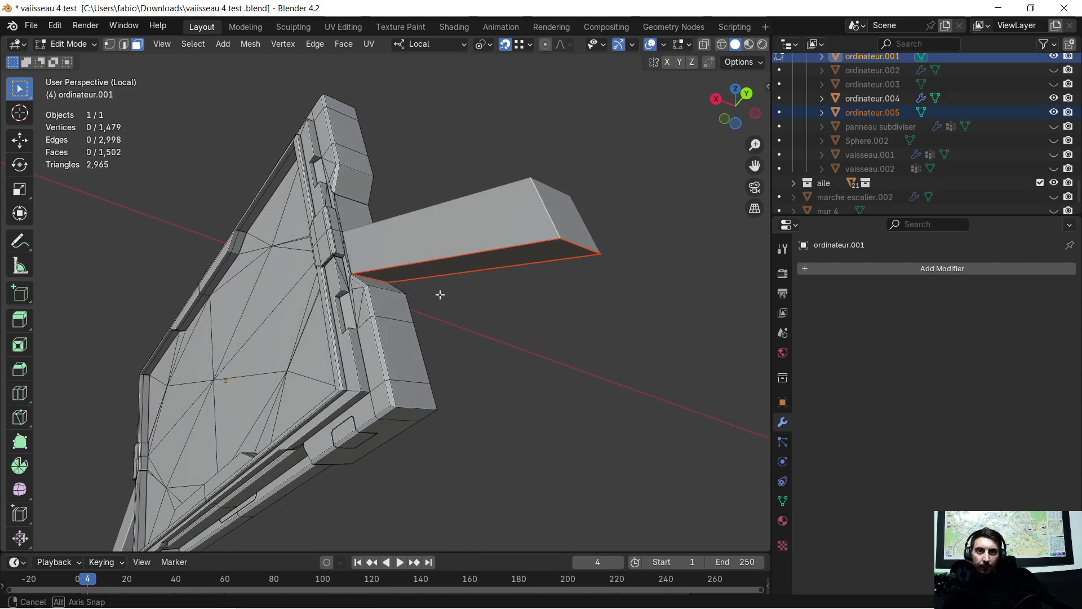
key(Tab)
Step: Join the separated face object into the mirrored arm ordinateur.004
click(453, 283)
click(453, 263)
shift+click(453, 239)
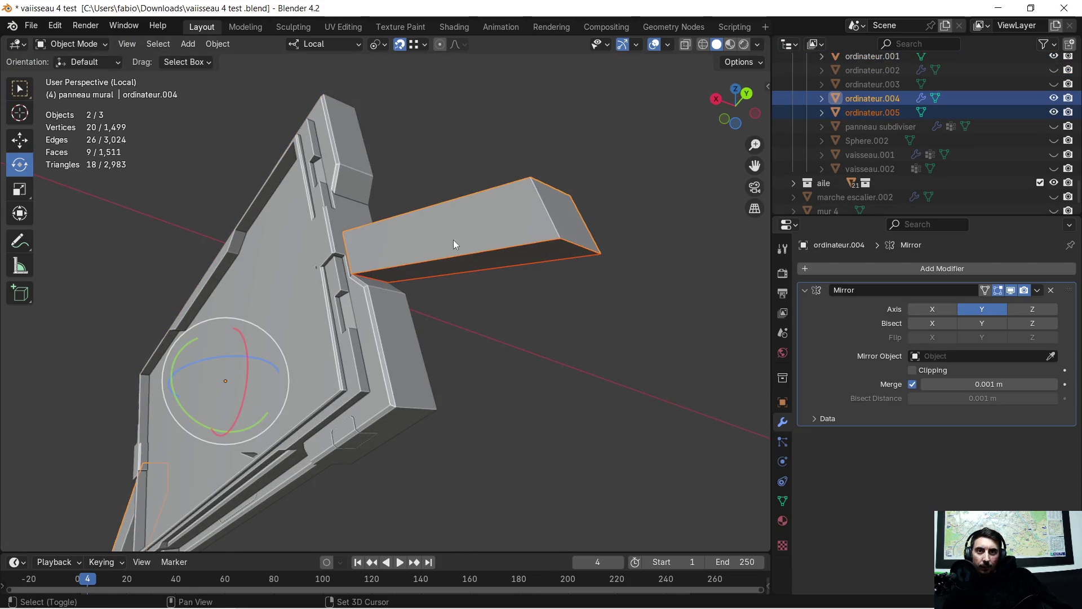
key(ctrl+j)
mouse_move(460, 309)
middle_down()
mouse_move(440, 376)
mouse_move(416, 374)
middle_up()
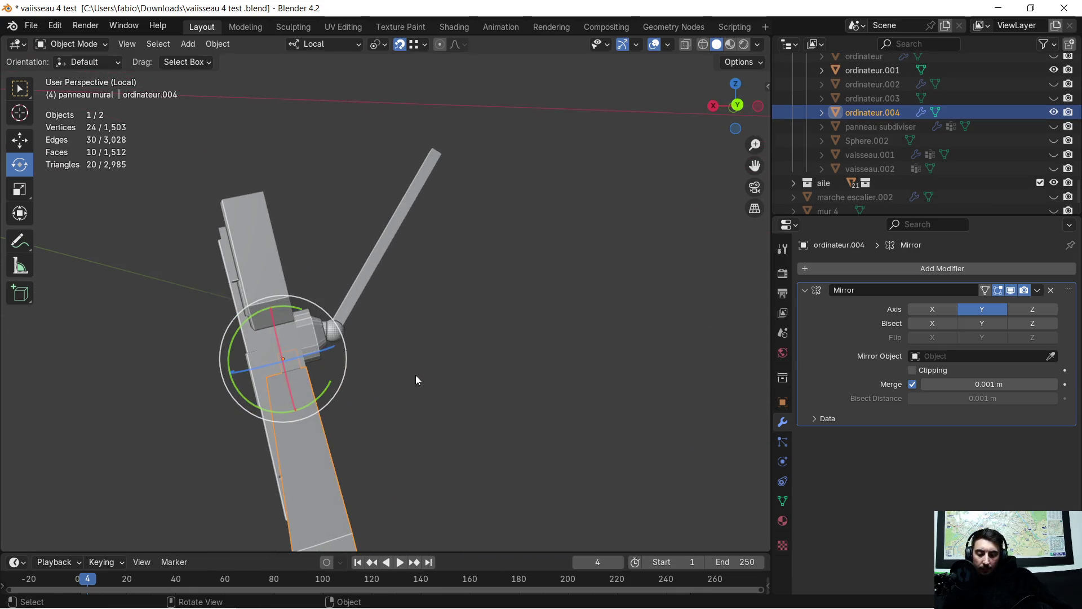
Step: Move the arm about 0.121 m back along its local X
key(g)
key(x)
click(454, 356)
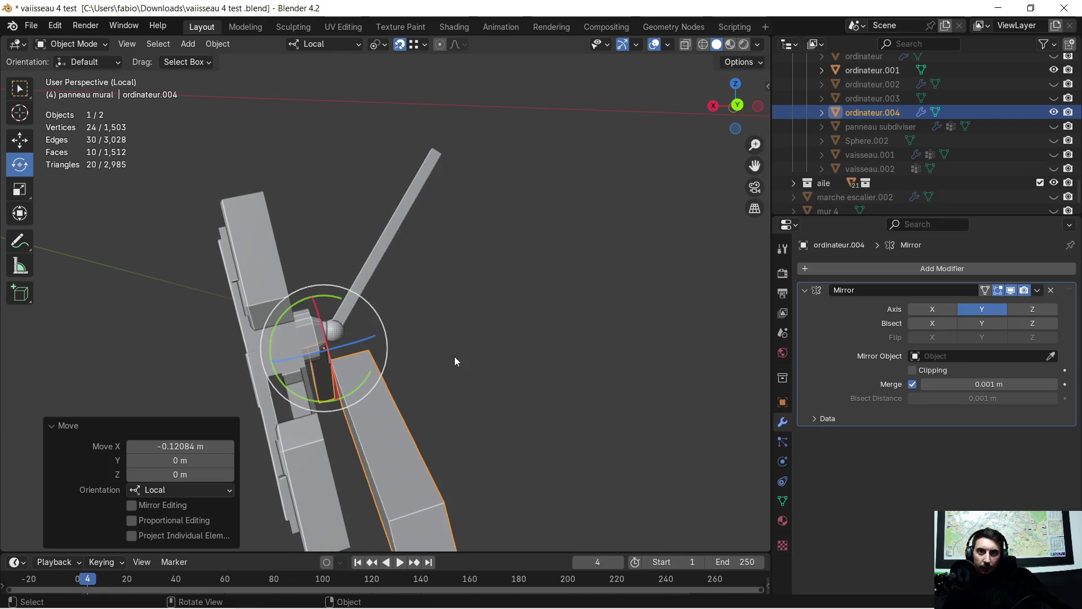
scroll(400, 380, up, 3)
scroll(438, 368, up, 3)
middle_drag(437, 368, 464, 360)
key(Tab)
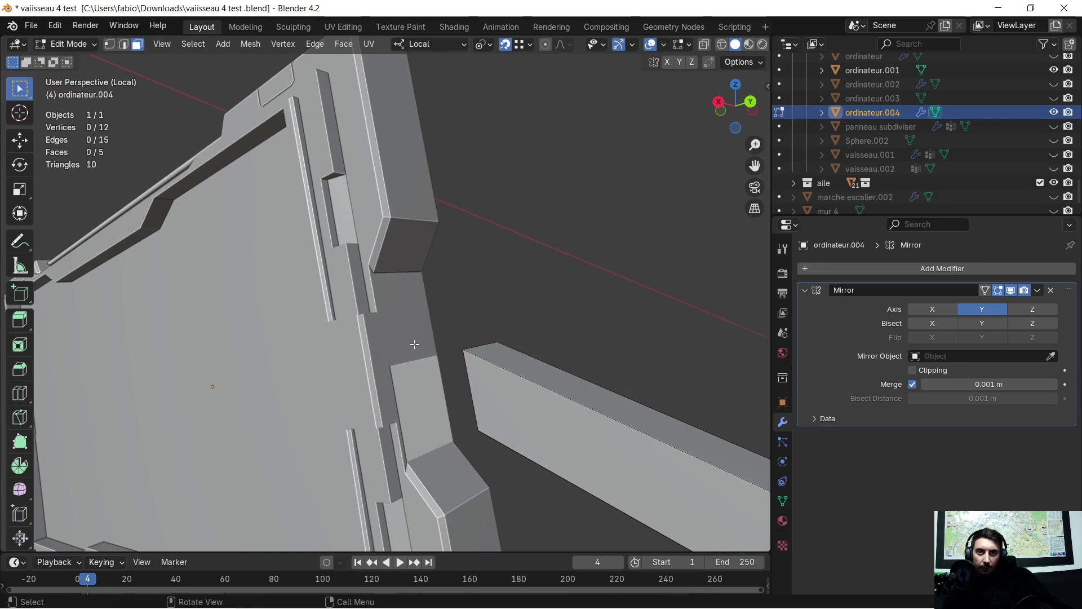
Step: In edge select on ordinateur.001, extrude the panel side's lower edge along Z
key(Tab)
click(405, 352)
key(Tab)
scroll(398, 351, up, 2)
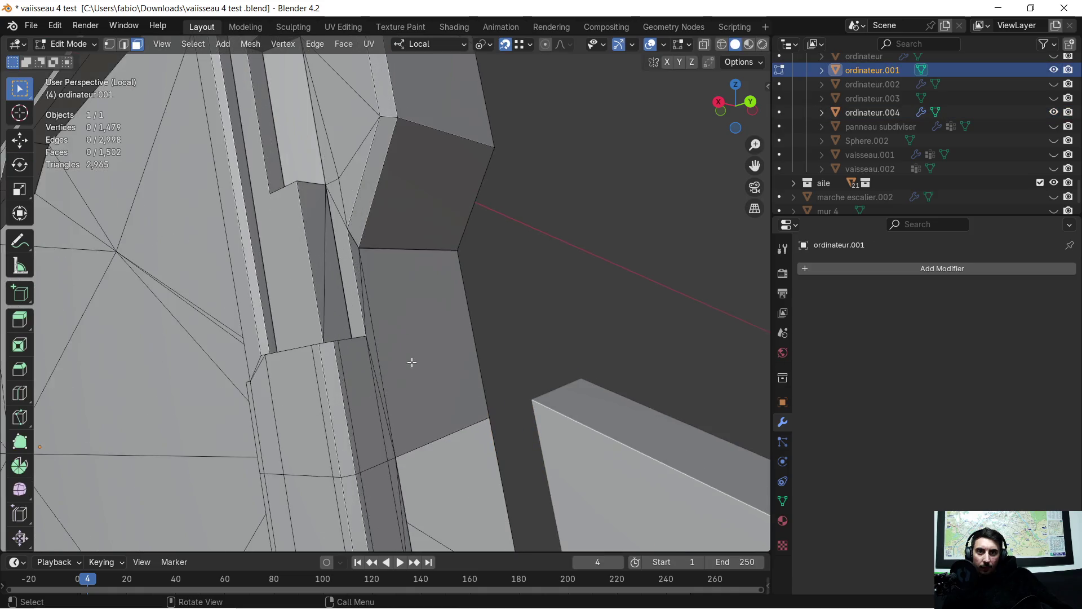
middle_drag(398, 351, 349, 341)
click(349, 341)
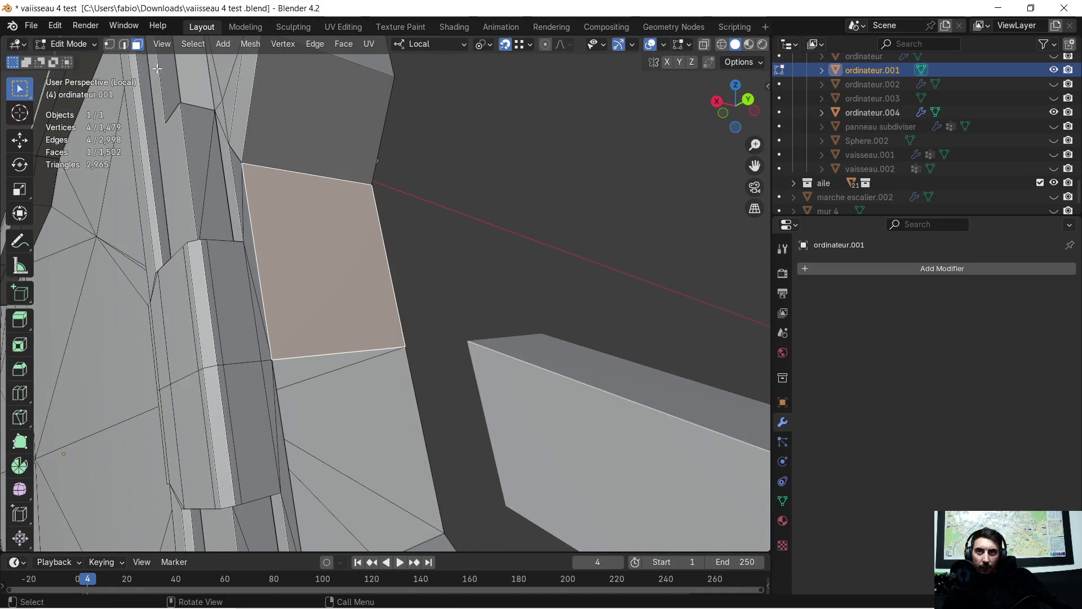
click(125, 45)
click(331, 347)
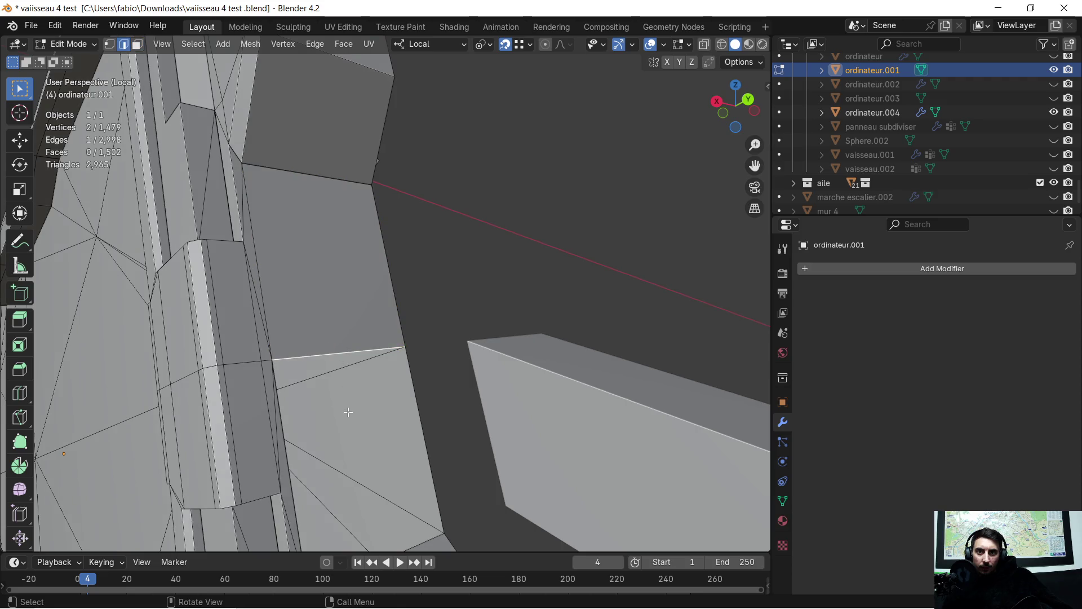
middle_drag(349, 412, 323, 412)
key(e)
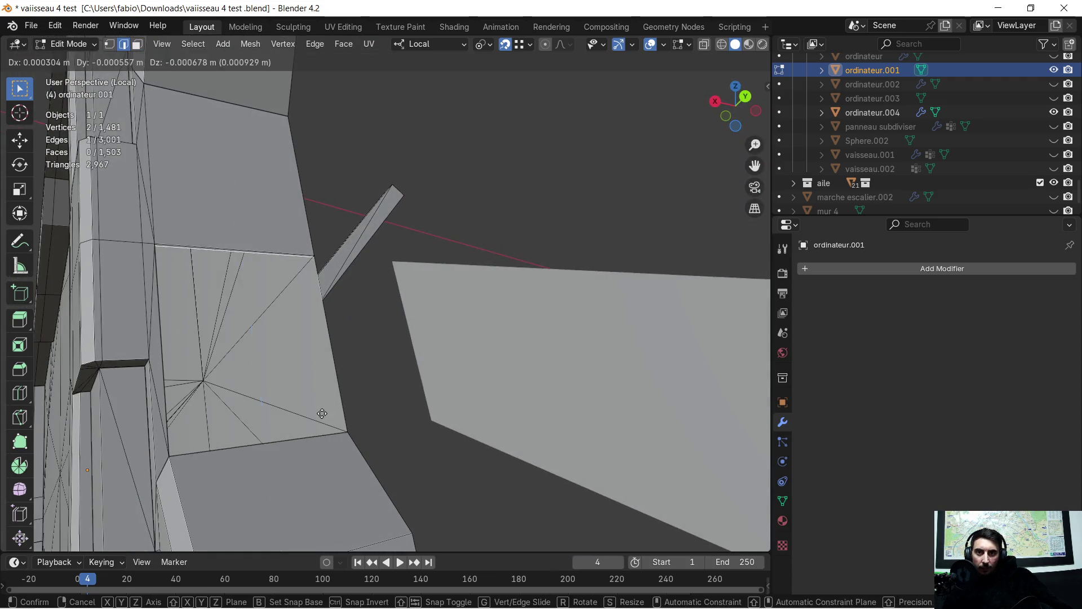
key(z)
click(339, 428)
Step: Merge the whole panel mesh by distance, removing 16 duplicate vertices, then select the mirrored arm
mouse_move(340, 429)
middle_down()
mouse_move(328, 412)
mouse_move(574, 268)
middle_up()
key(a)
key(m)
click(328, 411)
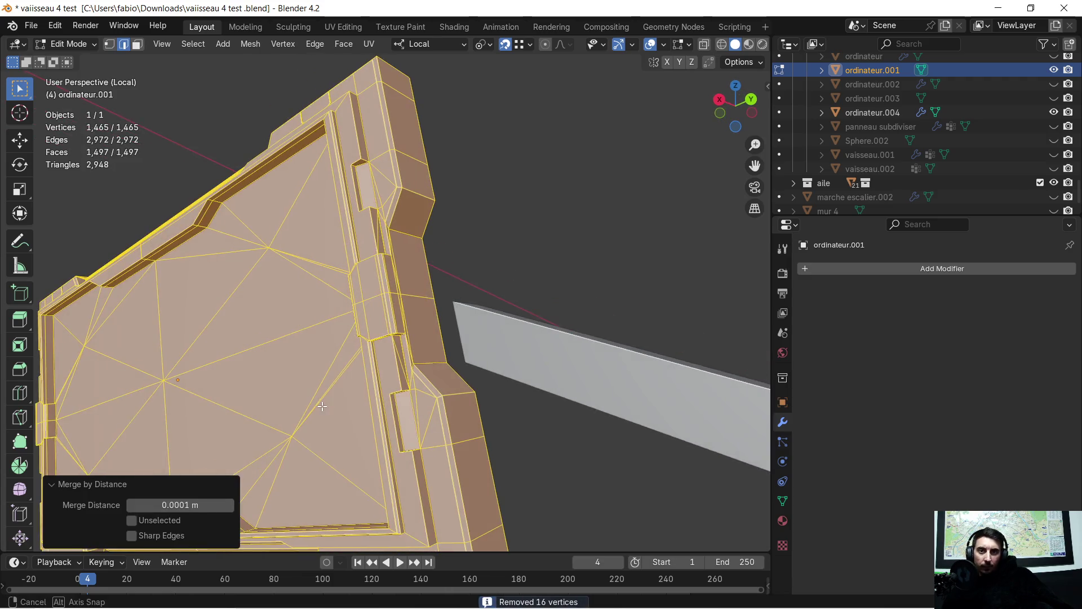
key(Tab)
shift+click(510, 354)
scroll(511, 356, down, 3)
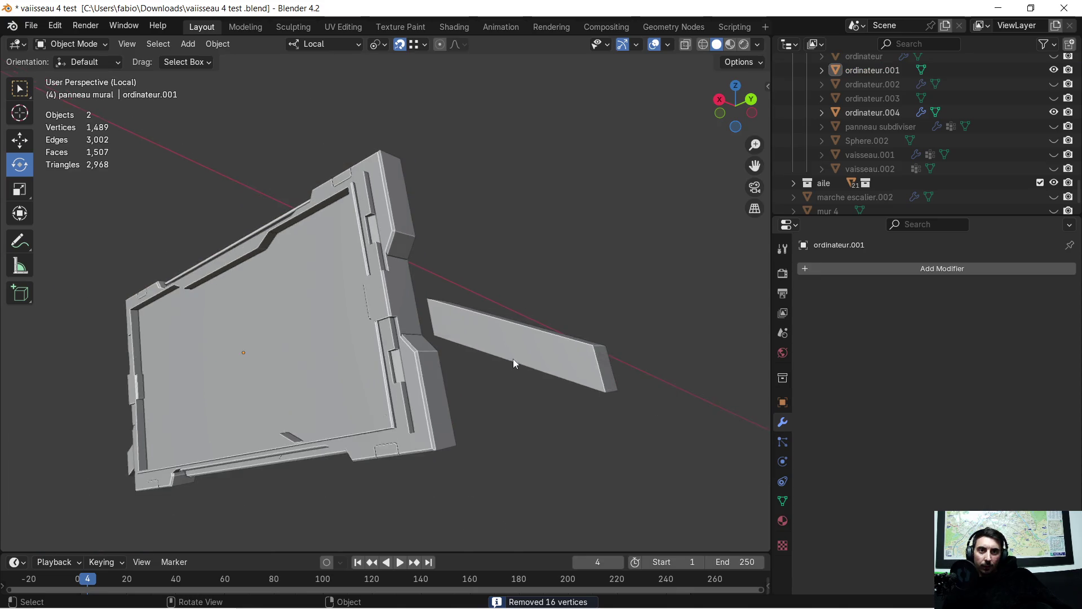
click(514, 343)
middle_drag(497, 346, 496, 440)
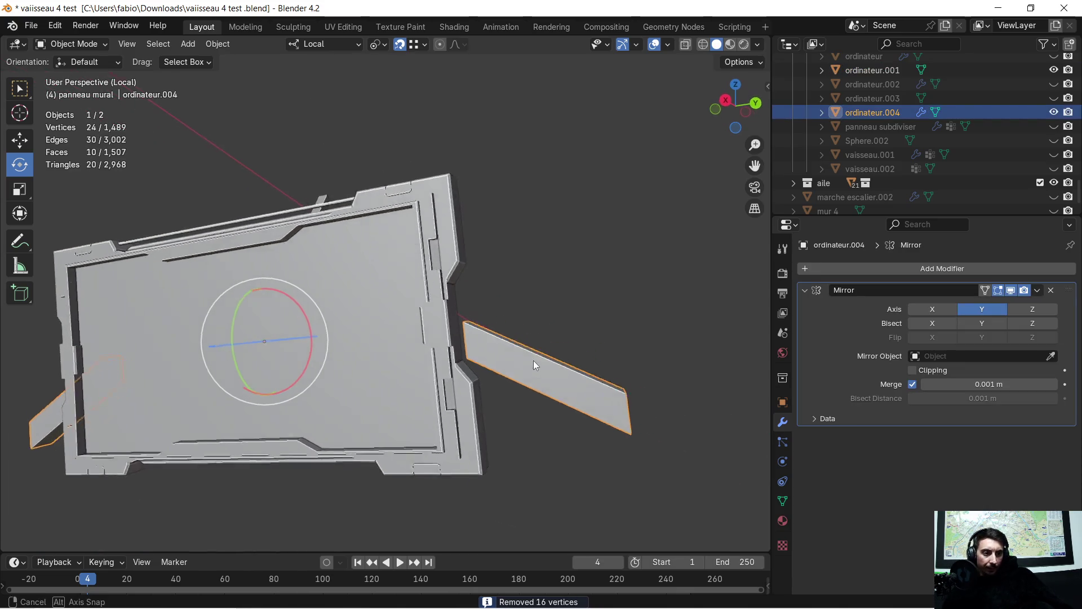
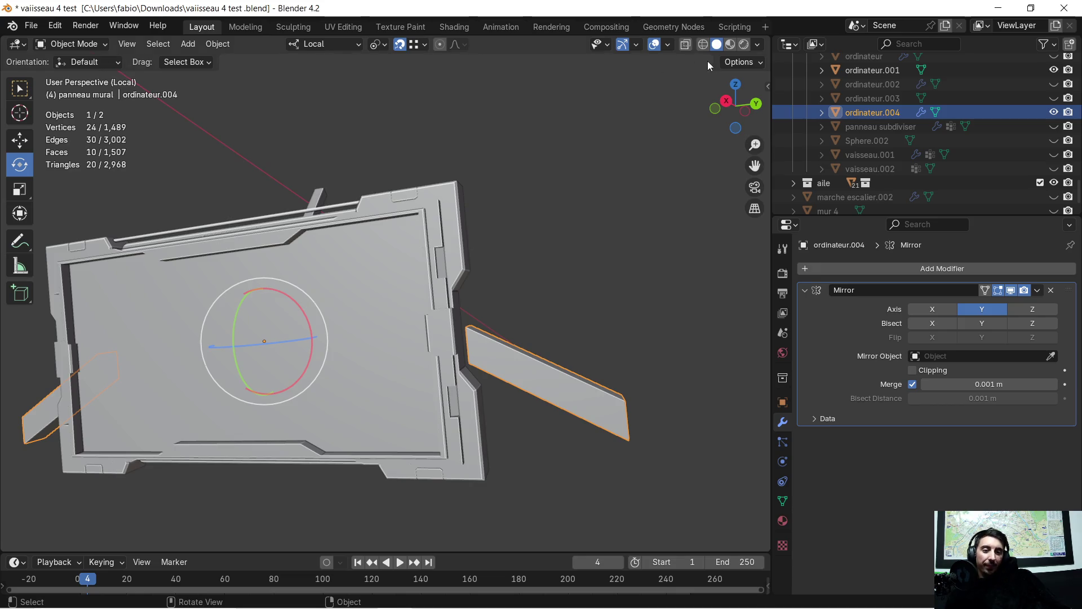
scroll(506, 324, up, 3)
Step: Shift the mirrored side slabs down along local Z, then sideways along local X next to the panel
mouse_move(549, 337)
middle_down()
mouse_move(412, 337)
mouse_move(528, 300)
middle_up()
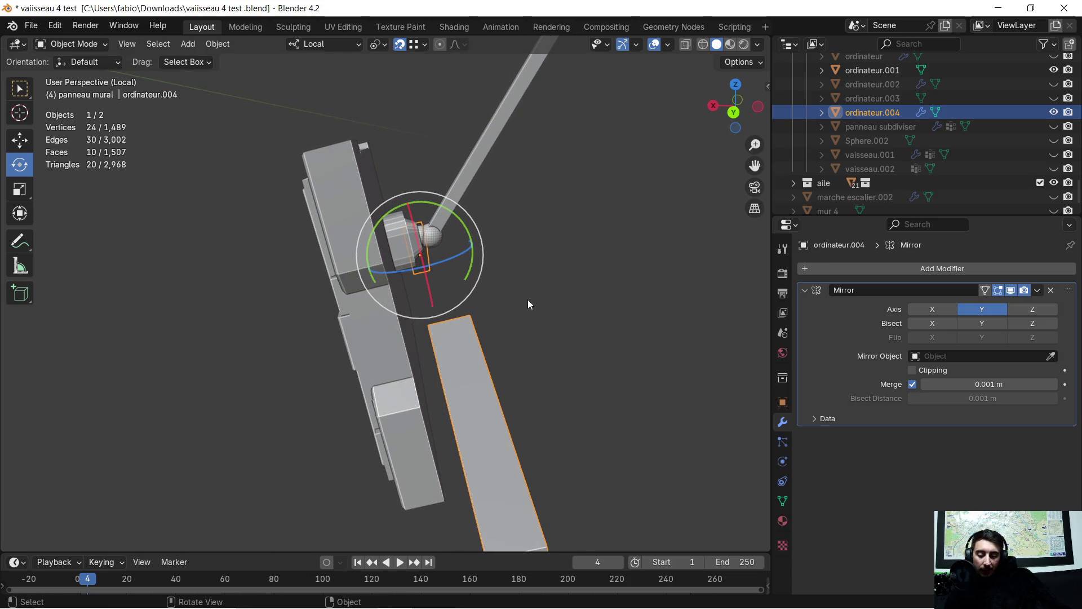
key(g)
key(z)
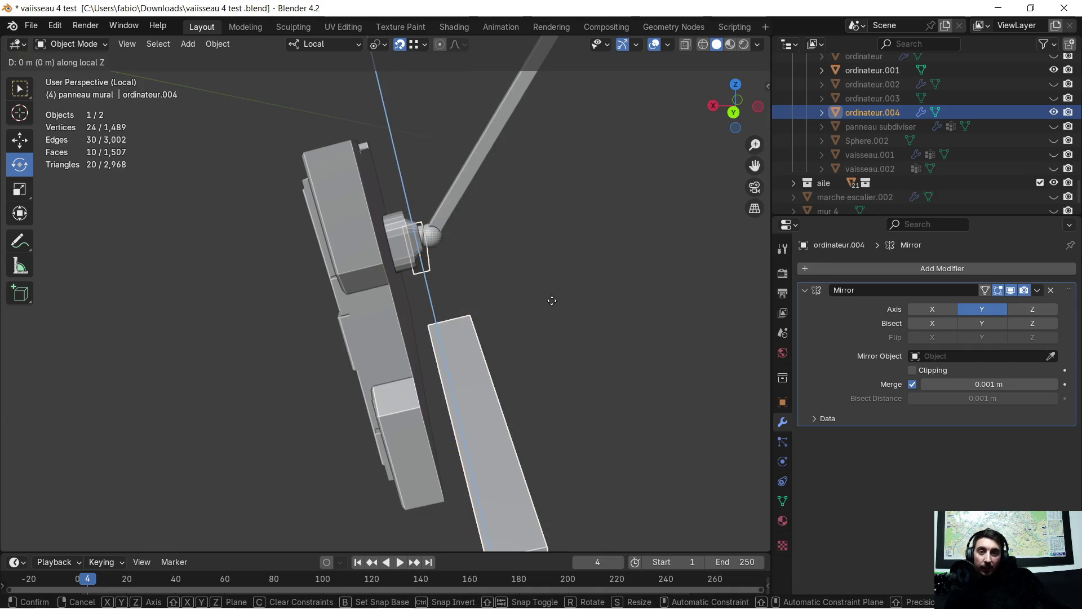
click(537, 311)
key(g)
key(x)
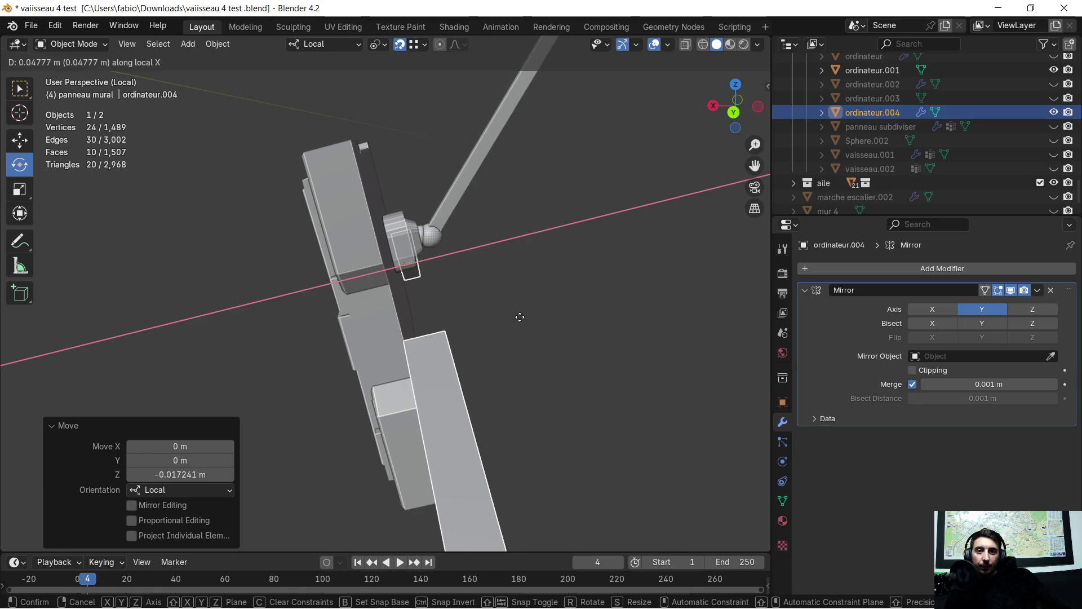
click(389, 289)
Step: Face the panel again and enter Edit Mode on the slab object
mouse_move(423, 317)
middle_down()
mouse_move(597, 277)
mouse_move(576, 378)
mouse_move(546, 361)
middle_up()
scroll(546, 363, up, 5)
mouse_move(573, 302)
middle_down()
mouse_move(511, 316)
mouse_move(538, 303)
mouse_move(531, 328)
middle_up()
scroll(539, 303, down, 5)
key(Tab)
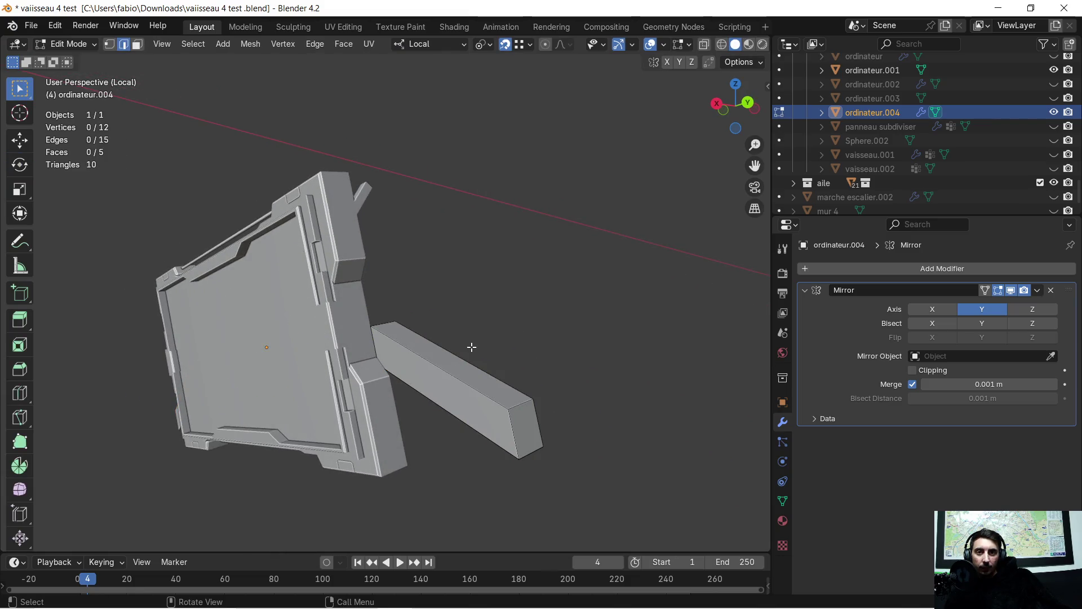
Step: Scale all the slab geometry to 0.6 and move it along local X against the panel body
key(a)
key(s)
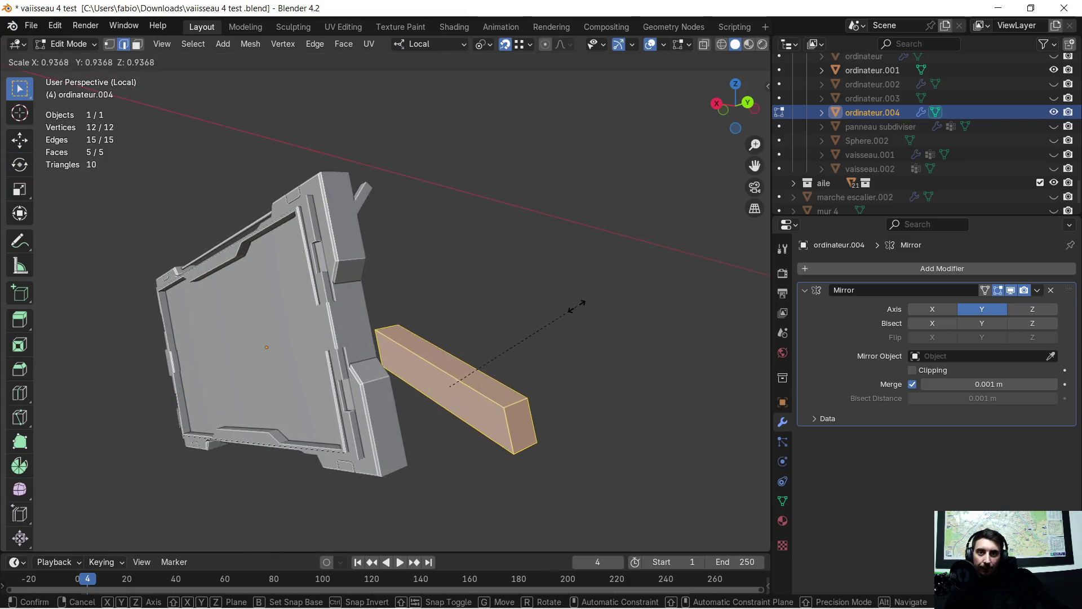
click(529, 332)
middle_drag(529, 332, 476, 352)
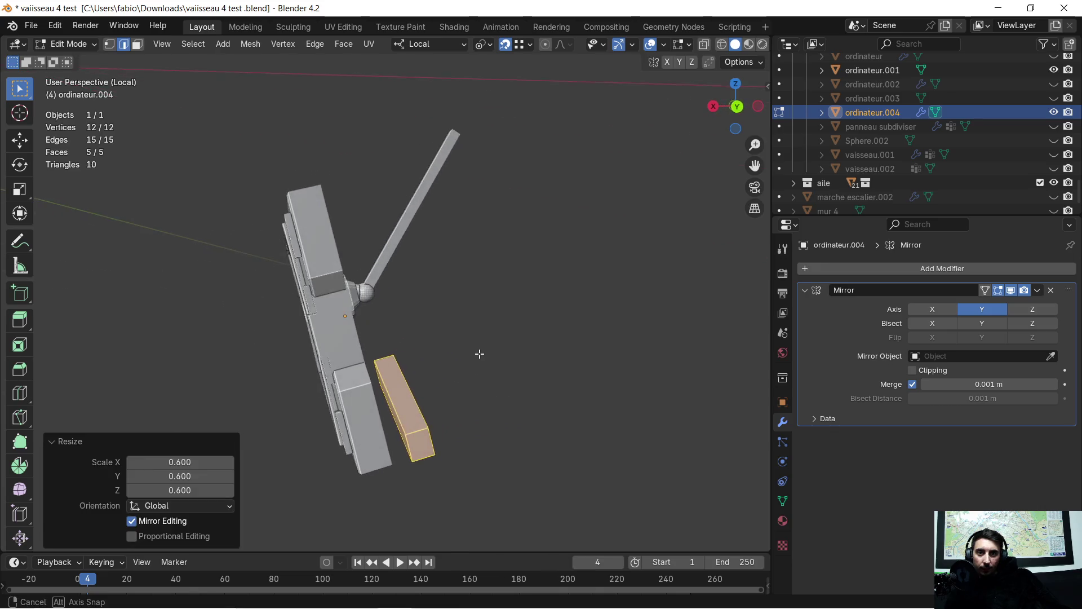
key(g)
key(x)
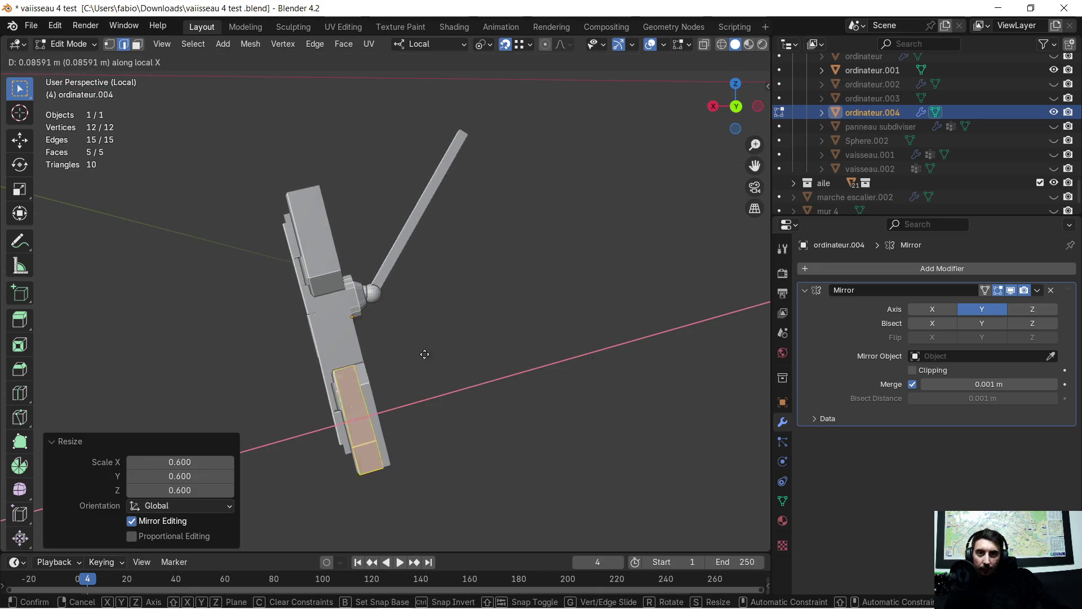
click(368, 362)
Step: Move the slab along local Y into position and select the slab edge to extrude from
middle_drag(368, 362, 503, 335)
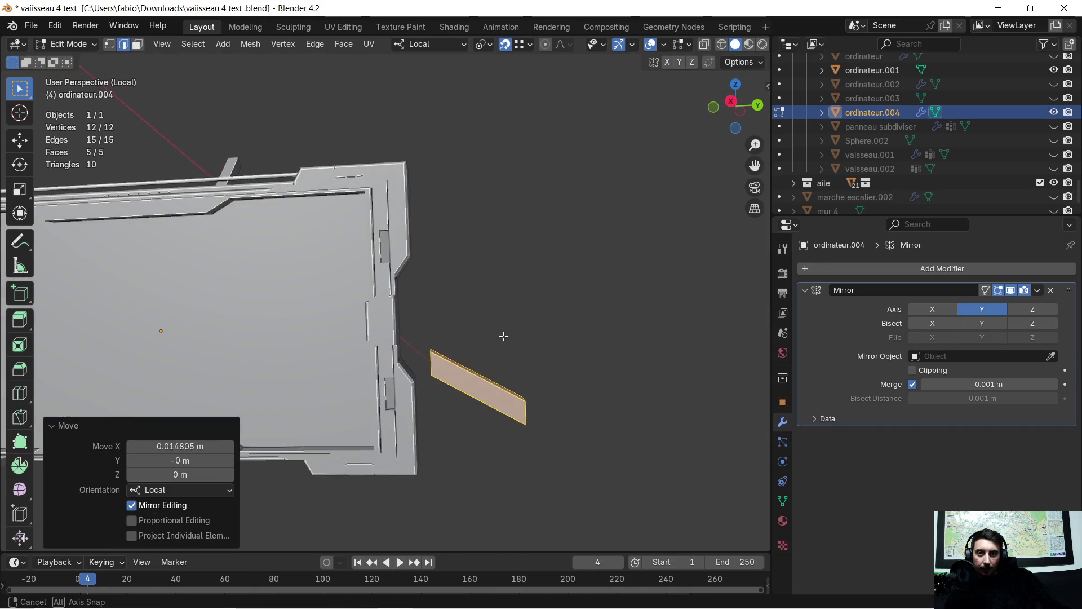
scroll(455, 399, up, 3)
middle_drag(455, 399, 455, 394)
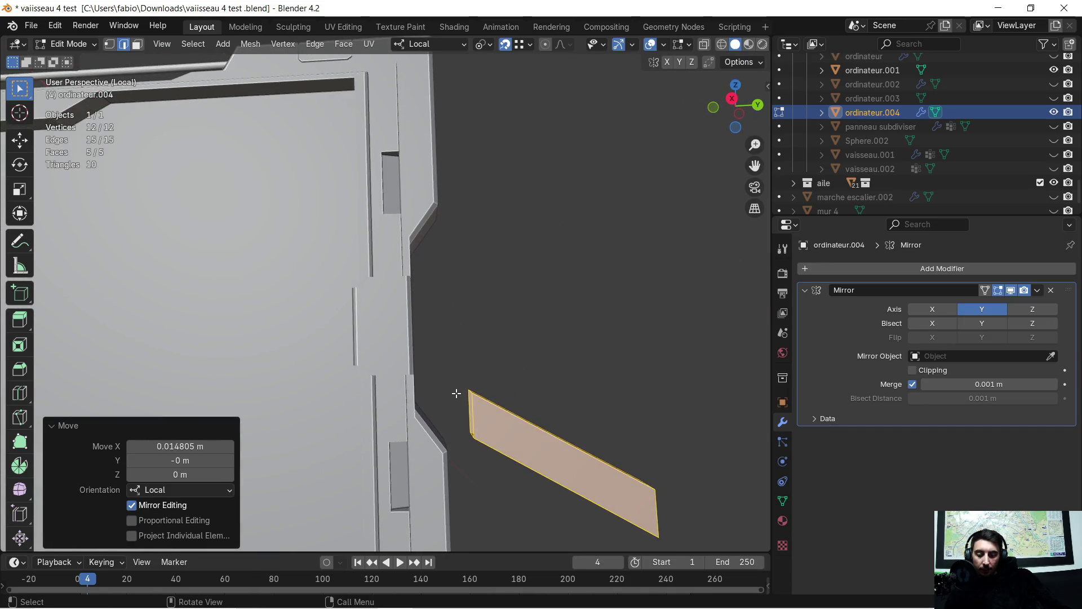
key(g)
key(y)
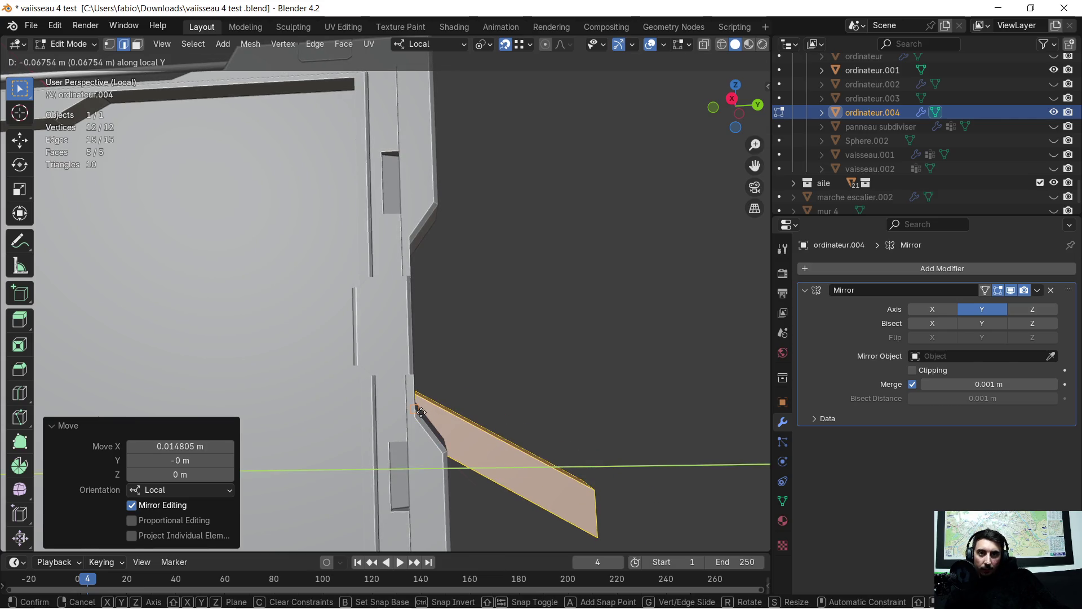
click(420, 410)
scroll(476, 381, down, 5)
mouse_move(452, 452)
middle_down()
mouse_move(462, 440)
mouse_move(401, 448)
mouse_move(507, 394)
mouse_move(541, 358)
mouse_move(535, 336)
mouse_move(499, 314)
mouse_move(500, 331)
mouse_move(373, 307)
mouse_move(363, 314)
mouse_move(358, 387)
mouse_move(389, 393)
middle_up()
scroll(507, 395, down, 2)
scroll(551, 346, up, 4)
click(499, 315)
scroll(515, 333, up, 5)
scroll(500, 331, down, 3)
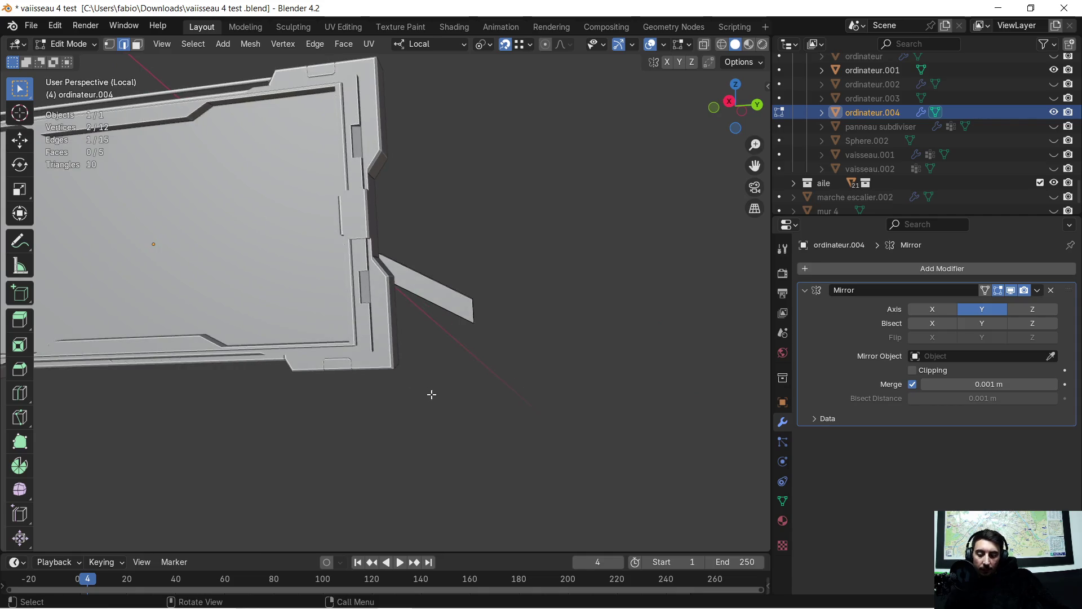
Step: Extrude the edge down along local Z and lower it further to lengthen the bracket leg
key(e)
key(z)
click(479, 434)
mouse_move(479, 434)
middle_down()
mouse_move(496, 425)
mouse_move(486, 418)
mouse_move(505, 382)
mouse_move(545, 389)
mouse_move(572, 367)
middle_up()
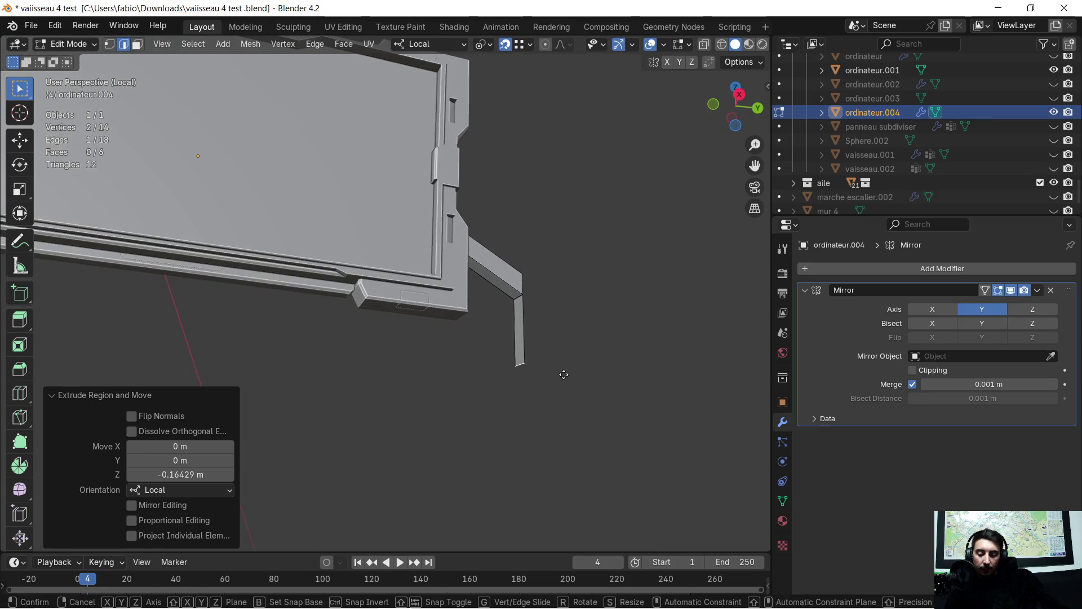
key(g)
key(z)
click(563, 396)
mouse_move(563, 395)
middle_down()
mouse_move(575, 324)
mouse_move(530, 372)
mouse_move(502, 381)
mouse_move(525, 368)
mouse_move(542, 316)
mouse_move(474, 330)
mouse_move(430, 307)
middle_up()
scroll(520, 338, up, 2)
scroll(510, 353, up, 1)
scroll(534, 334, up, 2)
Step: In Face select, extrude the leg strip face about 4 cm along local Y to thicken it
click(416, 300)
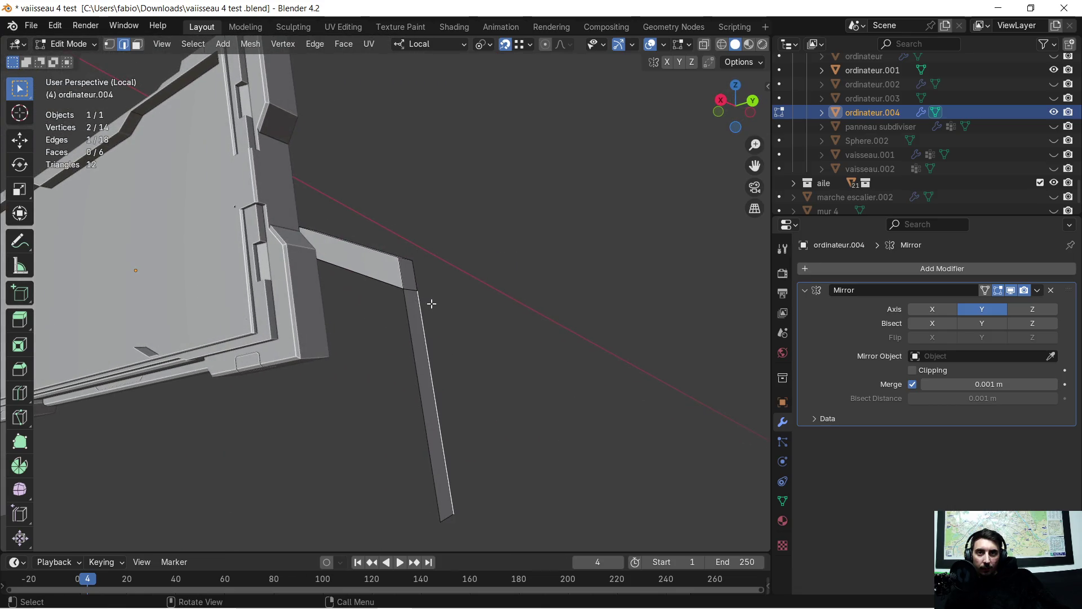
click(136, 44)
scroll(411, 277, up, 2)
mouse_move(410, 278)
middle_down()
mouse_move(437, 310)
mouse_move(464, 296)
mouse_move(488, 244)
middle_up()
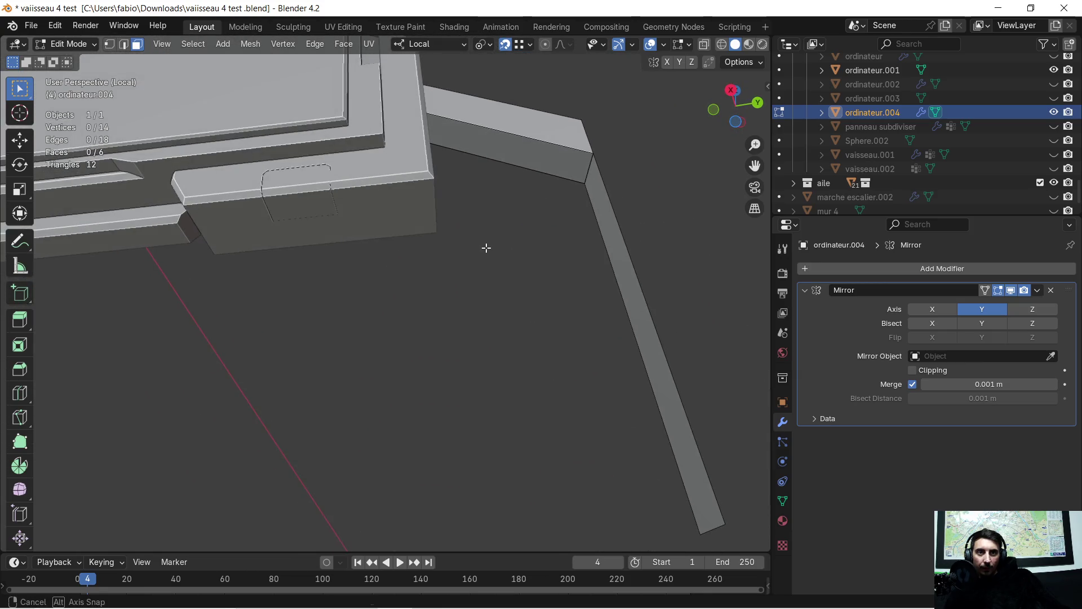
click(592, 196)
middle_drag(558, 203, 524, 267)
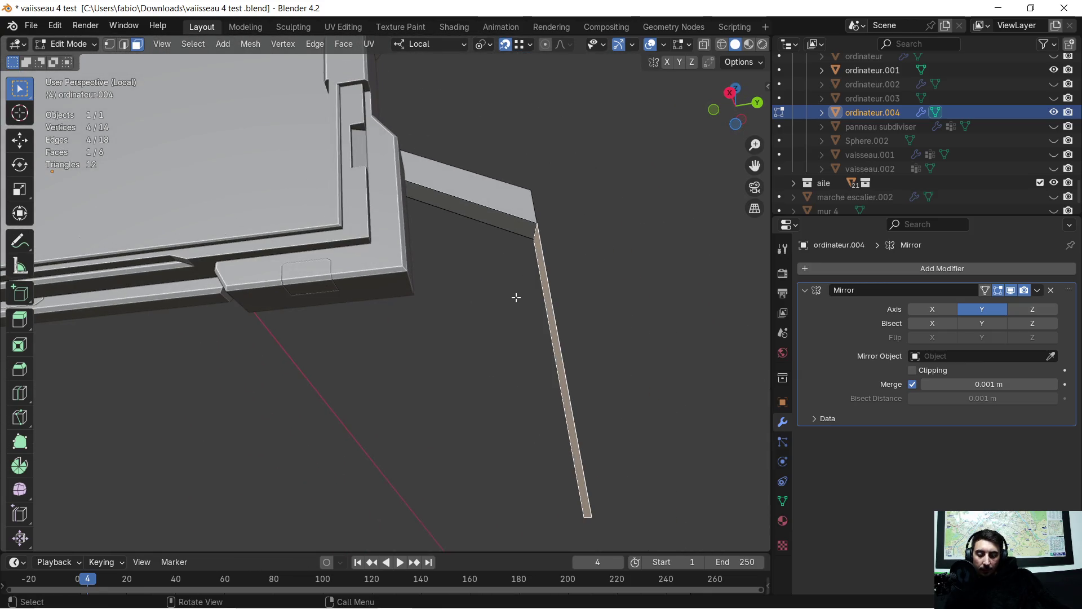
key(e)
key(y)
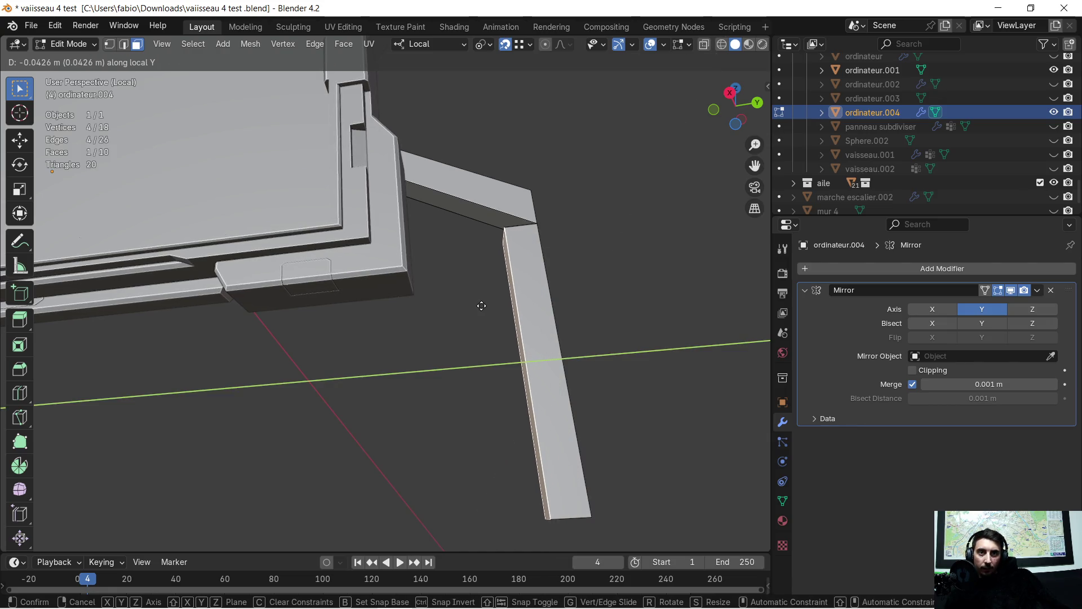
click(484, 302)
middle_drag(508, 268, 497, 307)
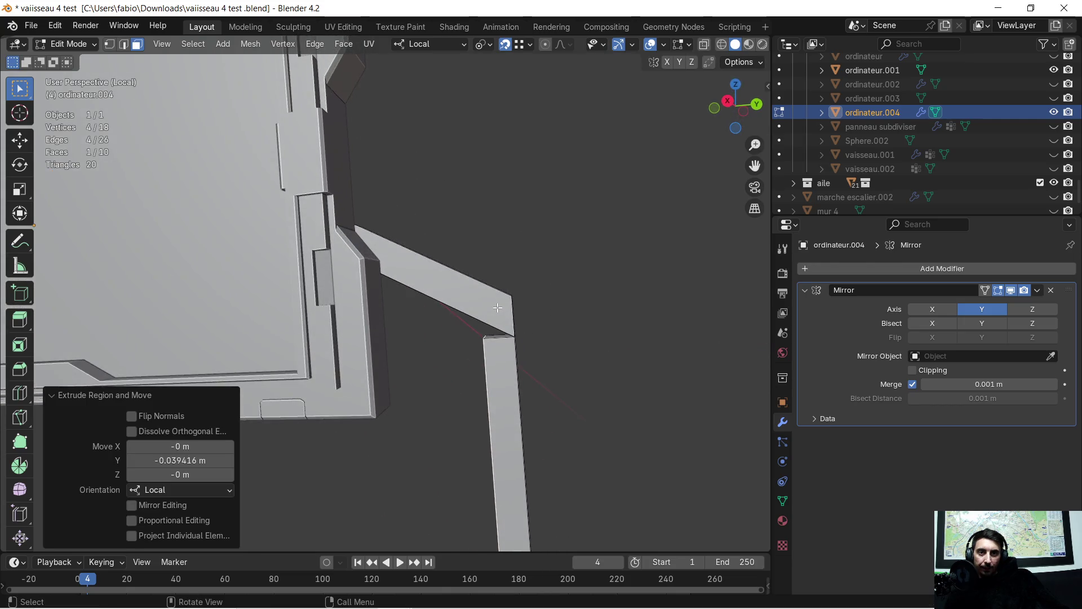
scroll(505, 341, up, 2)
ctrl+middle_drag(490, 292, 454, 320)
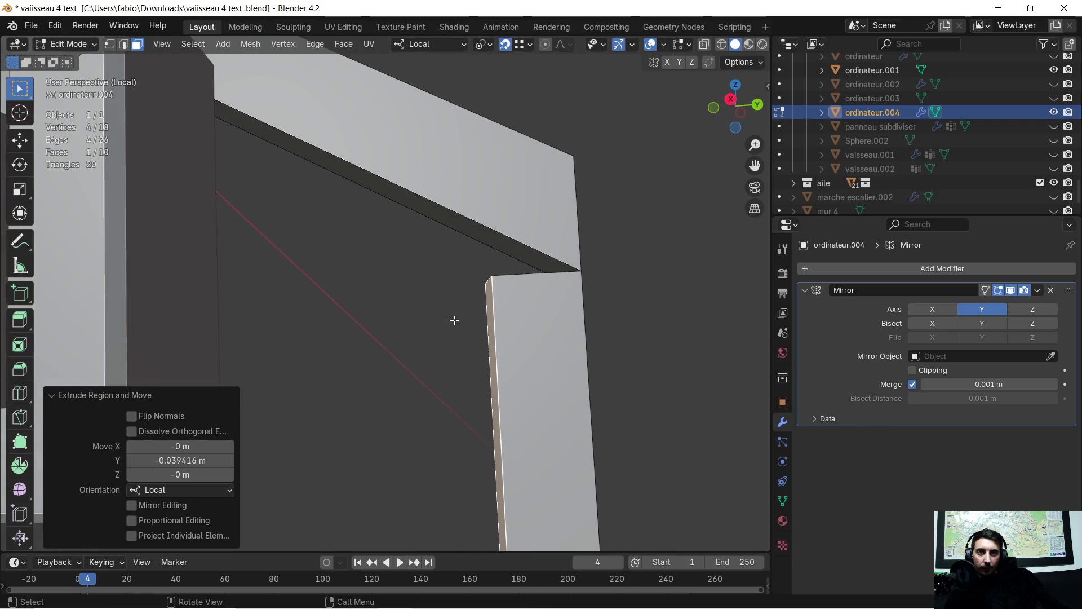
scroll(454, 319, down, 2)
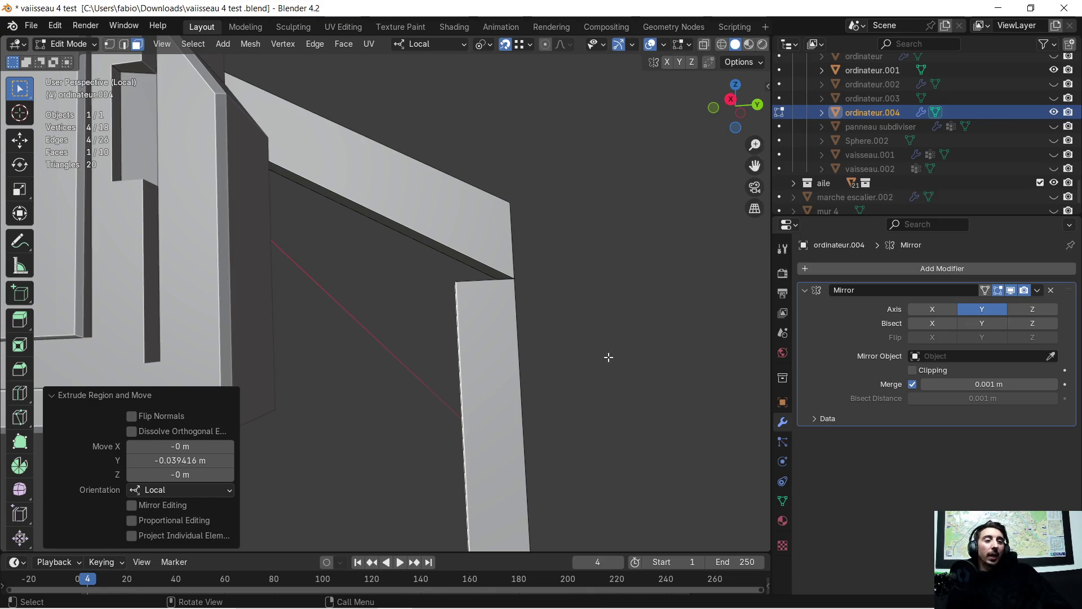
Step: In Edge select, pick the leg's top edge and bring up the Snap popover
middle_drag(505, 175, 421, 233)
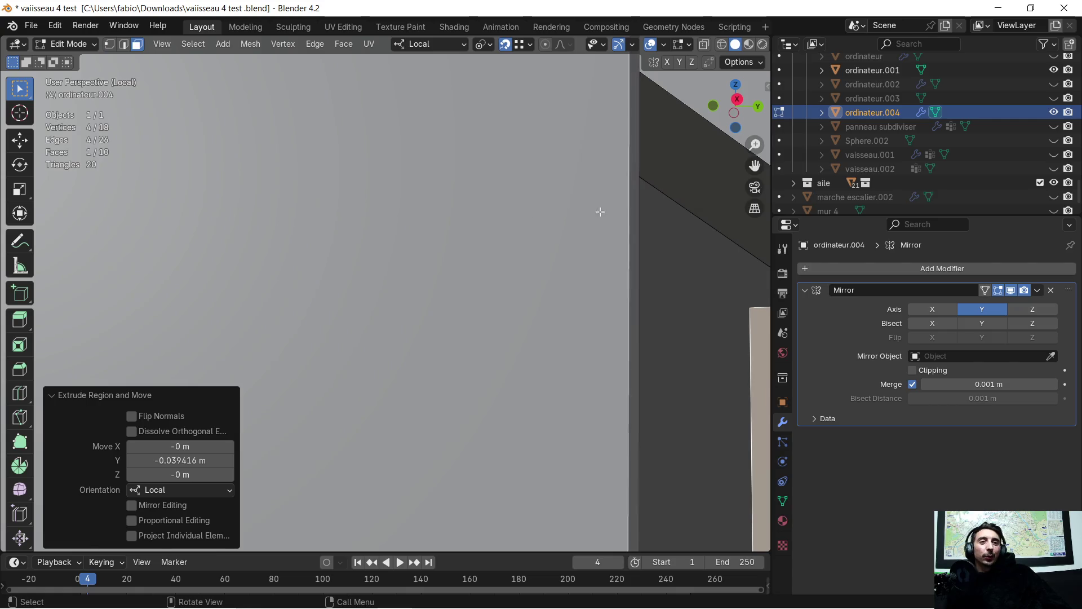
middle_drag(421, 234, 333, 148)
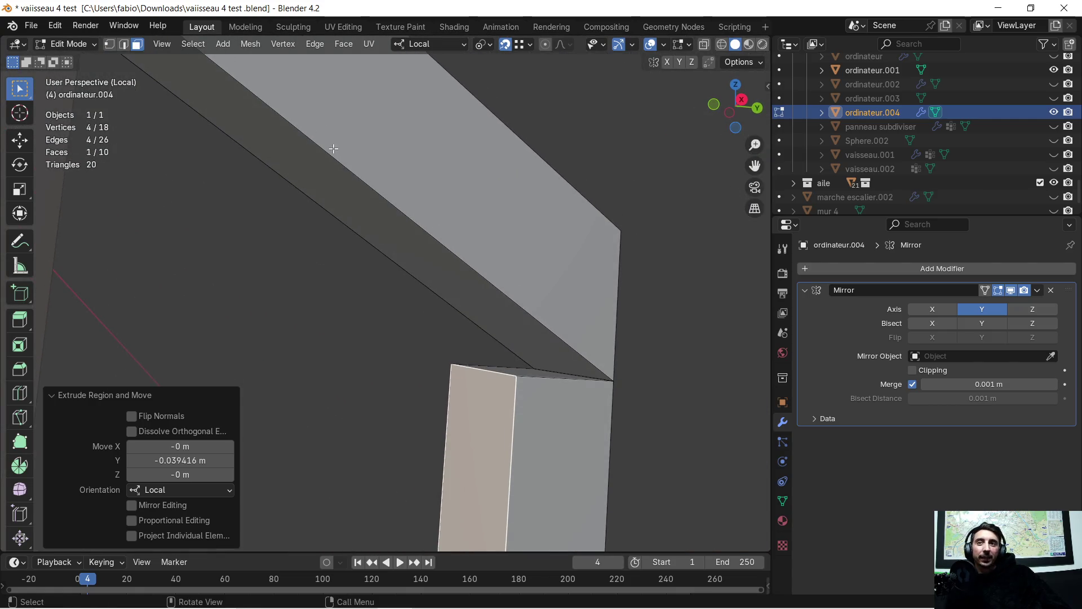
click(124, 44)
click(480, 378)
mouse_move(483, 347)
middle_down()
mouse_move(401, 344)
mouse_move(431, 329)
mouse_move(426, 316)
mouse_move(437, 329)
middle_up()
click(524, 44)
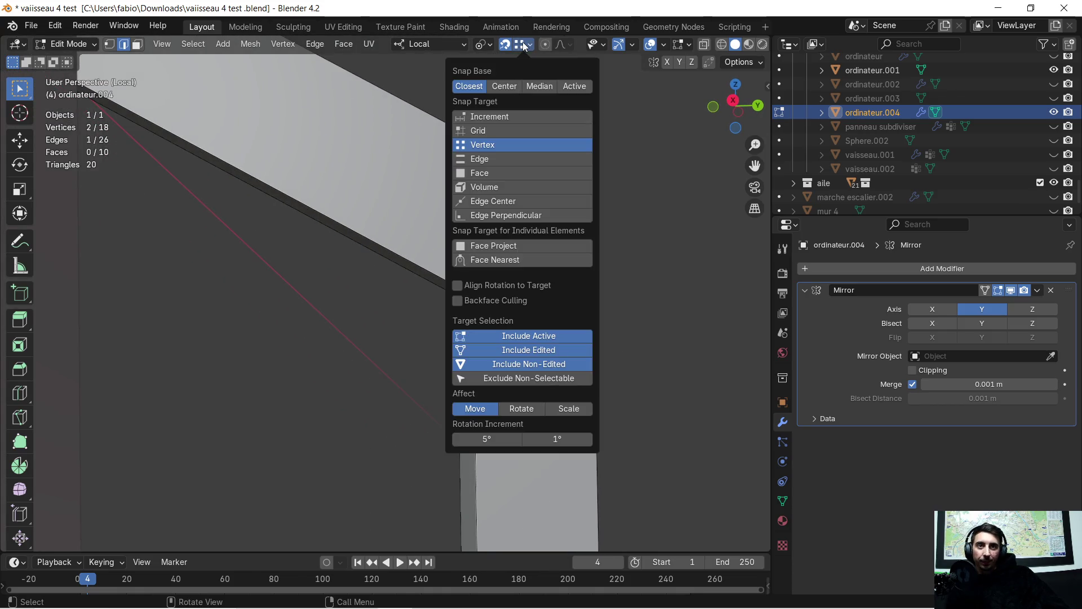
Step: Set the Snap Target to Edge and extrude the leg's top edge up along local Z to the beam
click(489, 158)
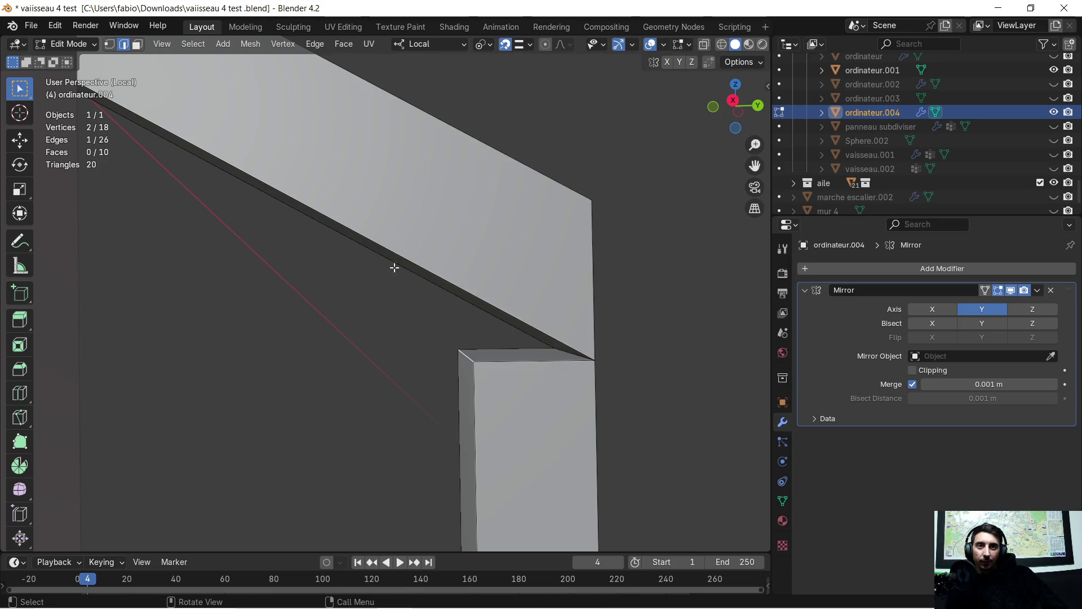
key(e)
key(z)
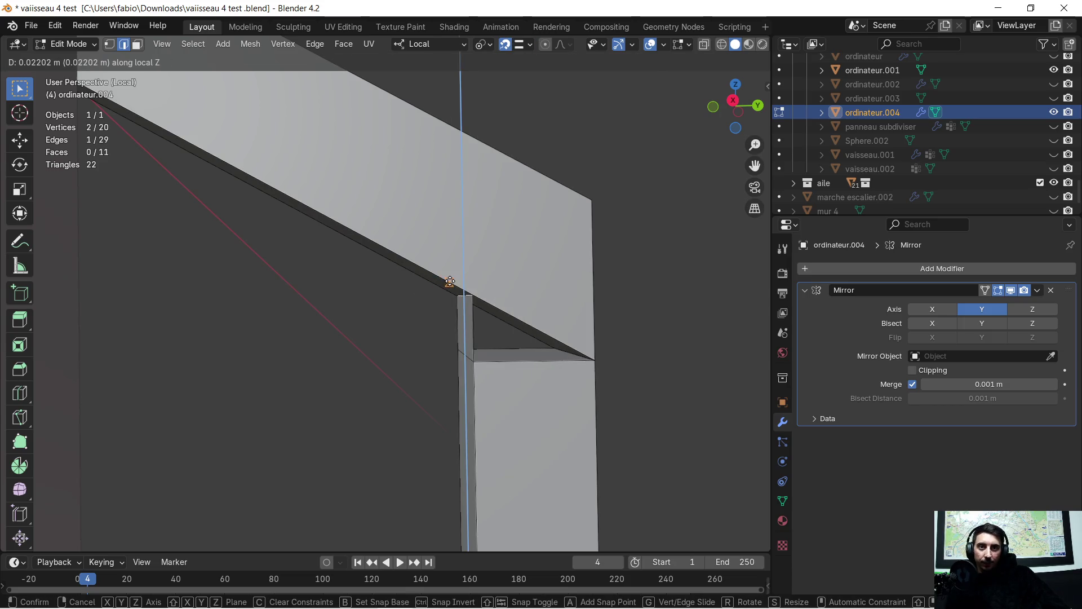
click(450, 281)
middle_drag(487, 279, 477, 276)
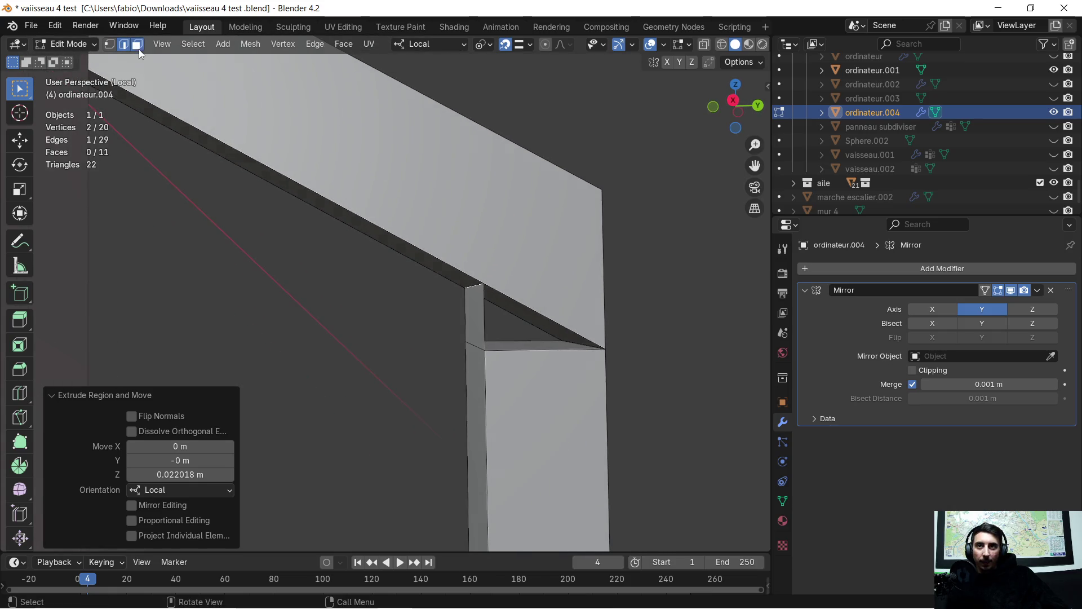
Step: Delete the overlapping face at the joint and start extruding a corner edge toward the arm
click(137, 45)
mouse_move(387, 198)
middle_down()
mouse_move(495, 169)
mouse_move(532, 180)
middle_up()
click(525, 169)
key(x)
click(530, 168)
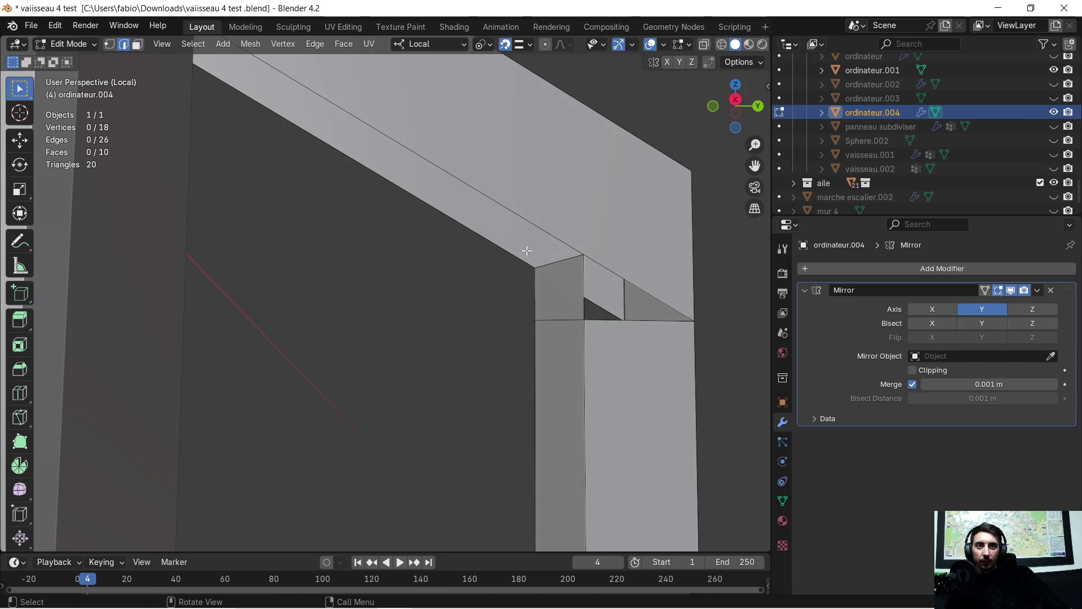
scroll(566, 250, down, 5)
middle_drag(561, 254, 478, 230)
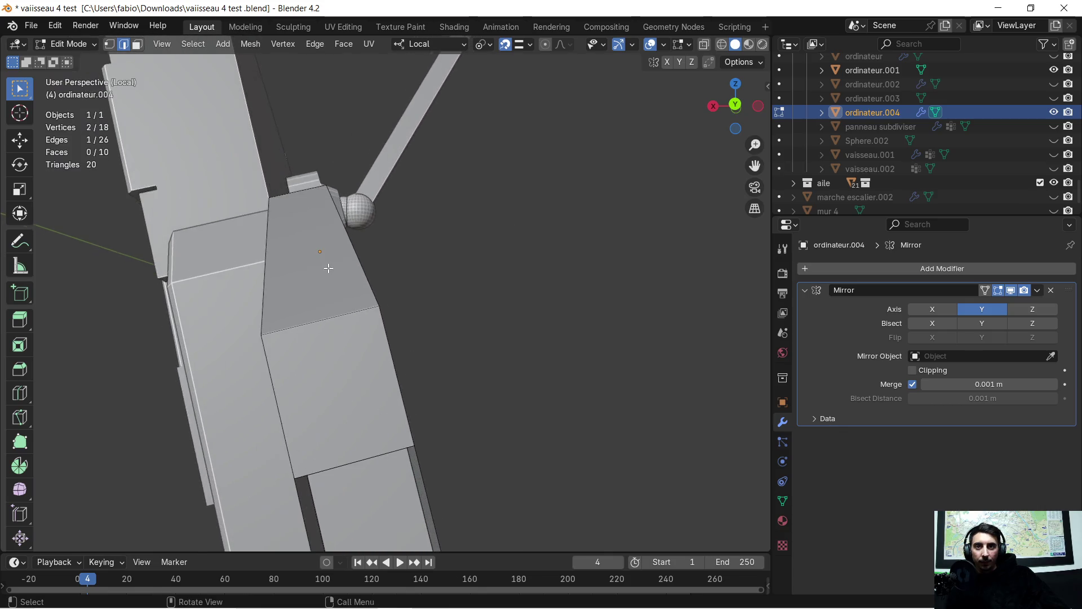
mouse_move(478, 230)
middle_down()
mouse_move(251, 267)
mouse_move(617, 253)
middle_up()
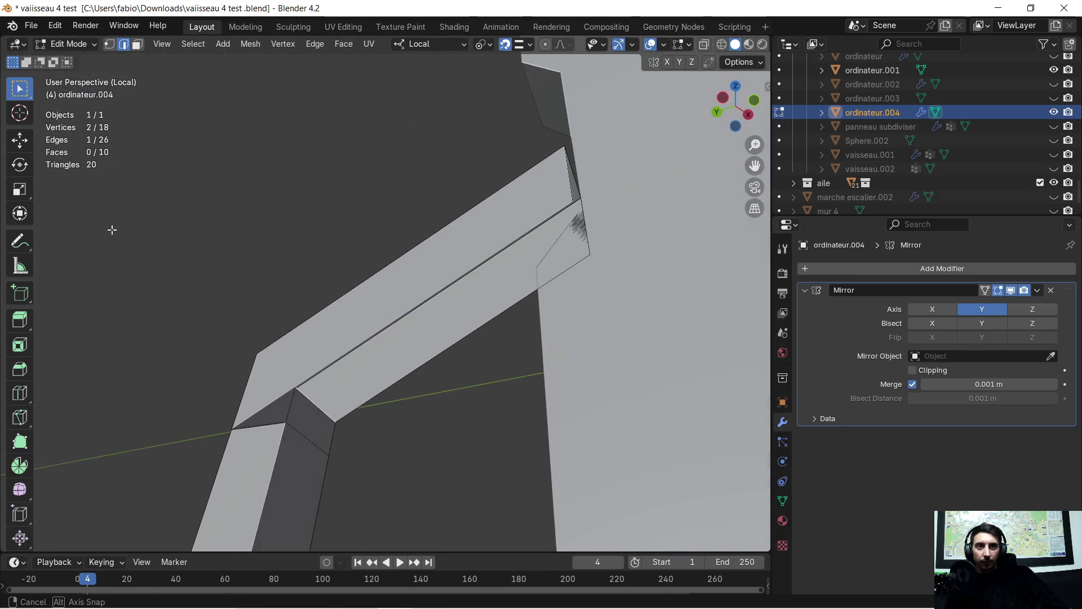
key(e)
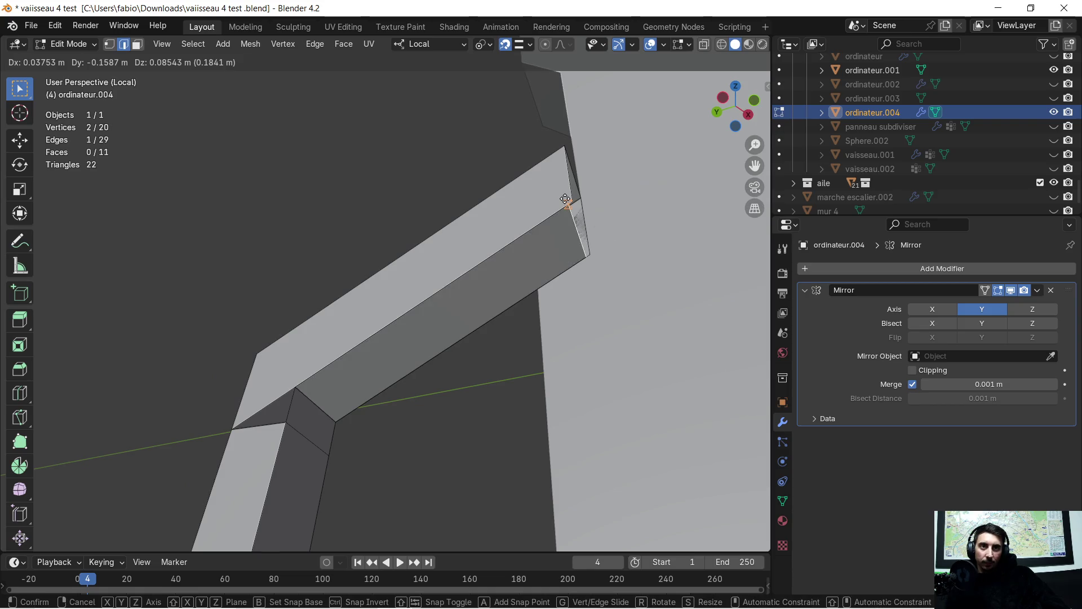
Step: Confirm the extrusion, change the snap target and snap the bar's corner vertex into place
click(566, 199)
scroll(585, 202, up, 1)
scroll(508, 207, up, 1)
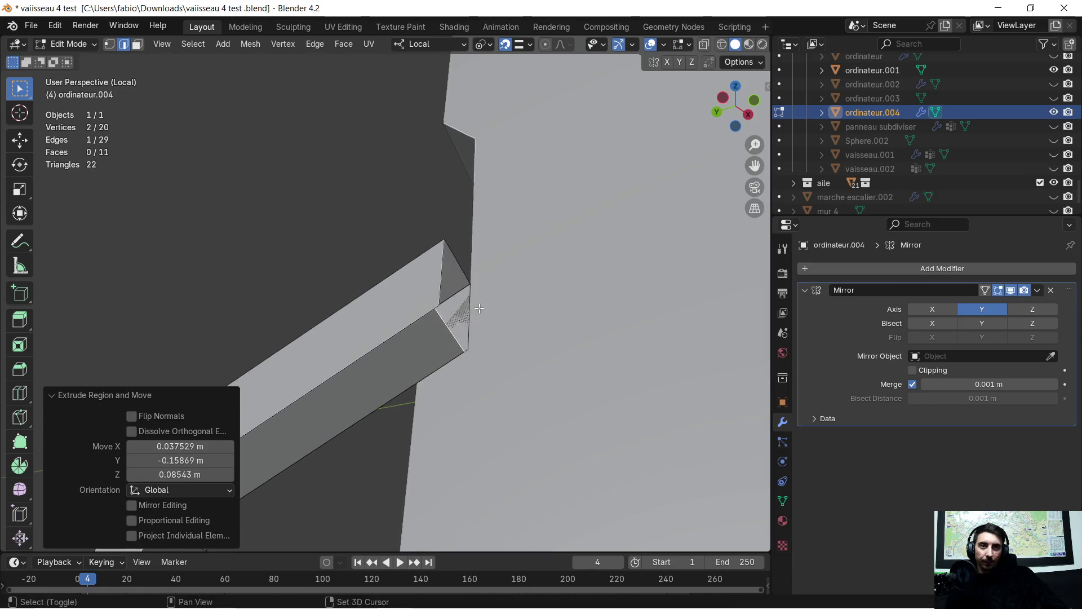
scroll(438, 215, up, 1)
click(522, 45)
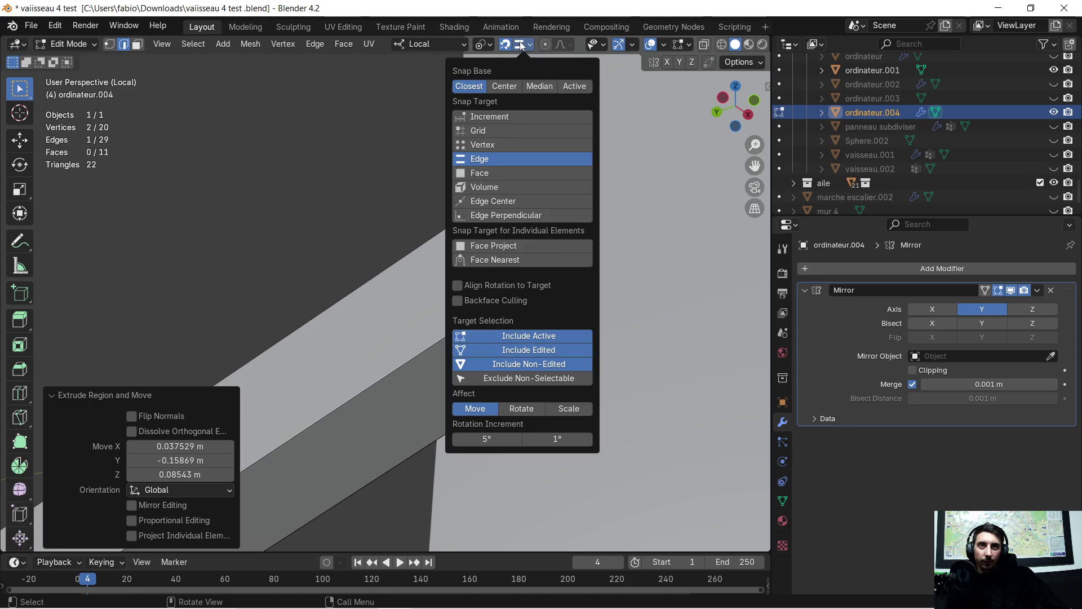
click(501, 146)
scroll(490, 308, up, 2)
scroll(483, 341, up, 1)
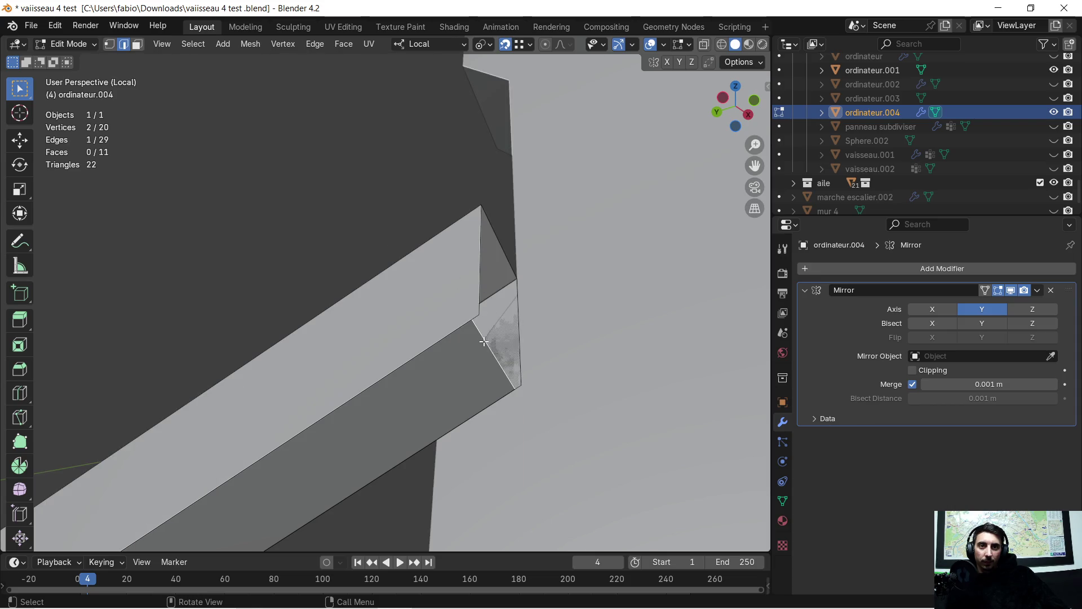
key(g)
click(469, 321)
mouse_move(399, 304)
middle_down()
mouse_move(670, 274)
mouse_move(664, 295)
middle_up()
scroll(665, 295, down, 3)
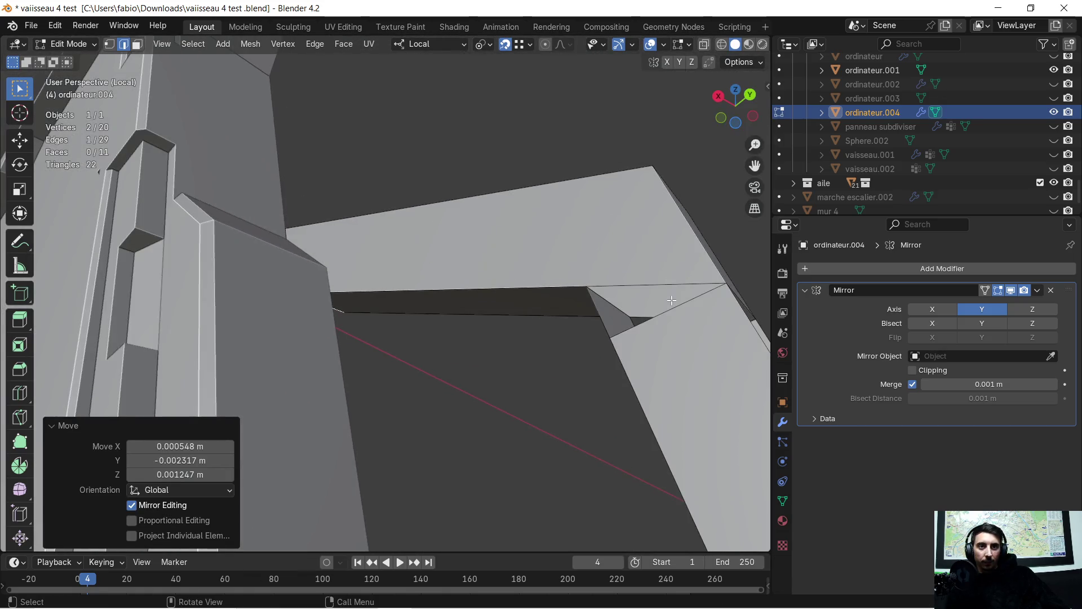
mouse_move(572, 278)
middle_down()
mouse_move(512, 254)
mouse_move(542, 261)
middle_up()
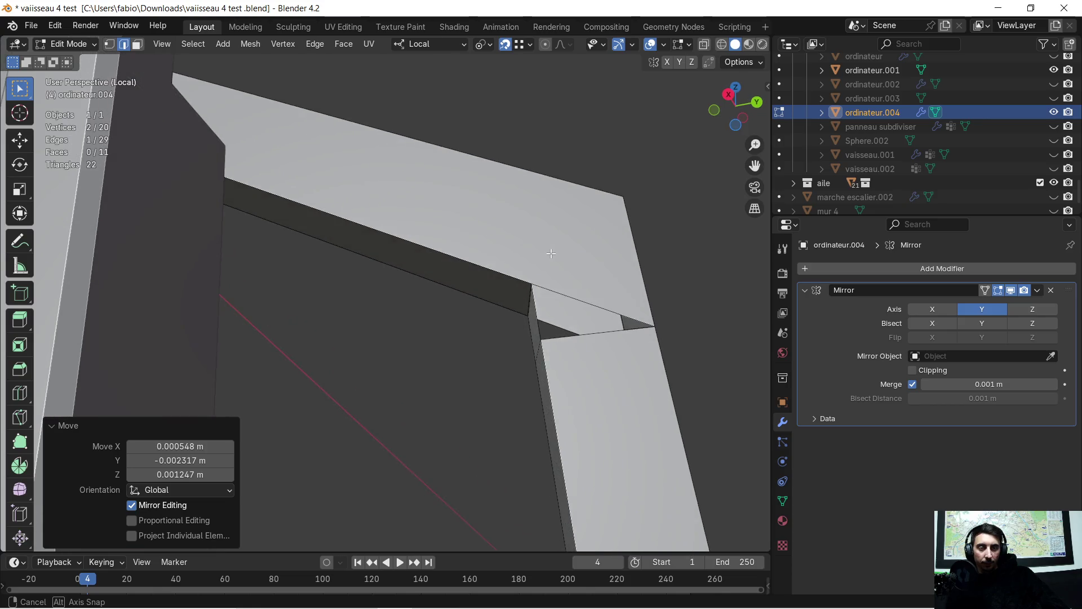
scroll(583, 276, up, 3)
scroll(583, 277, down, 3)
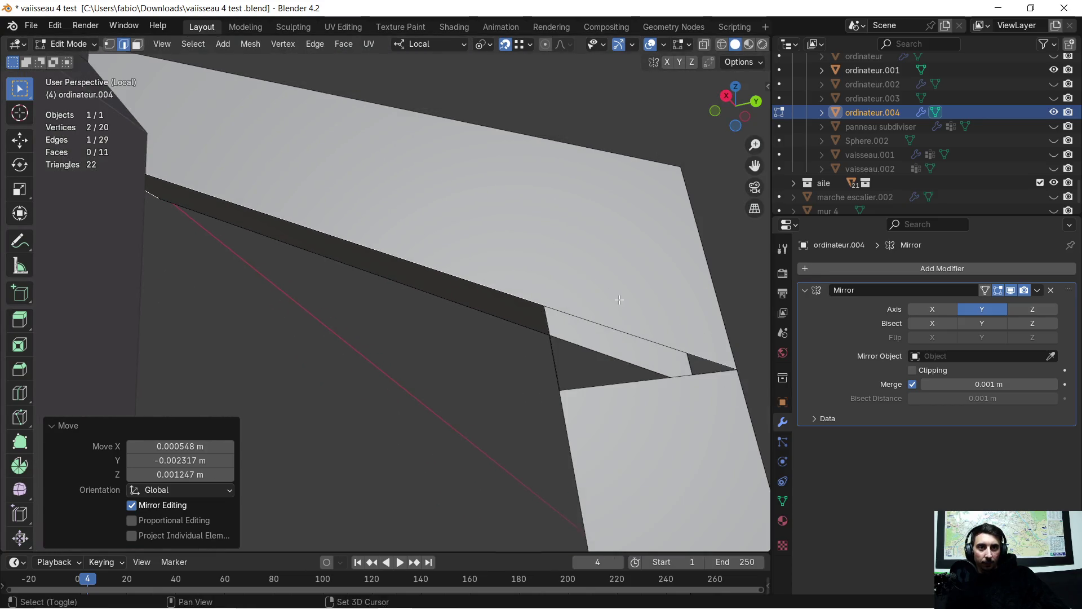
middle_drag(508, 262, 532, 269)
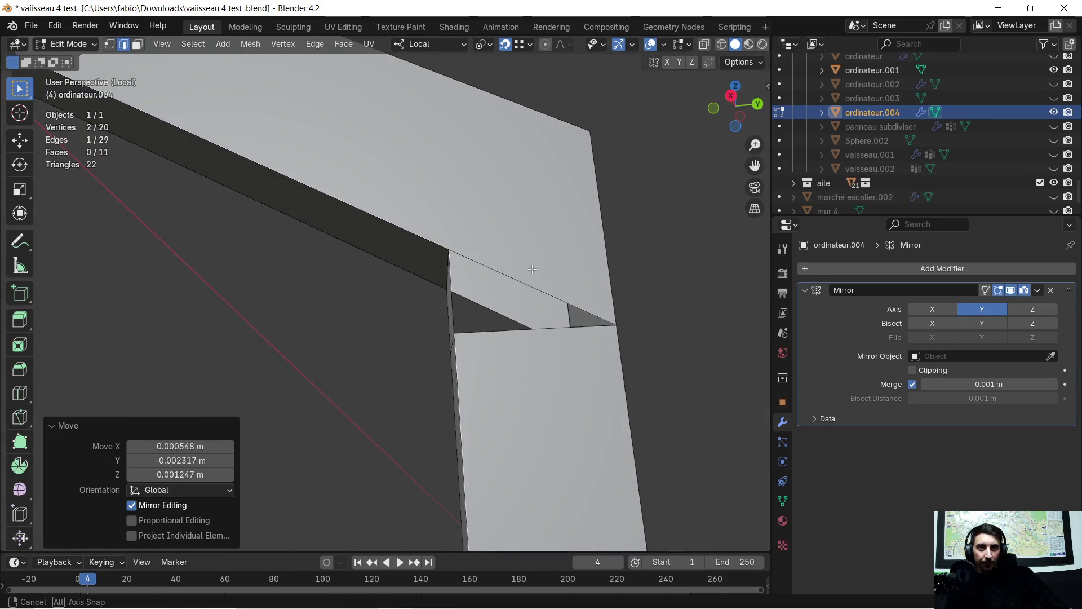
Step: Fill two new faces across the selected corner vertices to close the joint gap
click(110, 44)
shift+click(466, 336)
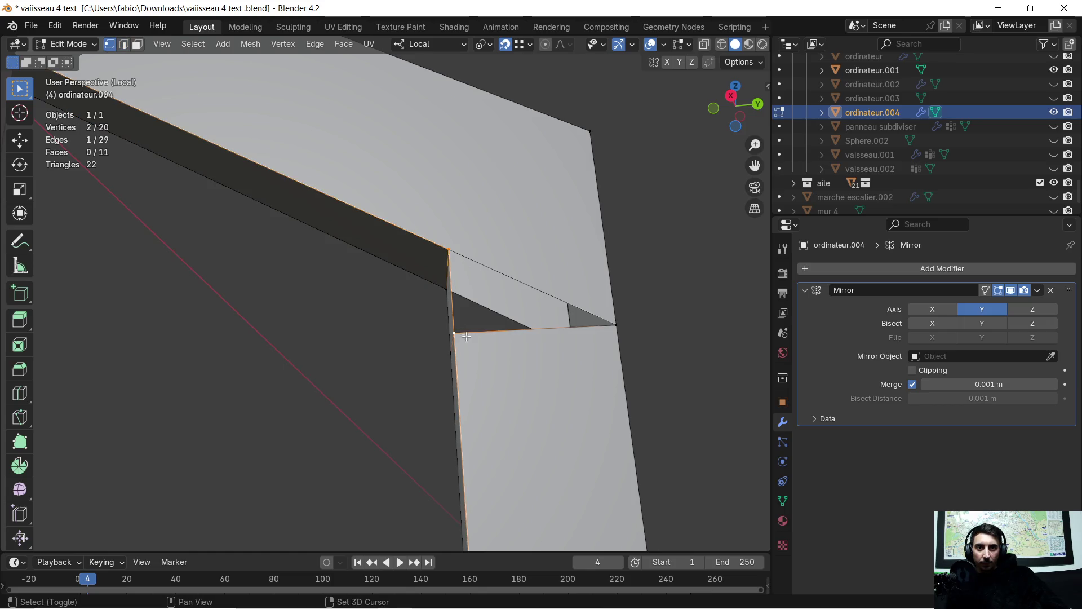
shift+click(635, 328)
key(f)
mouse_move(628, 323)
middle_down()
mouse_move(408, 315)
mouse_move(383, 325)
middle_up()
click(185, 387)
shift+click(132, 412)
shift+click(183, 426)
key(f)
mouse_move(201, 419)
middle_down()
mouse_move(413, 412)
mouse_move(316, 368)
middle_up()
Step: Delete the stray extra face at the corner in Face select
click(348, 153)
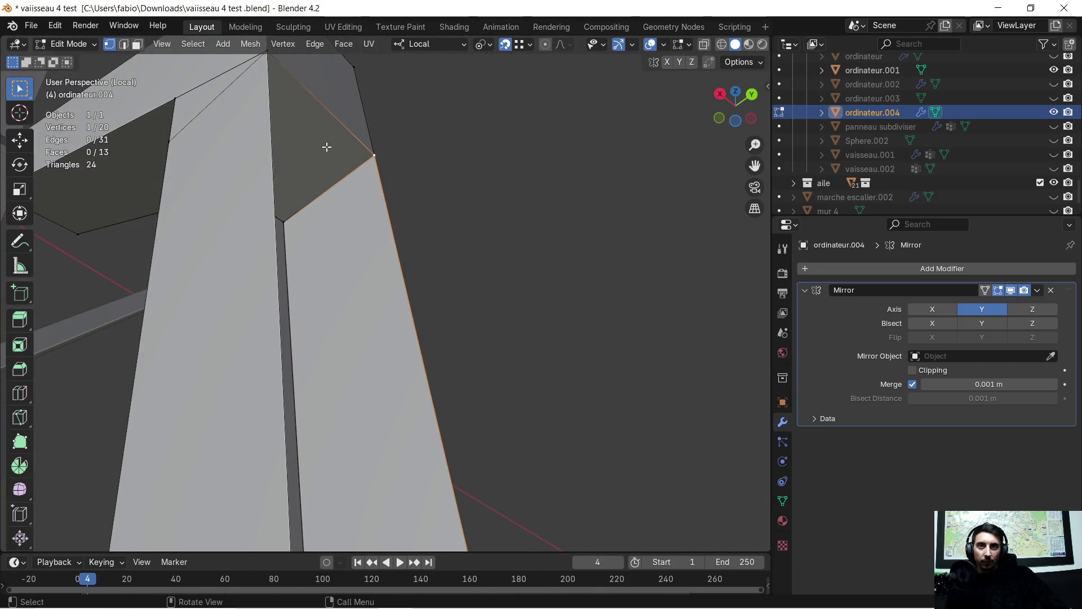
click(137, 44)
click(288, 131)
key(x)
mouse_move(290, 133)
middle_down()
mouse_move(331, 172)
mouse_move(300, 122)
middle_up()
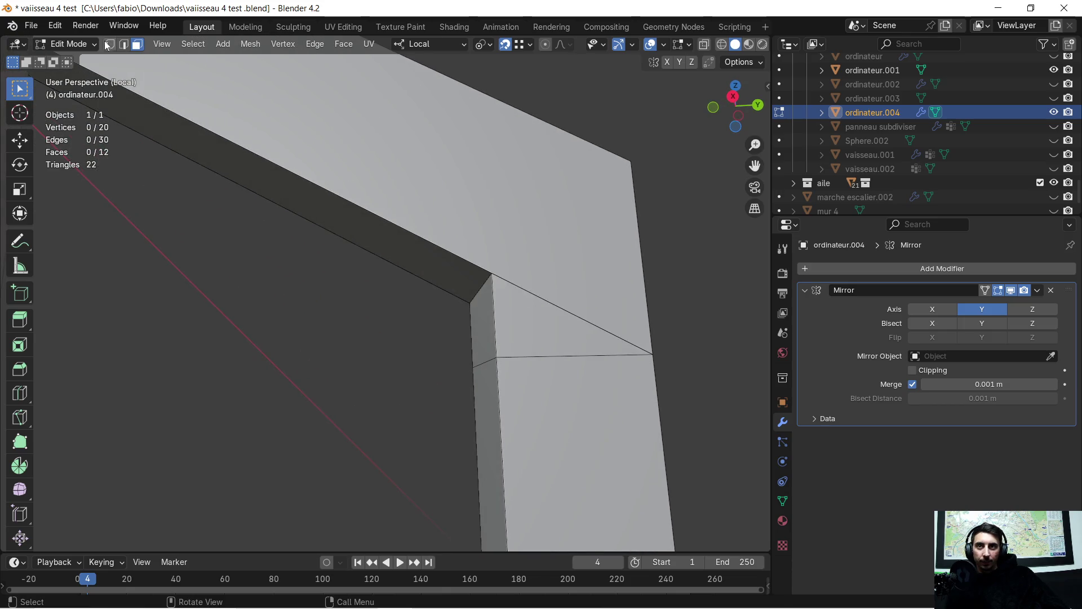
Step: Try connecting two corner vertices with J and merge the whole mesh's duplicate vertices By Distance
click(633, 173)
shift+click(506, 265)
key(j)
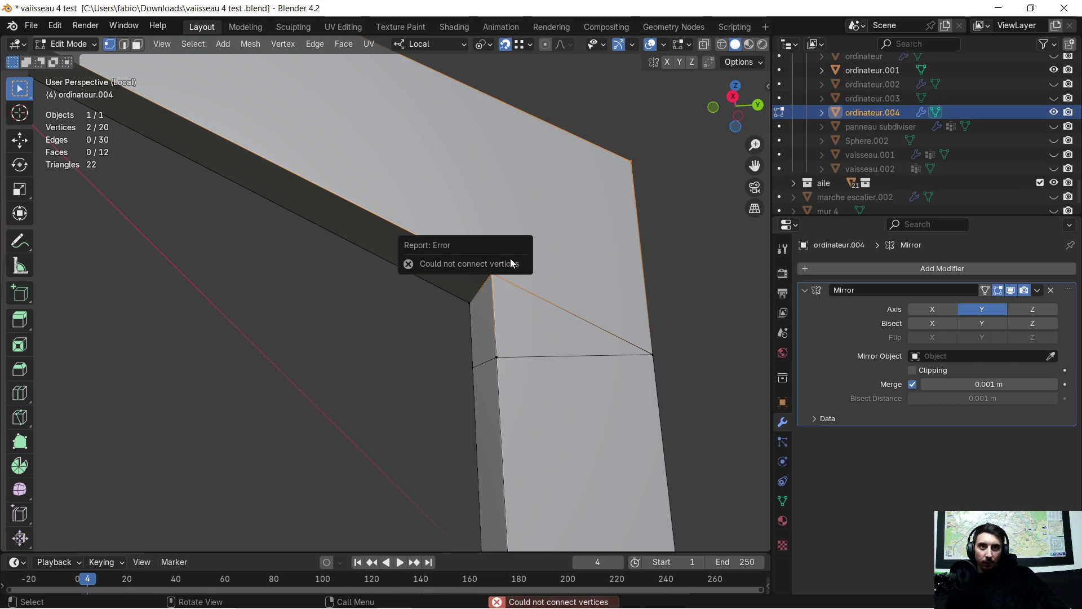
key(a)
key(m)
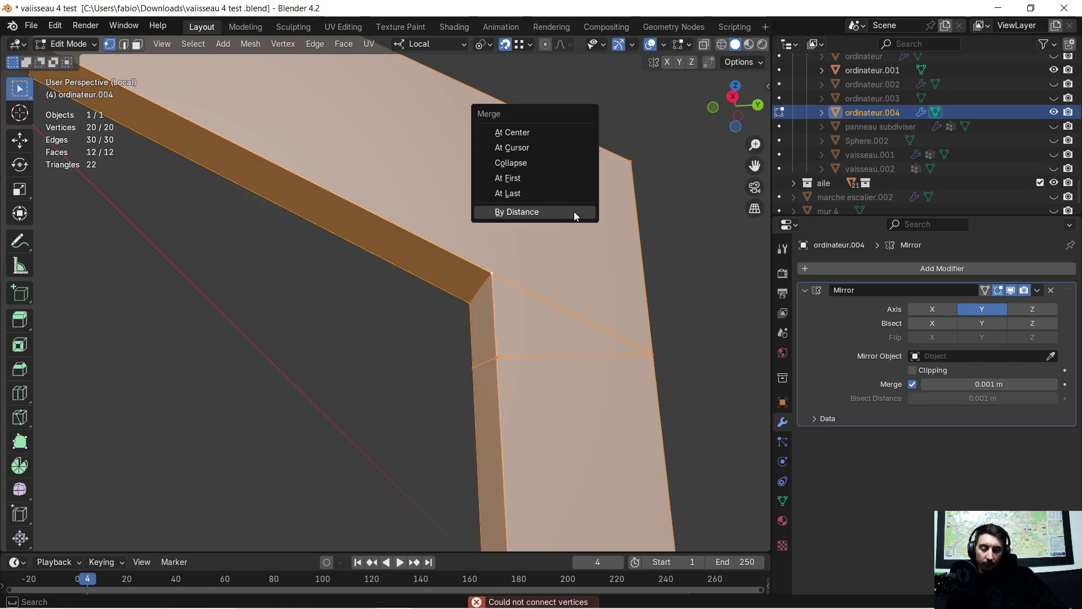
click(574, 212)
middle_drag(574, 211, 556, 229)
click(487, 297)
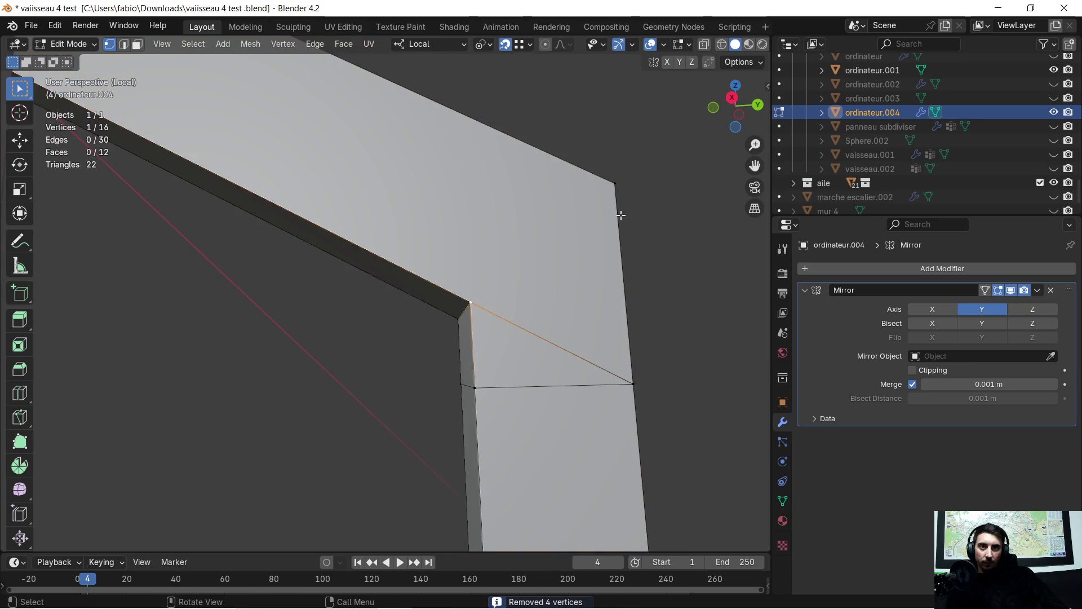
shift+click(617, 184)
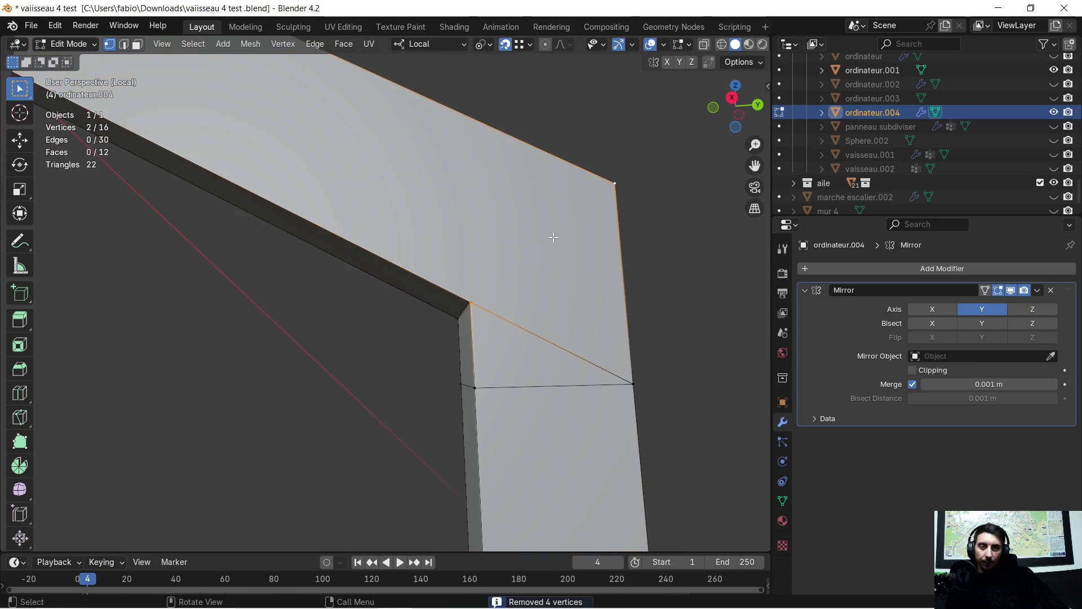
key(j)
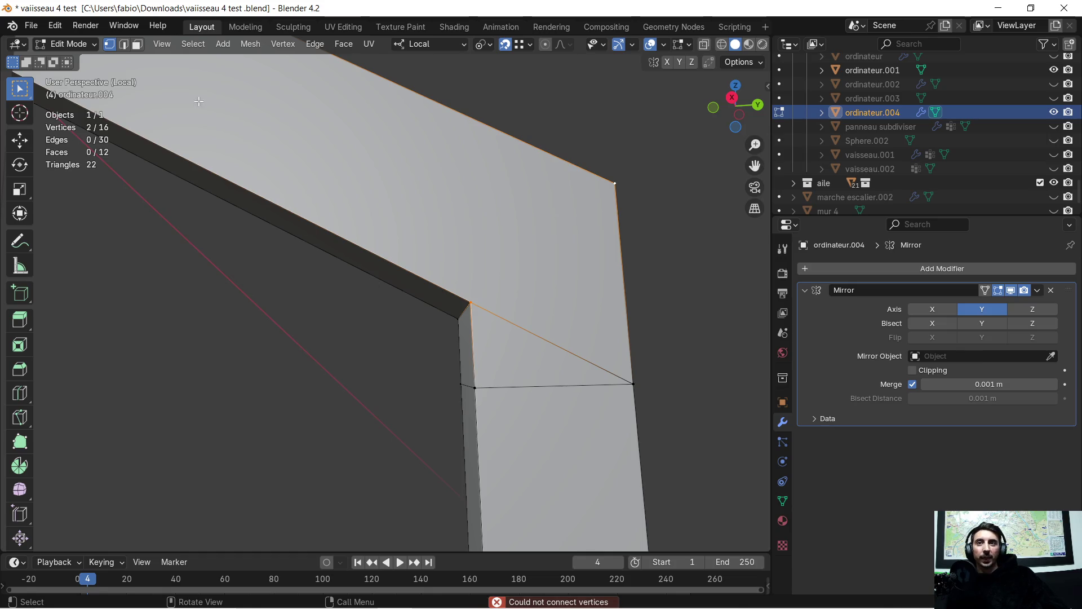
Step: Triangulate the beam's top face, undo it, then delete that top face instead
click(136, 47)
click(435, 223)
right_click(444, 223)
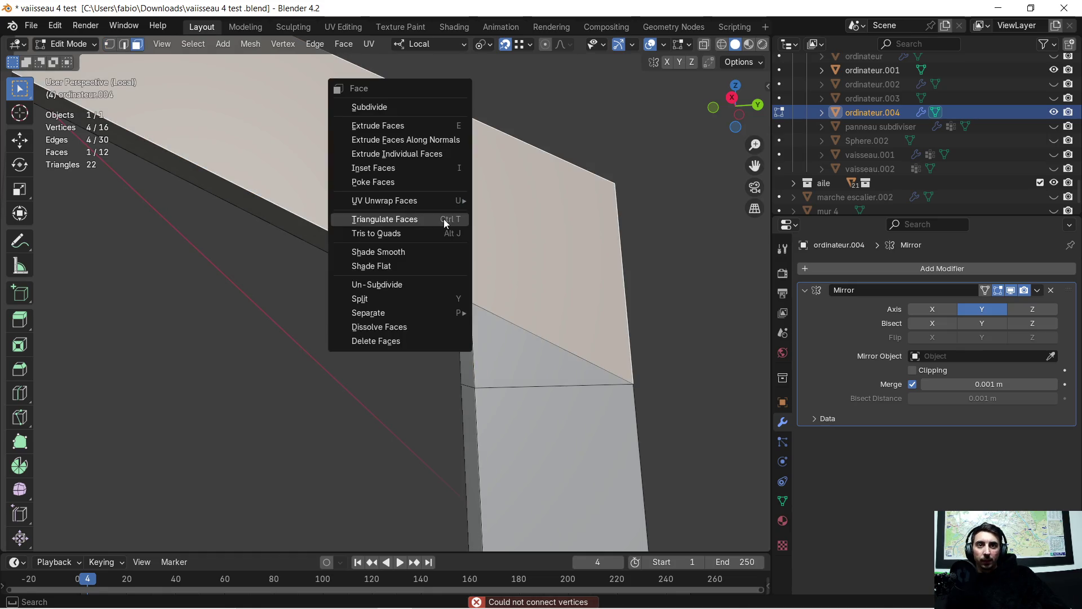
click(444, 223)
middle_drag(442, 218, 407, 224)
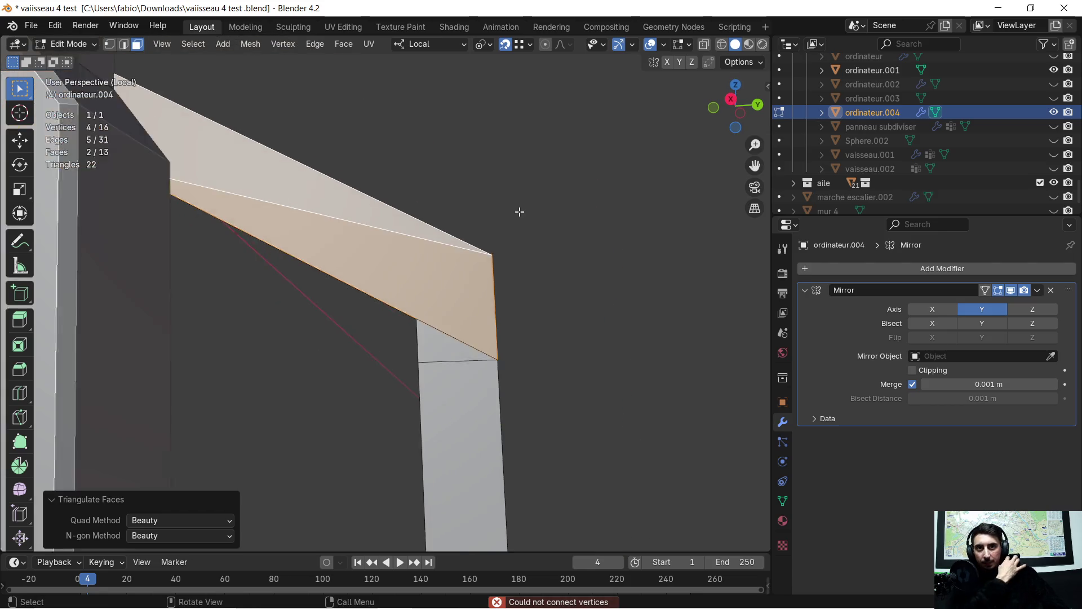
scroll(407, 224, up, 2)
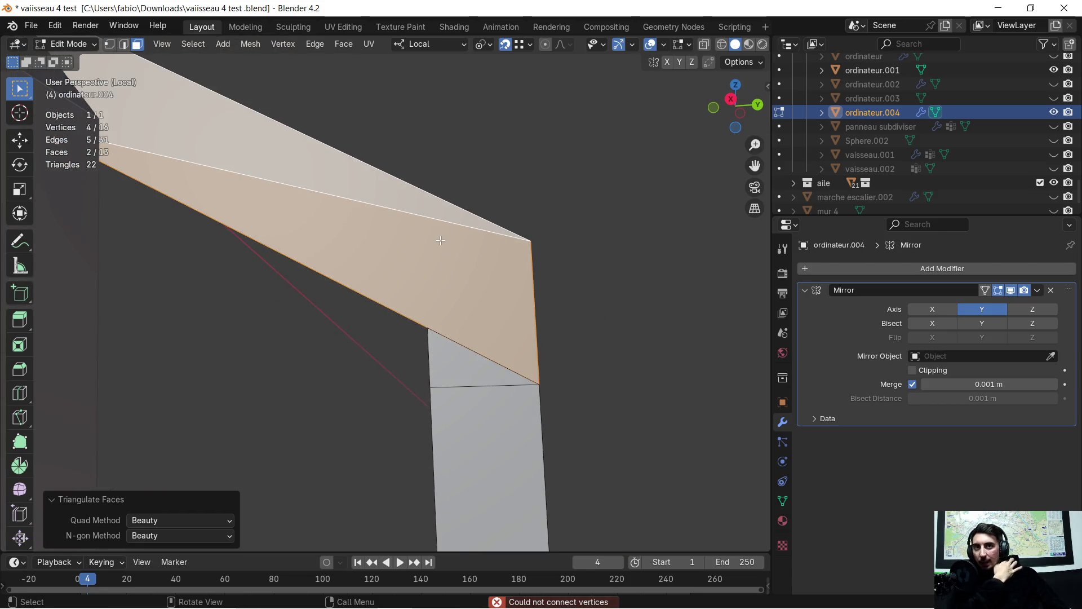
key(ctrl+z)
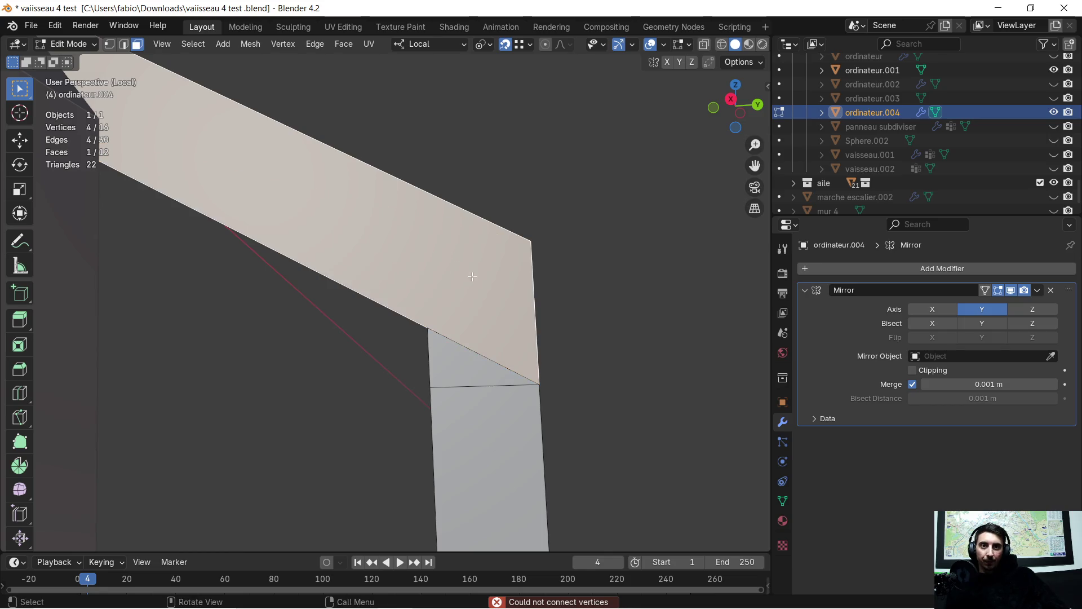
key(alt+a)
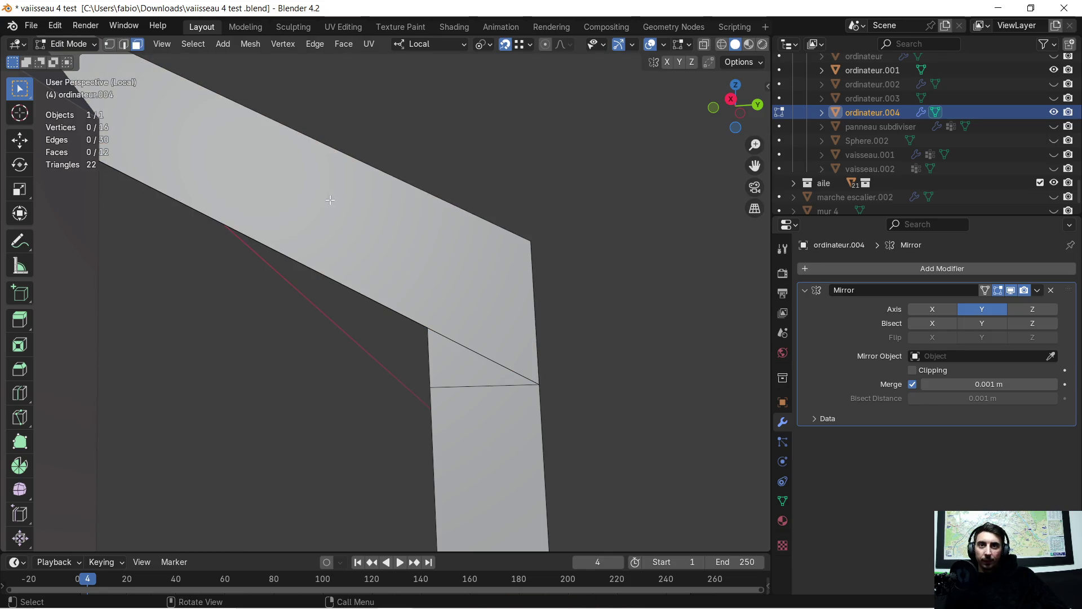
click(393, 252)
key(x)
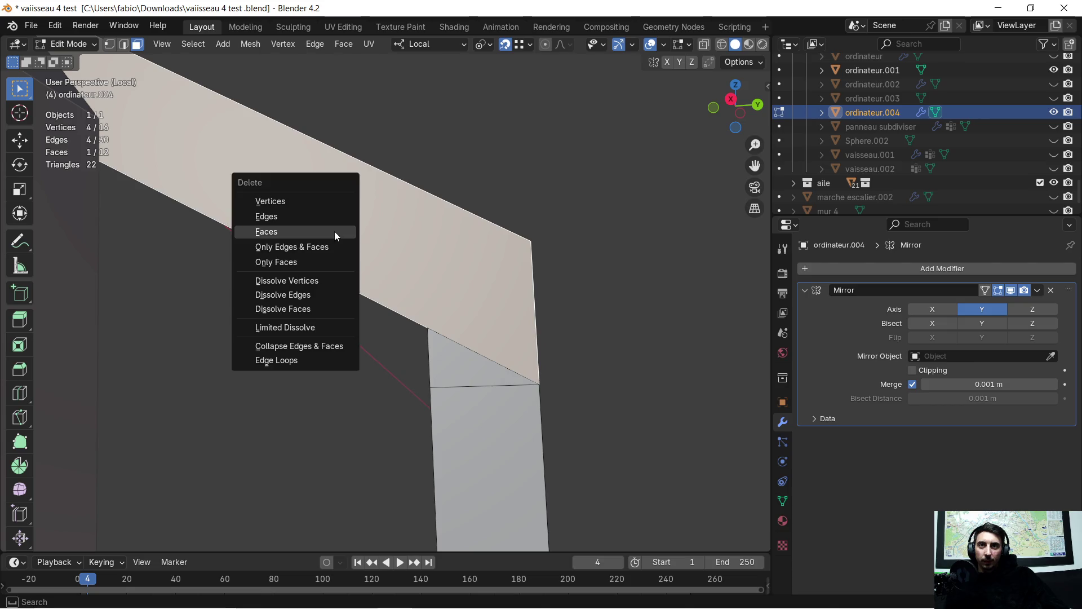
click(334, 230)
middle_drag(334, 232, 441, 246)
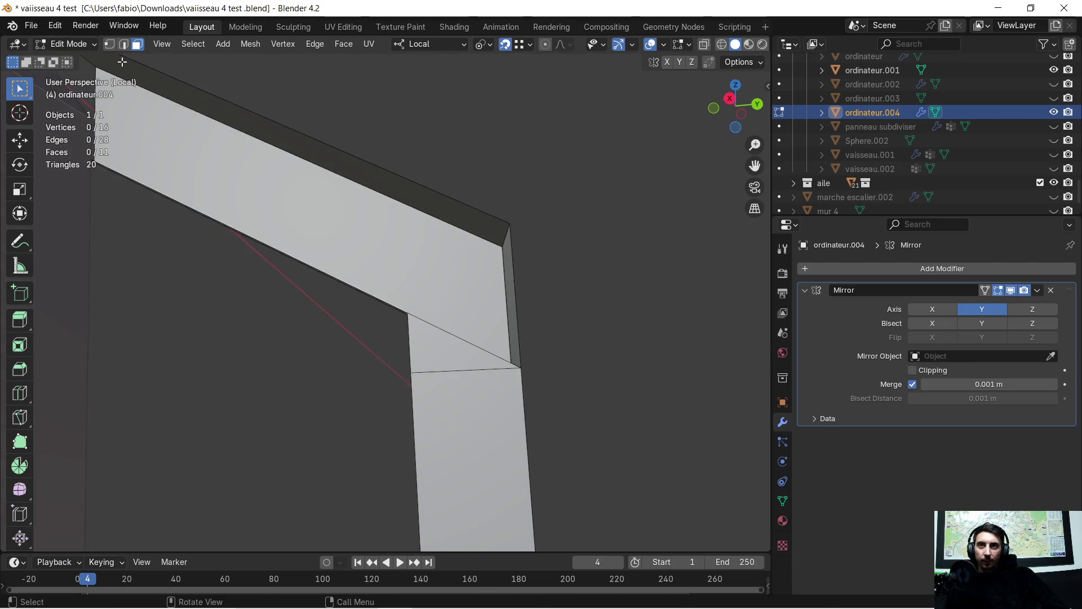
Step: Fill a three-vertex corner face and a four-vertex face capping the top corner
middle_drag(297, 152, 504, 184)
shift+click(580, 186)
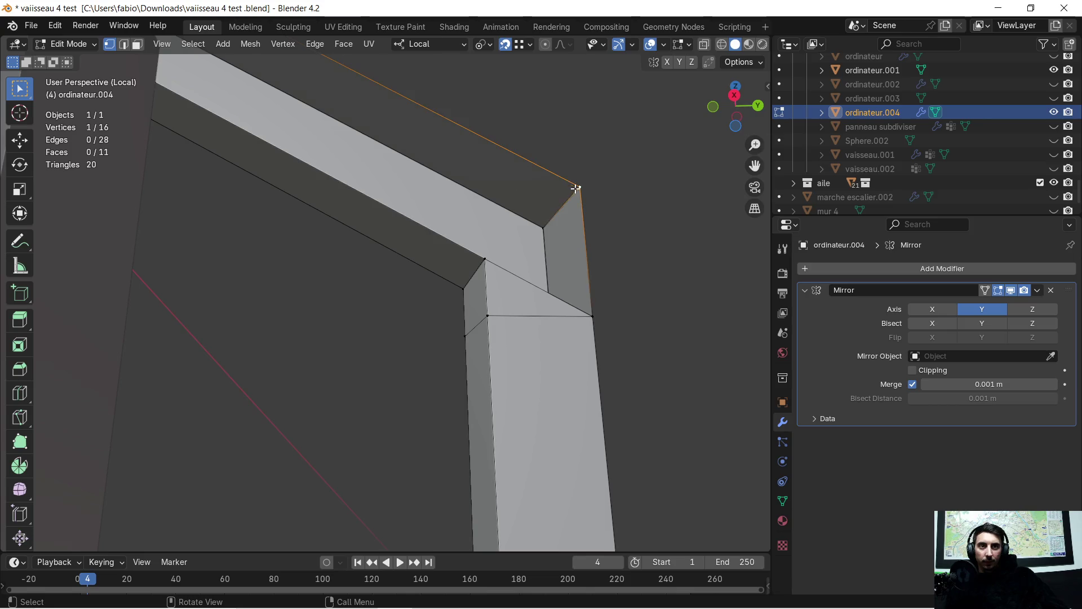
shift+click(487, 258)
shift+click(591, 316)
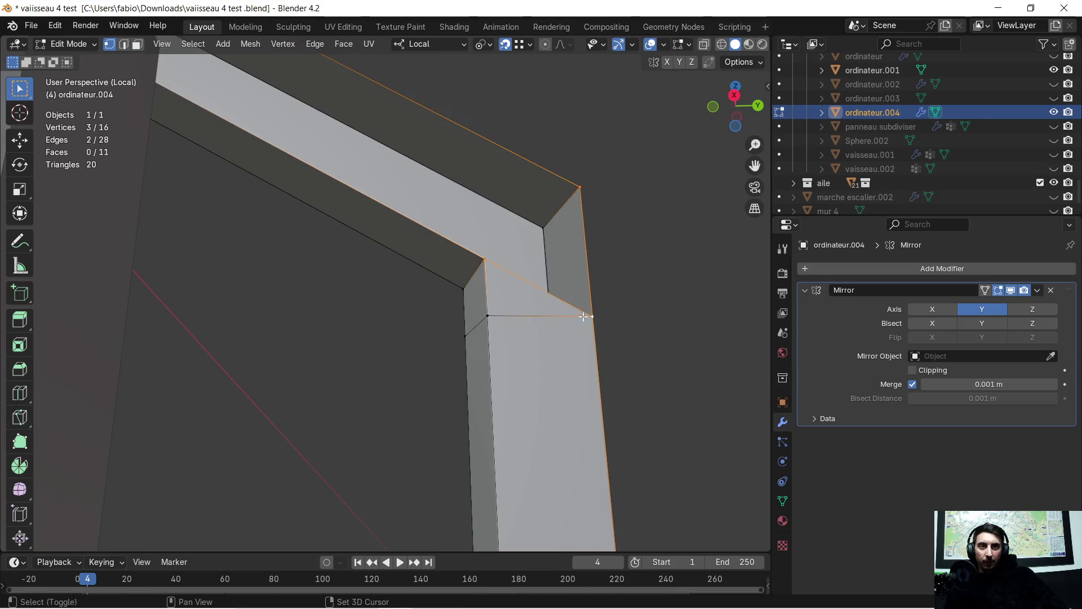
key(f)
mouse_move(520, 236)
middle_down()
mouse_move(515, 245)
mouse_move(427, 243)
mouse_move(457, 302)
middle_up()
shift+click(569, 361)
shift+click(209, 217)
middle_drag(210, 217, 429, 267)
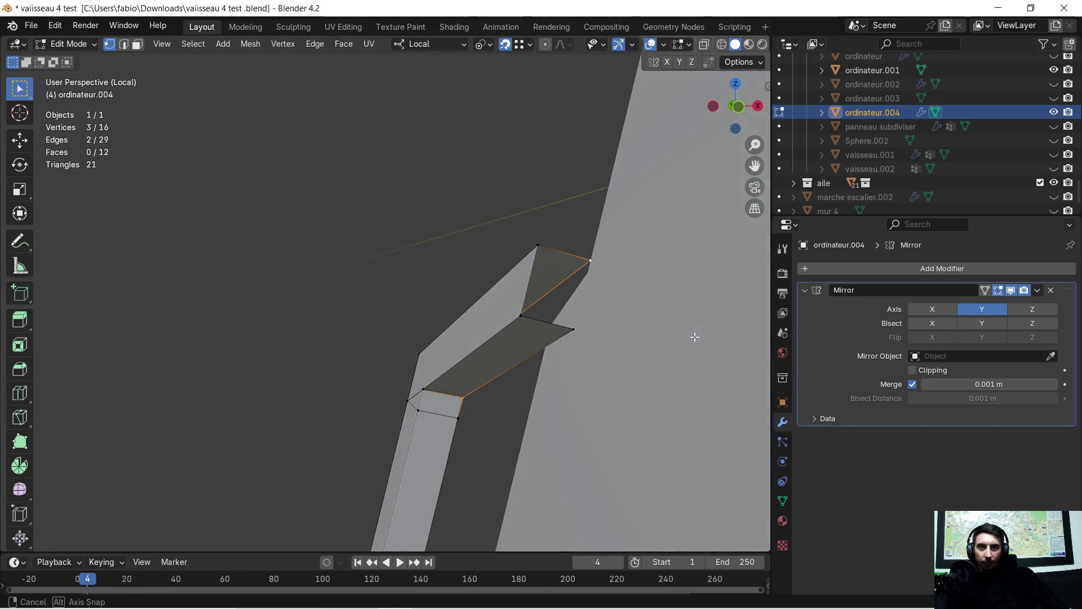
mouse_move(429, 267)
middle_down()
mouse_move(597, 331)
mouse_move(477, 247)
mouse_move(473, 285)
mouse_move(453, 263)
mouse_move(386, 249)
mouse_move(341, 280)
mouse_move(190, 307)
mouse_move(248, 288)
middle_up()
shift+click(579, 329)
key(f)
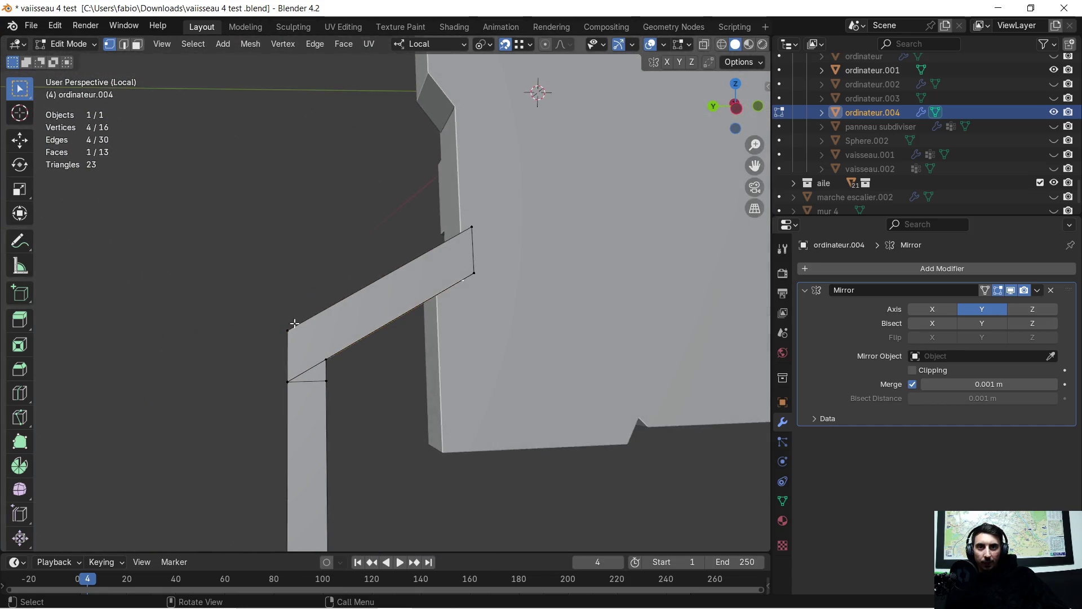
scroll(249, 288, up, 2)
Step: Delete the bar's top face in Face select
click(137, 45)
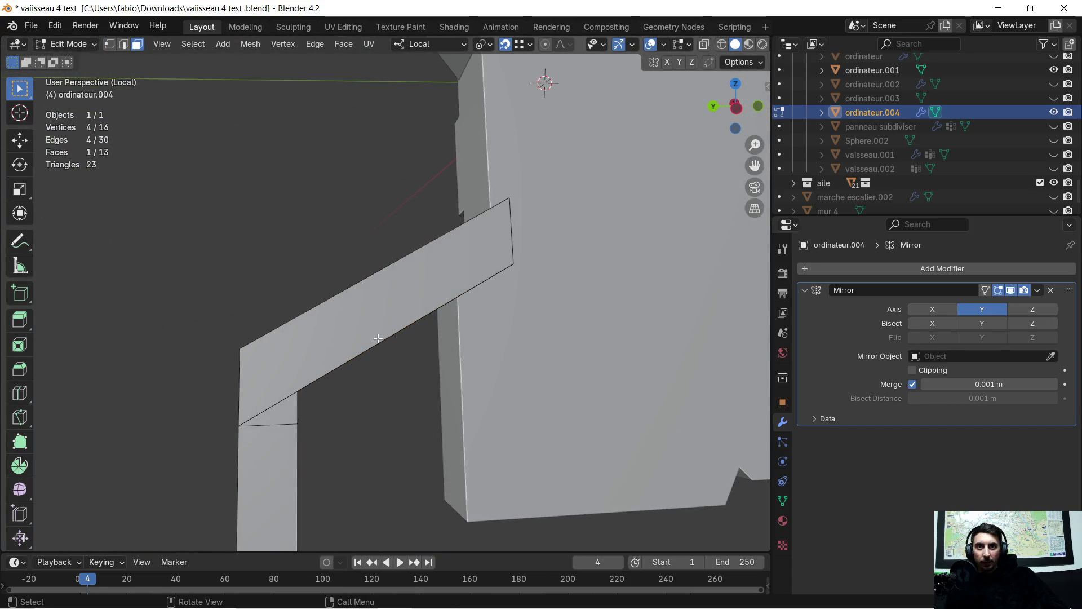
click(343, 324)
key(x)
click(342, 324)
mouse_move(343, 323)
middle_down()
mouse_move(381, 315)
mouse_move(324, 322)
middle_up()
scroll(580, 181, down, 3)
middle_drag(580, 181, 519, 222)
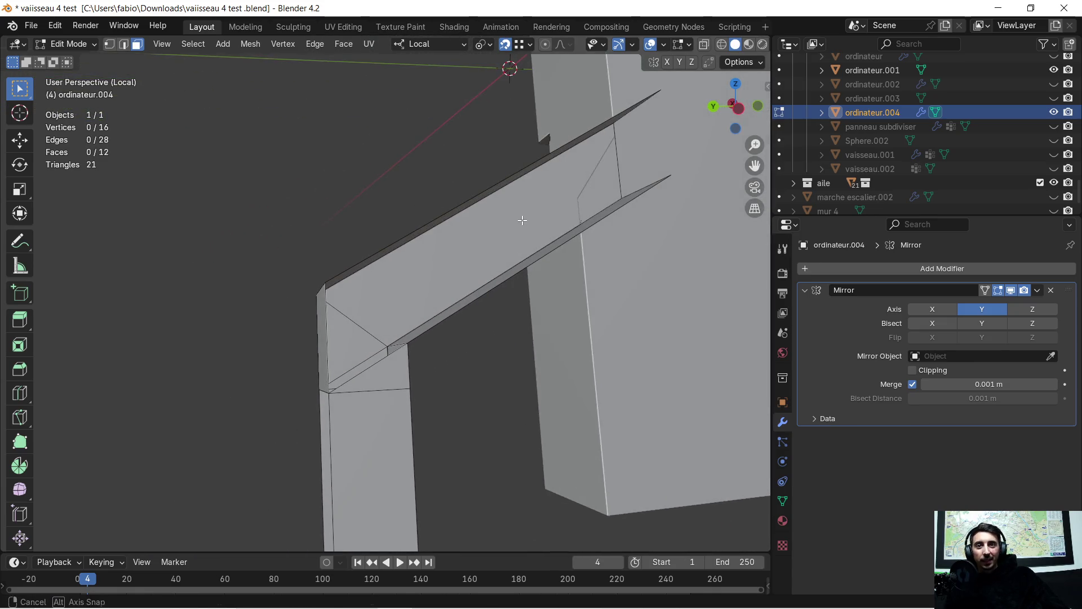
Step: Fill a triangular face at the corner and another face closing the beam end
click(111, 44)
click(326, 284)
shift+click(327, 395)
shift+click(411, 346)
key(f)
shift+click(410, 342)
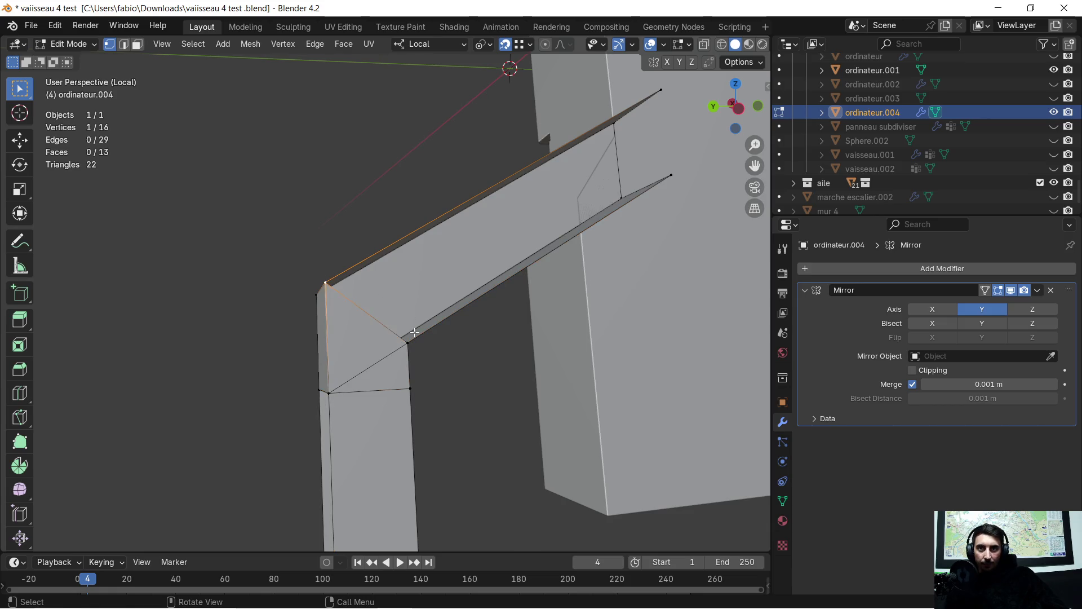
mouse_move(415, 334)
middle_down()
mouse_move(550, 231)
mouse_move(49, 326)
middle_up()
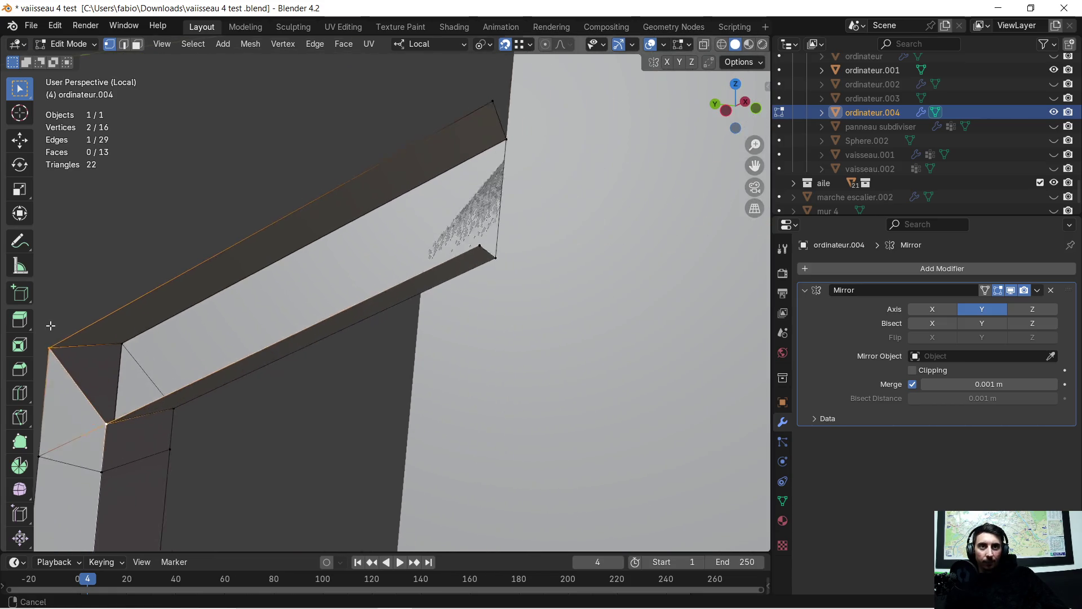
shift+click(449, 117)
shift+click(453, 256)
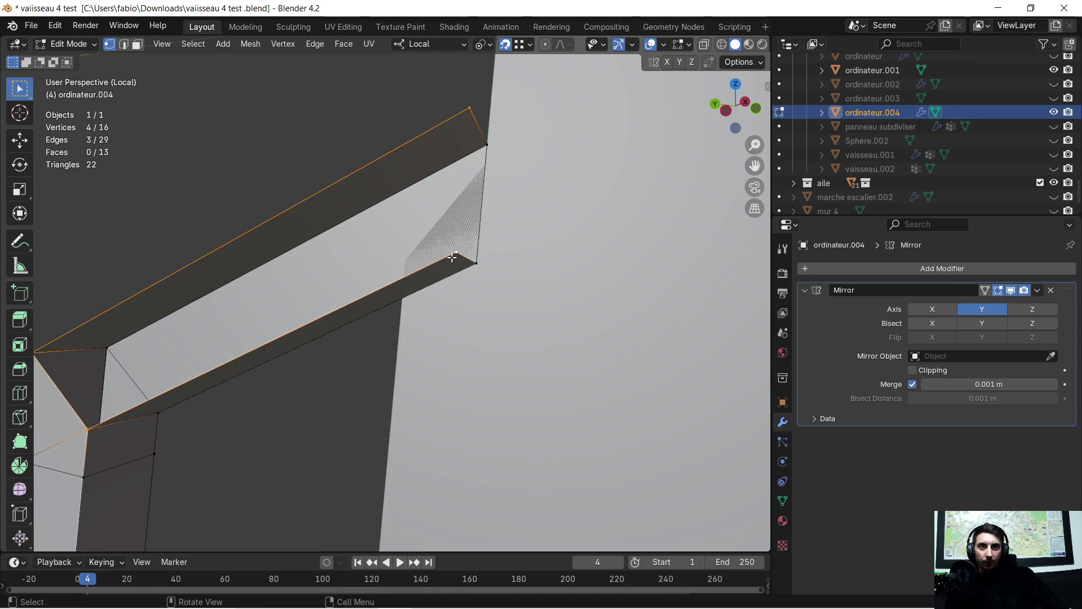
key(f)
mouse_move(453, 256)
middle_down()
mouse_move(634, 226)
mouse_move(482, 283)
mouse_move(293, 141)
middle_up()
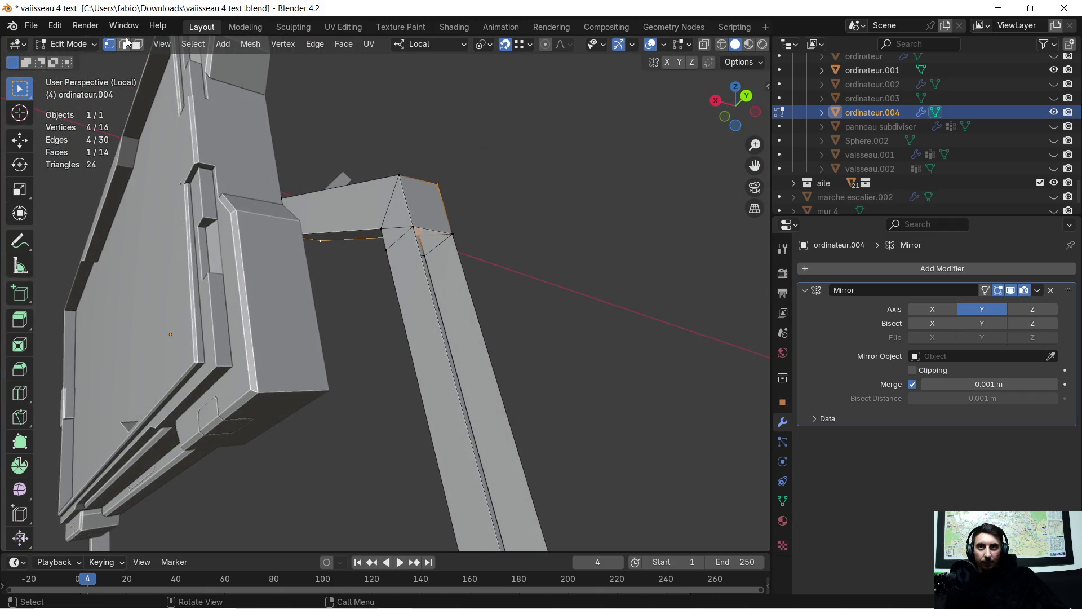
Step: Extrude a single arm edge about 0.36 m down along local Z to form the vertical leg
click(431, 230)
shift+middle_drag(583, 442, 542, 329)
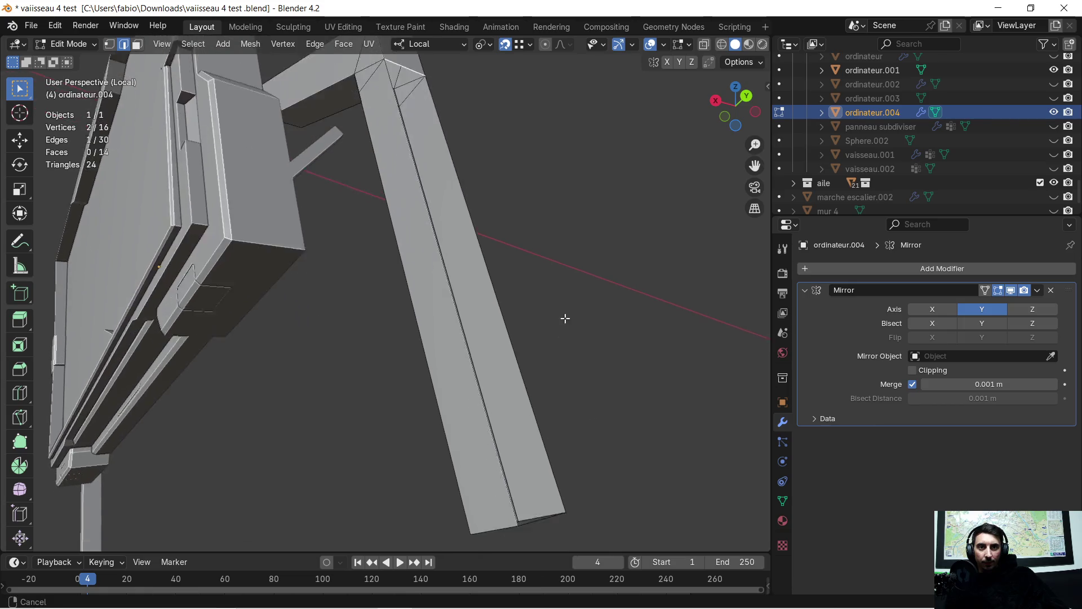
key(e)
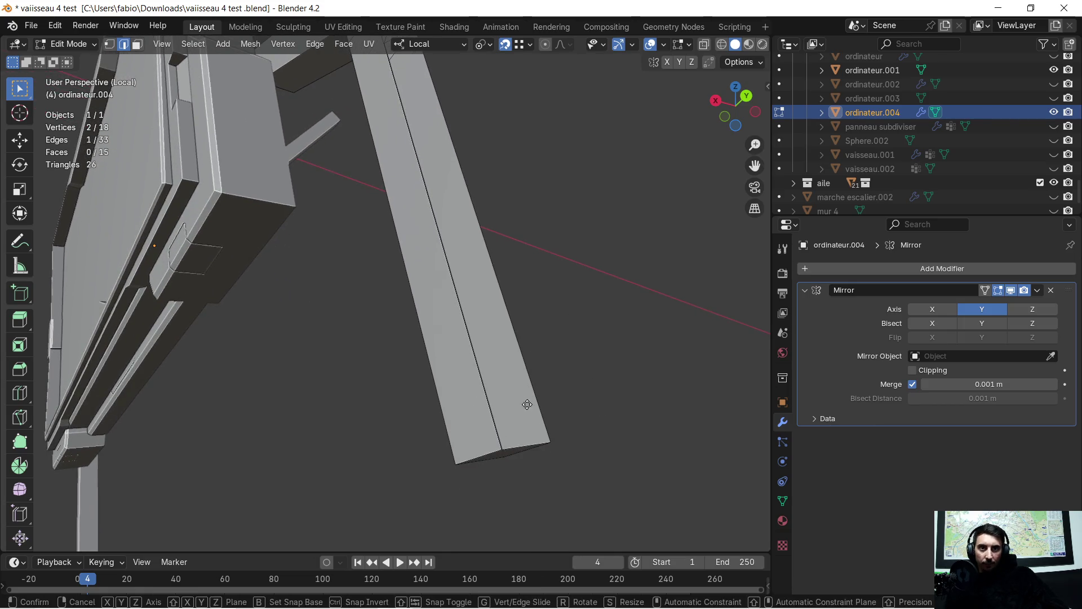
key(z)
click(544, 438)
mouse_move(489, 277)
middle_down()
mouse_move(600, 256)
mouse_move(583, 271)
middle_up()
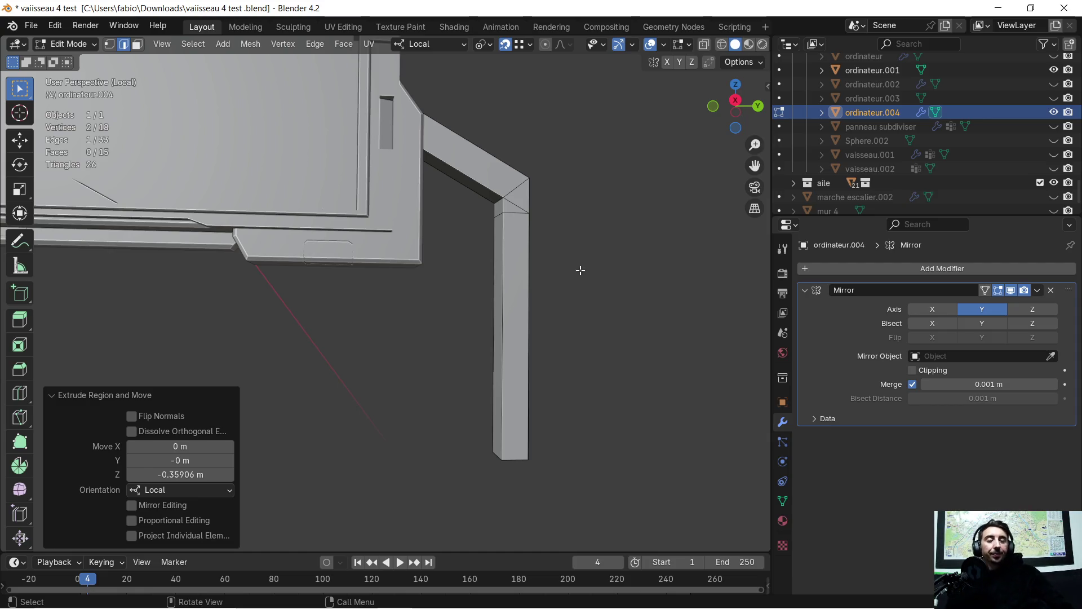
scroll(559, 238, down, 1)
scroll(541, 251, down, 1)
scroll(374, 255, down, 1)
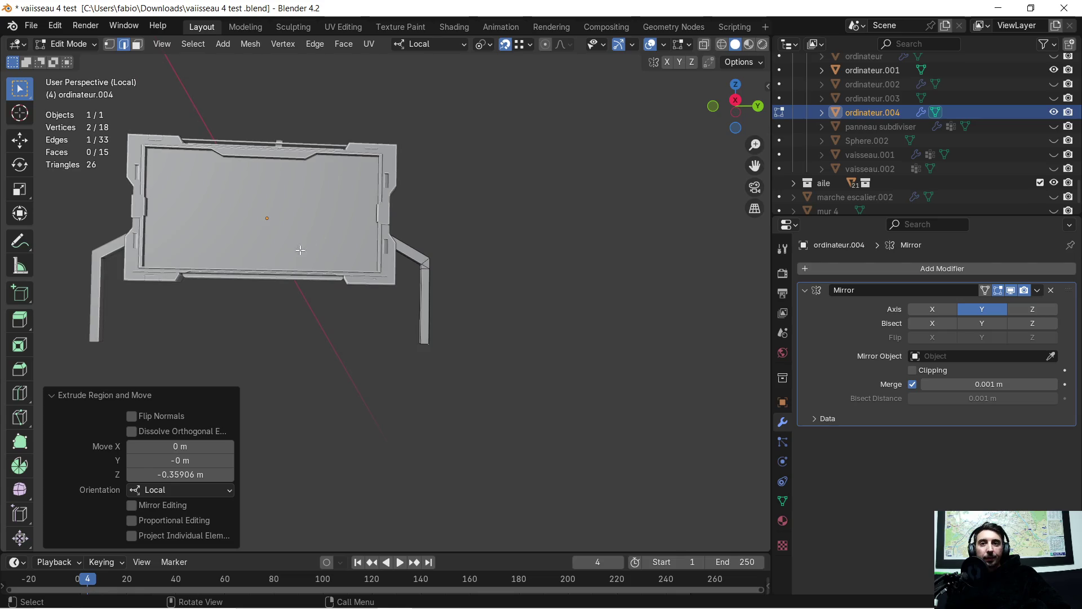
shift+middle_drag(288, 254, 384, 264)
mouse_move(512, 297)
middle_down()
mouse_move(566, 326)
mouse_move(450, 339)
mouse_move(466, 339)
middle_up()
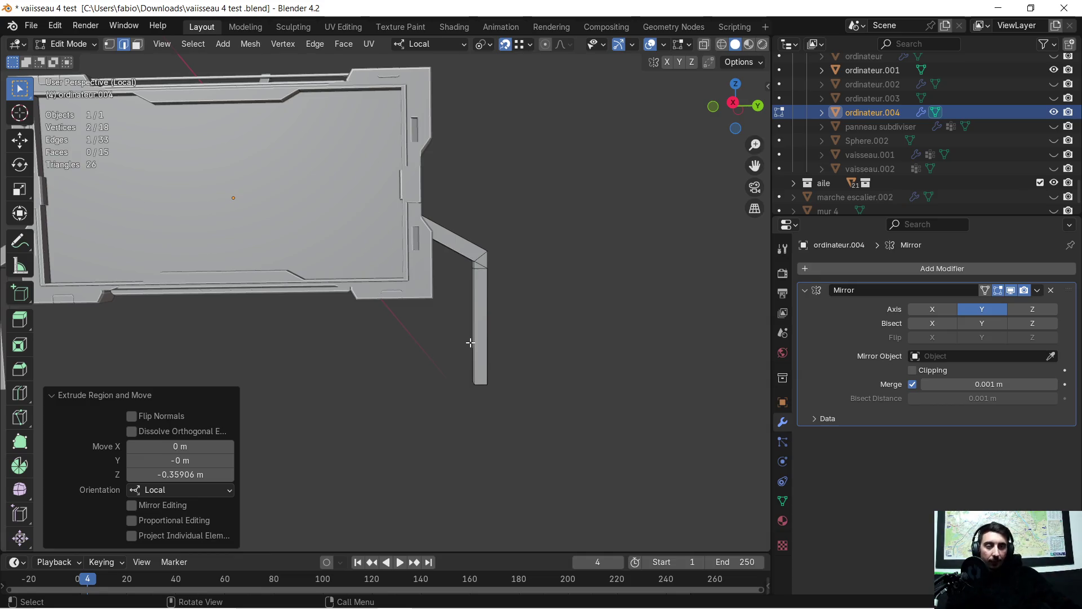
key(super)
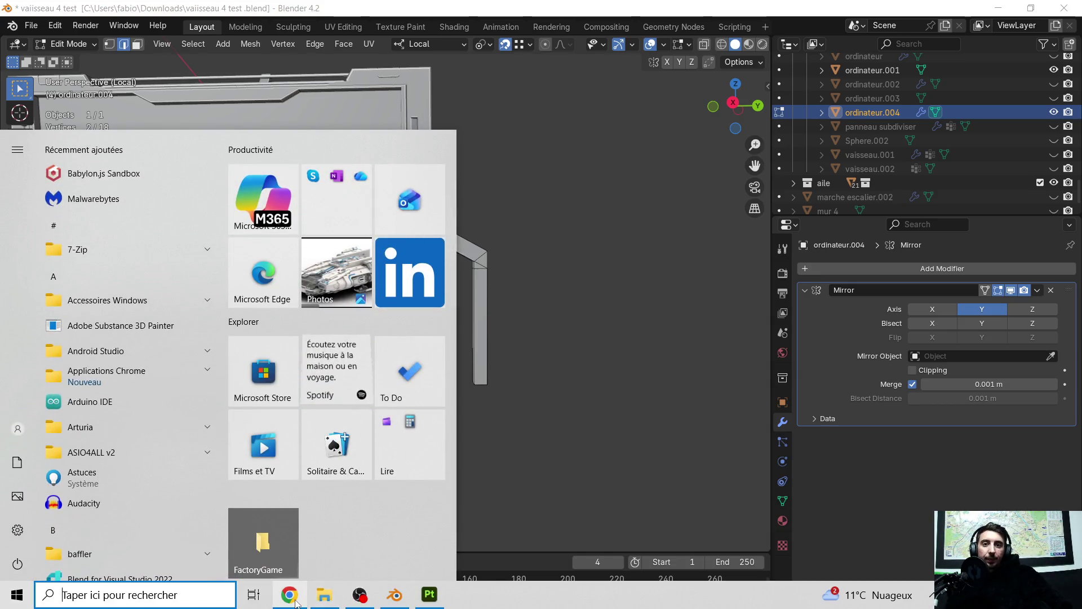
click(290, 601)
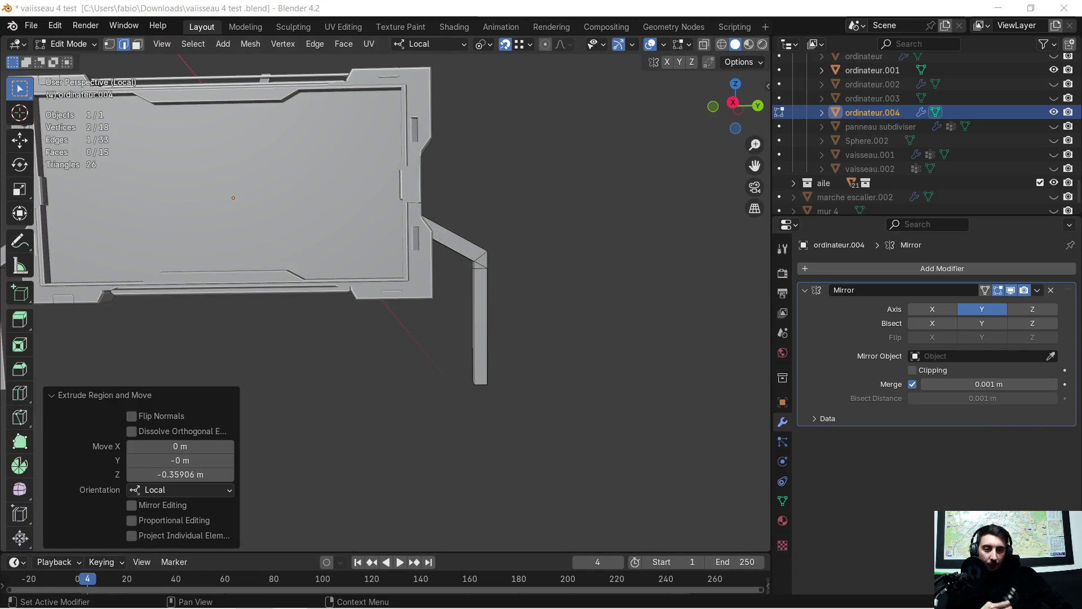
middle_drag(607, 304, 585, 297)
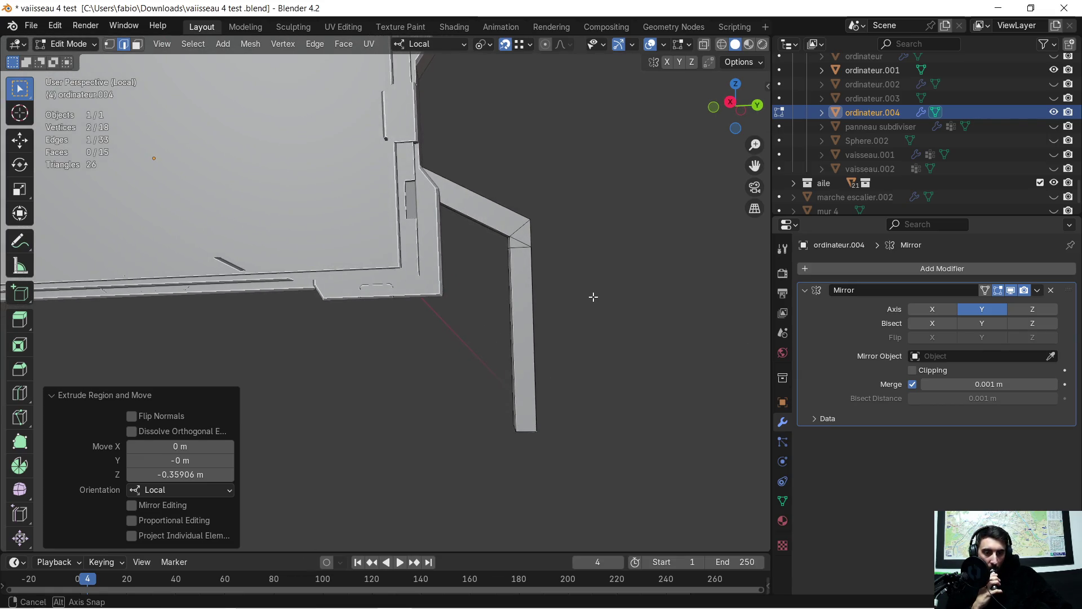
middle_drag(584, 297, 551, 307)
middle_drag(458, 321, 460, 323)
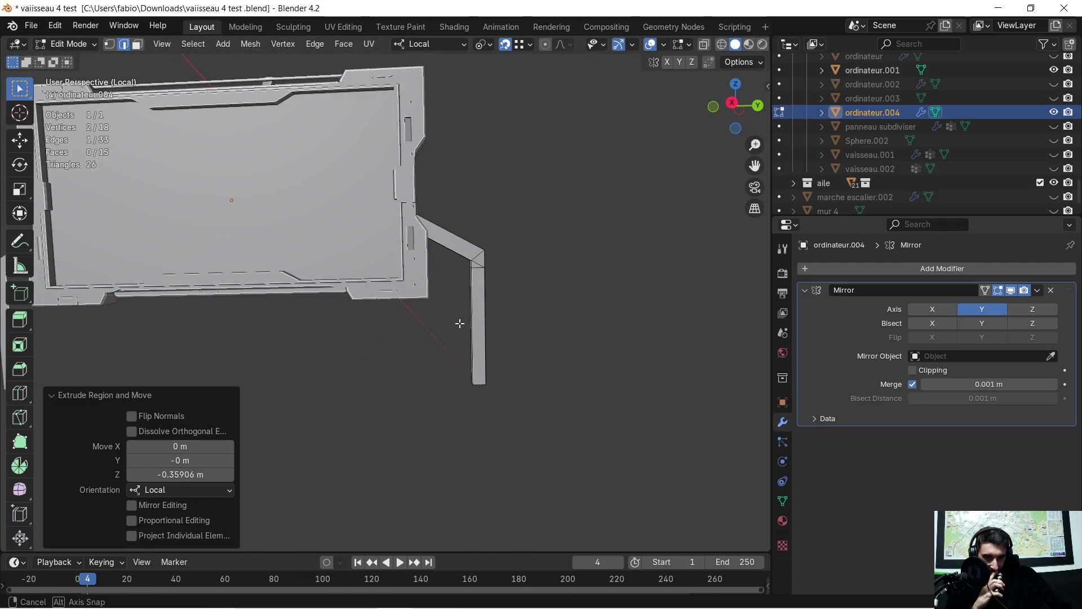
mouse_move(459, 323)
middle_down()
mouse_move(333, 315)
mouse_move(402, 333)
mouse_move(334, 351)
mouse_move(299, 333)
mouse_move(304, 320)
middle_up()
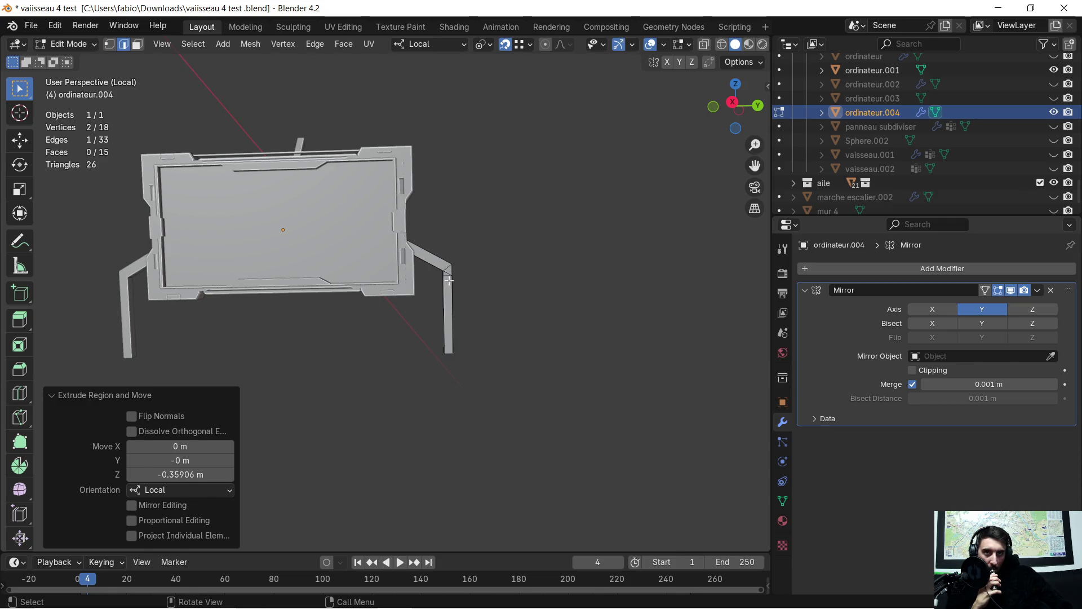
scroll(448, 279, up, 3)
mouse_move(564, 338)
middle_down()
mouse_move(491, 313)
mouse_move(448, 279)
middle_up()
click(109, 44)
Step: Cap the arm's open end by filling a face between its four corner vertices
click(381, 193)
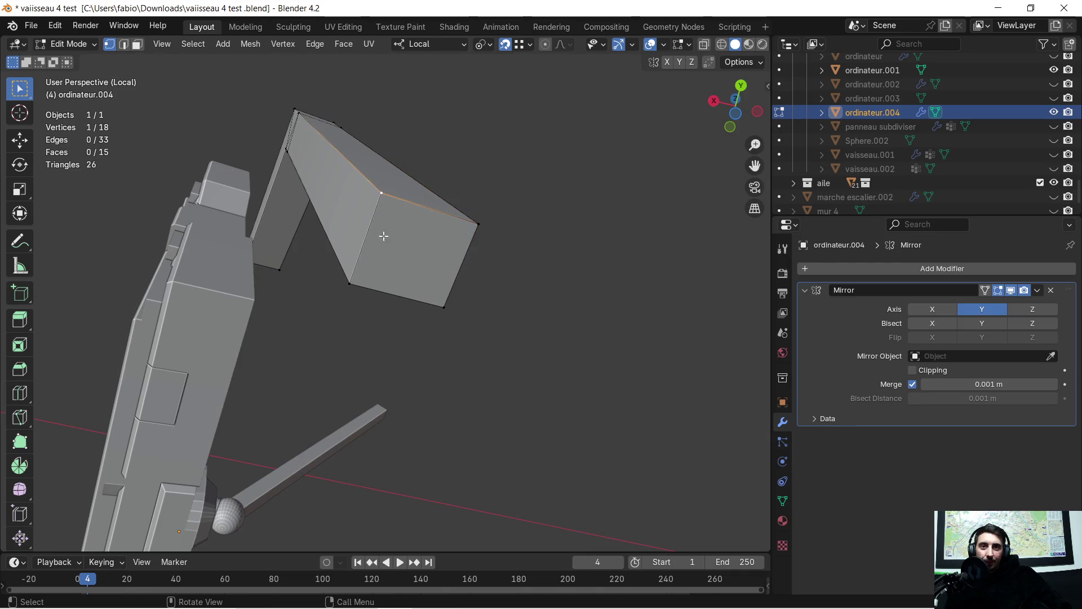
shift+click(351, 282)
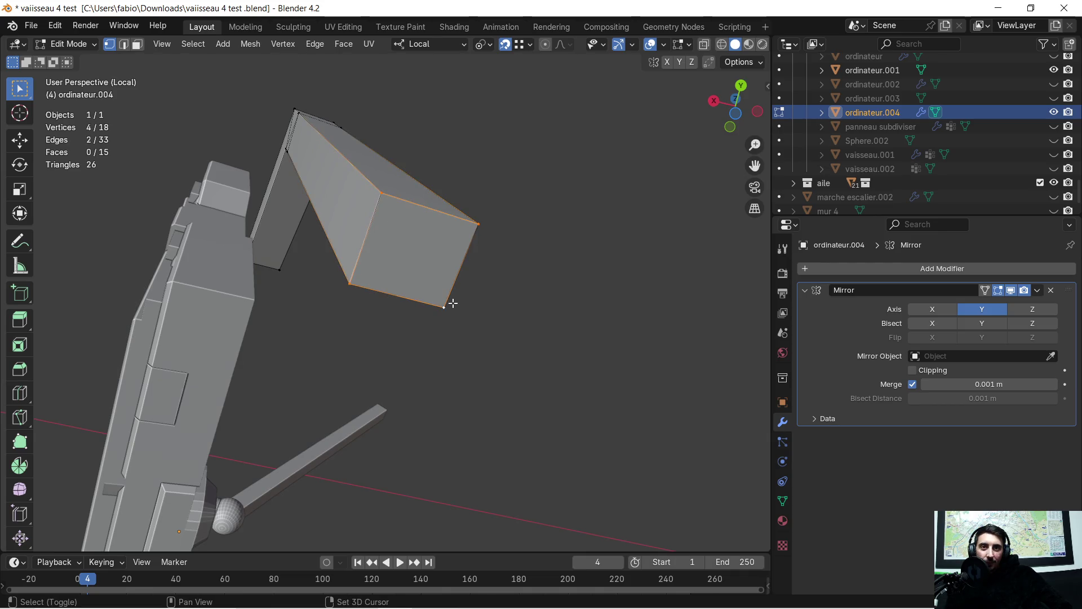
key(f)
mouse_move(457, 300)
middle_down()
mouse_move(452, 290)
mouse_move(470, 280)
mouse_move(510, 324)
middle_up()
Step: Taper the arm tip by sliding its bottom face along local Z
click(137, 47)
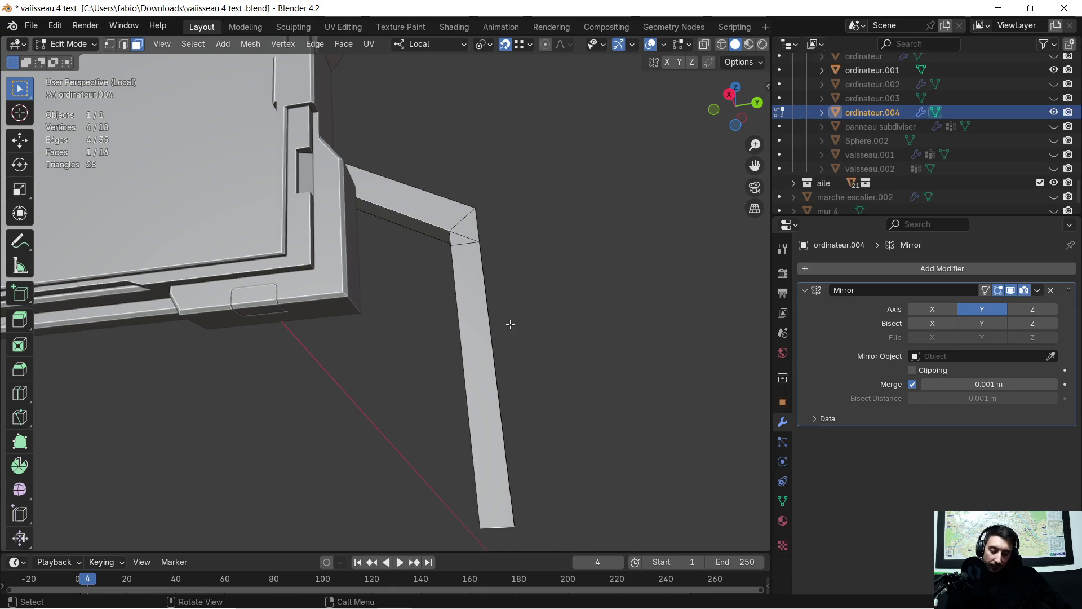
key(g)
key(z)
click(507, 252)
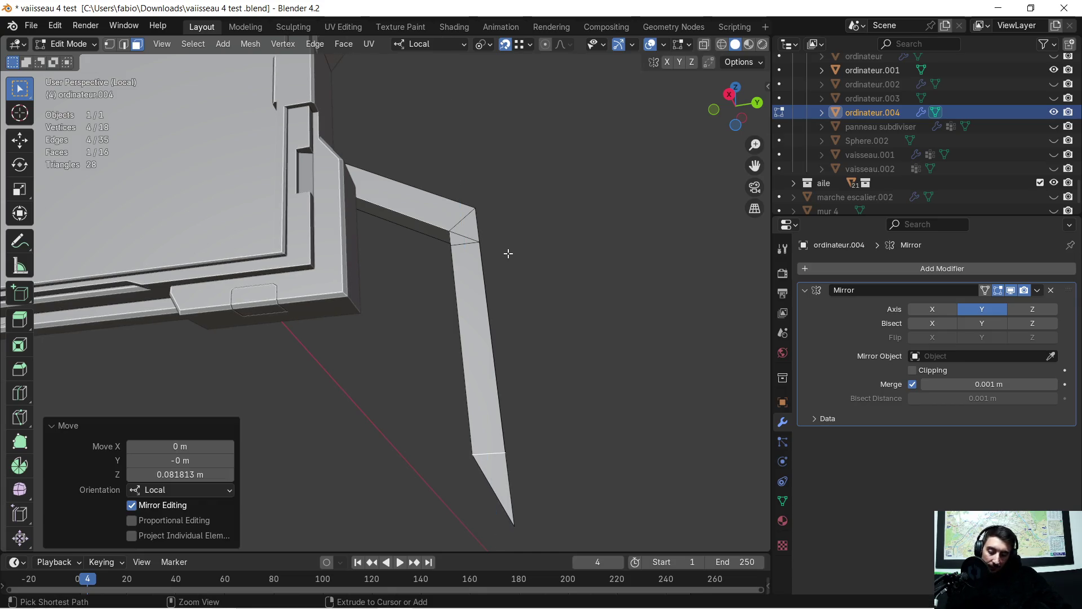
mouse_move(553, 358)
middle_down()
mouse_move(483, 398)
mouse_move(507, 393)
middle_up()
Step: Merge the mesh's duplicate vertices by distance
key(a)
key(m)
click(522, 383)
mouse_move(522, 383)
middle_down()
mouse_move(517, 310)
mouse_move(564, 317)
middle_up()
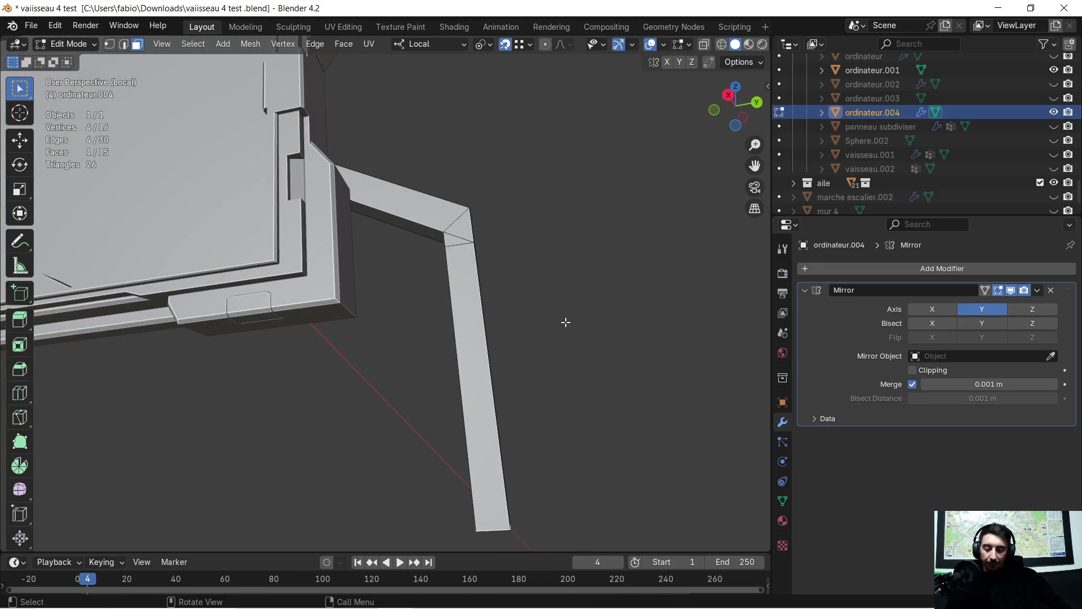
Step: Shorten the support arm about 36 cm by moving its end face along local Z into a stub
key(g)
key(z)
key(z)
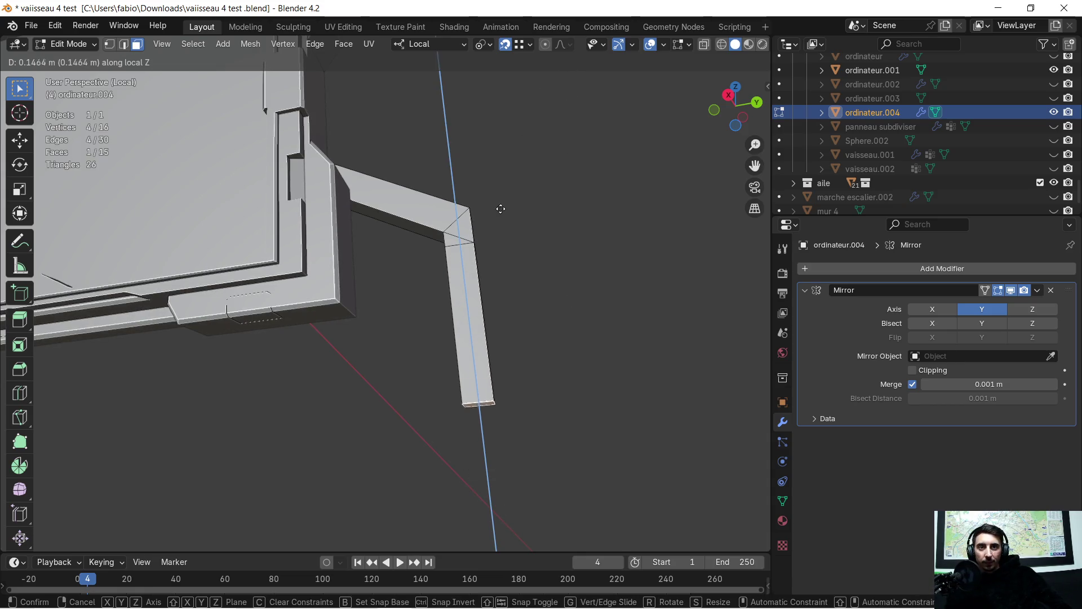
click(479, 241)
mouse_move(446, 304)
middle_down()
mouse_move(455, 335)
mouse_move(447, 327)
middle_up()
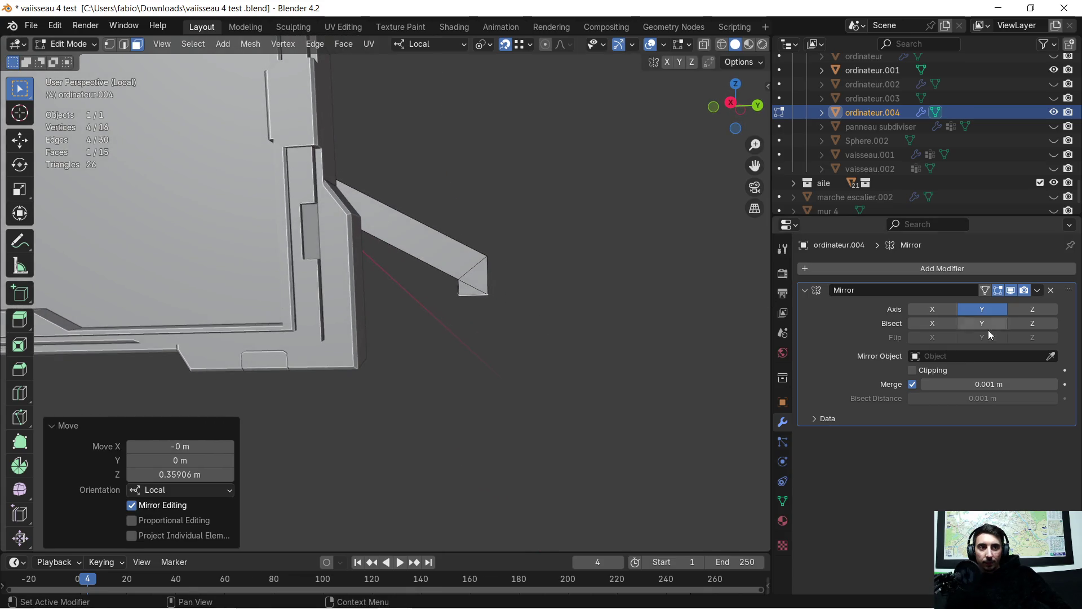
Step: Trial mirroring the bracket along Z in the Mirror modifier, then switch Z mirroring back off
click(1031, 310)
scroll(593, 260, down, 2)
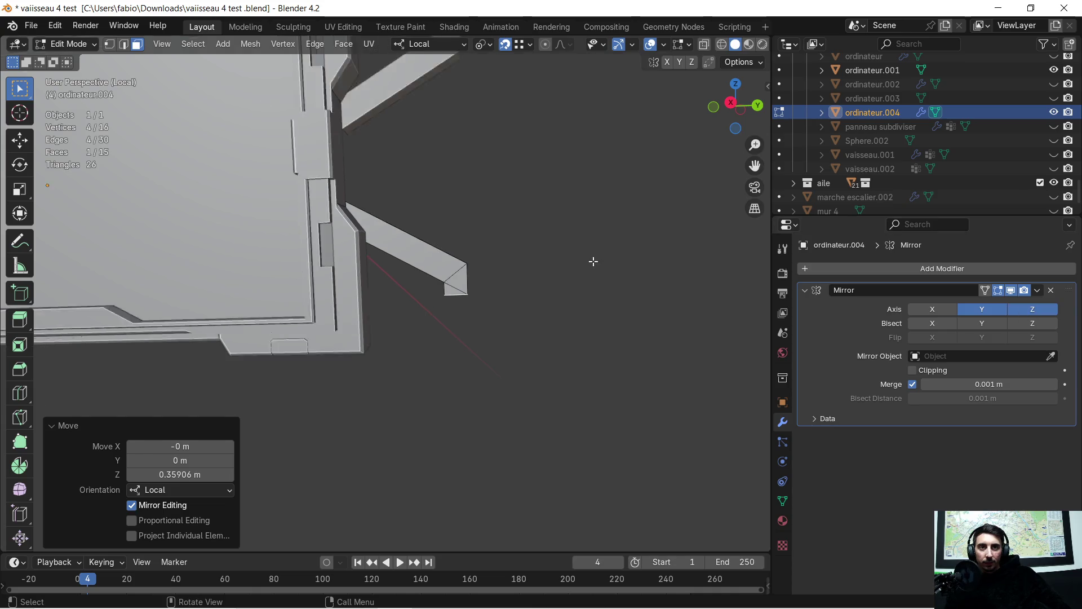
mouse_move(550, 243)
middle_down()
mouse_move(532, 290)
mouse_move(471, 303)
mouse_move(519, 353)
mouse_move(296, 383)
mouse_move(500, 343)
mouse_move(472, 320)
middle_up()
scroll(500, 293, down, 2)
scroll(536, 347, up, 2)
click(1031, 312)
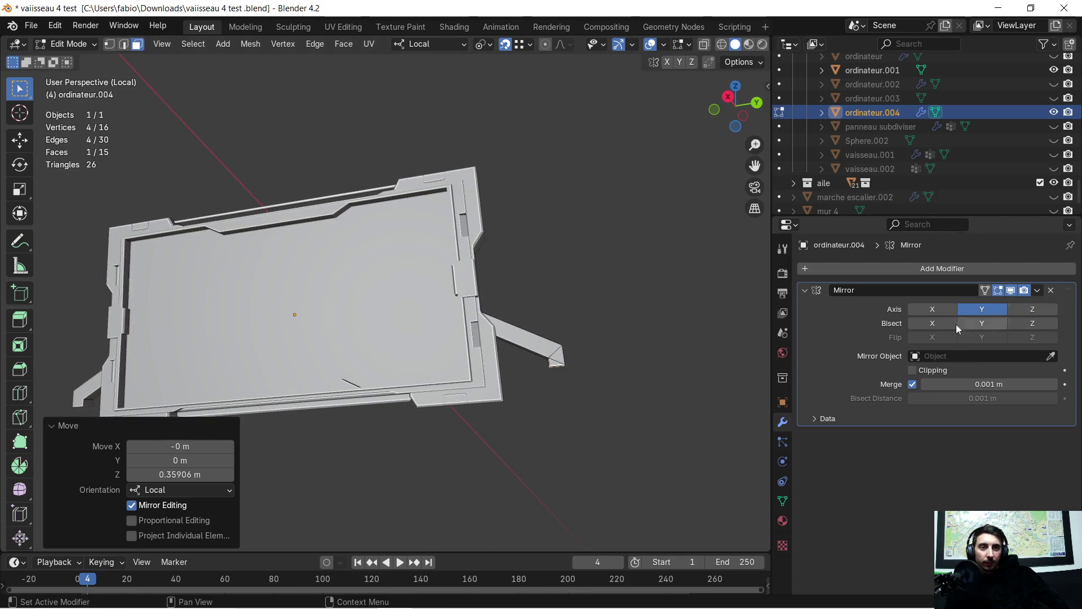
scroll(592, 356, up, 2)
scroll(566, 338, up, 2)
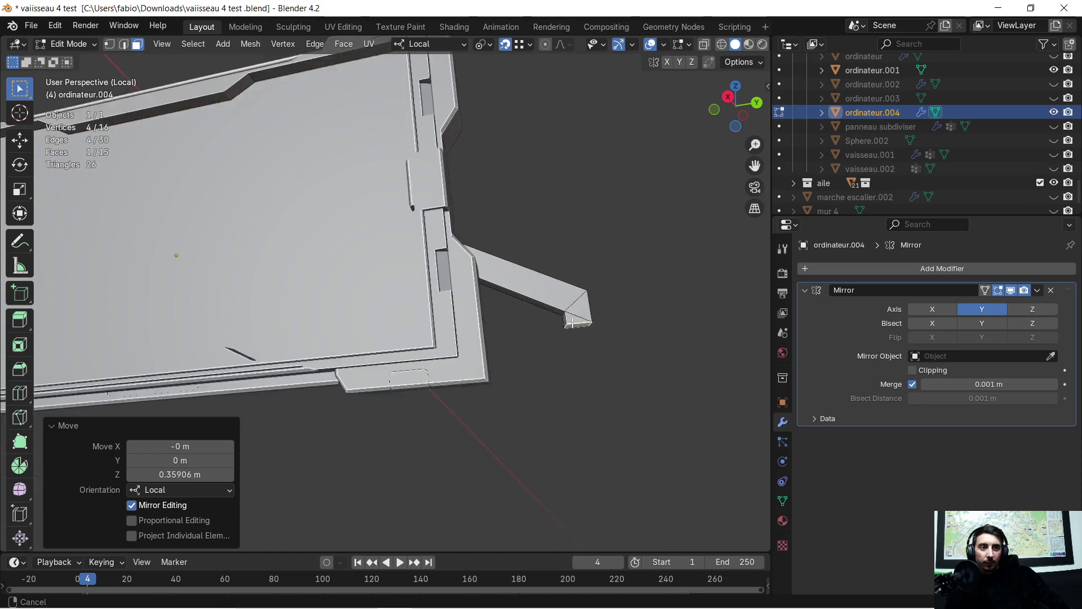
scroll(554, 330, up, 2)
mouse_move(554, 330)
middle_down()
mouse_move(546, 320)
mouse_move(626, 322)
middle_up()
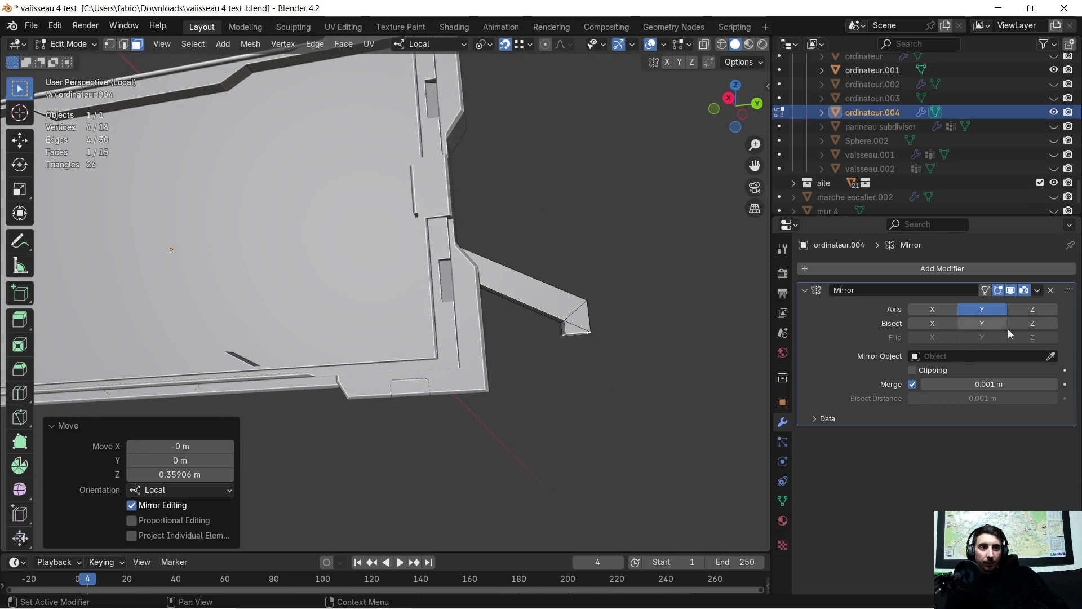
Step: Try Bisect Z with Z mirroring, revert to Y-only mirroring, and return to Object Mode
click(1036, 321)
click(1046, 308)
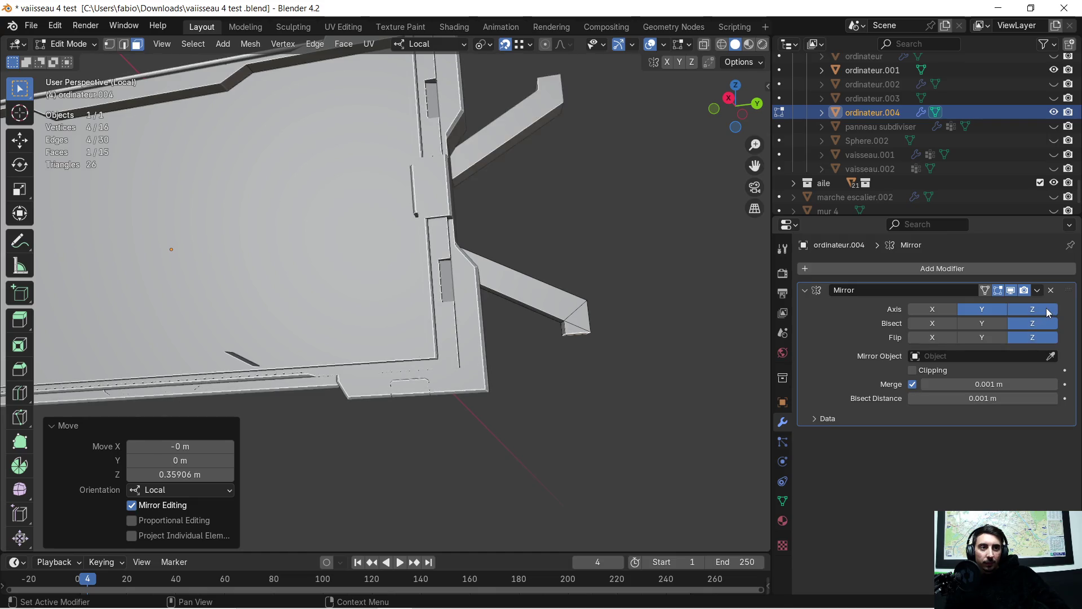
click(1046, 308)
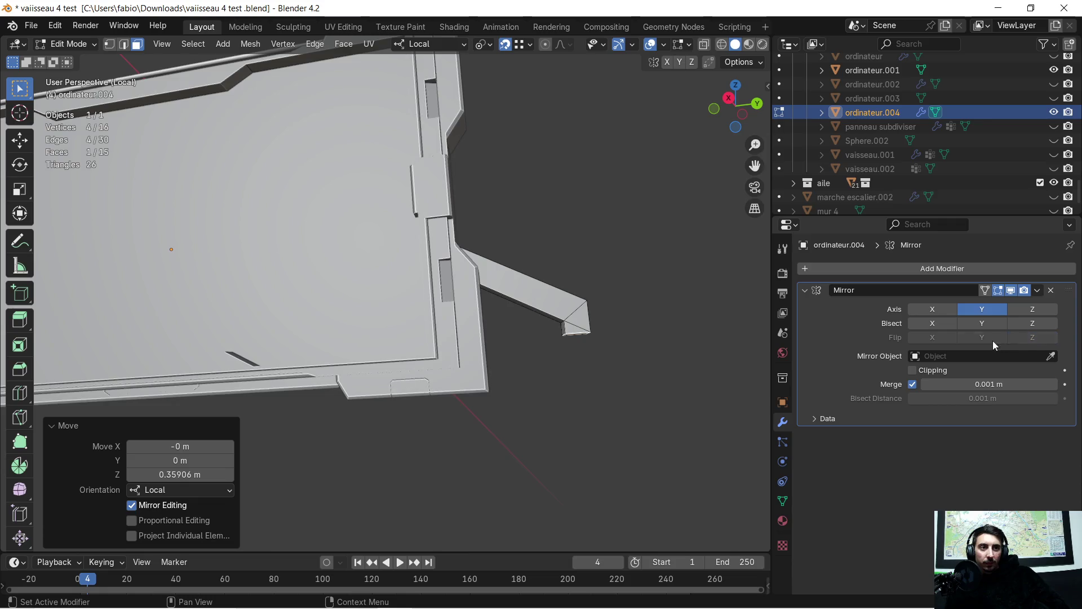
mouse_move(688, 359)
middle_down()
mouse_move(485, 391)
mouse_move(423, 380)
mouse_move(533, 370)
mouse_move(595, 339)
middle_up()
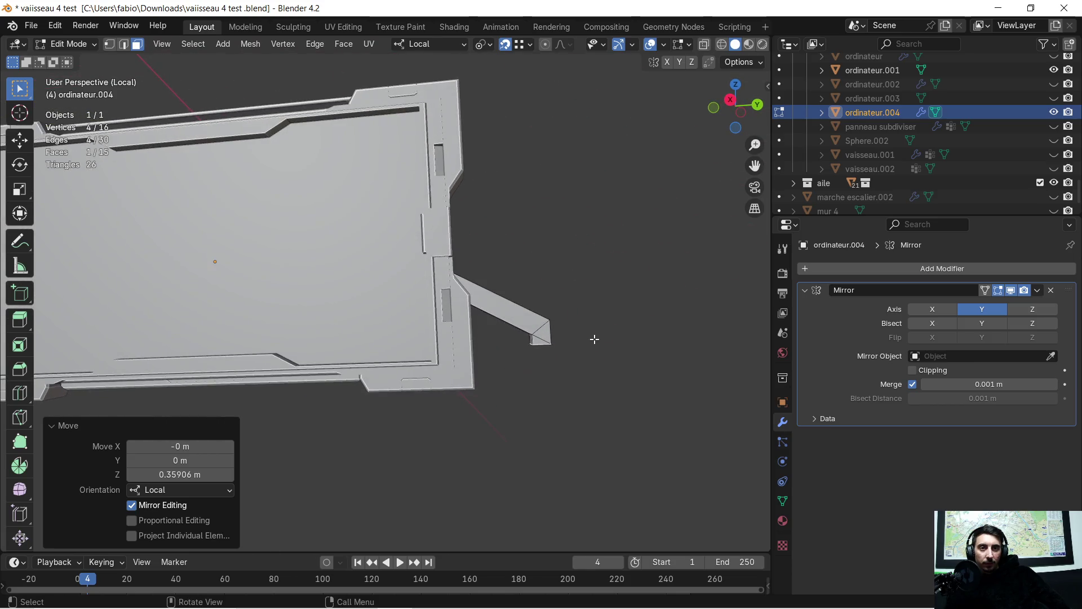
scroll(577, 311, up, 2)
scroll(578, 311, down, 2)
scroll(554, 305, up, 3)
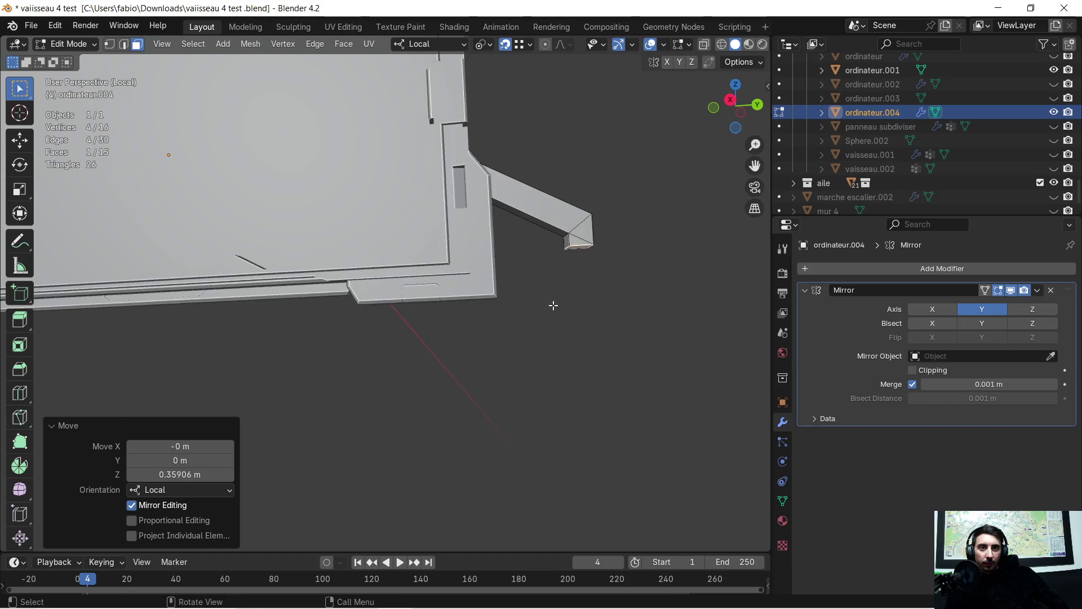
scroll(553, 306, up, 1)
scroll(563, 304, down, 1)
scroll(556, 309, up, 1)
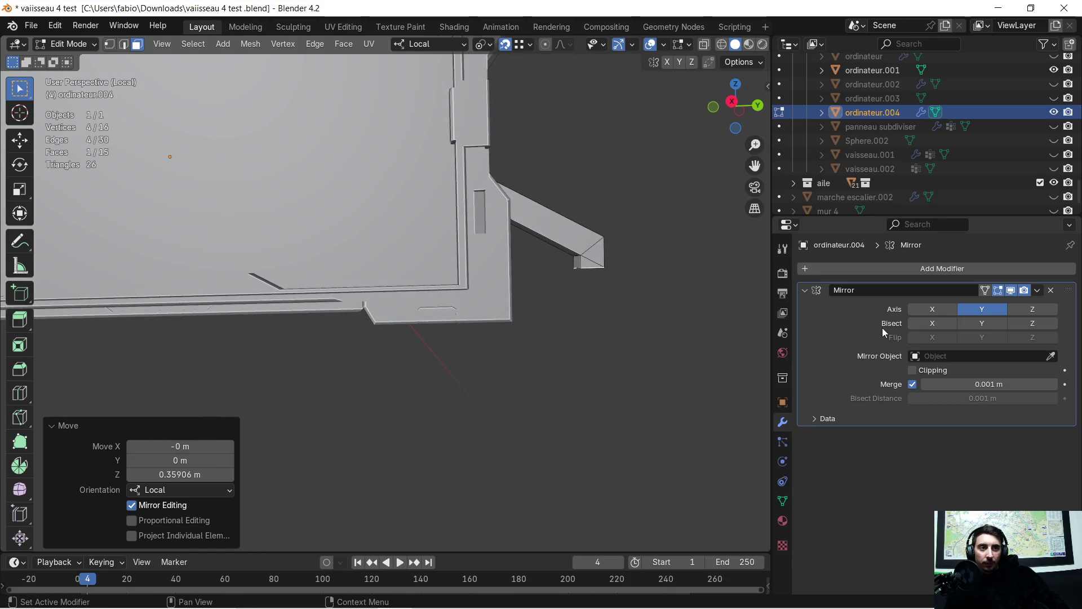
click(1038, 291)
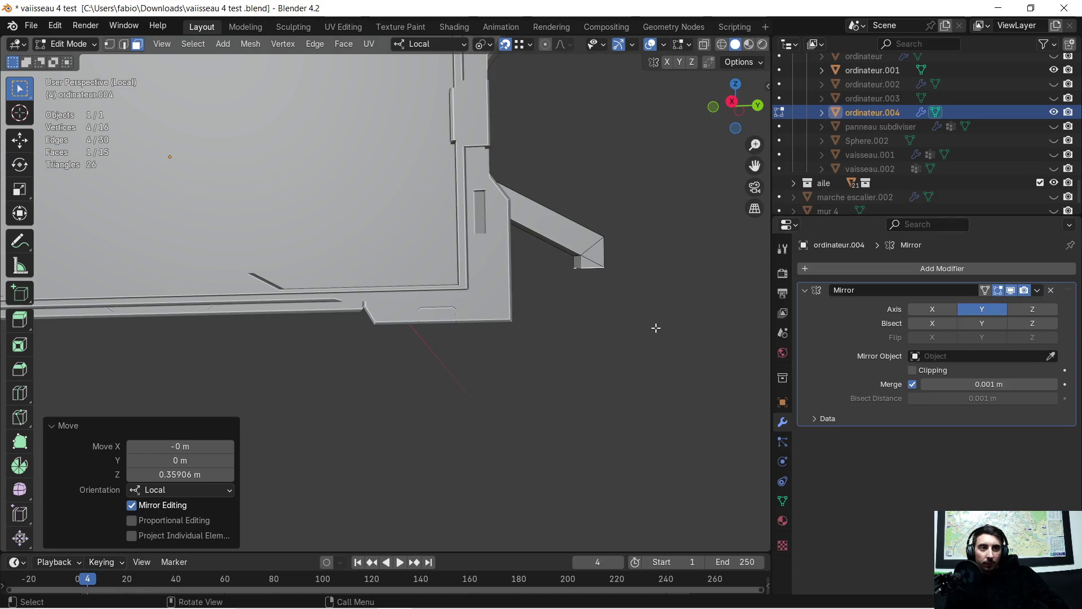
key(Tab)
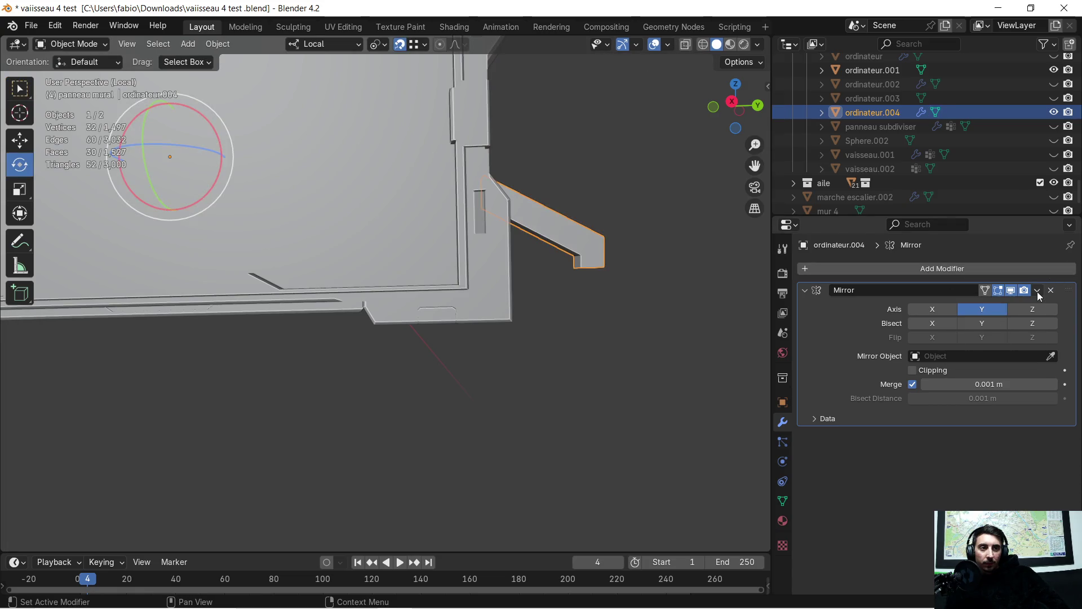
Step: Set the bracket's origin to its centre of mass (volume) from the Object Mode context menu
click(1037, 292)
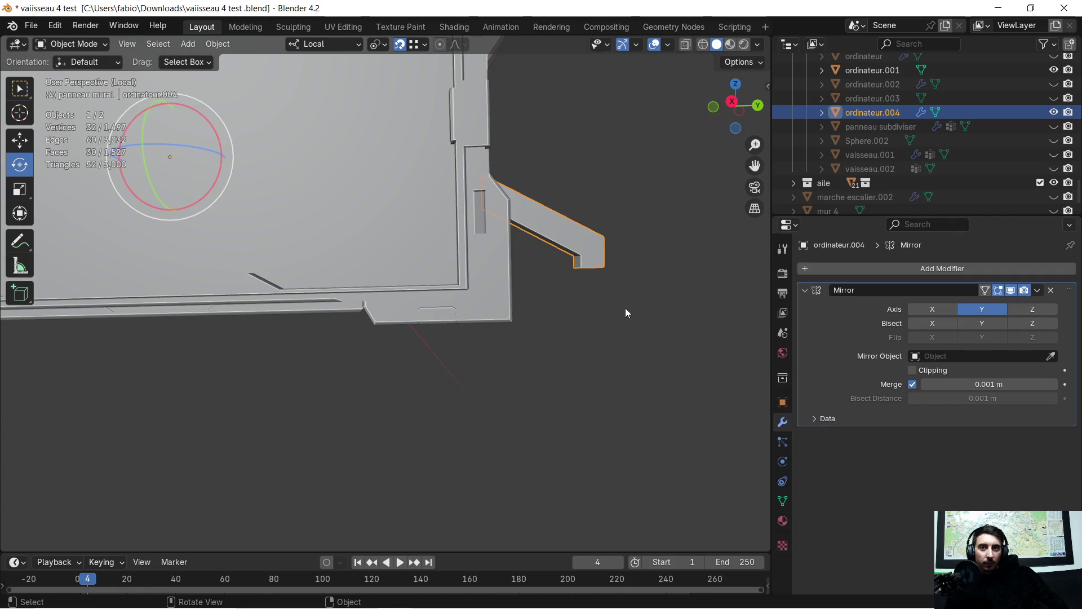
middle_drag(626, 312, 584, 300)
key(Tab)
right_click(524, 242)
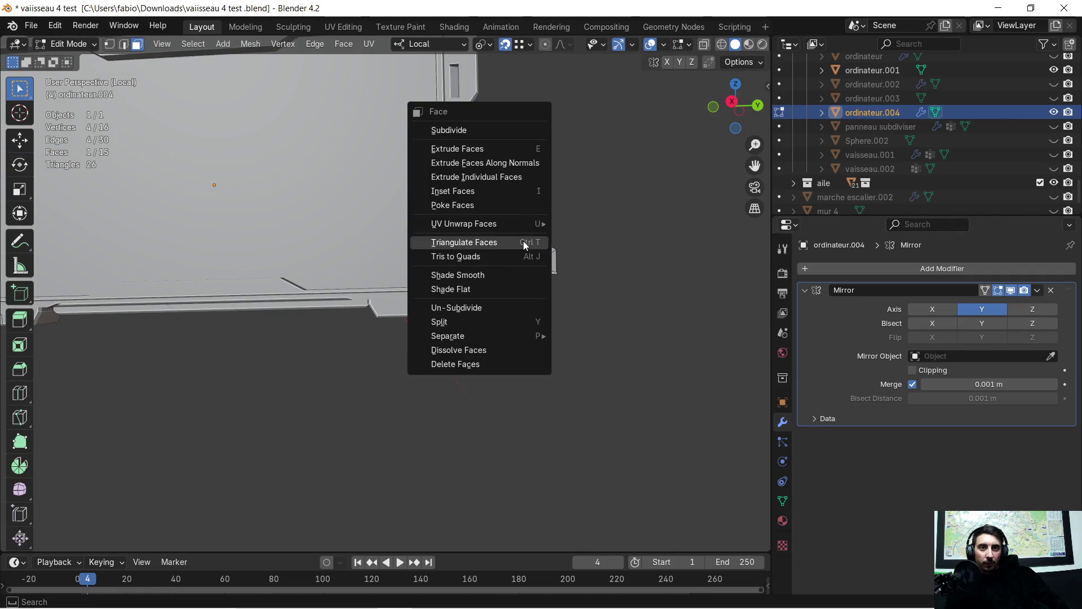
click(575, 265)
key(Tab)
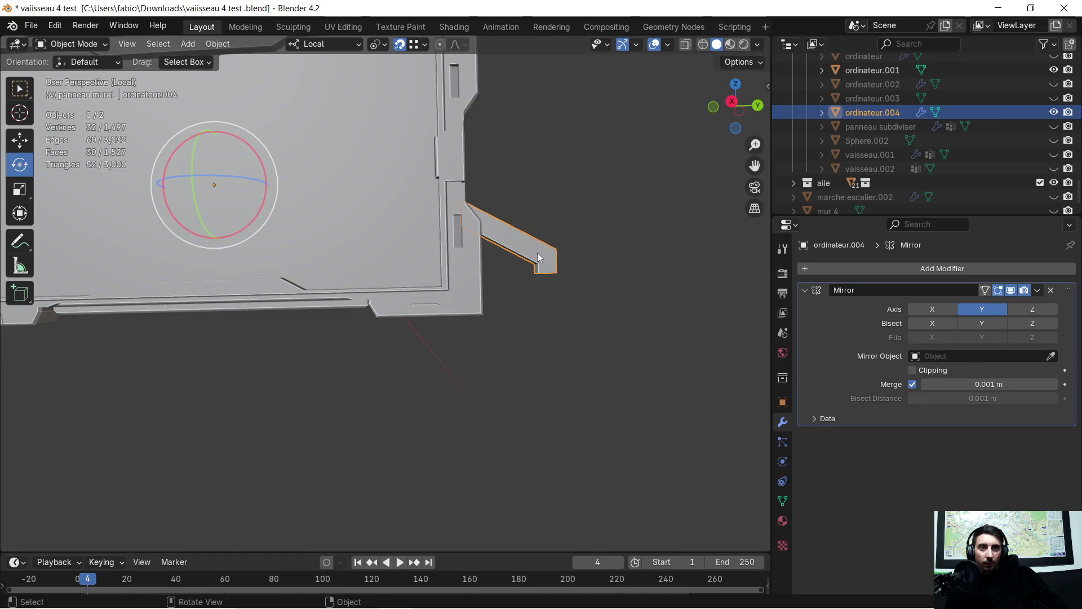
right_click(537, 251)
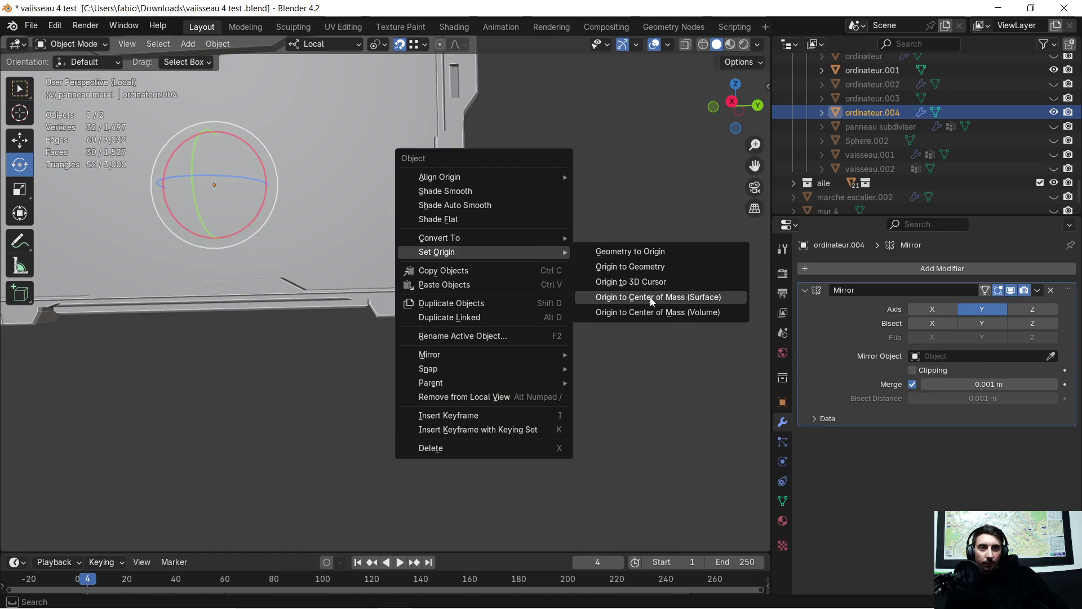
click(651, 312)
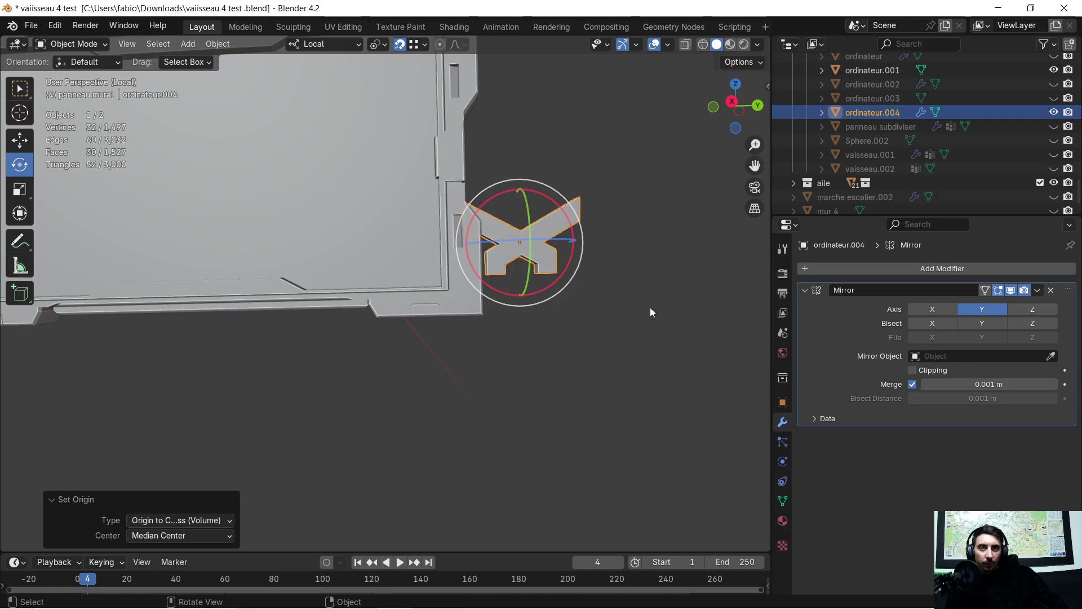
middle_drag(650, 289, 594, 302)
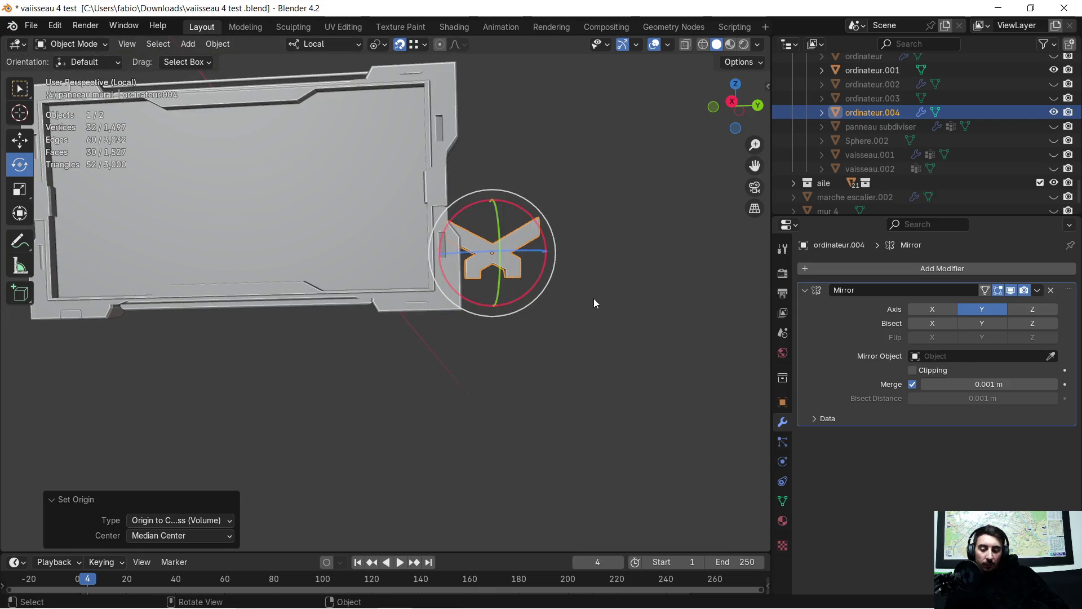